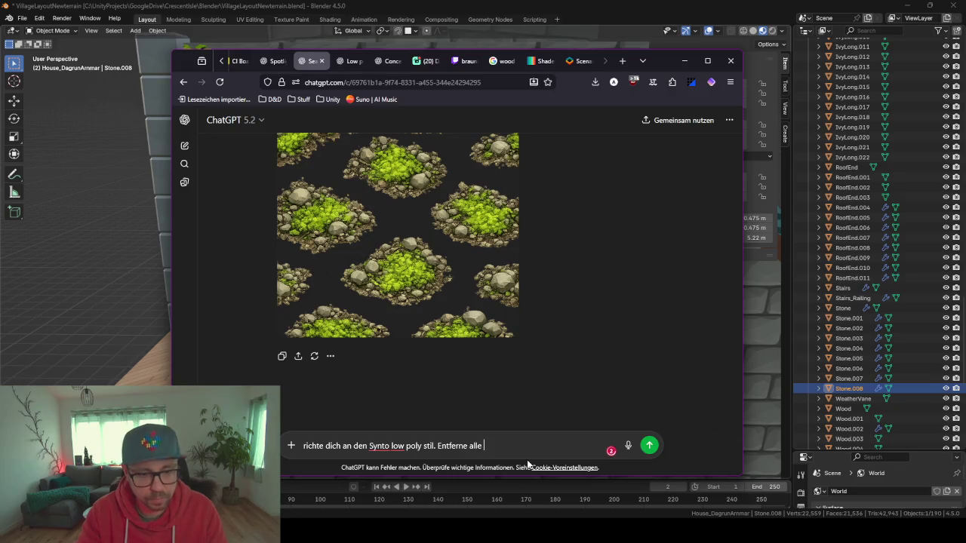
{"action": "type", "text": "seine"}
Send the Synty low-poly moss request in ChatGPT, then minimize the browser to show Blender
{"action": "key", "text": "Return"}
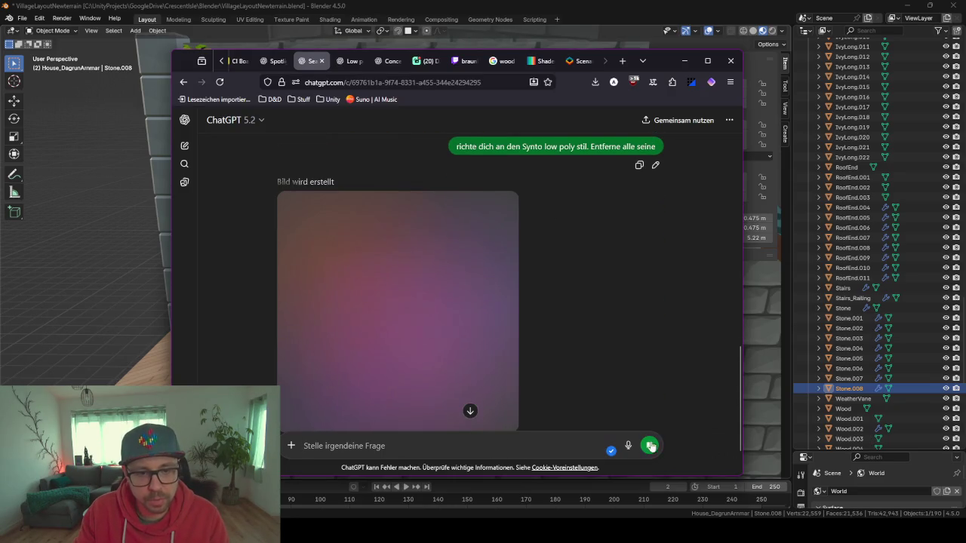
{"action": "left_click", "coordinate": [683, 62]}
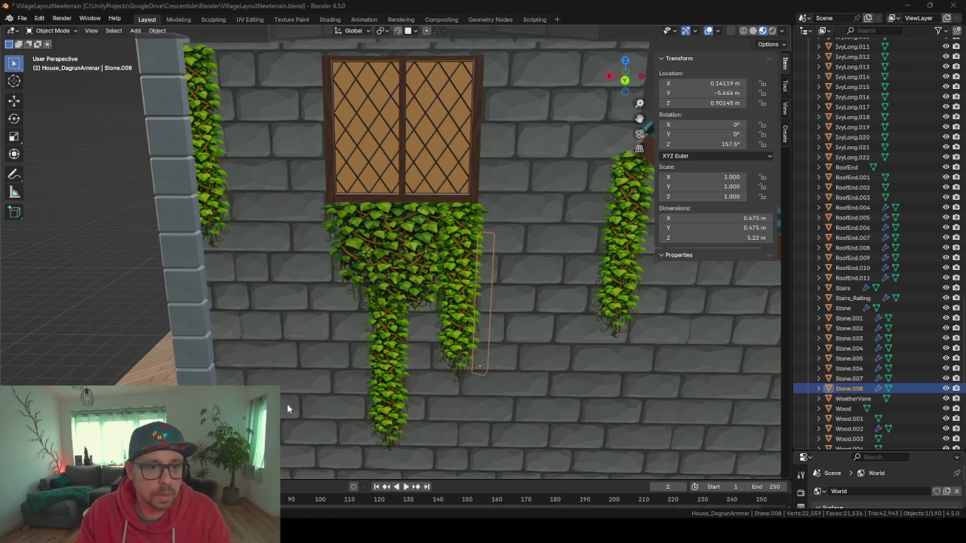
{"action": "left_click", "coordinate": [440, 474]}
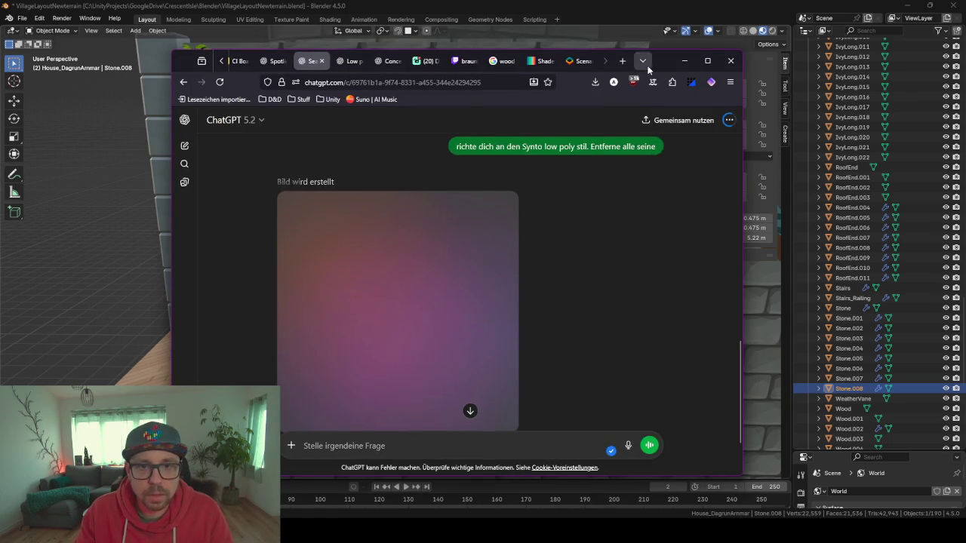
{"action": "left_click", "coordinate": [683, 62]}
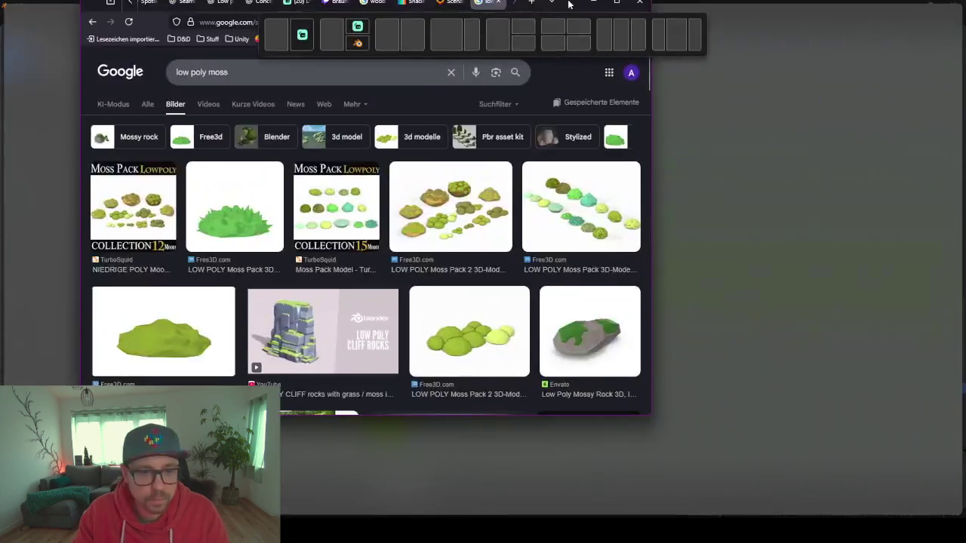
Scroll through the 'low poly moss' image results, then minimize Firefox to reveal the ivy wall
{"action": "scroll", "coordinate": [488, 308], "scroll_direction": "down", "scroll_amount": 3}
{"action": "scroll", "coordinate": [488, 308], "scroll_direction": "down", "scroll_amount": 3}
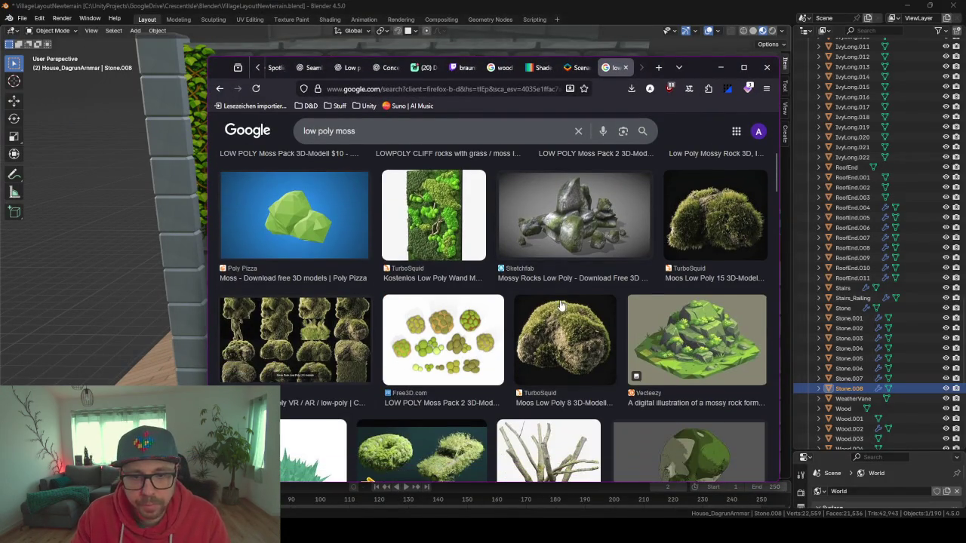
{"action": "scroll", "coordinate": [378, 344], "scroll_direction": "down", "scroll_amount": 5}
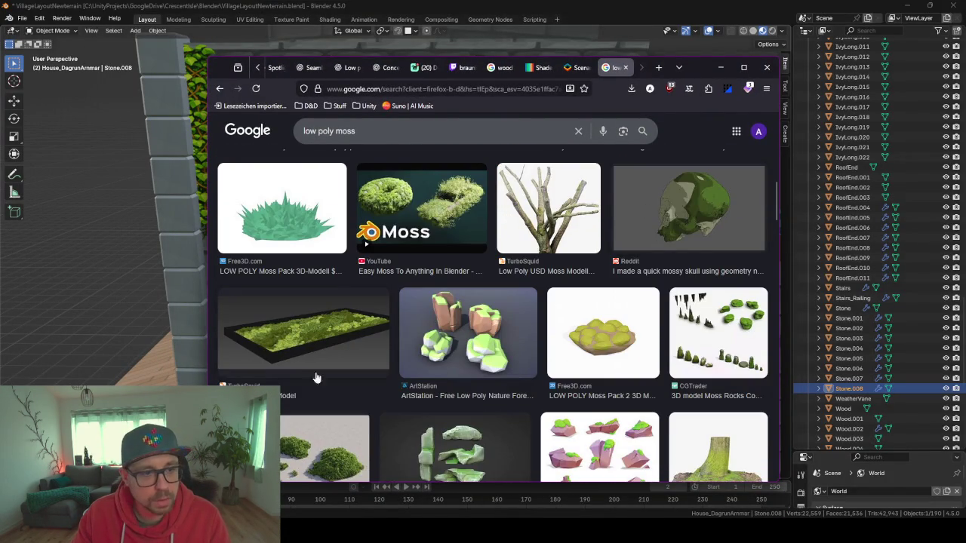
{"action": "scroll", "coordinate": [317, 373], "scroll_direction": "down", "scroll_amount": 3}
{"action": "scroll", "coordinate": [617, 280], "scroll_direction": "down", "scroll_amount": 6}
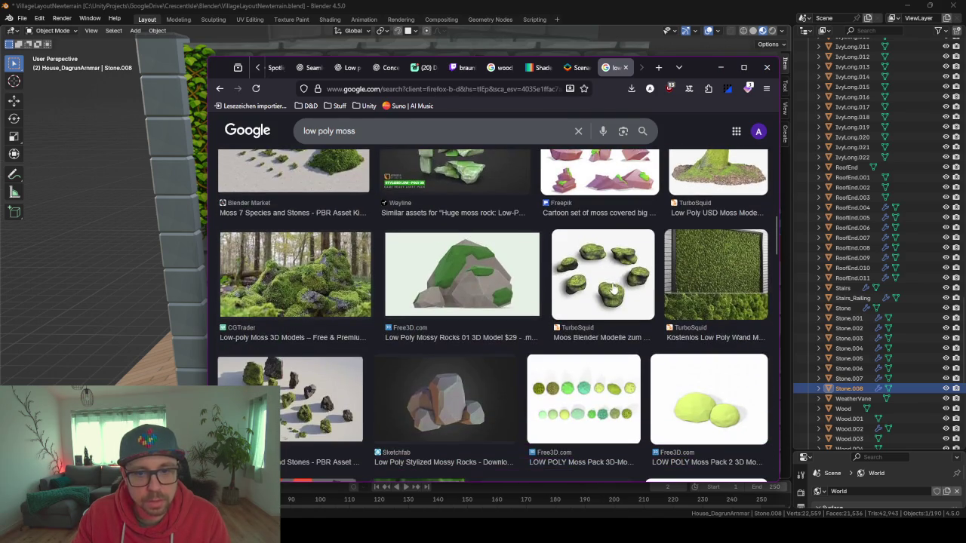
{"action": "scroll", "coordinate": [278, 380], "scroll_direction": "down", "scroll_amount": 9}
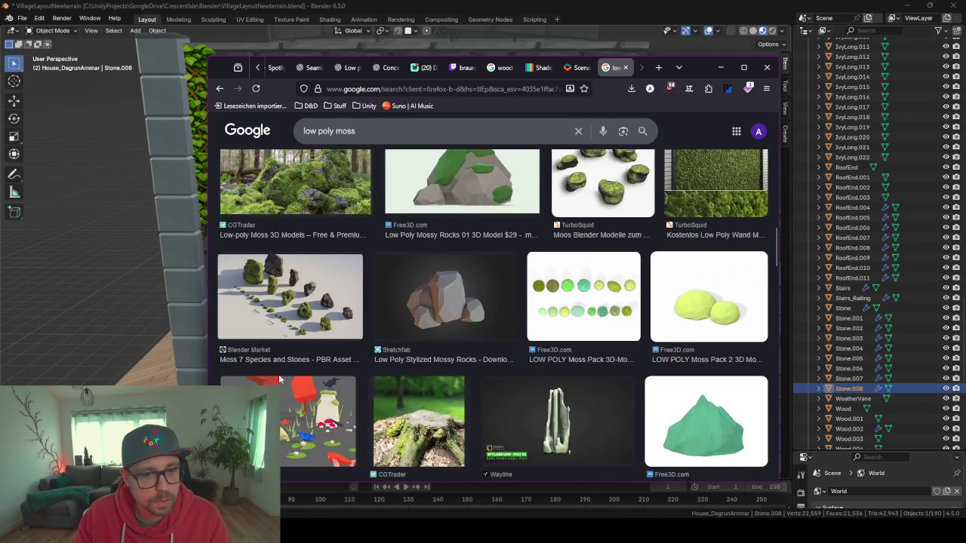
{"action": "scroll", "coordinate": [278, 380], "scroll_direction": "down", "scroll_amount": 7}
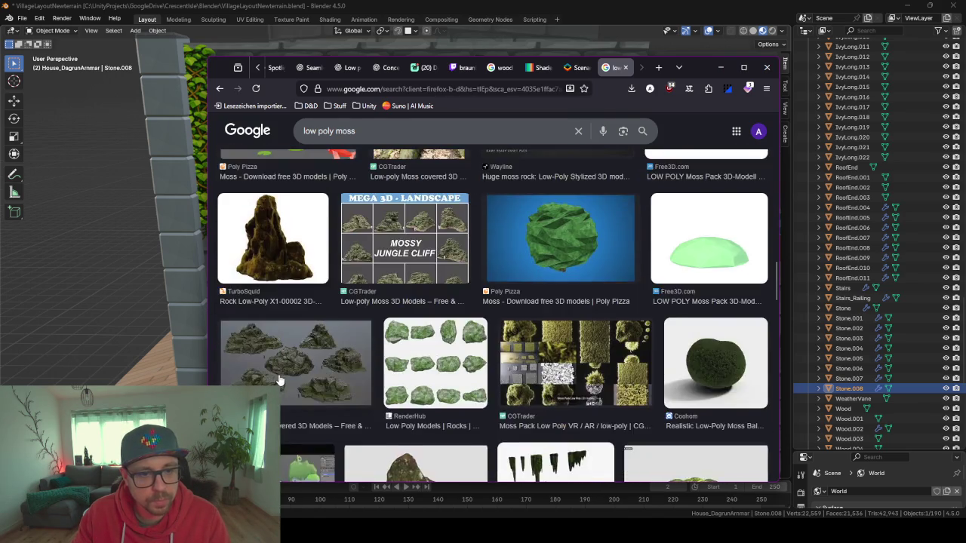
{"action": "scroll", "coordinate": [716, 241], "scroll_direction": "down", "scroll_amount": 7}
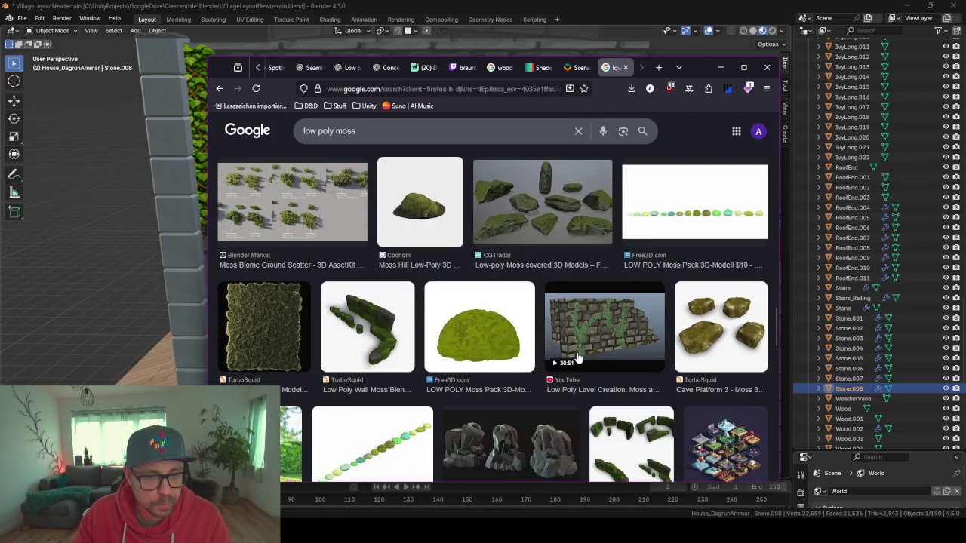
{"action": "scroll", "coordinate": [491, 394], "scroll_direction": "down", "scroll_amount": 5}
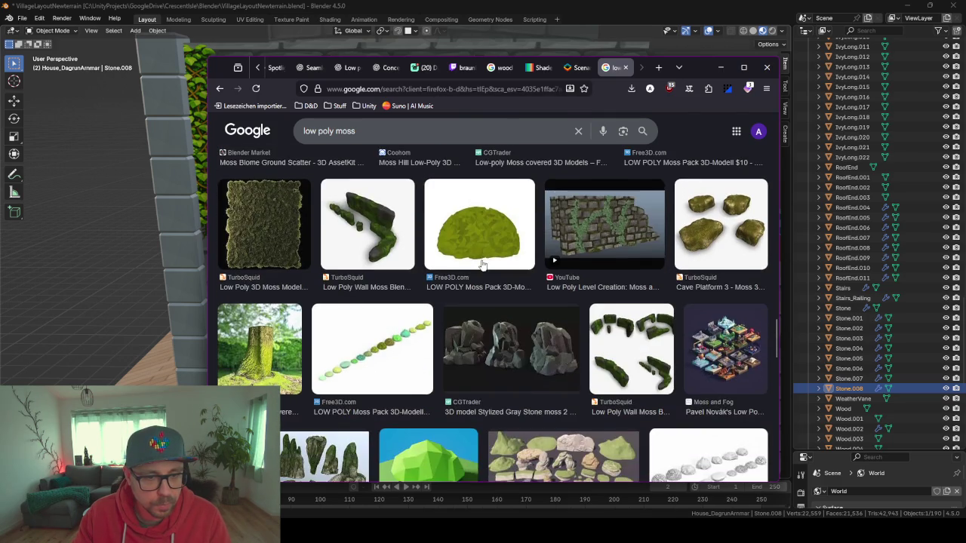
{"action": "scroll", "coordinate": [490, 394], "scroll_direction": "down", "scroll_amount": 3}
{"action": "scroll", "coordinate": [468, 362], "scroll_direction": "down", "scroll_amount": 3}
{"action": "scroll", "coordinate": [496, 223], "scroll_direction": "down", "scroll_amount": 3}
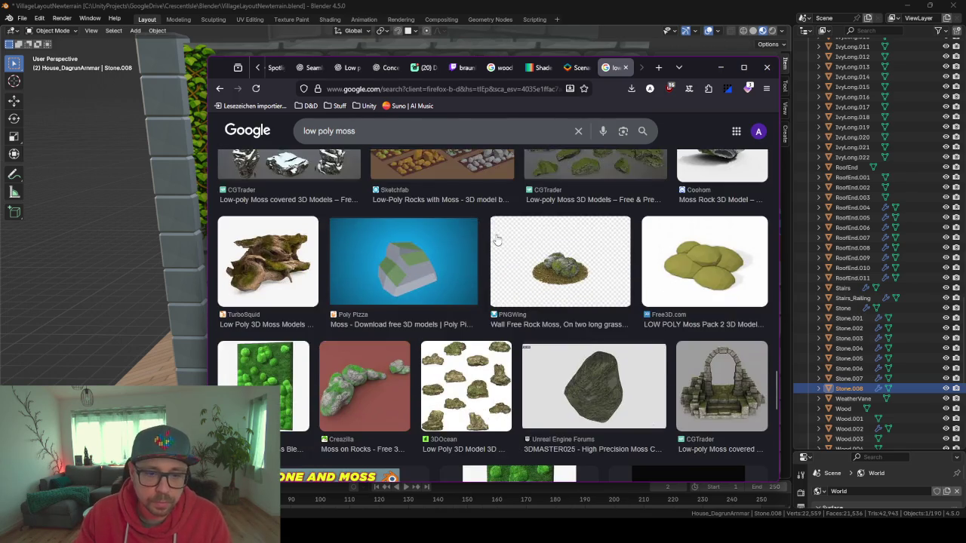
{"action": "scroll", "coordinate": [490, 256], "scroll_direction": "down", "scroll_amount": 4}
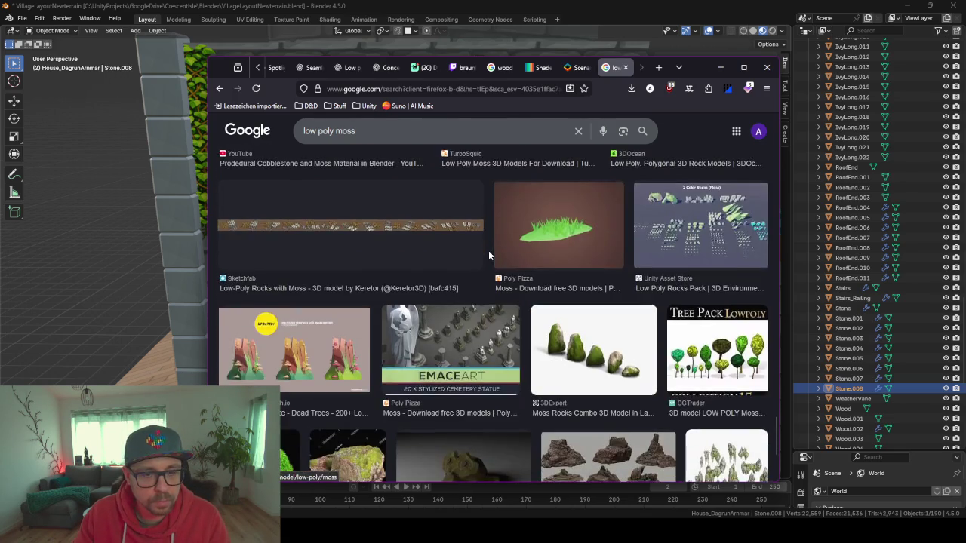
{"action": "scroll", "coordinate": [489, 257], "scroll_direction": "down", "scroll_amount": 1}
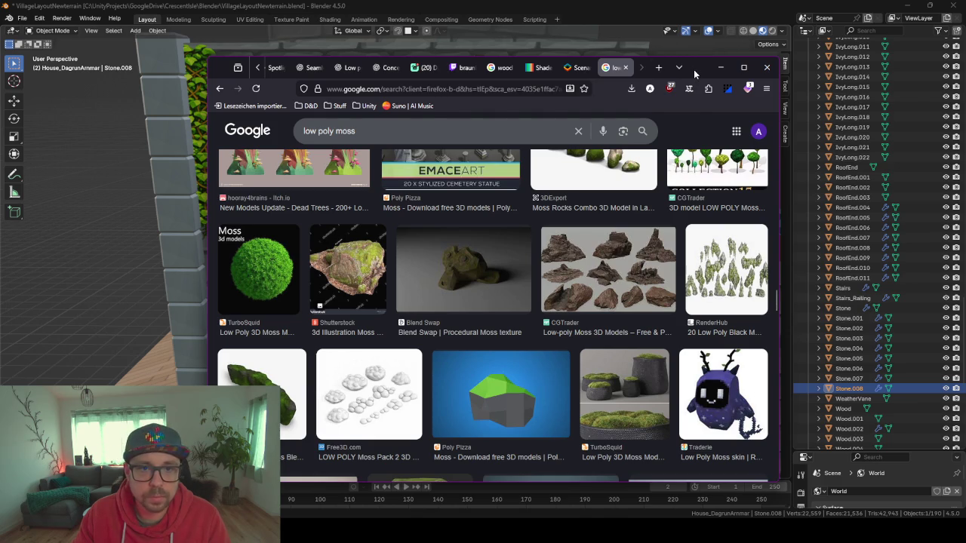
{"action": "scroll", "coordinate": [570, 340], "scroll_direction": "down", "scroll_amount": 3}
{"action": "scroll", "coordinate": [413, 342], "scroll_direction": "down", "scroll_amount": 2}
{"action": "scroll", "coordinate": [413, 341], "scroll_direction": "down", "scroll_amount": 1}
{"action": "scroll", "coordinate": [413, 342], "scroll_direction": "down", "scroll_amount": 1}
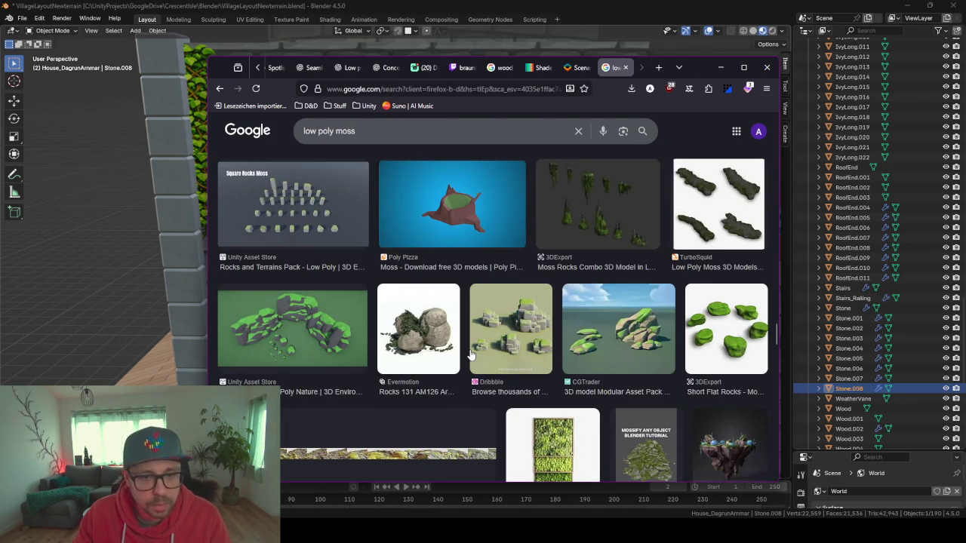
{"action": "scroll", "coordinate": [471, 355], "scroll_direction": "down", "scroll_amount": 1}
{"action": "scroll", "coordinate": [440, 296], "scroll_direction": "down", "scroll_amount": 1}
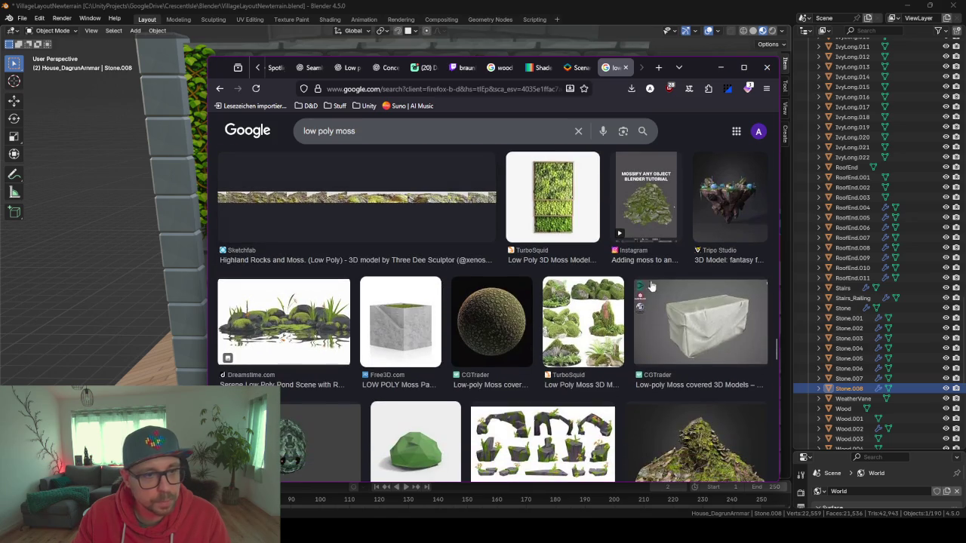
{"action": "scroll", "coordinate": [540, 338], "scroll_direction": "down", "scroll_amount": 3}
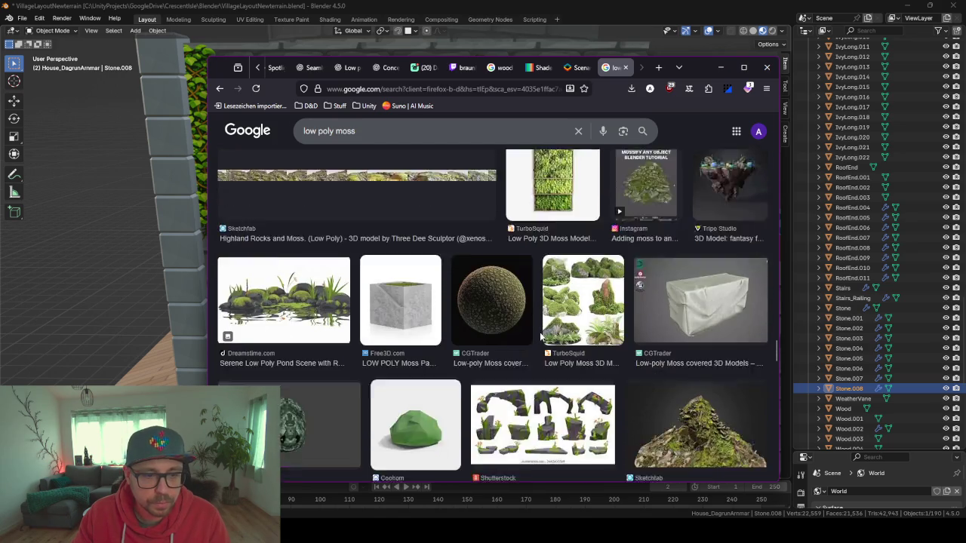
{"action": "scroll", "coordinate": [540, 338], "scroll_direction": "up", "scroll_amount": 3}
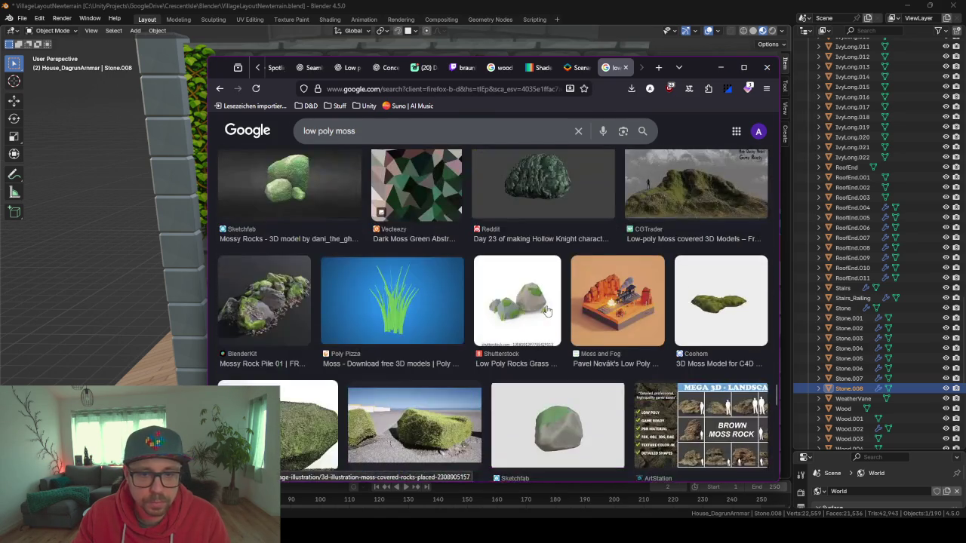
{"action": "left_click", "coordinate": [720, 67]}
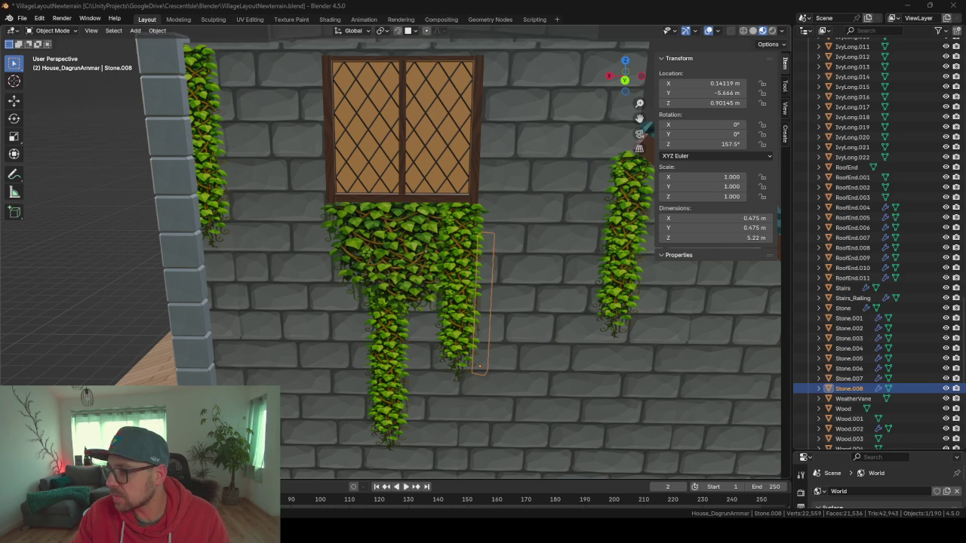
Start a new ChatGPT chat and send a German prompt for a seamless square wall-plant texture without background
{"action": "key", "text": "alt+Tab"}
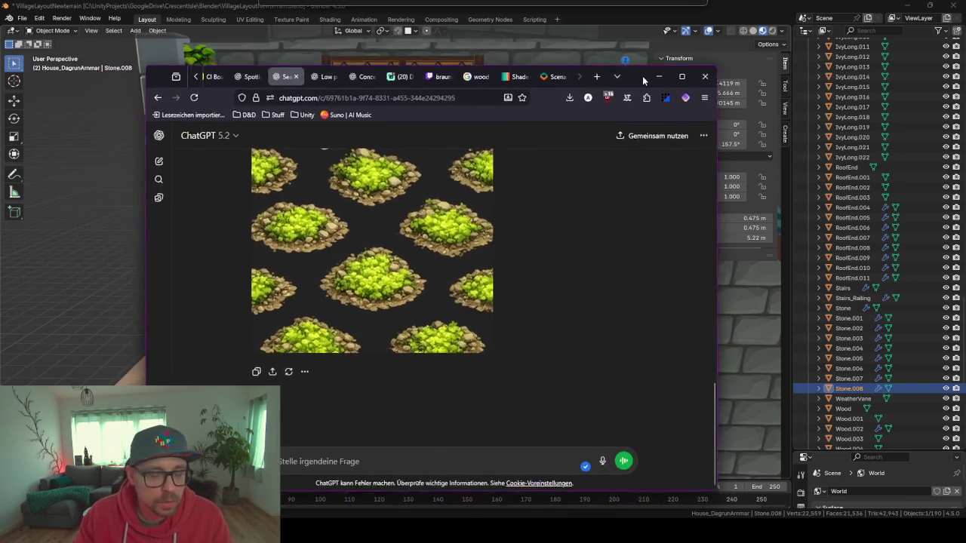
{"action": "scroll", "coordinate": [385, 336], "scroll_direction": "up", "scroll_amount": 1}
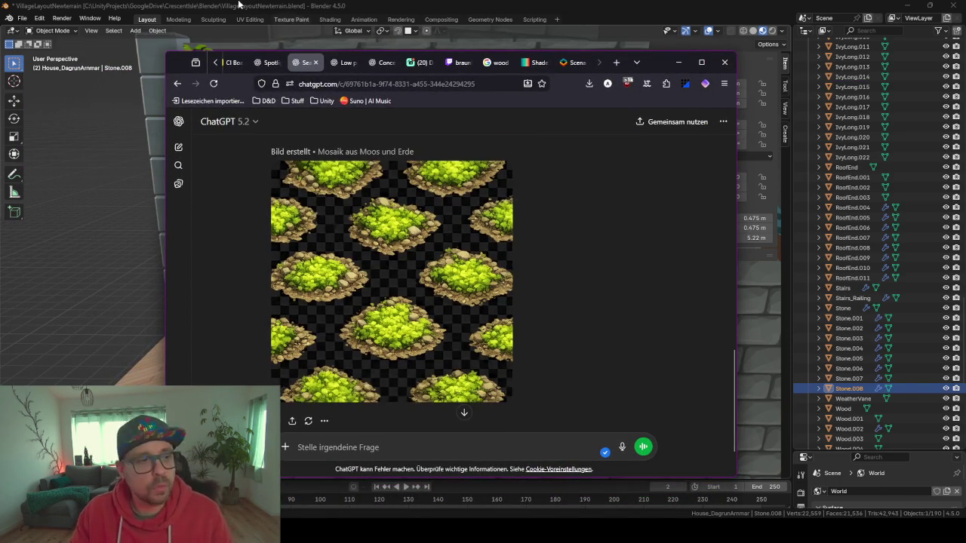
{"action": "left_click", "coordinate": [179, 148]}
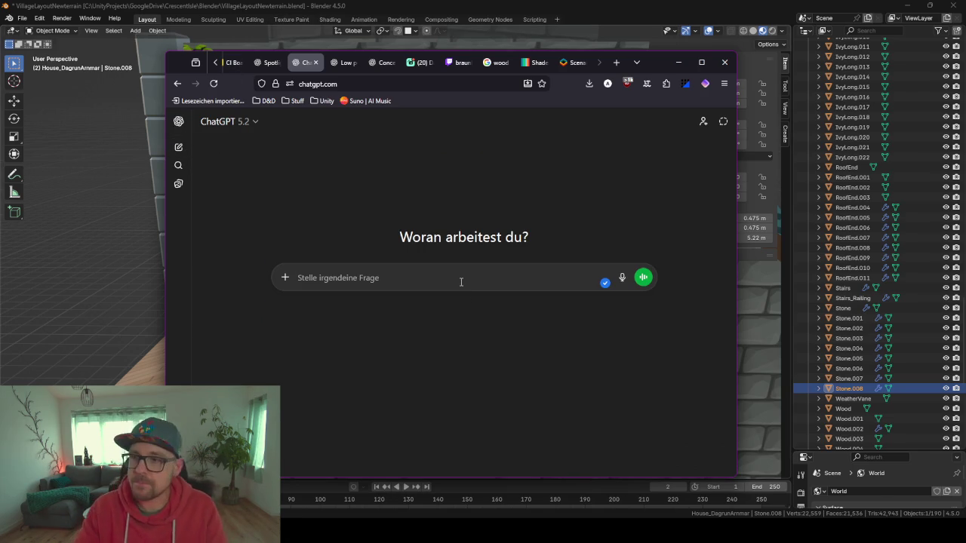
{"action": "type", "text": "Ich"}
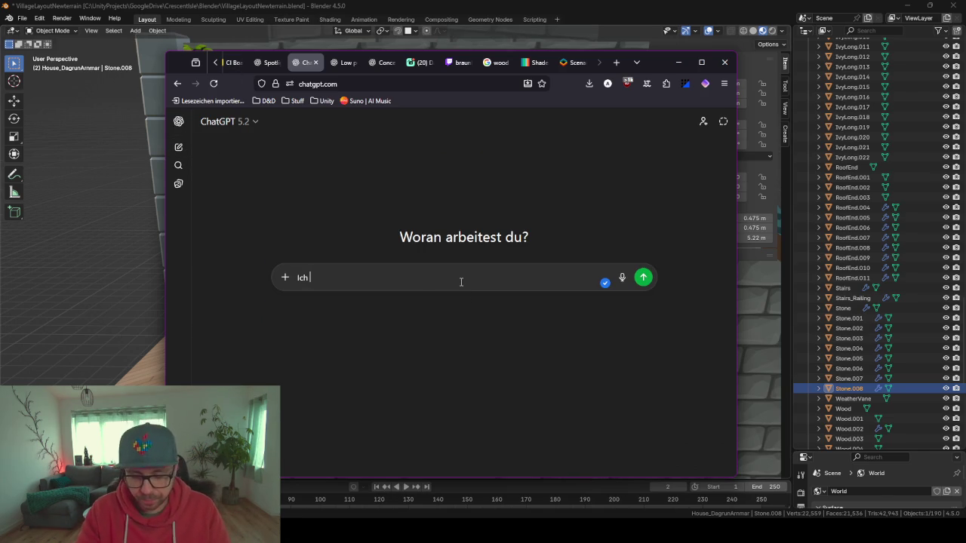
{"action": "key", "text": "BackSpace"}
{"action": "key", "text": "BackSpace"}
{"action": "key", "text": "BackSpace"}
{"action": "type", "text": "Erste"}
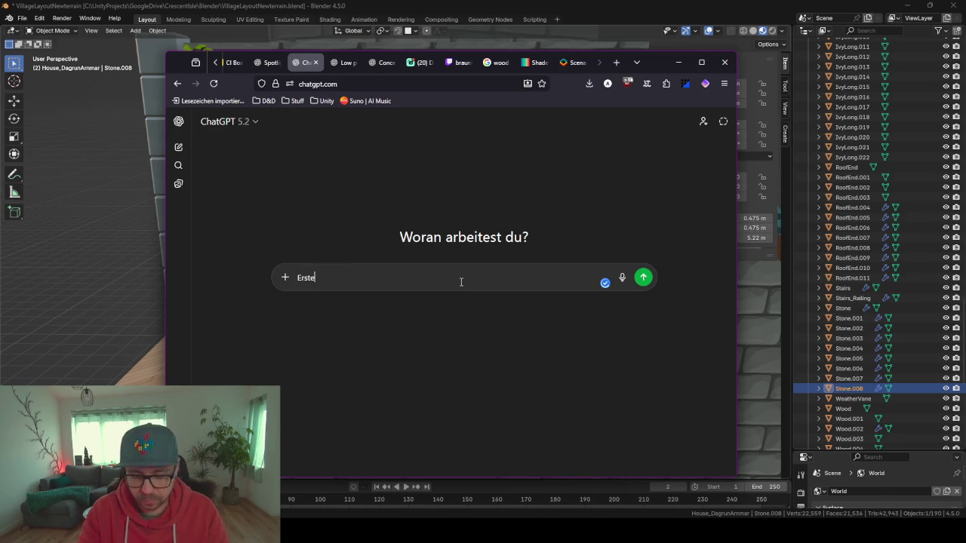
{"action": "type", "text": "lle eine s"}
{"action": "type", "text": "xtu"}
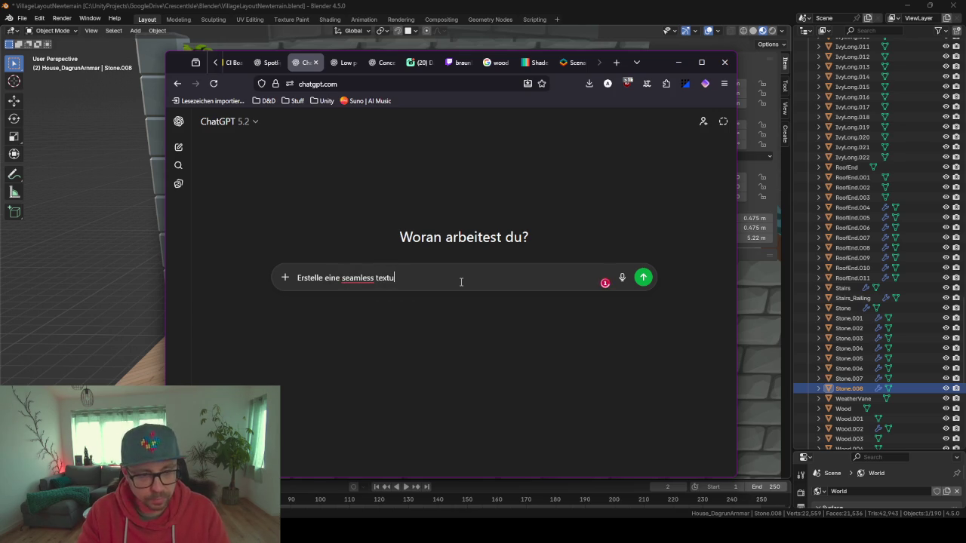
{"action": "type", "text": "red"}
{"action": "key", "text": "BackSpace"}
{"action": "key", "text": "BackSpace"}
{"action": "key", "text": "BackSpace"}
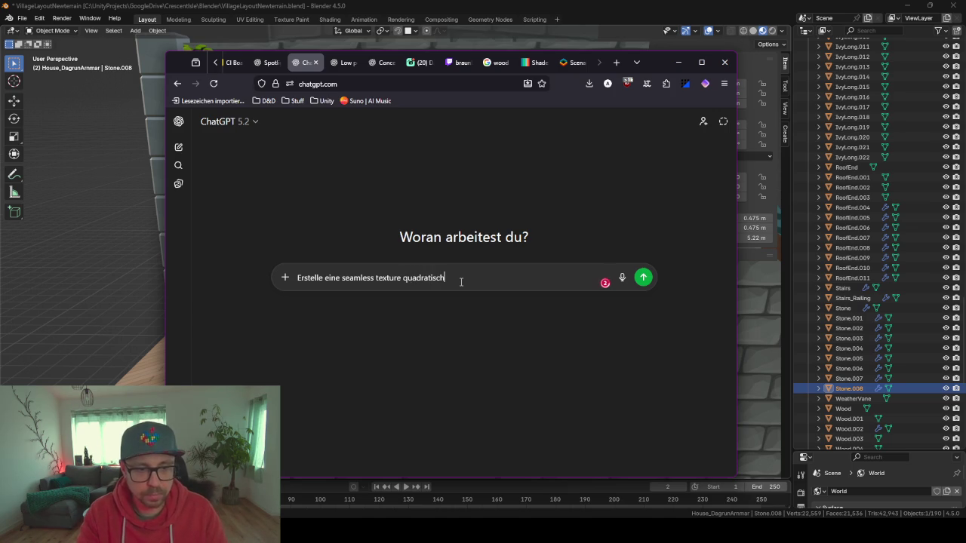
{"action": "type", "text": "fuer eine Pflanze die an einer "}
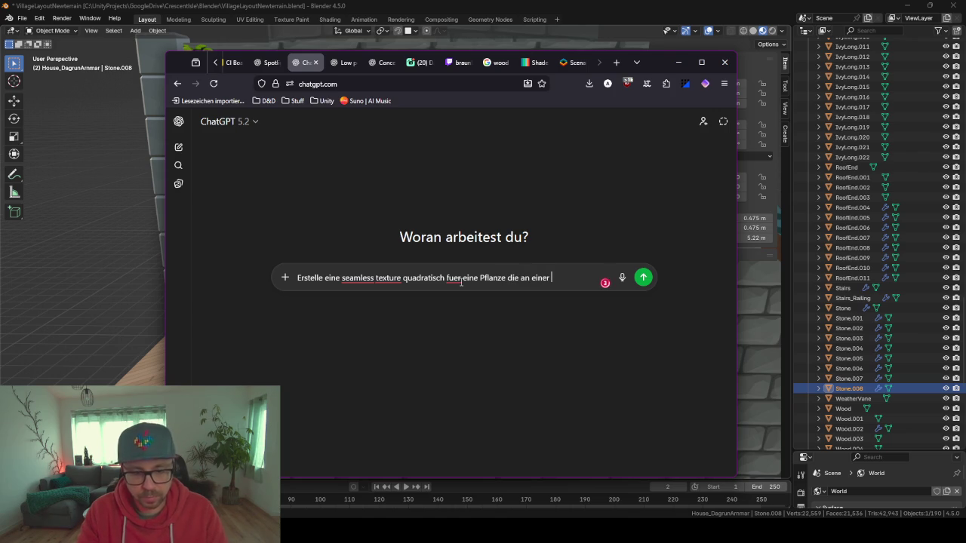
{"action": "type", "text": "Wand waechst. "}
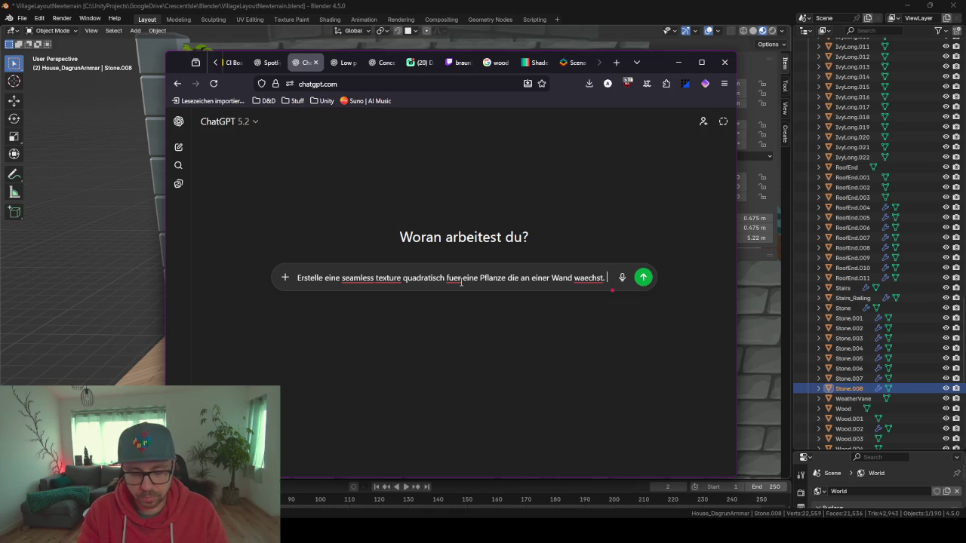
{"action": "type", "text": "Erstelle nur die"}
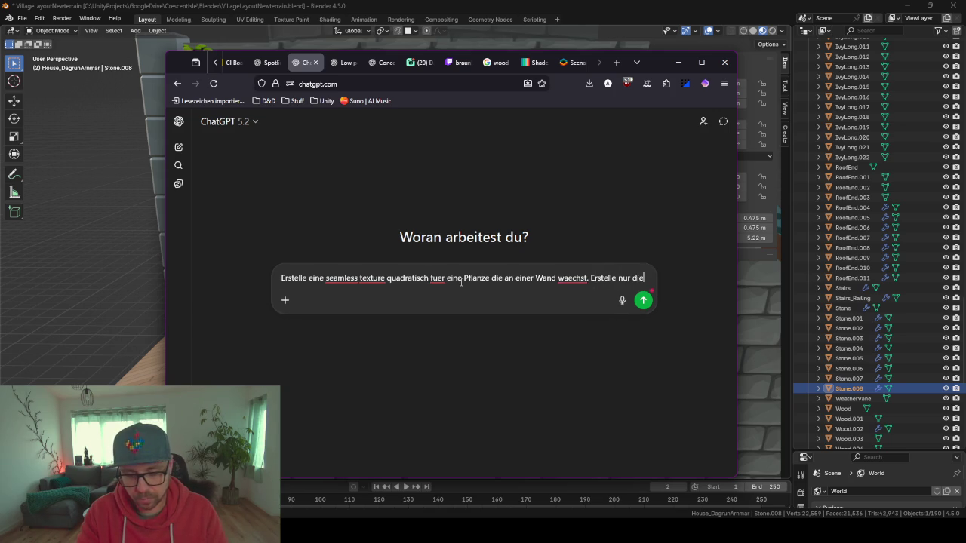
{"action": "type", "text": " Pf"}
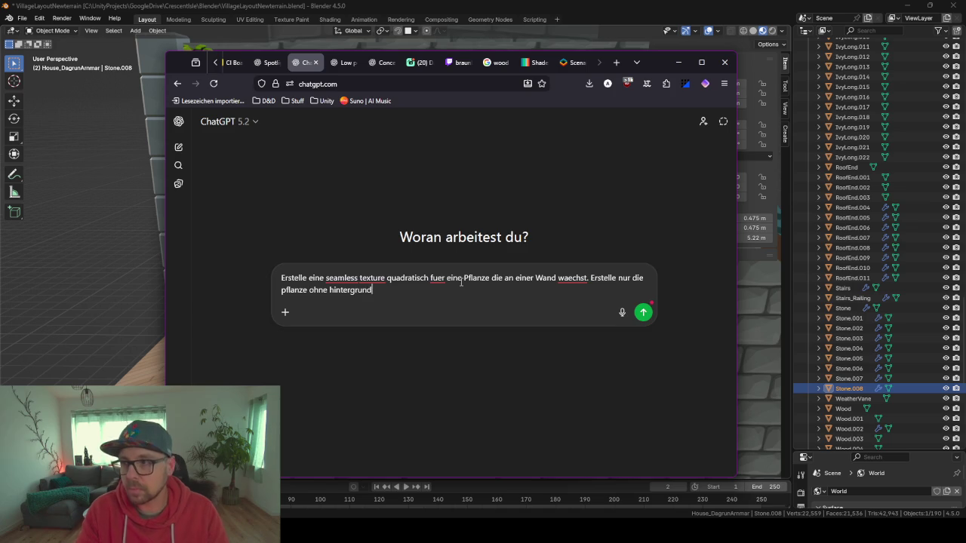
{"action": "key", "text": "Return"}
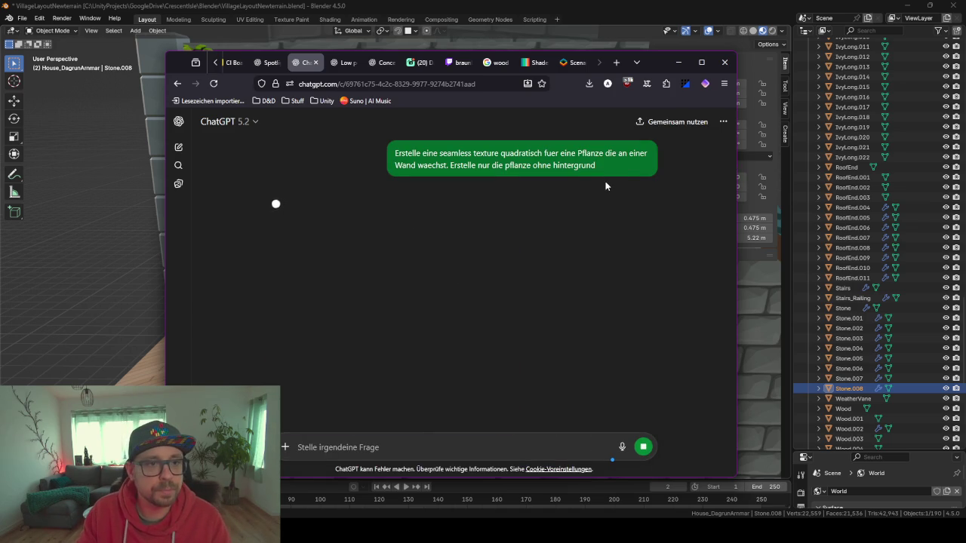
Review the finished dense ivy texture, start a new chat and minimize the browser to Blender
{"action": "scroll", "coordinate": [568, 268], "scroll_direction": "down", "scroll_amount": 3}
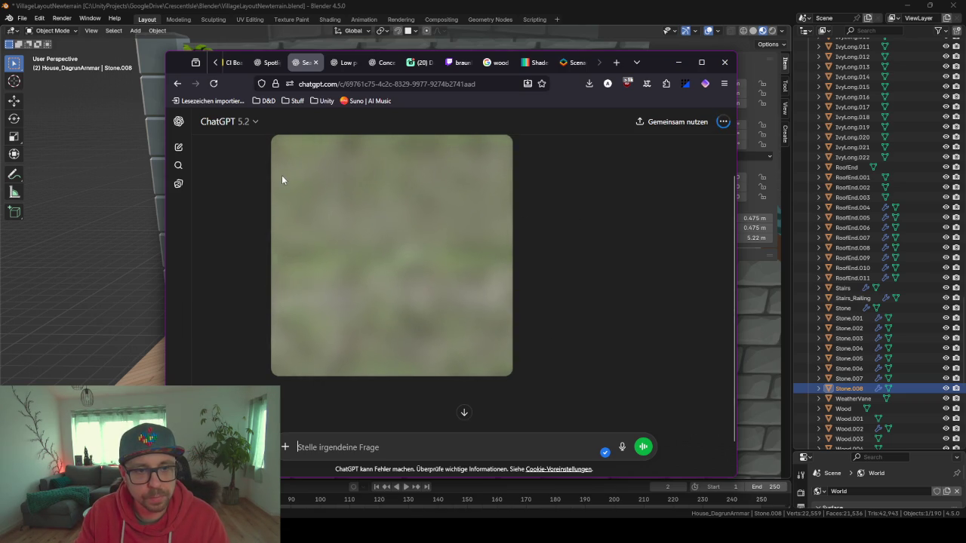
{"action": "scroll", "coordinate": [586, 271], "scroll_direction": "up", "scroll_amount": 2}
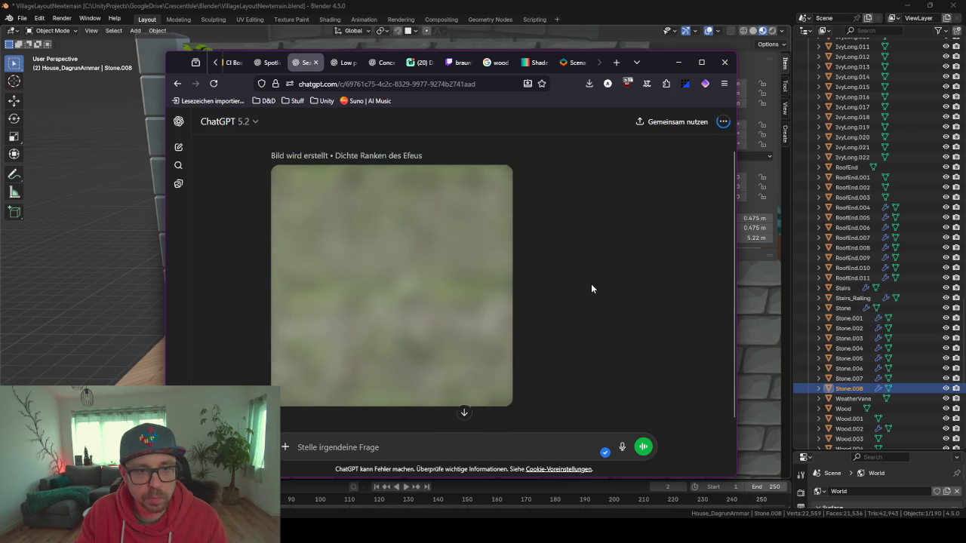
{"action": "mouse_move", "coordinate": [493, 162]}
{"action": "left_mouse_down"}
{"action": "mouse_move", "coordinate": [603, 166]}
{"action": "mouse_move", "coordinate": [370, 135]}
{"action": "left_mouse_up"}
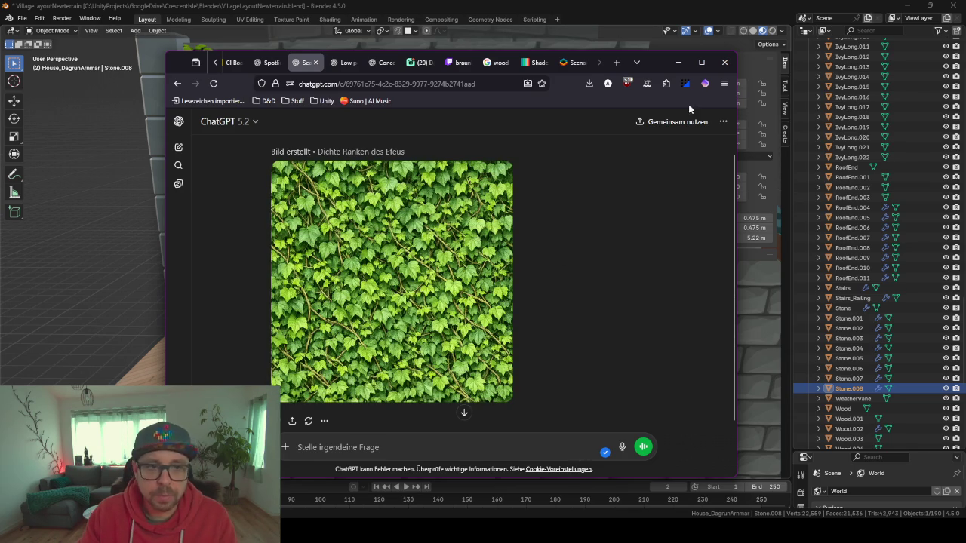
{"action": "left_click", "coordinate": [178, 148]}
{"action": "left_click", "coordinate": [677, 62]}
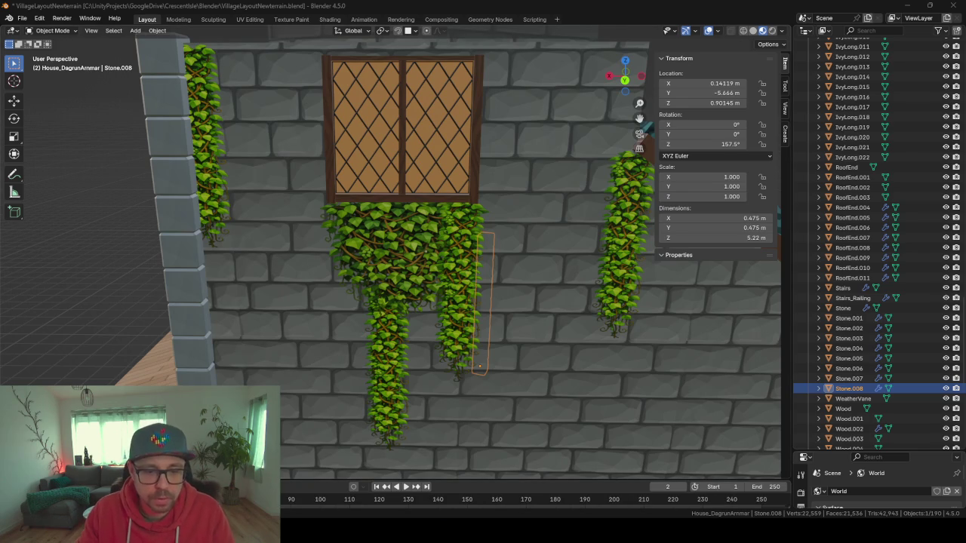
In Unity, select the house's wall frame and locate its BrickWall material asset
{"action": "key", "text": "alt+Tab"}
{"action": "left_click", "coordinate": [474, 298]}
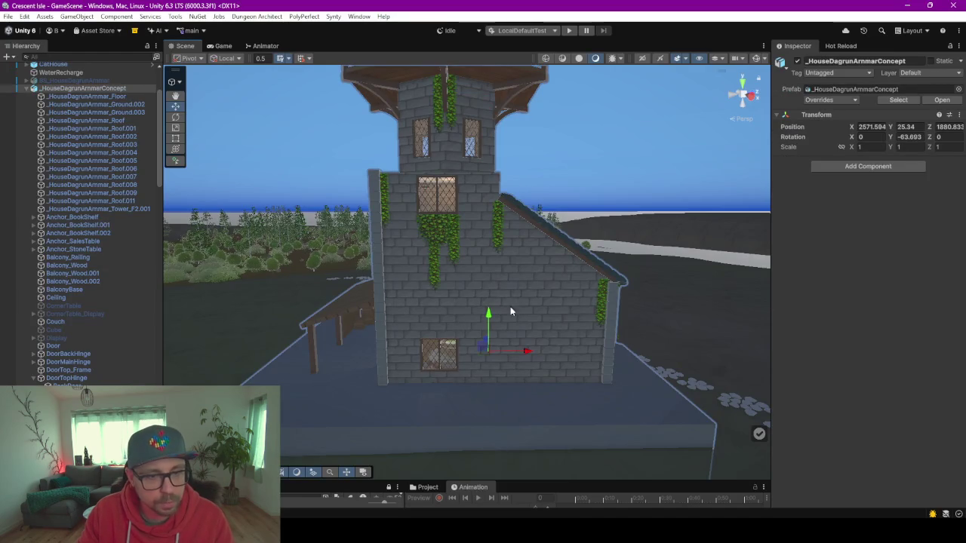
{"action": "left_click", "coordinate": [559, 309]}
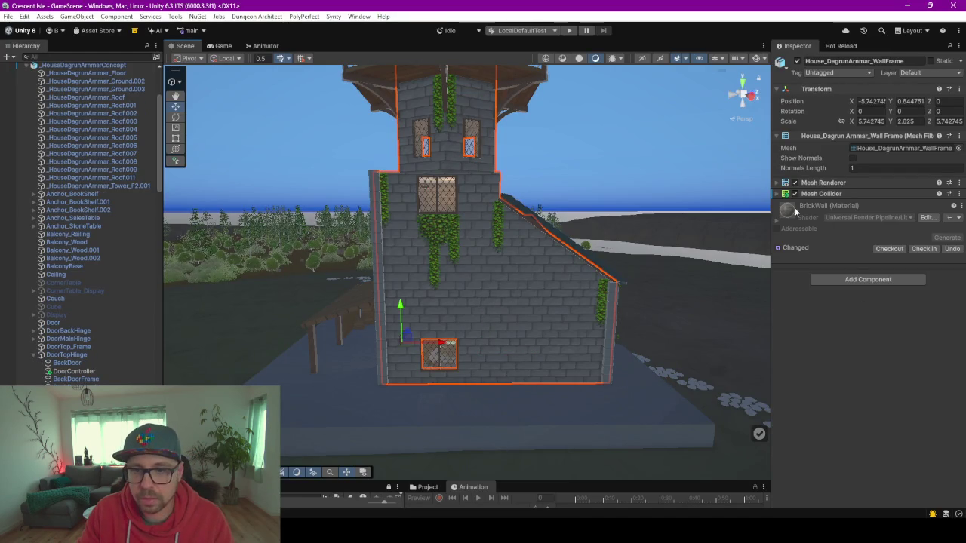
{"action": "left_click", "coordinate": [782, 219]}
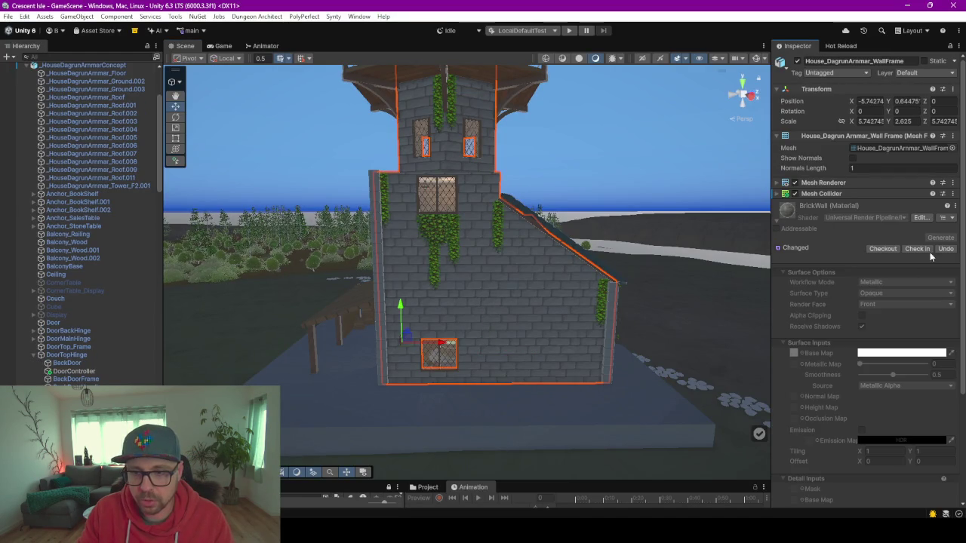
{"action": "left_click", "coordinate": [954, 206]}
{"action": "left_click", "coordinate": [879, 254]}
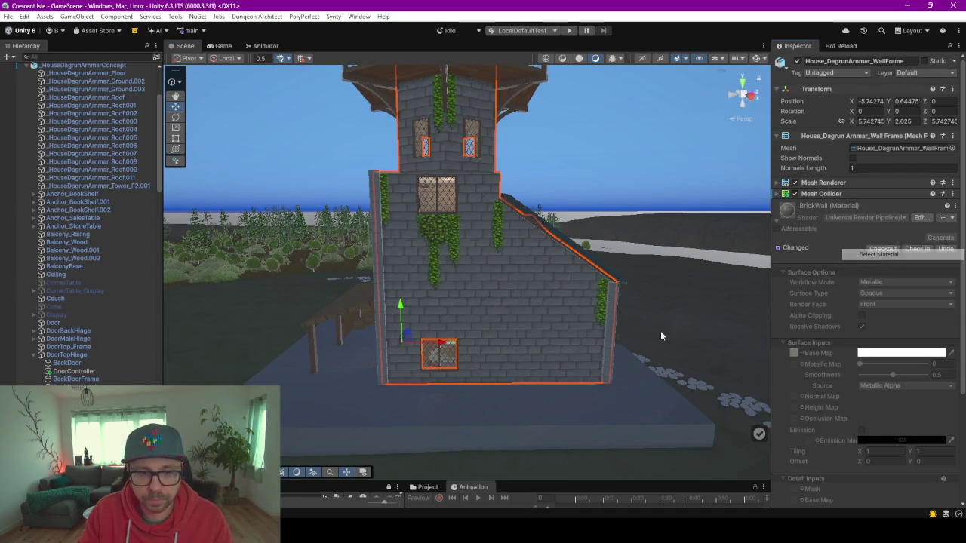
Enlarge the Project panel and find the BS_Brickwall2 base-map texture in the Textures folder
{"action": "left_click_drag", "start_coordinate": [513, 479], "coordinate": [513, 181]}
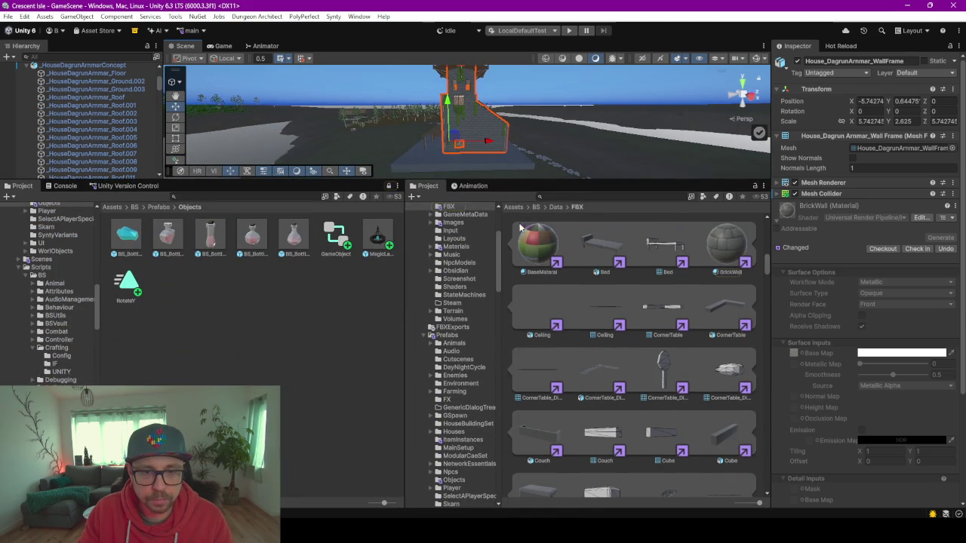
{"action": "left_click", "coordinate": [721, 255]}
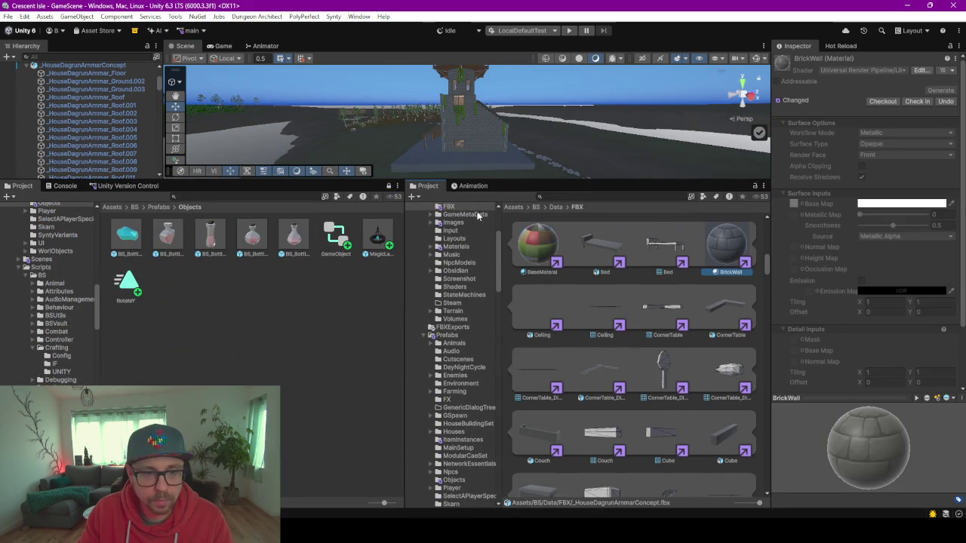
{"action": "left_click", "coordinate": [792, 204]}
{"action": "left_click", "coordinate": [590, 315]}
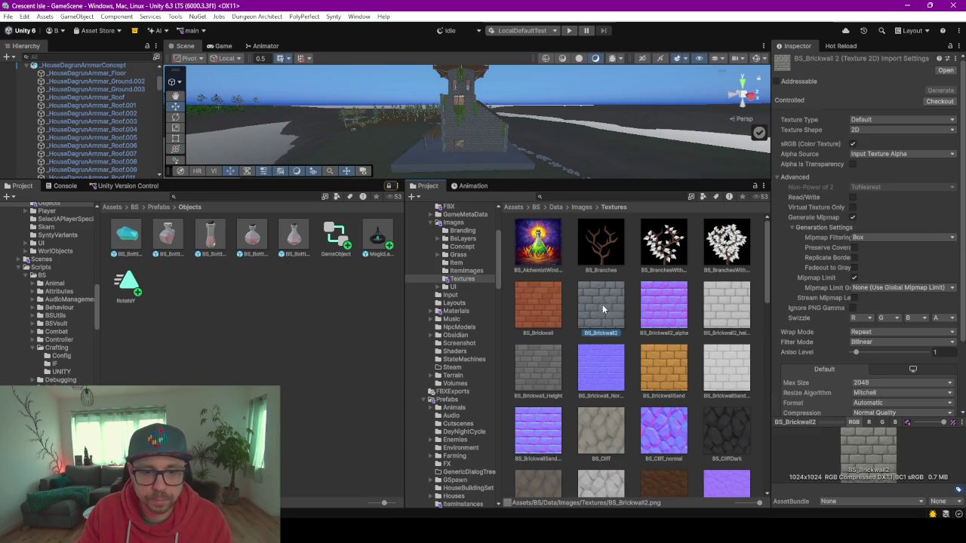
Attach BS_Brickwall2 to a new ChatGPT chat and request an aged, lightly mossy low-poly version
{"action": "mouse_move", "coordinate": [600, 310]}
{"action": "left_mouse_down"}
{"action": "mouse_move", "coordinate": [626, 226]}
{"action": "mouse_move", "coordinate": [628, 113]}
{"action": "left_mouse_up"}
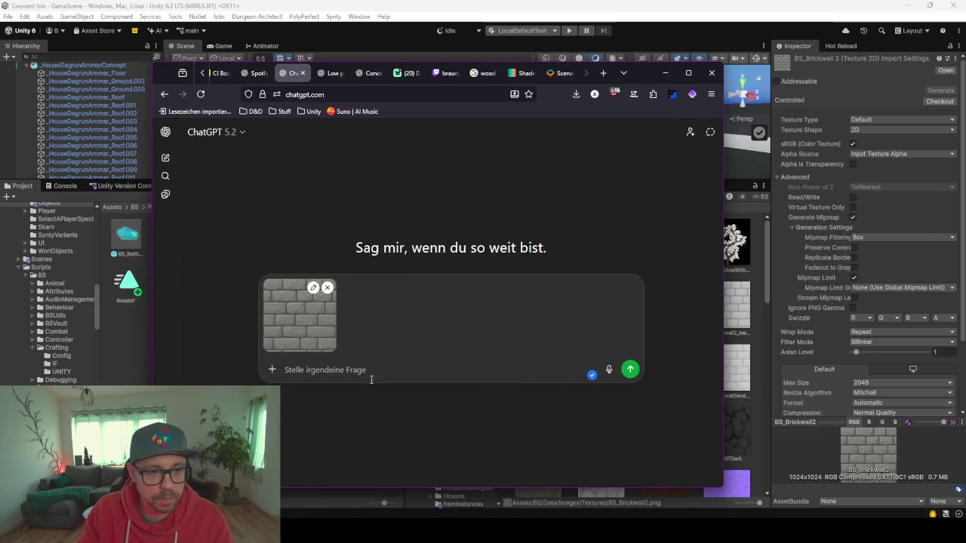
{"action": "left_click", "coordinate": [369, 370]}
{"action": "type", "text": "Erzeuge von die"}
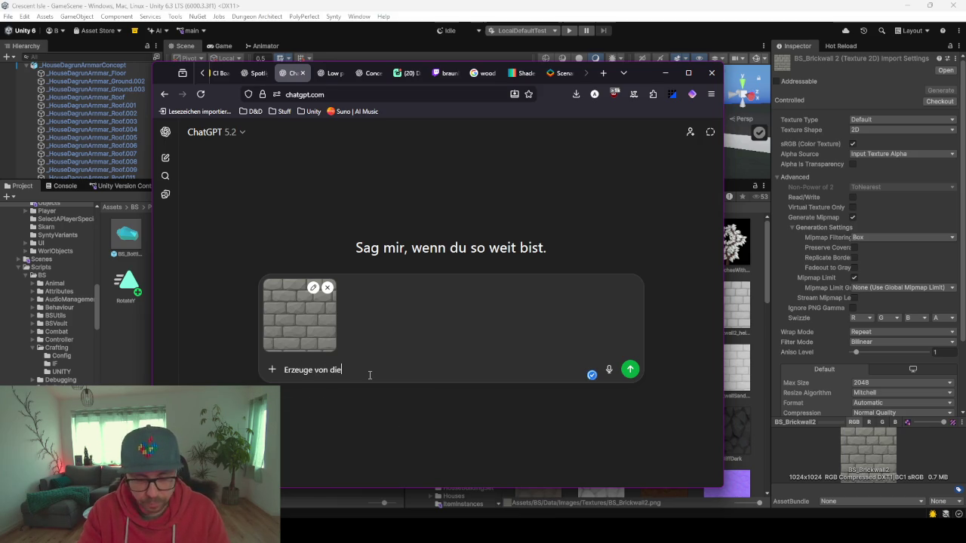
{"action": "type", "text": "sert Texture e"}
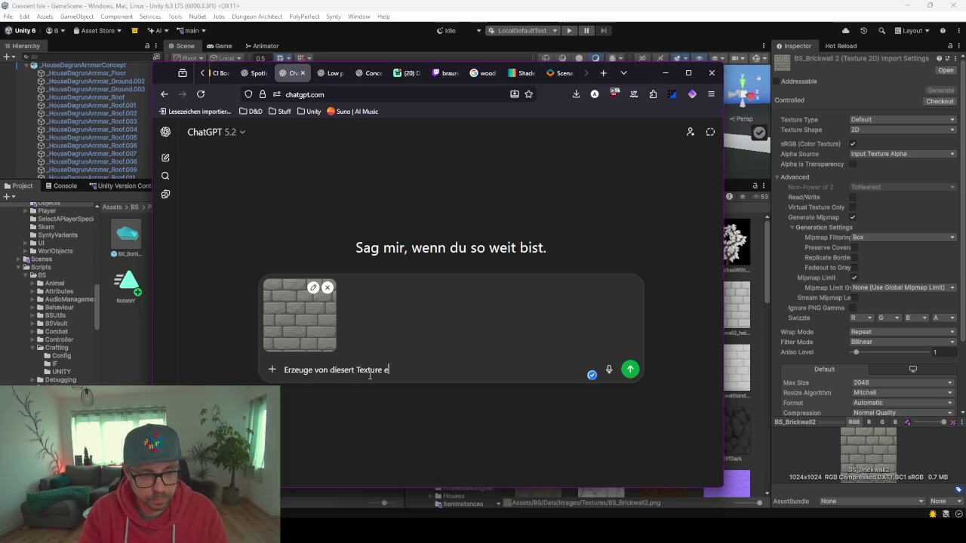
{"action": "type", "text": "in weitere Te"}
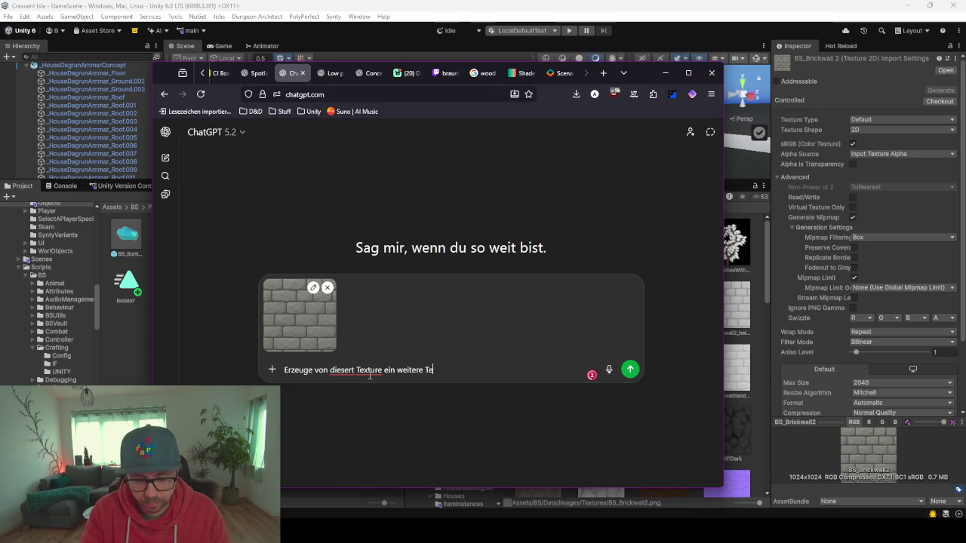
{"action": "type", "text": "ae"}
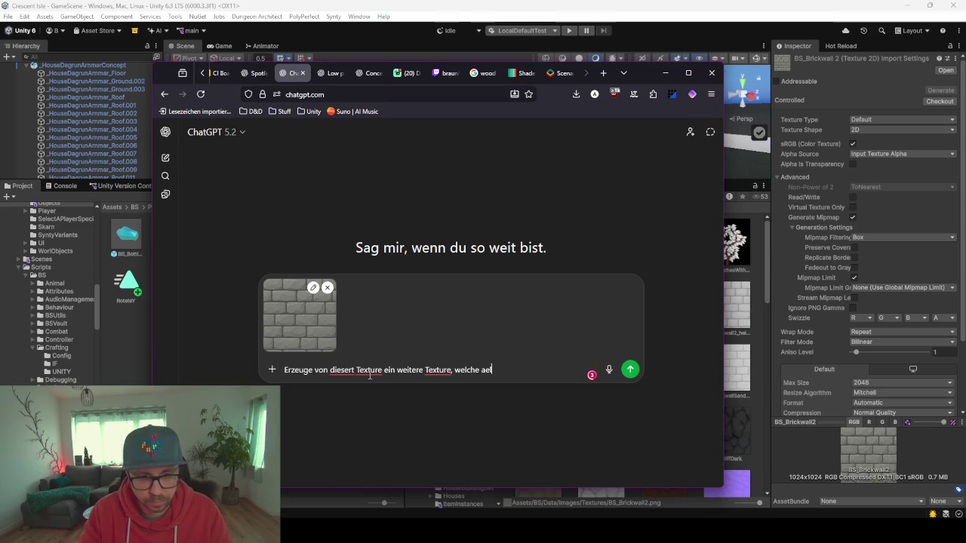
{"action": "type", "text": "sieht und leicht mit moos und"}
{"action": "type", "text": "n ebe"}
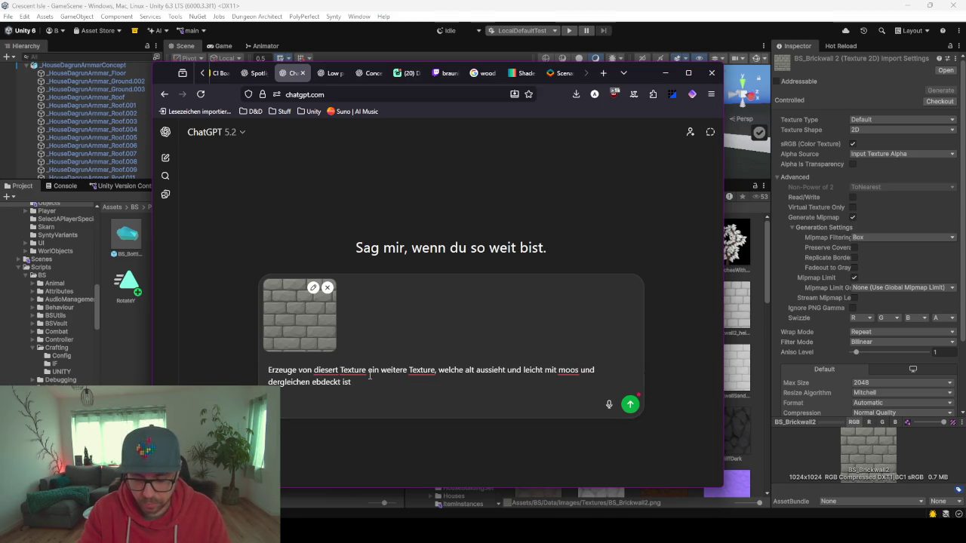
{"action": "type", "text": "m Low Pol"}
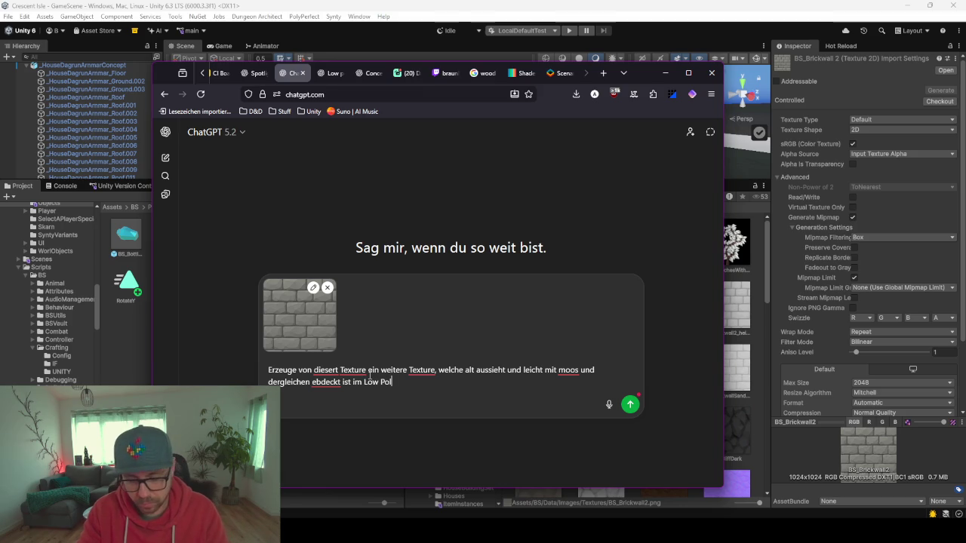
{"action": "key", "text": "Return"}
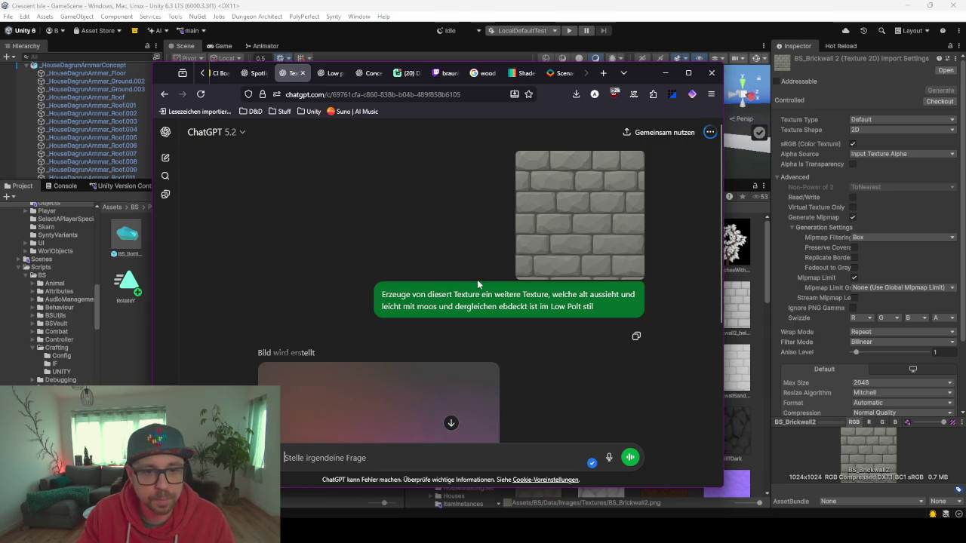
Check the generating image, then move the browser aside and return to Unity
{"action": "scroll", "coordinate": [551, 325], "scroll_direction": "down", "scroll_amount": 3}
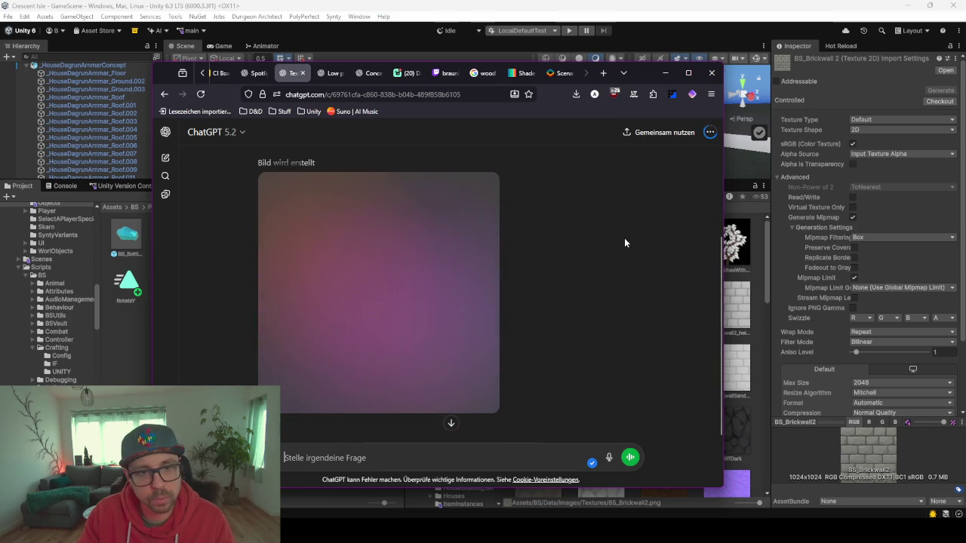
{"action": "scroll", "coordinate": [625, 244], "scroll_direction": "up", "scroll_amount": 3}
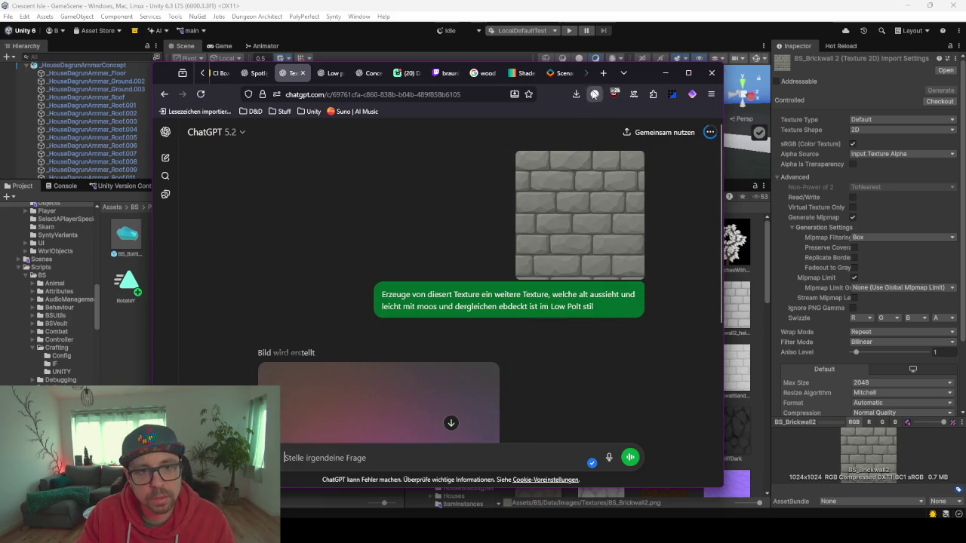
{"action": "mouse_move", "coordinate": [654, 78]}
{"action": "left_mouse_down"}
{"action": "mouse_move", "coordinate": [592, 313]}
{"action": "mouse_move", "coordinate": [580, 191]}
{"action": "left_mouse_up"}
{"action": "left_click", "coordinate": [484, 141]}
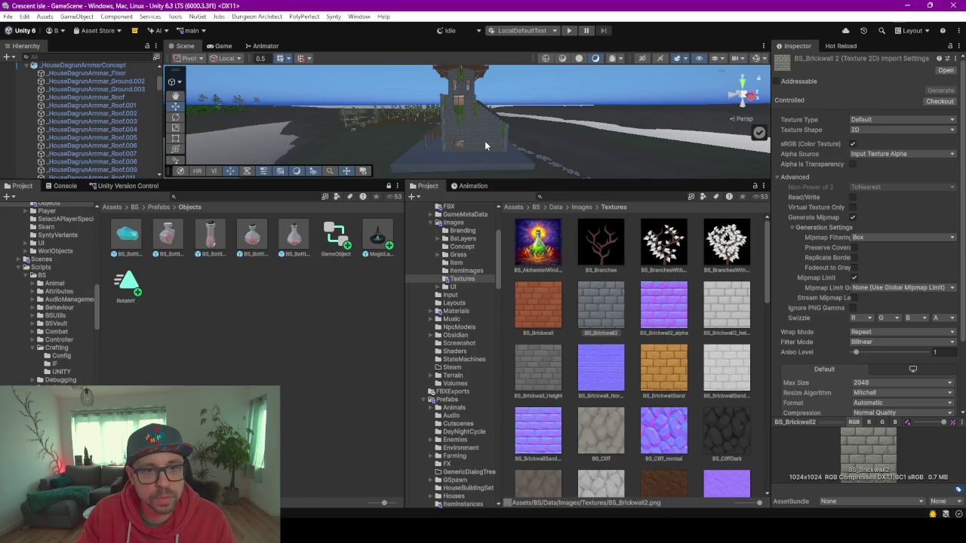
{"action": "key", "text": "f"}
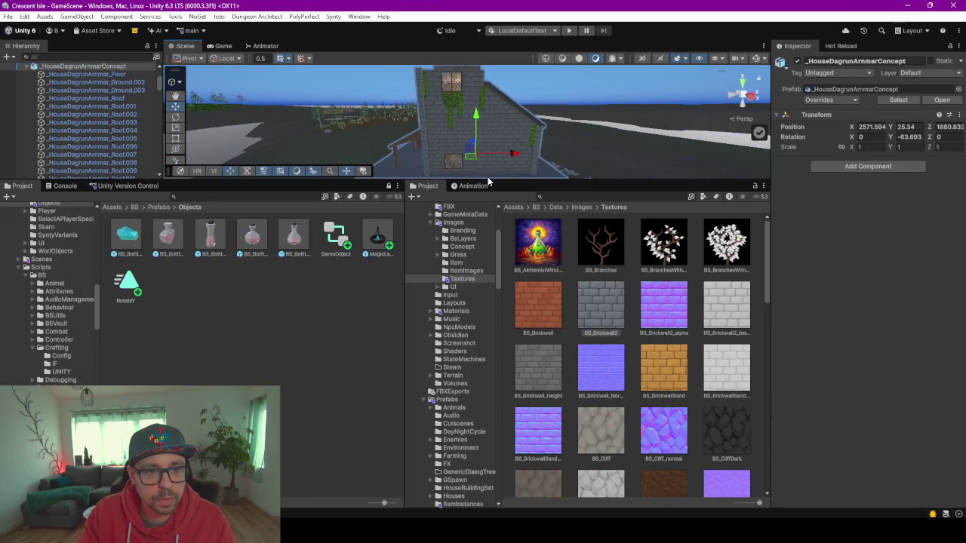
{"action": "left_click_drag", "start_coordinate": [488, 181], "coordinate": [488, 373]}
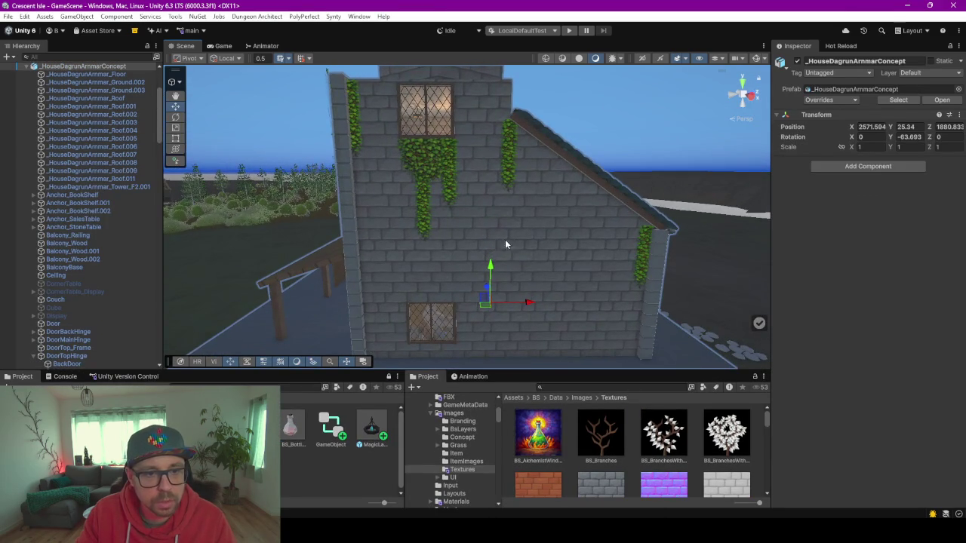
{"action": "key", "text": "w"}
{"action": "scroll", "coordinate": [526, 234], "scroll_direction": "up", "scroll_amount": 4}
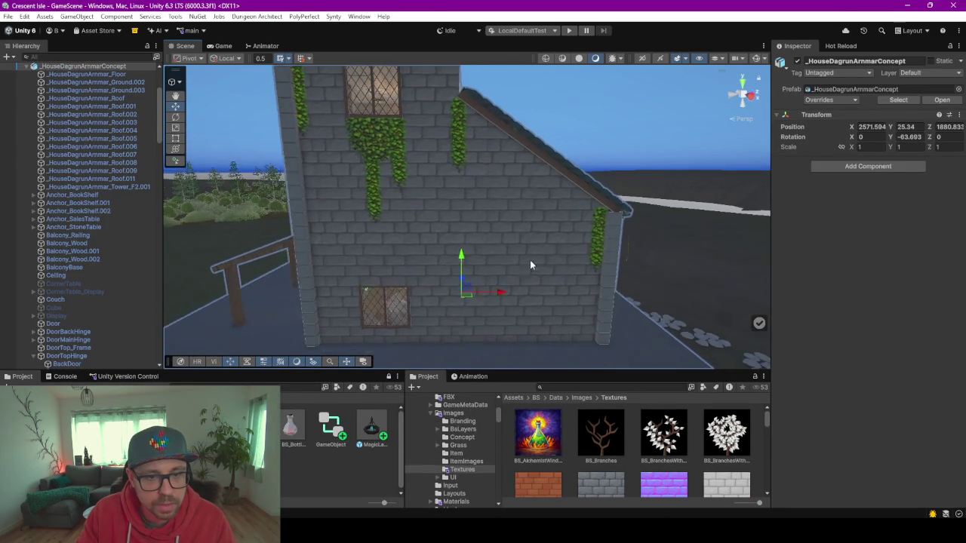
{"action": "scroll", "coordinate": [496, 250], "scroll_direction": "up", "scroll_amount": 4}
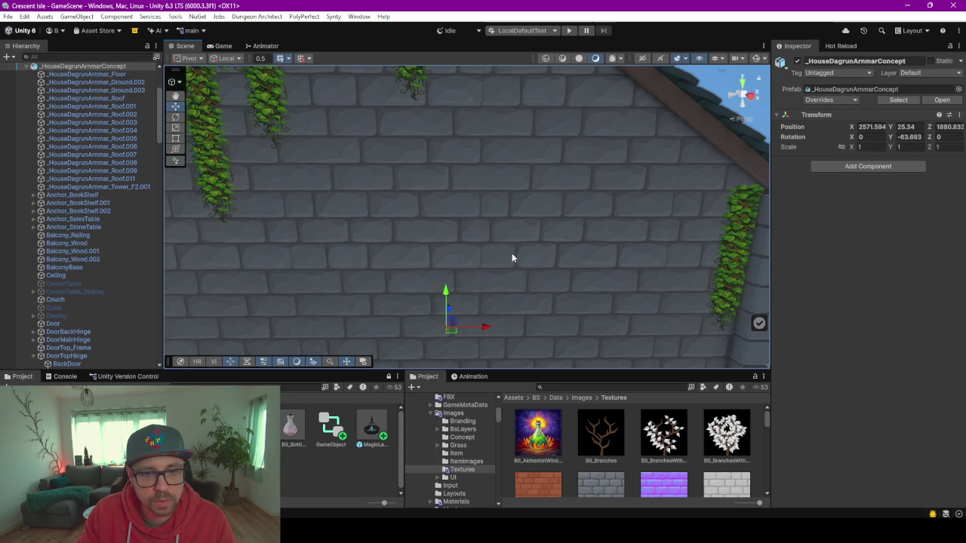
{"action": "scroll", "coordinate": [452, 215], "scroll_direction": "down", "scroll_amount": 5}
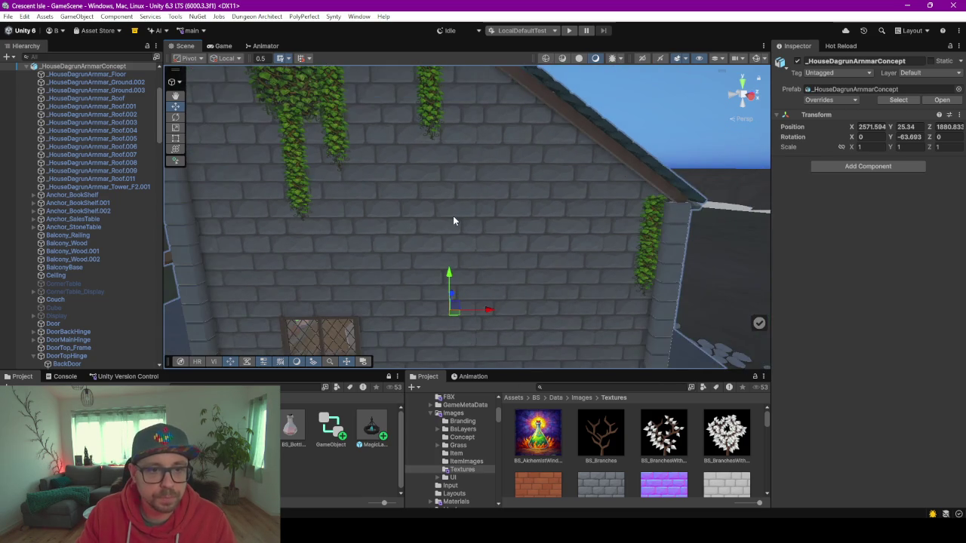
{"action": "scroll", "coordinate": [501, 208], "scroll_direction": "down", "scroll_amount": 6}
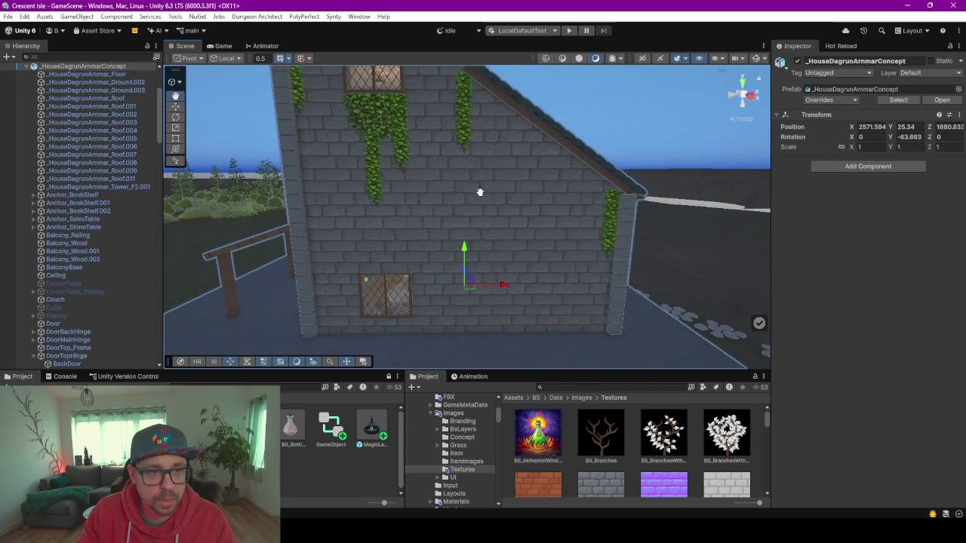
{"action": "scroll", "coordinate": [482, 198], "scroll_direction": "down", "scroll_amount": 2}
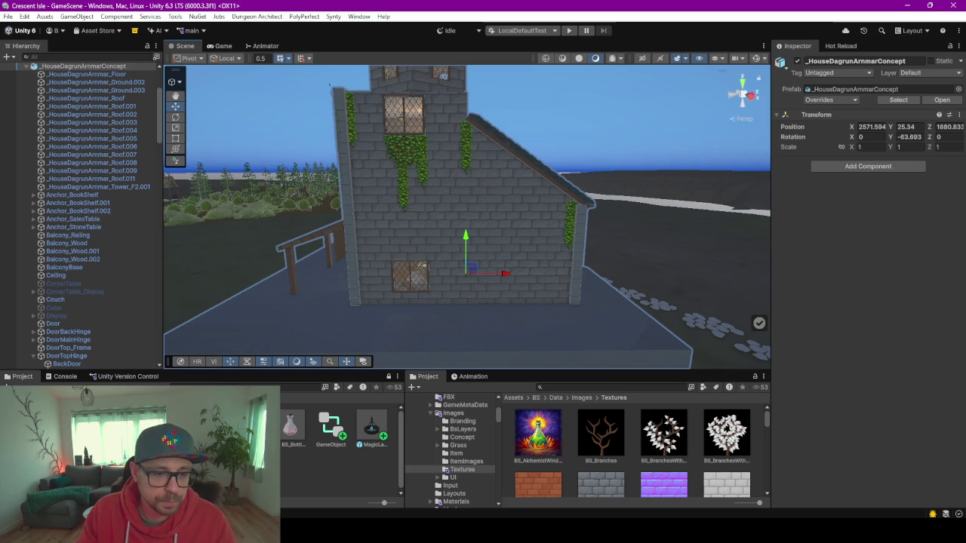
{"action": "key", "text": "alt+Tab"}
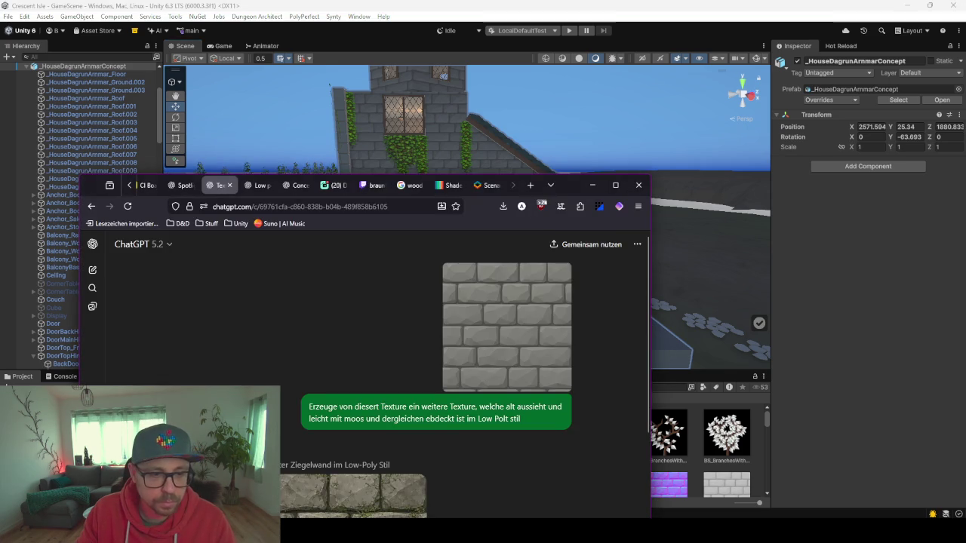
Move the browser into view and inspect the generated mossy stone texture at full size
{"action": "left_click_drag", "start_coordinate": [576, 187], "coordinate": [630, 31]}
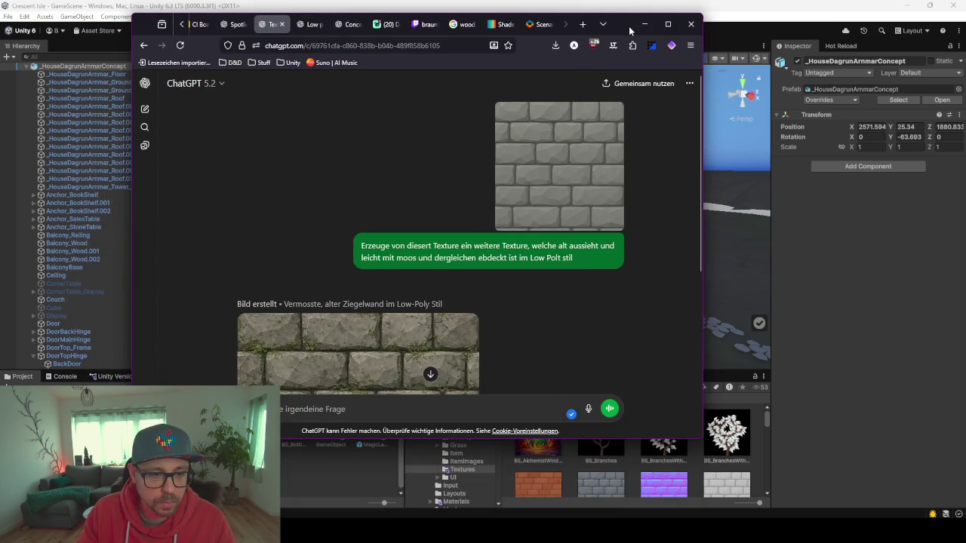
{"action": "scroll", "coordinate": [409, 332], "scroll_direction": "down", "scroll_amount": 3}
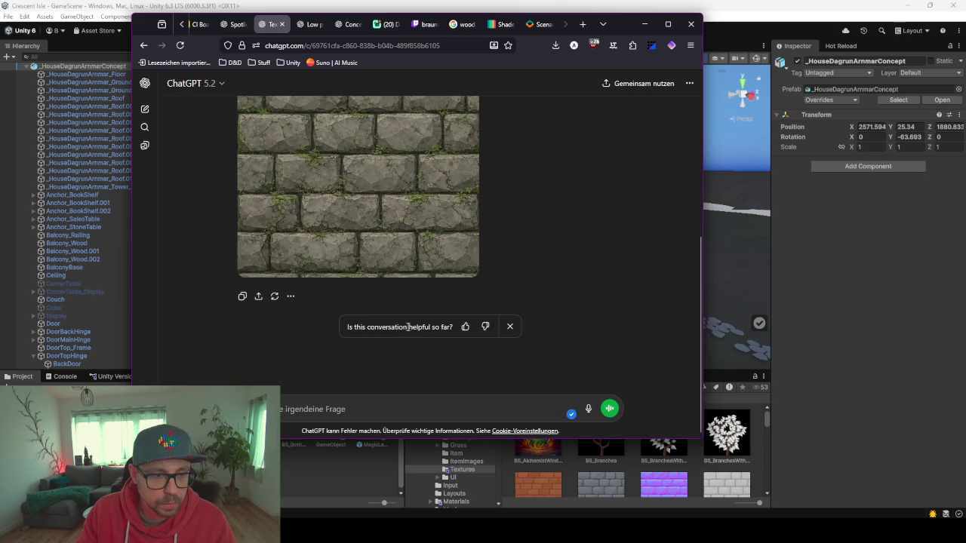
{"action": "left_click", "coordinate": [385, 179]}
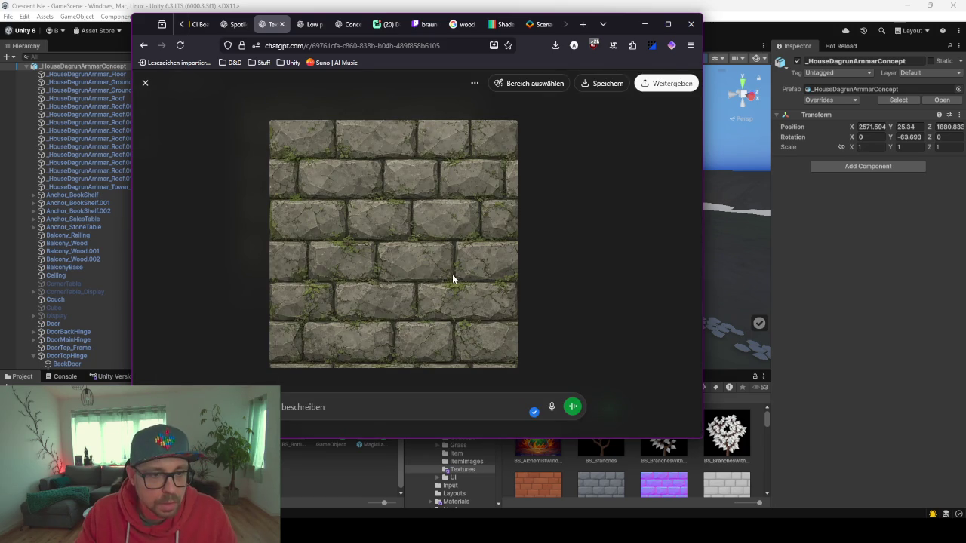
{"action": "key", "text": "ctrl+minus"}
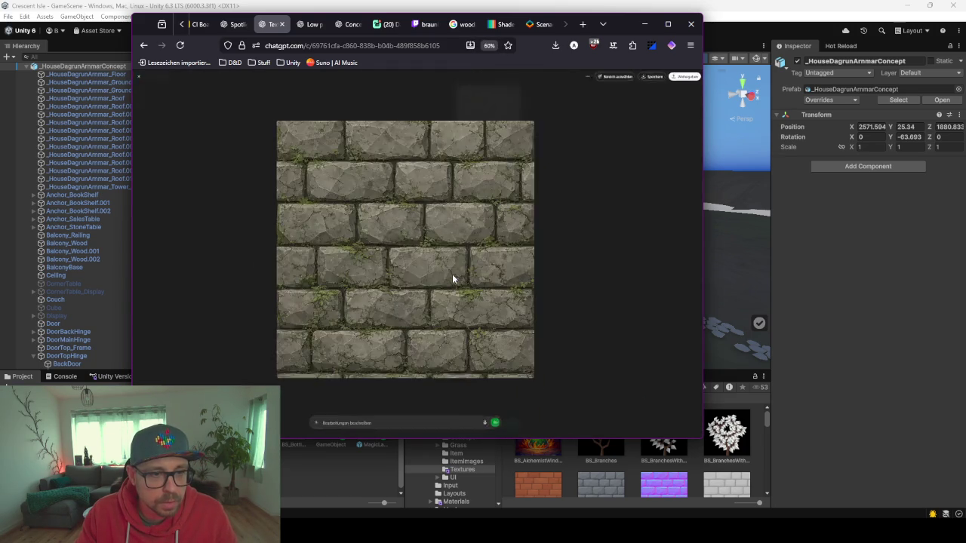
{"action": "key", "text": "ctrl+plus"}
{"action": "key", "text": "ctrl+plus"}
{"action": "key", "text": "ctrl+minus"}
{"action": "key", "text": "ctrl+minus"}
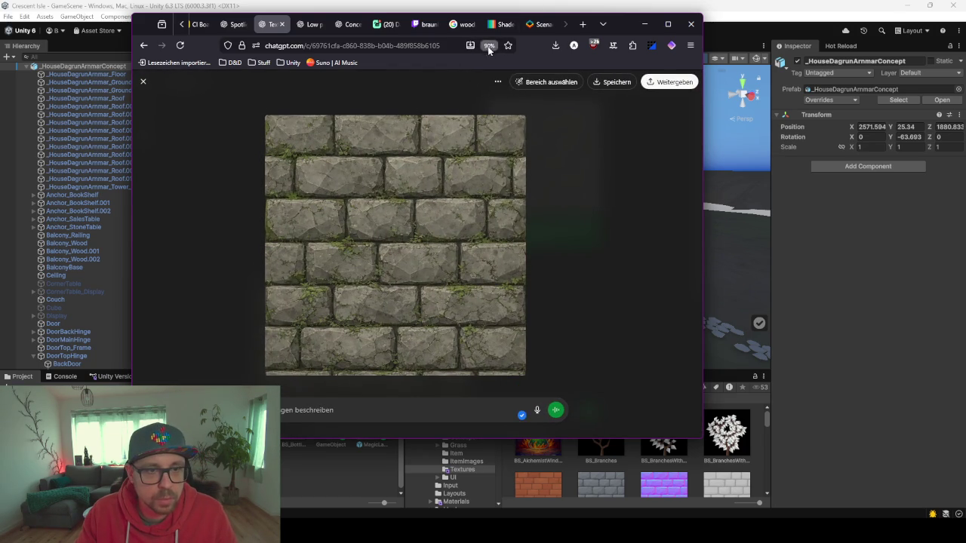
{"action": "key", "text": "ctrl+0"}
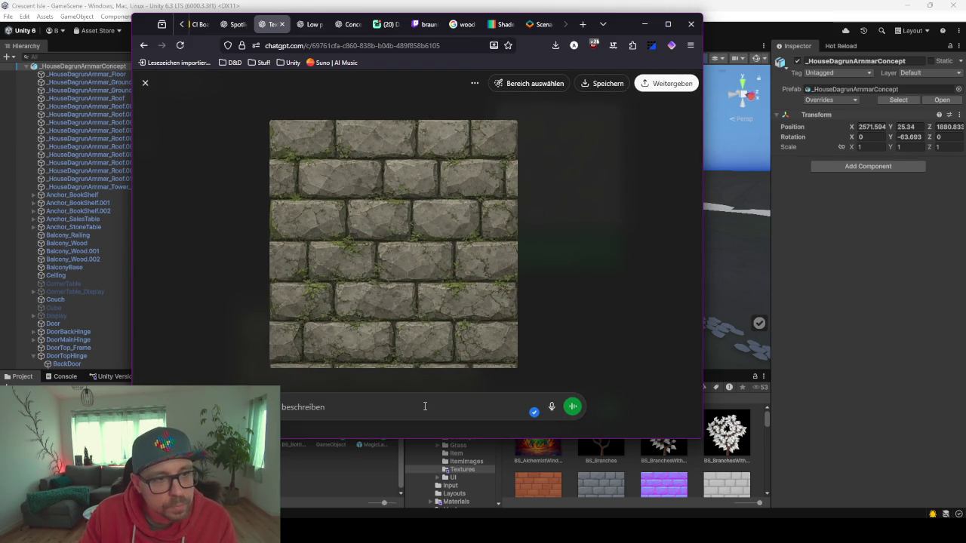
Send feedback that the plants are far too high-poly and should follow Synty Studios style
{"action": "type", "text": "m"}
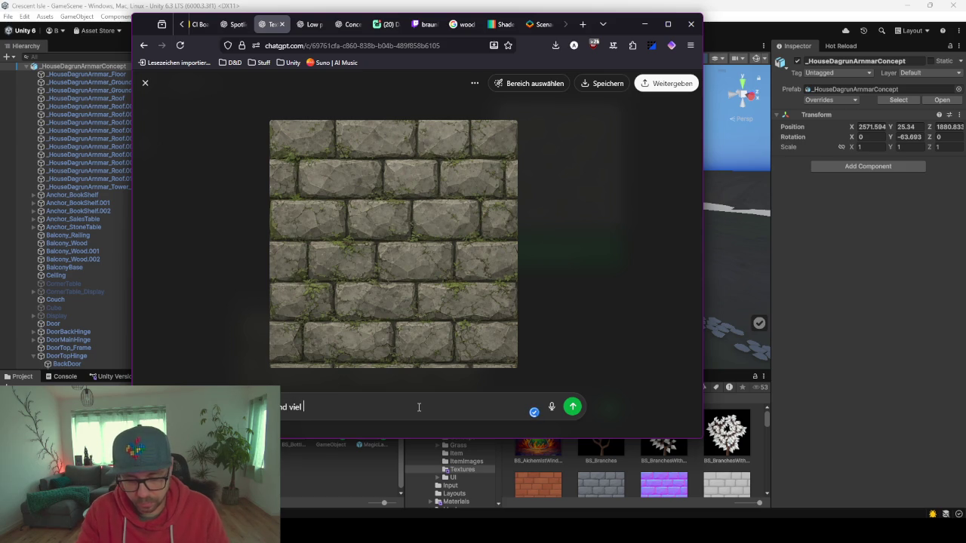
{"action": "type", "text": "h lo"}
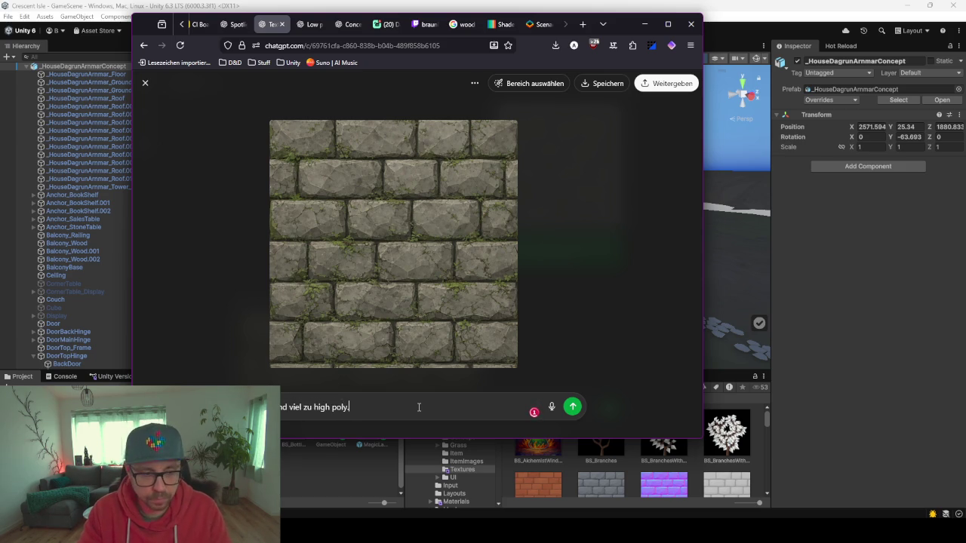
{"action": "type", "text": "red"}
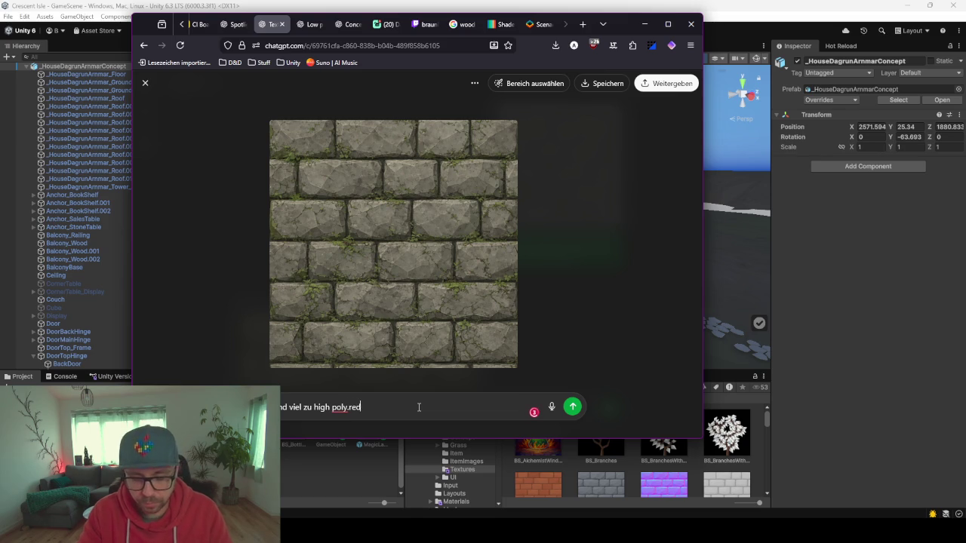
{"action": "type", "text": "ziere"}
{"action": "key", "text": "ctrl+BackSpace"}
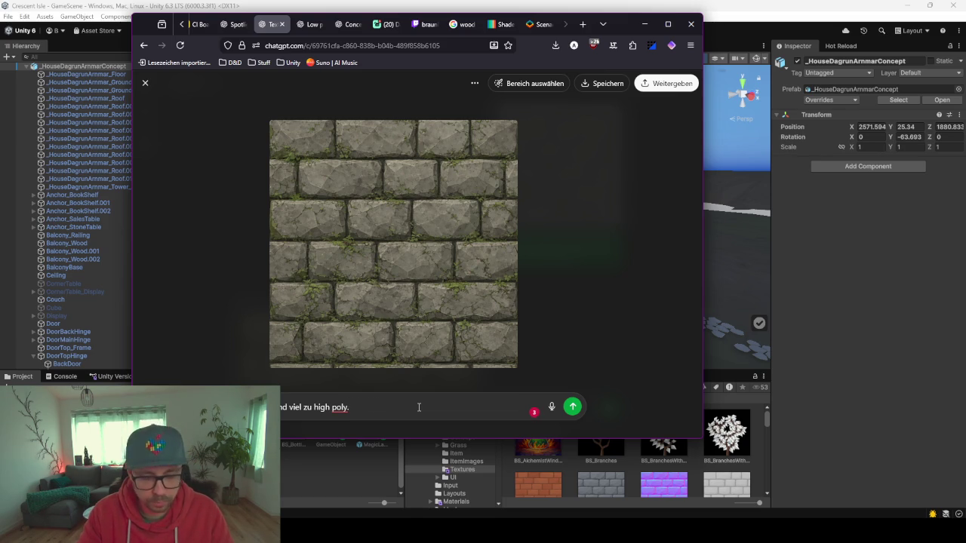
{"action": "type", "text": "icte dich meh"}
{"action": "type", "text": "r an Synty"}
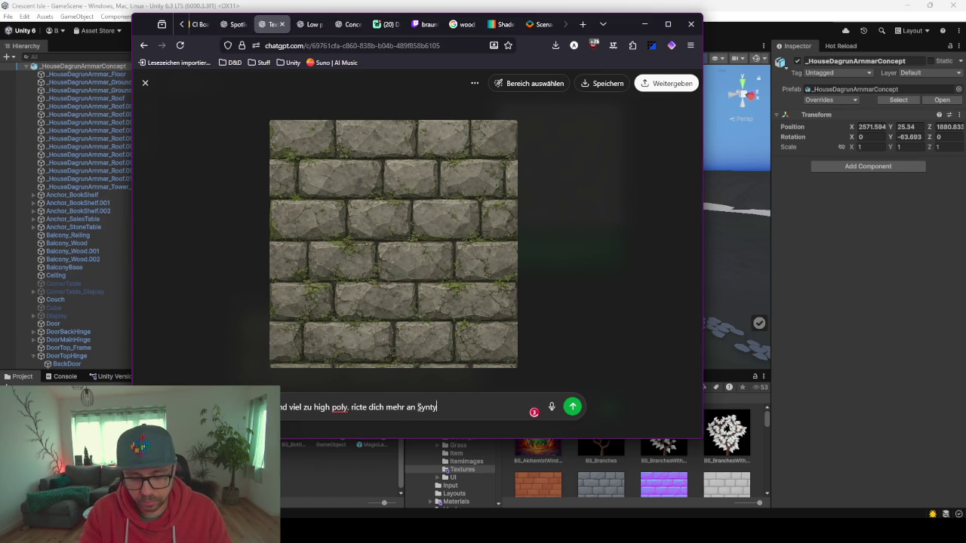
{"action": "type", "text": "udios"}
{"action": "key", "text": "Return"}
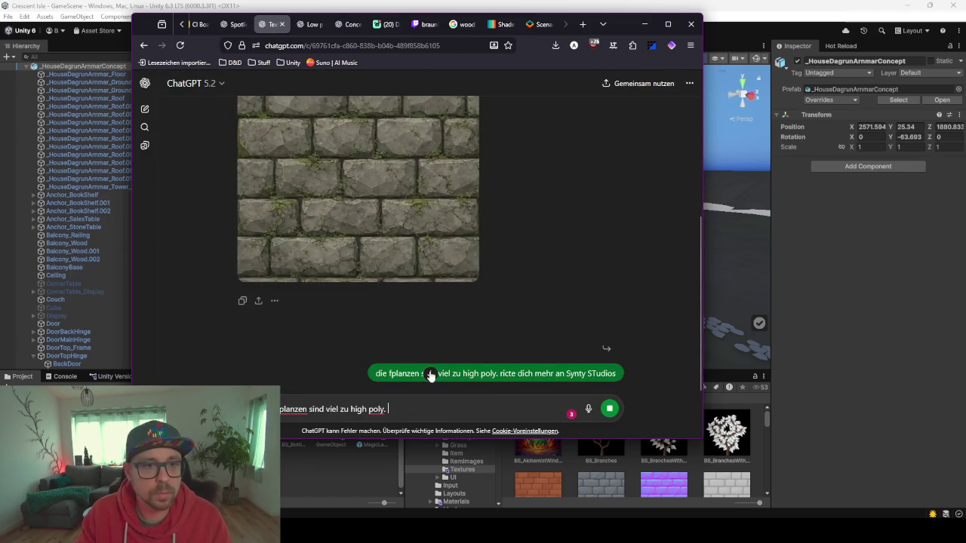
Wait for the redone brick texture to generate and clear the leftover prompt text
{"action": "scroll", "coordinate": [514, 273], "scroll_direction": "up", "scroll_amount": 5}
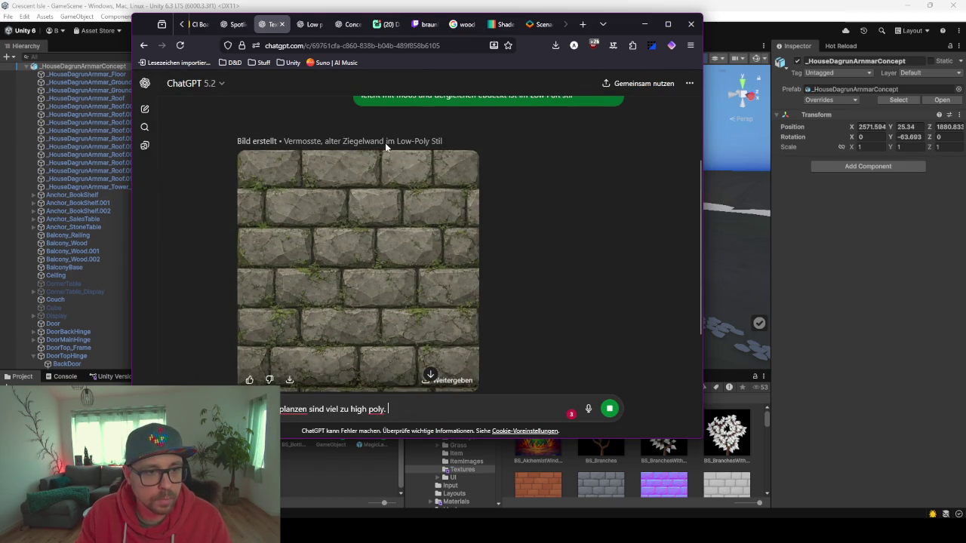
{"action": "scroll", "coordinate": [585, 301], "scroll_direction": "up", "scroll_amount": 2}
{"action": "scroll", "coordinate": [584, 302], "scroll_direction": "down", "scroll_amount": 2}
{"action": "scroll", "coordinate": [584, 302], "scroll_direction": "down", "scroll_amount": 3}
{"action": "scroll", "coordinate": [517, 224], "scroll_direction": "up", "scroll_amount": 2}
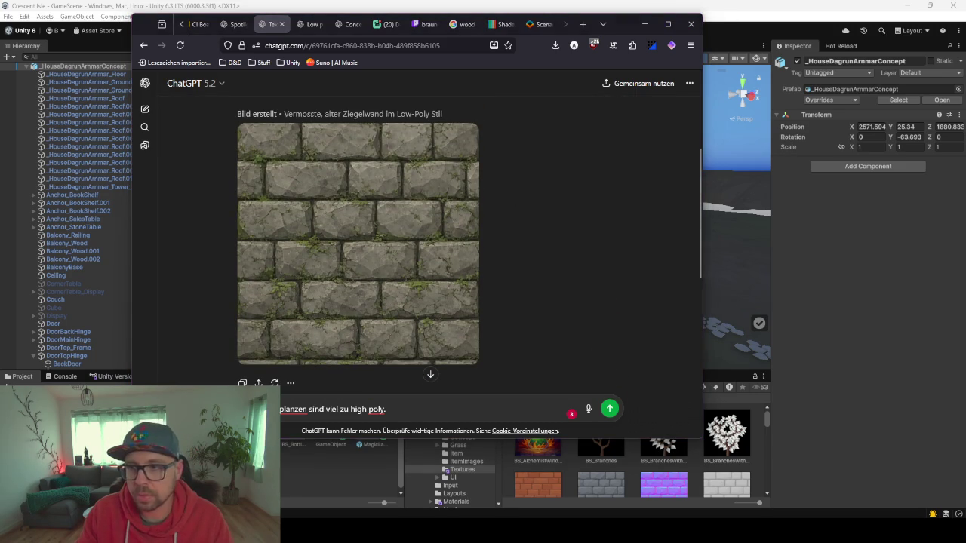
{"action": "mouse_move", "coordinate": [431, 211]}
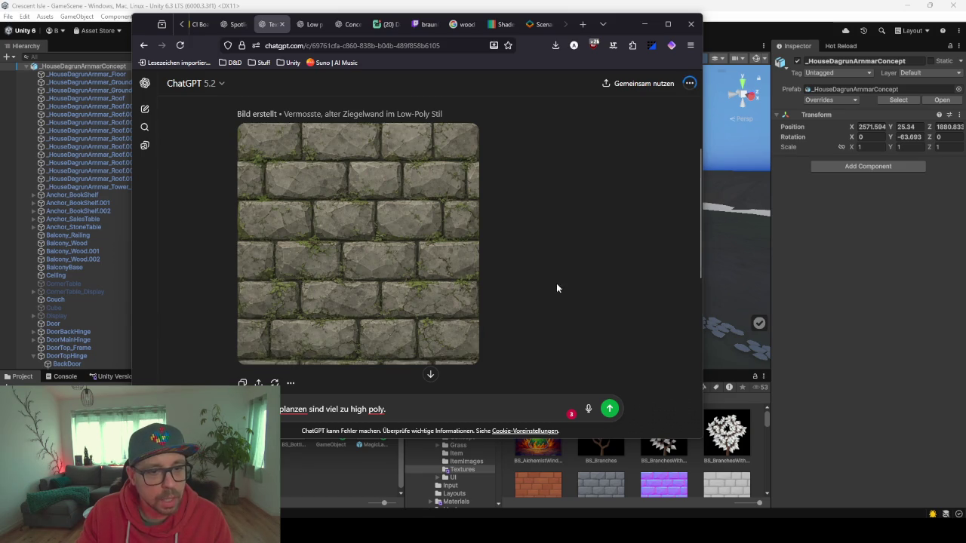
{"action": "scroll", "coordinate": [405, 265], "scroll_direction": "down", "scroll_amount": 3}
{"action": "scroll", "coordinate": [357, 289], "scroll_direction": "up", "scroll_amount": 2}
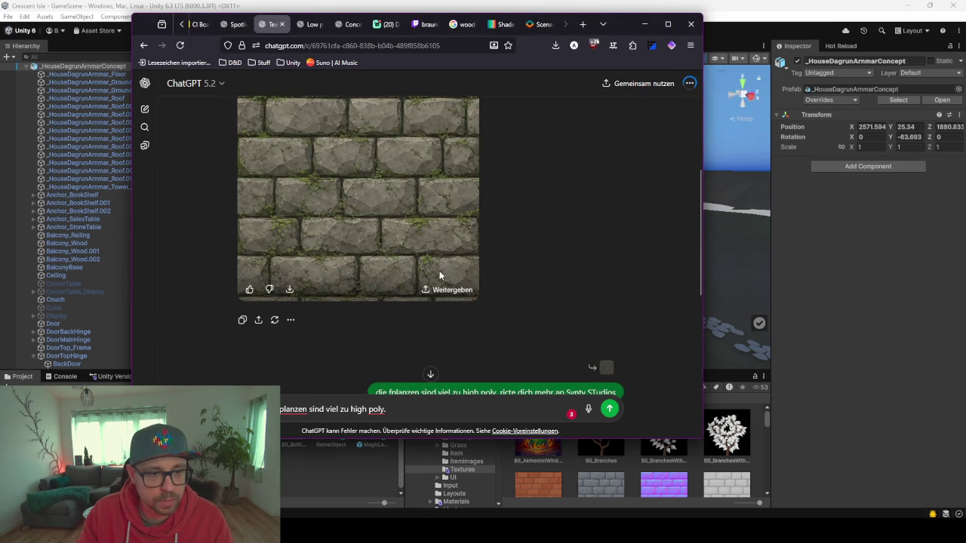
{"action": "scroll", "coordinate": [491, 243], "scroll_direction": "down", "scroll_amount": 4}
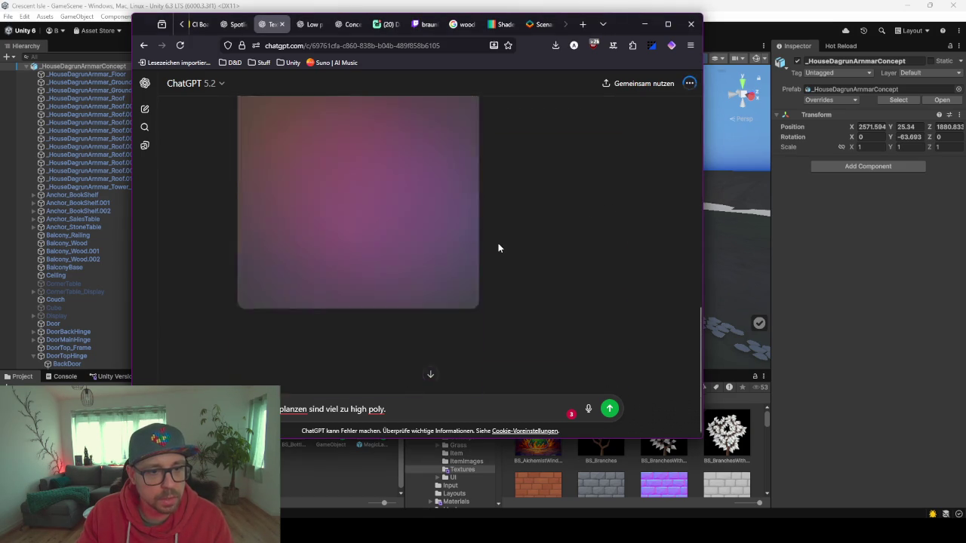
{"action": "scroll", "coordinate": [518, 272], "scroll_direction": "up", "scroll_amount": 1}
{"action": "scroll", "coordinate": [517, 270], "scroll_direction": "down", "scroll_amount": 1}
{"action": "scroll", "coordinate": [515, 264], "scroll_direction": "down", "scroll_amount": 1}
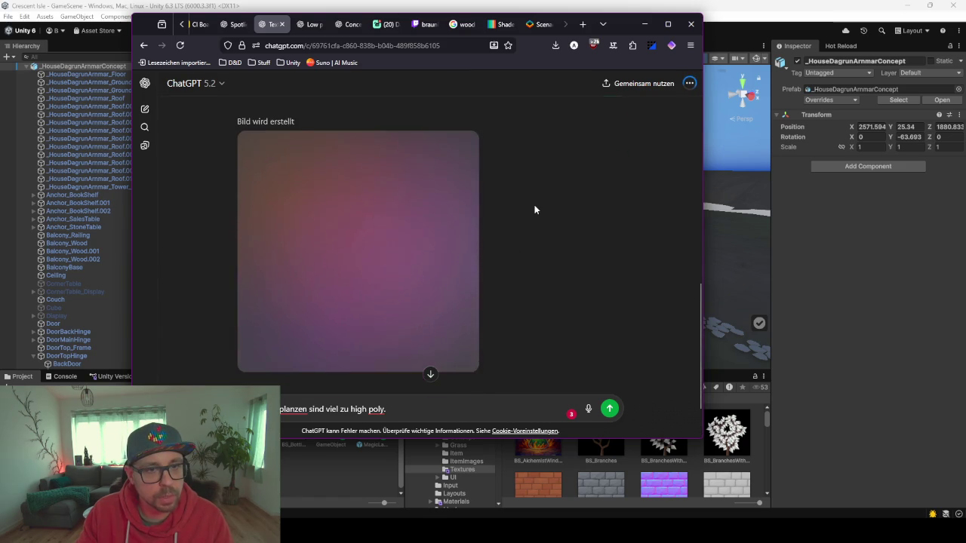
{"action": "scroll", "coordinate": [535, 209], "scroll_direction": "up", "scroll_amount": 1}
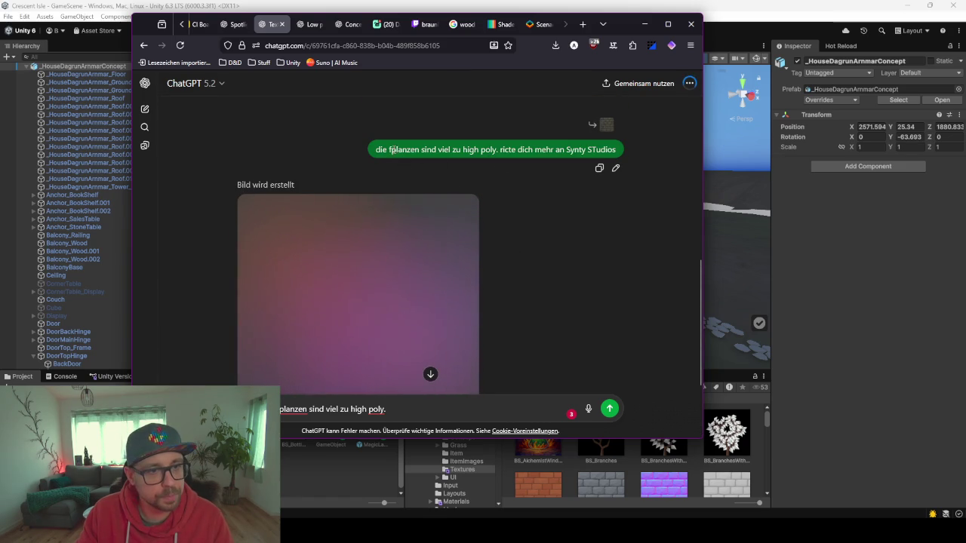
{"action": "scroll", "coordinate": [487, 227], "scroll_direction": "down", "scroll_amount": 2}
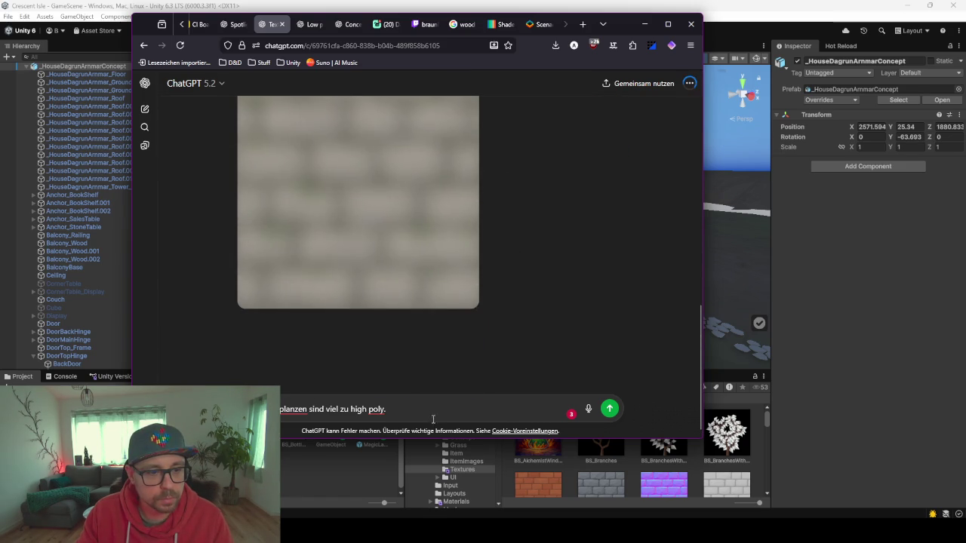
{"action": "key", "text": "ctrl+a"}
{"action": "key", "text": "BackSpace"}
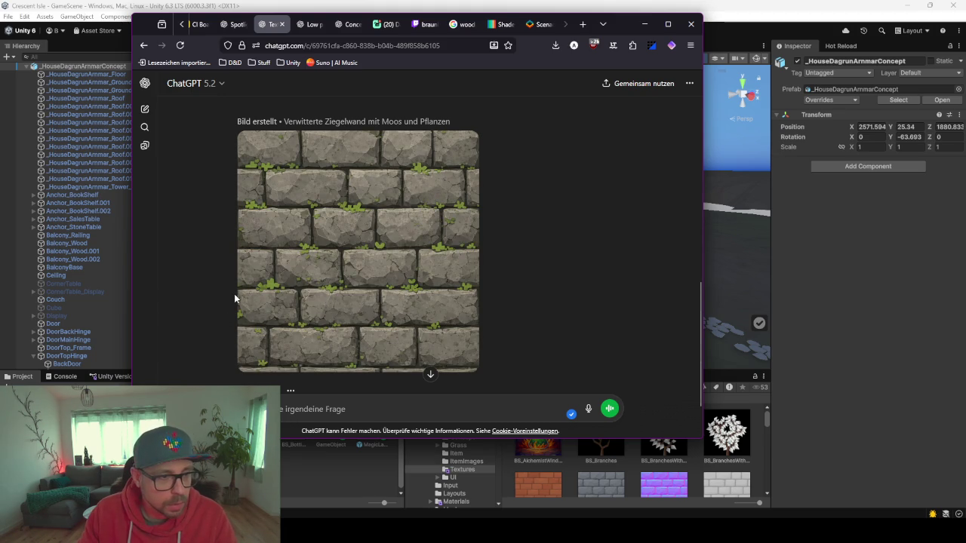
Preview the finished 'Verwitterte Ziegelwand mit Moos und Pflanzen' image at full size
{"action": "left_click", "coordinate": [295, 309]}
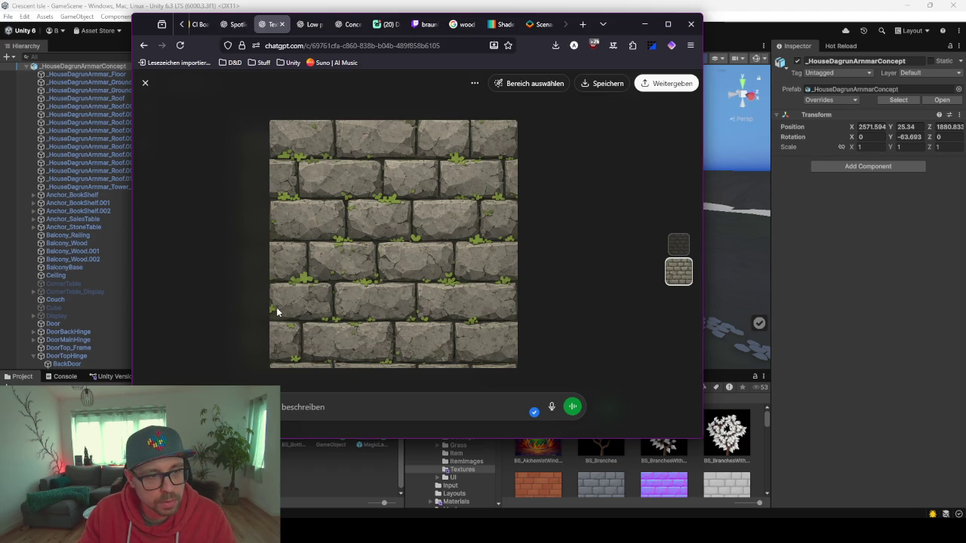
{"action": "left_click", "coordinate": [403, 421]}
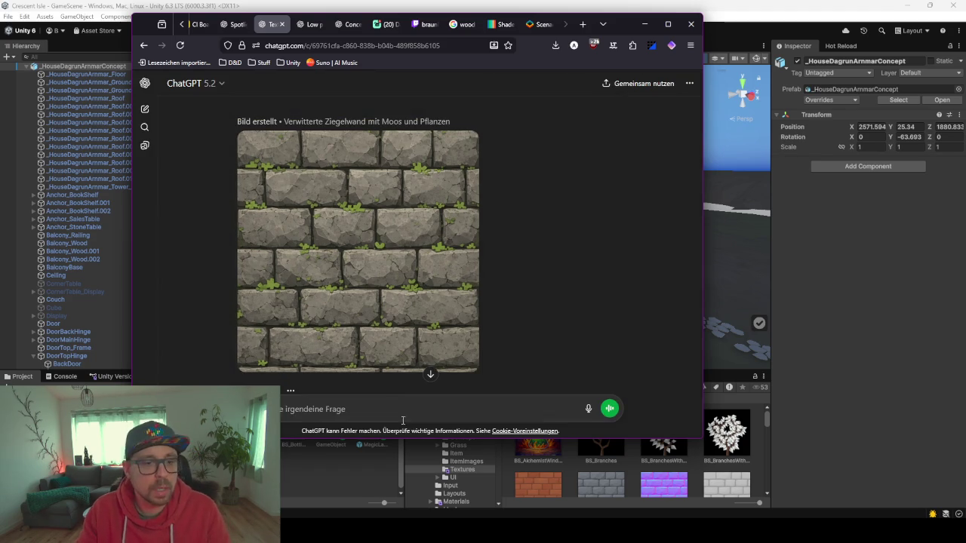
{"action": "scroll", "coordinate": [340, 339], "scroll_direction": "down", "scroll_amount": 1}
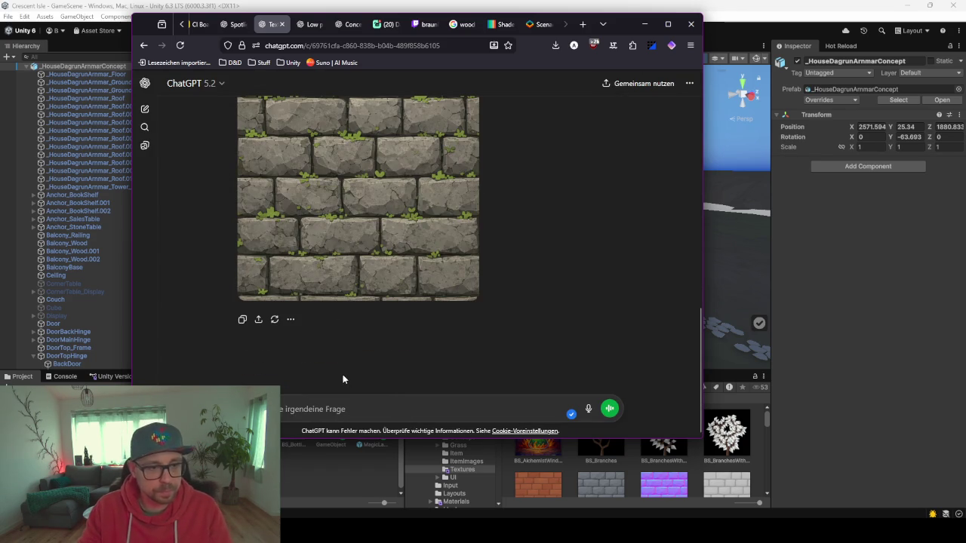
Ask ChatGPT to generate a matching normal map for the mossy stone texture
{"action": "type", "text": "Erzeuge das"}
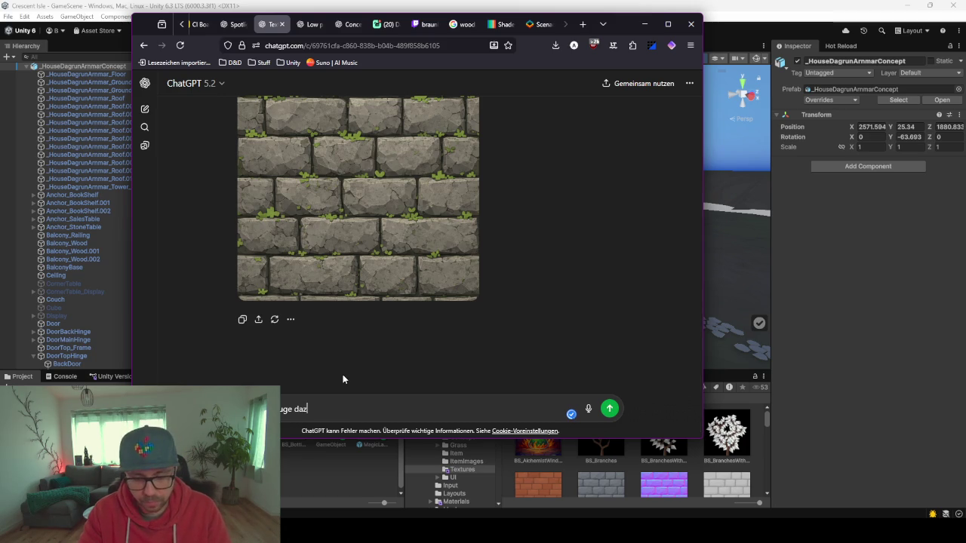
{"action": "type", "text": "u die normal map"}
{"action": "key", "text": "BackSpace"}
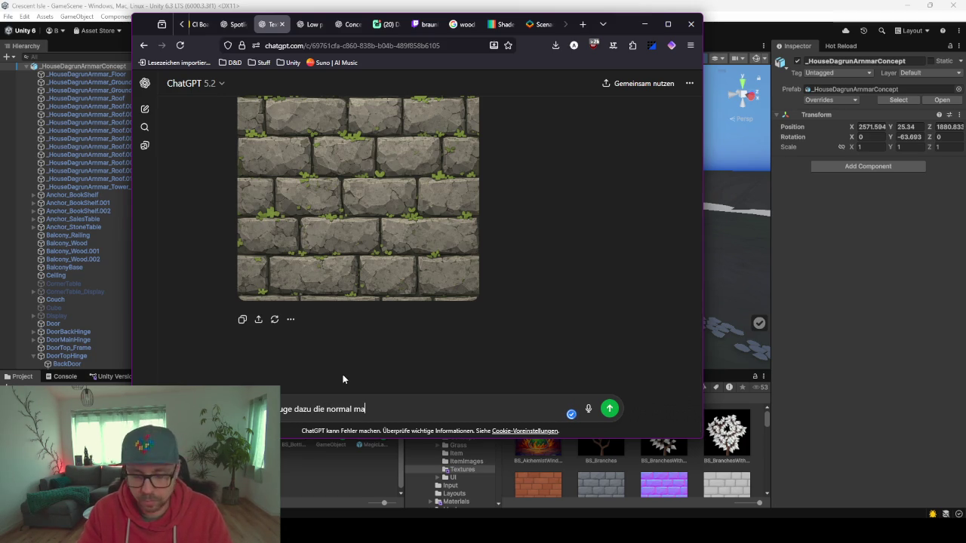
{"action": "type", "text": "p"}
{"action": "key", "text": "Return"}
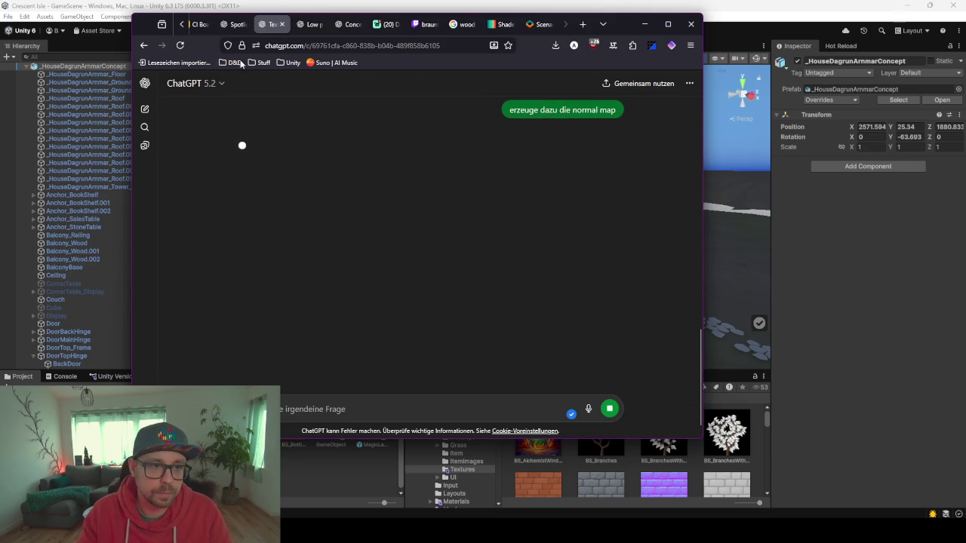
Download the mossy stone-wall texture image
{"action": "scroll", "coordinate": [485, 345], "scroll_direction": "up", "scroll_amount": 3}
{"action": "left_click", "coordinate": [291, 288]}
{"action": "left_click", "coordinate": [644, 226]}
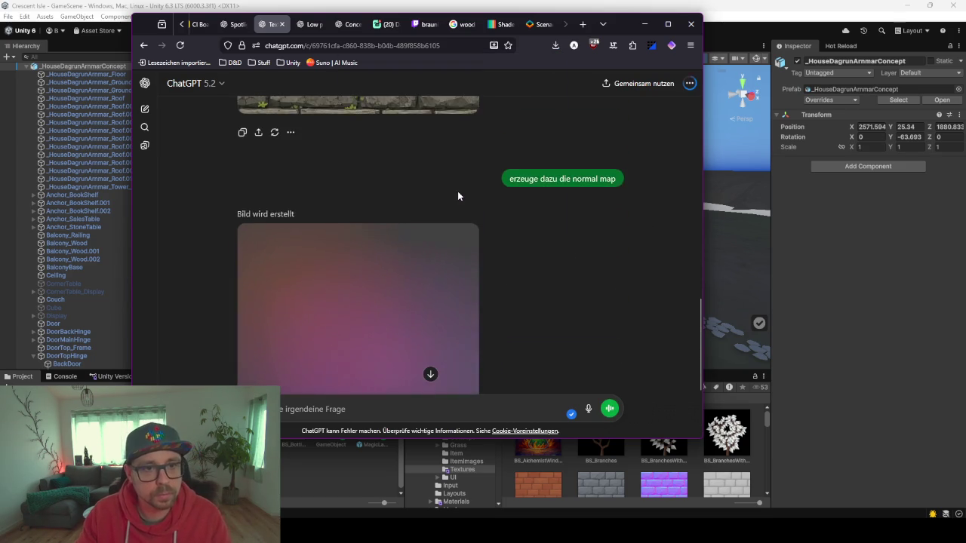
Bring the Blender village file to the front, viewing the house corner and floor
{"action": "scroll", "coordinate": [458, 198], "scroll_direction": "down", "scroll_amount": 3}
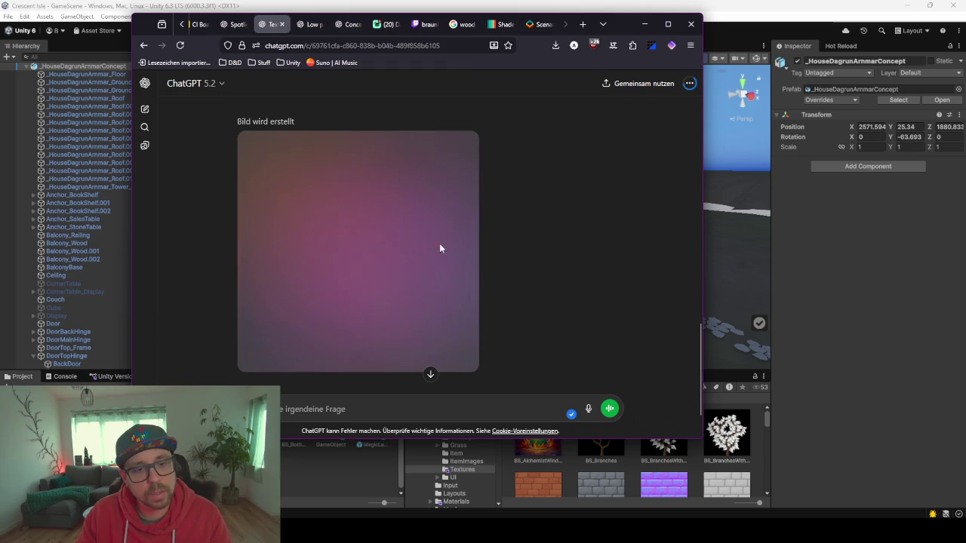
{"action": "mouse_move", "coordinate": [581, 513]}
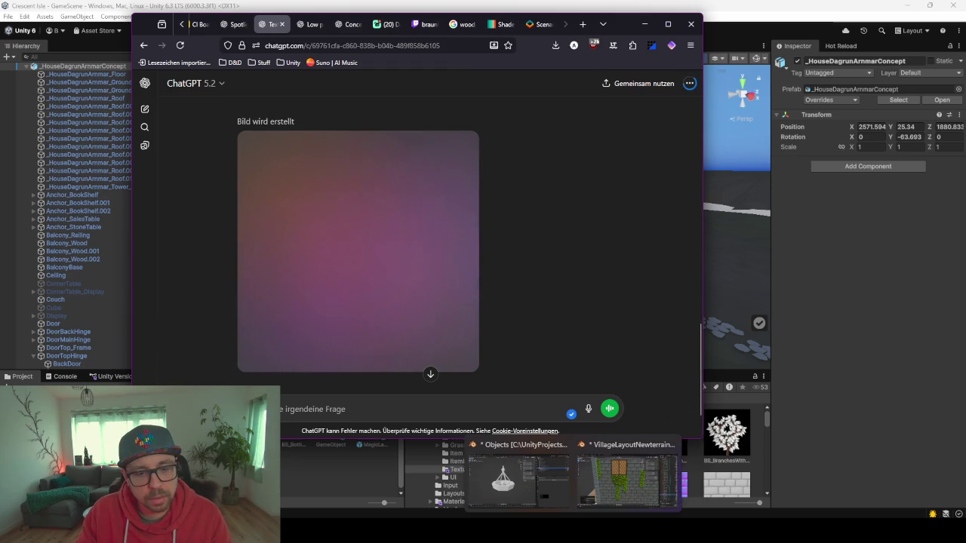
{"action": "left_click", "coordinate": [593, 485]}
{"action": "mouse_move", "coordinate": [366, 252]}
{"action": "left_mouse_down"}
{"action": "mouse_move", "coordinate": [425, 256]}
{"action": "mouse_move", "coordinate": [399, 267]}
{"action": "mouse_move", "coordinate": [519, 305]}
{"action": "mouse_move", "coordinate": [279, 215]}
{"action": "left_mouse_up"}
Walk through the house past the ivy wall, stained-glass window and stairs, then return to ChatGPT
{"action": "key", "text": "shift+grave"}
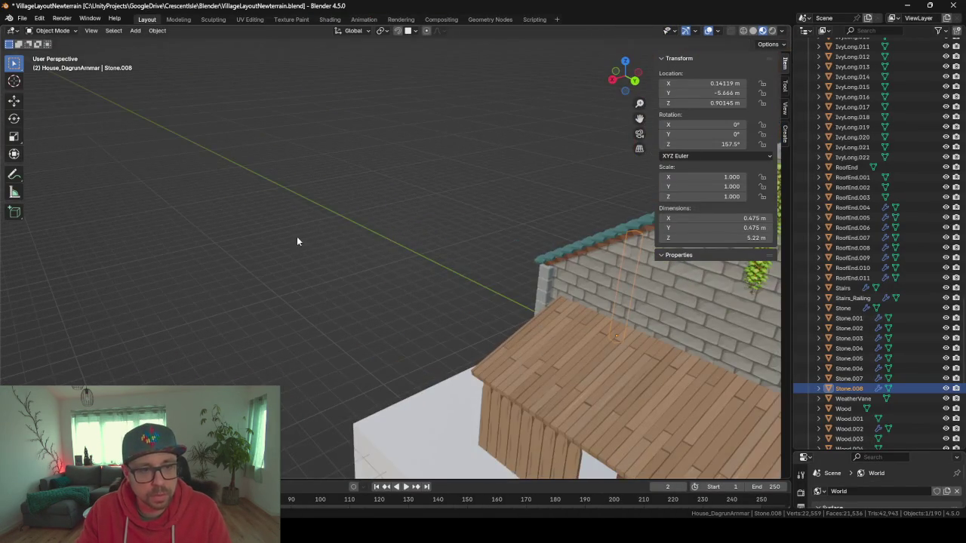
{"action": "key", "text": "w"}
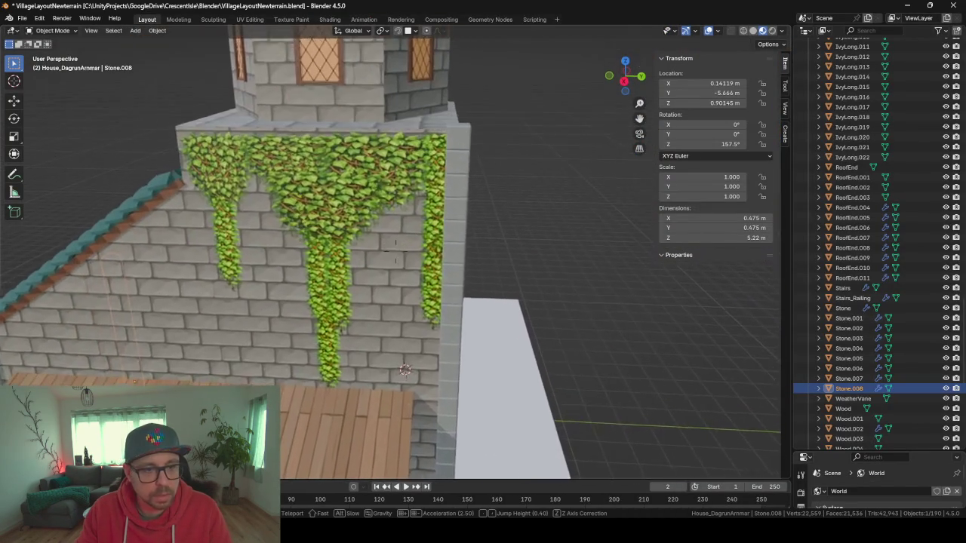
{"action": "key", "text": "s"}
{"action": "key", "text": "w"}
{"action": "key", "text": "w"}
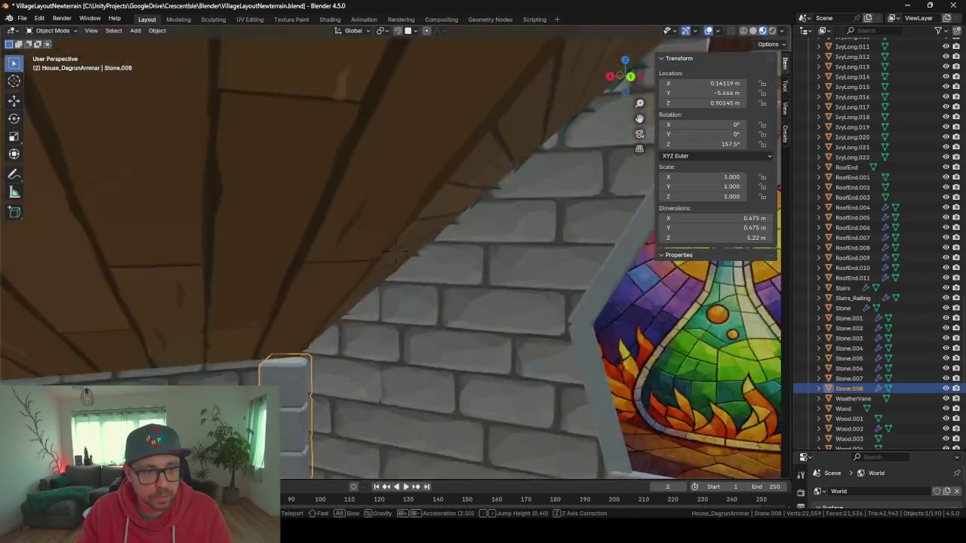
{"action": "key", "text": "s"}
{"action": "key", "text": "w"}
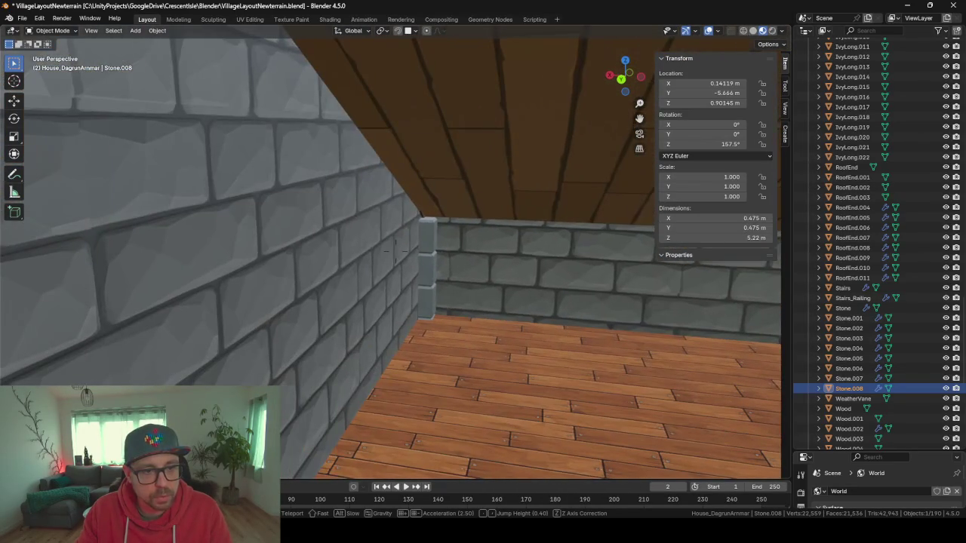
{"action": "key", "text": "w"}
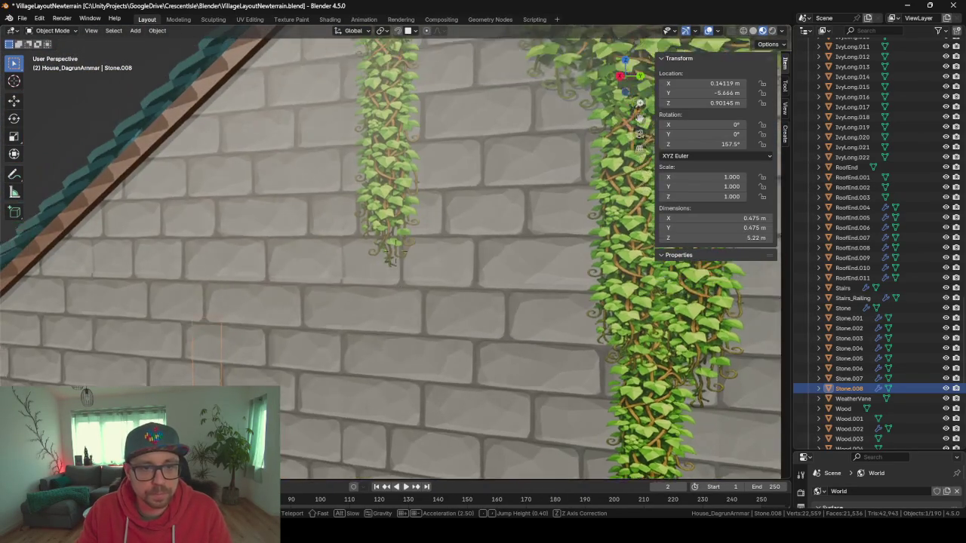
{"action": "key", "text": "s"}
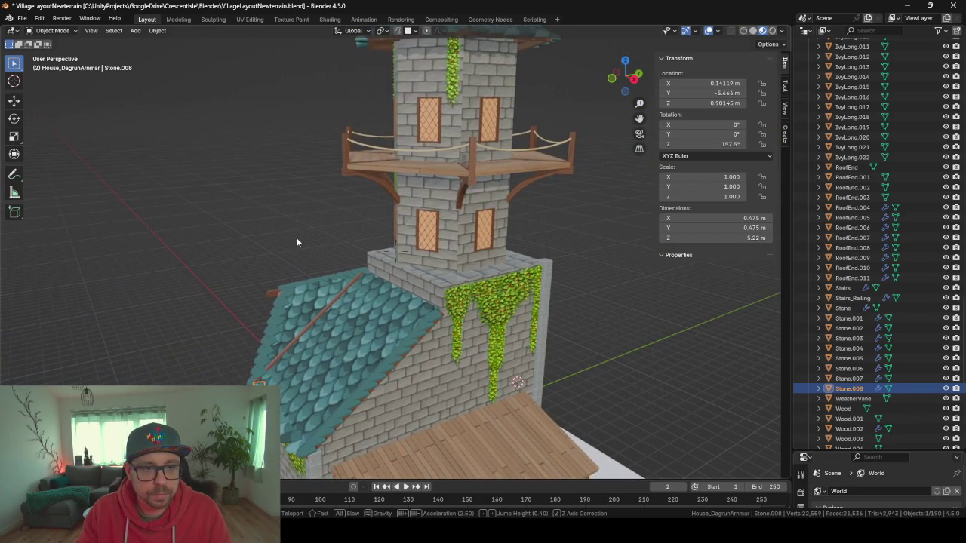
{"action": "left_click", "coordinate": [543, 385]}
{"action": "key", "text": "alt+Tab"}
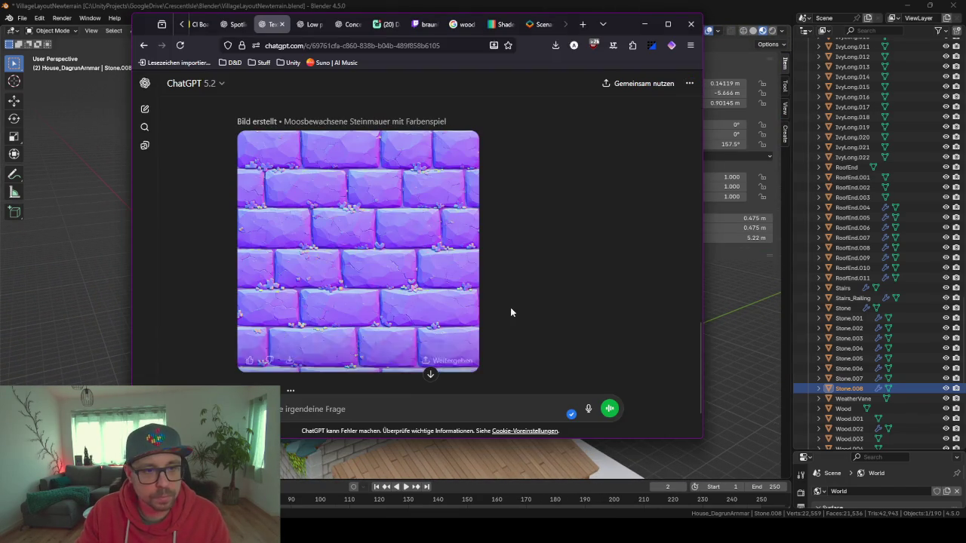
Download the purple stone normal map and send the follow-up 'jetzt die height map'
{"action": "left_click", "coordinate": [290, 361]}
{"action": "left_click", "coordinate": [354, 411]}
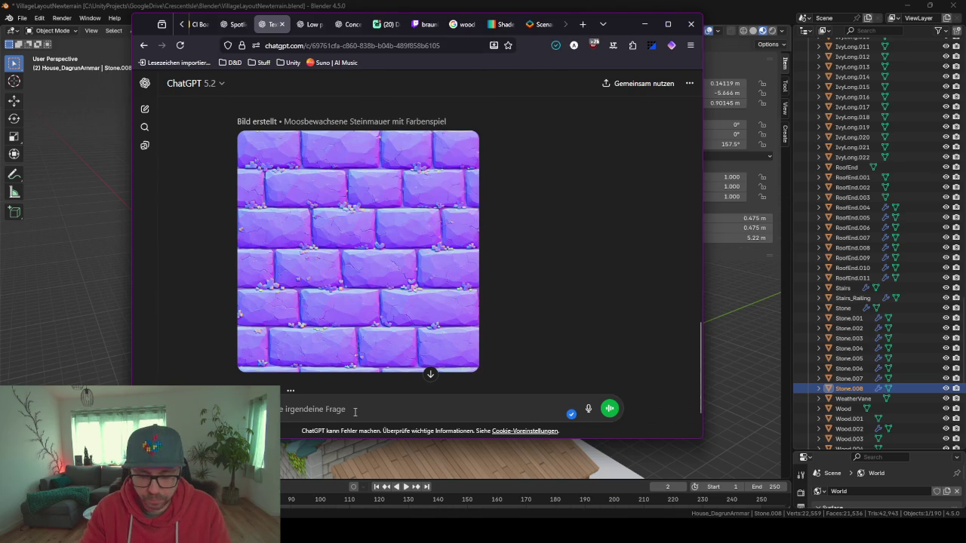
{"action": "type", "text": "dieheight map"}
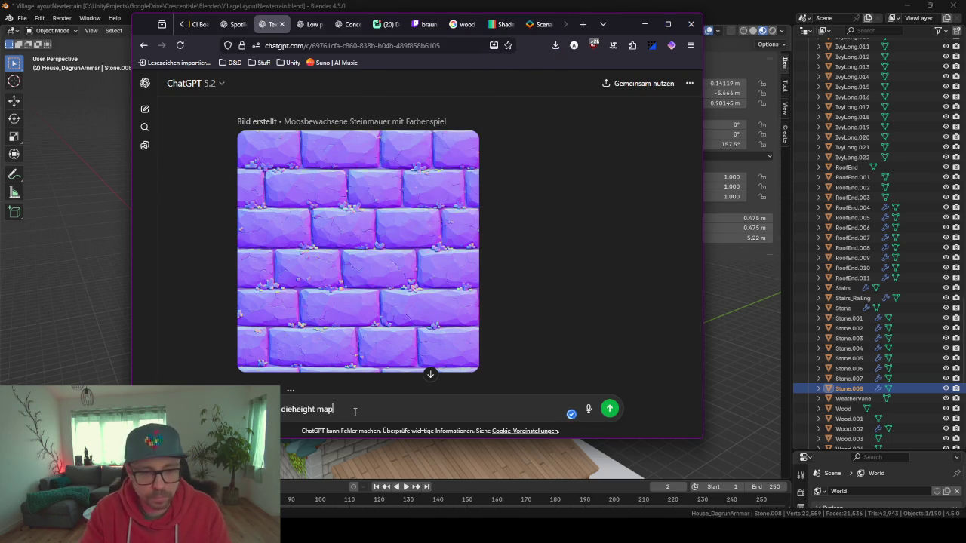
{"action": "key", "text": "Return"}
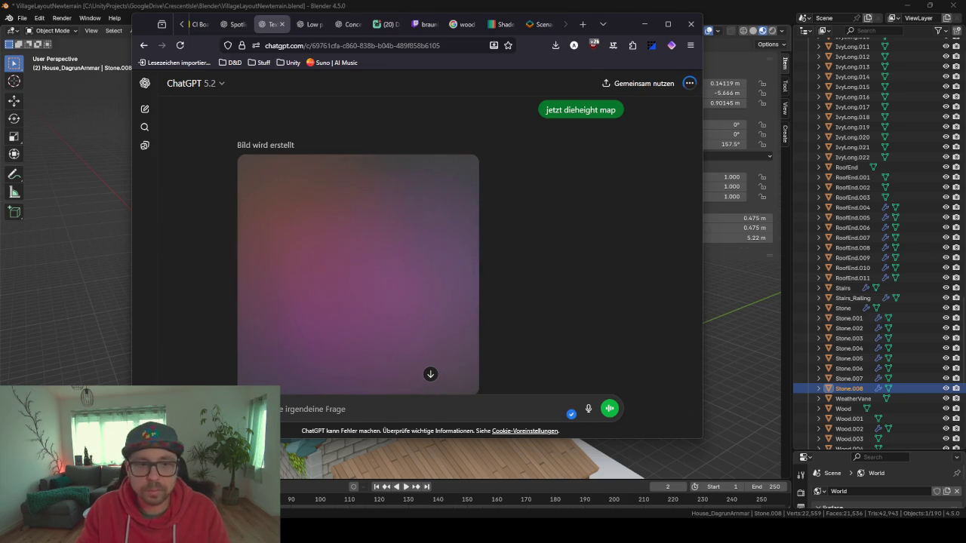
Reload the stalled chat and check on the height map generation
{"action": "scroll", "coordinate": [592, 277], "scroll_direction": "down", "scroll_amount": 1}
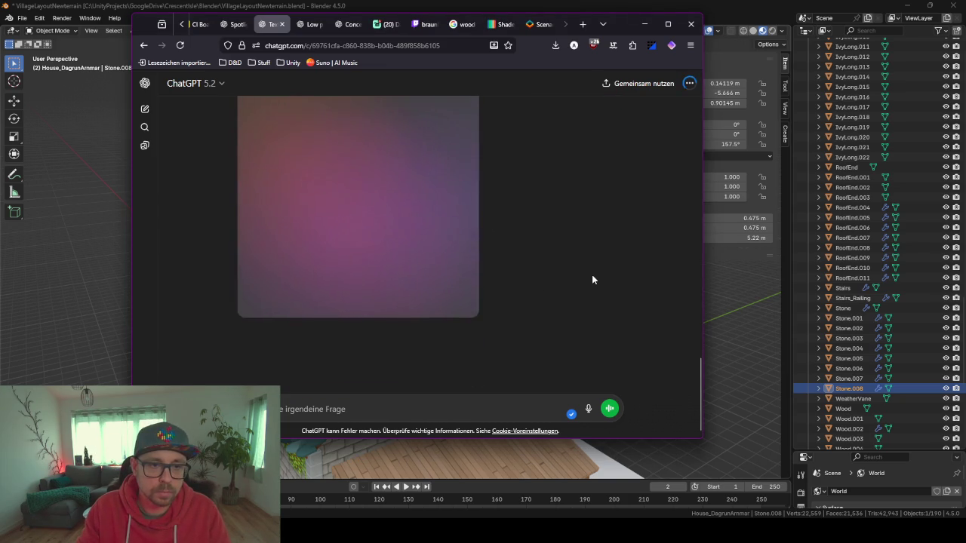
{"action": "scroll", "coordinate": [591, 279], "scroll_direction": "up", "scroll_amount": 1}
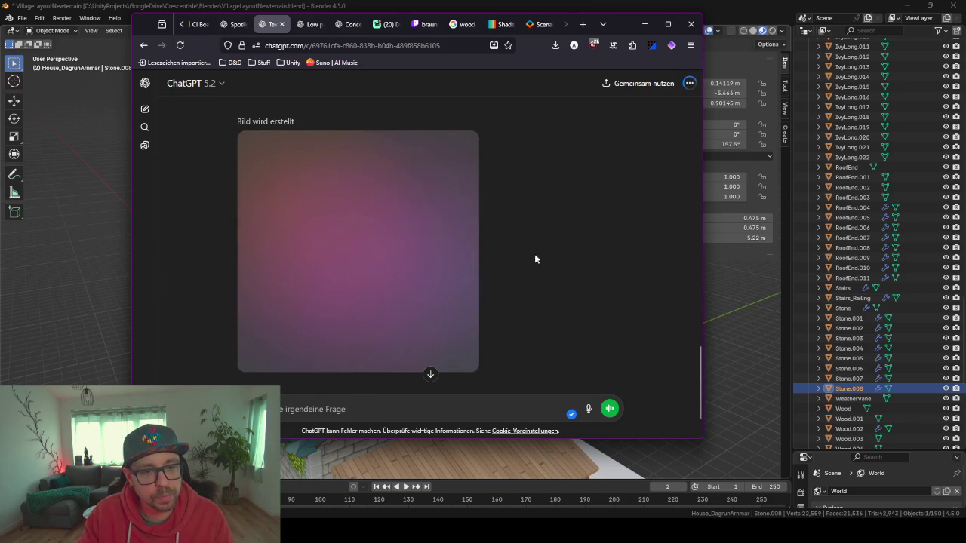
{"action": "scroll", "coordinate": [544, 266], "scroll_direction": "down", "scroll_amount": 1}
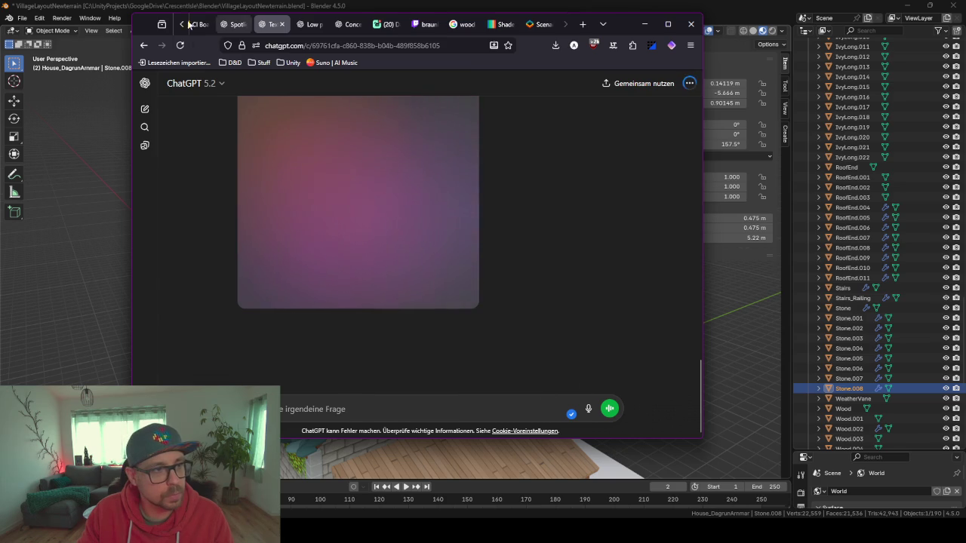
{"action": "left_click", "coordinate": [182, 45]}
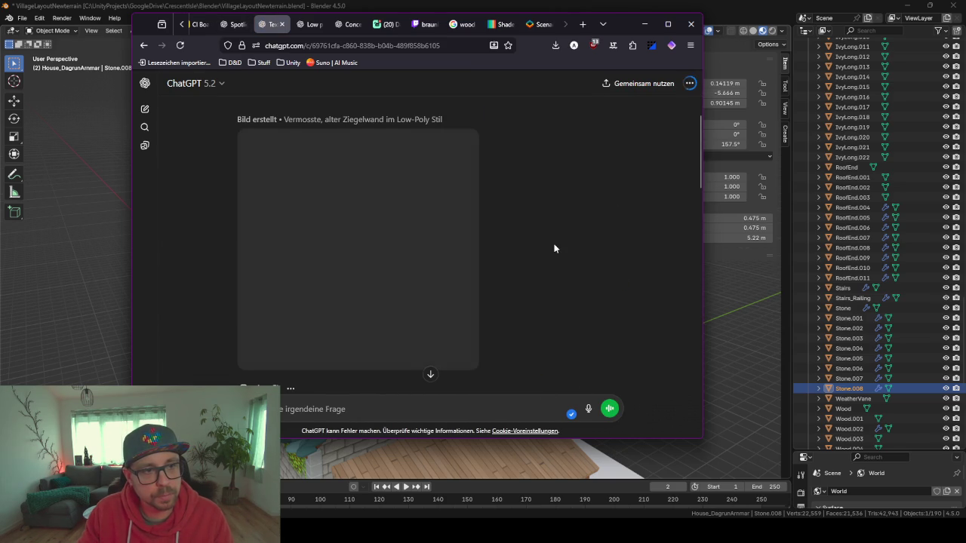
{"action": "scroll", "coordinate": [497, 265], "scroll_direction": "down", "scroll_amount": 10}
{"action": "scroll", "coordinate": [419, 280], "scroll_direction": "up", "scroll_amount": 1}
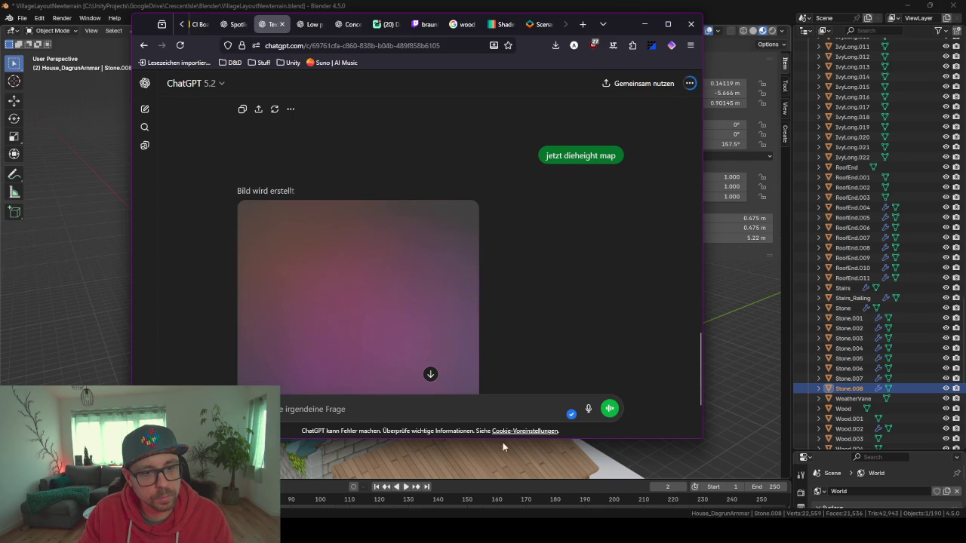
{"action": "left_click_drag", "start_coordinate": [577, 439], "coordinate": [577, 480]}
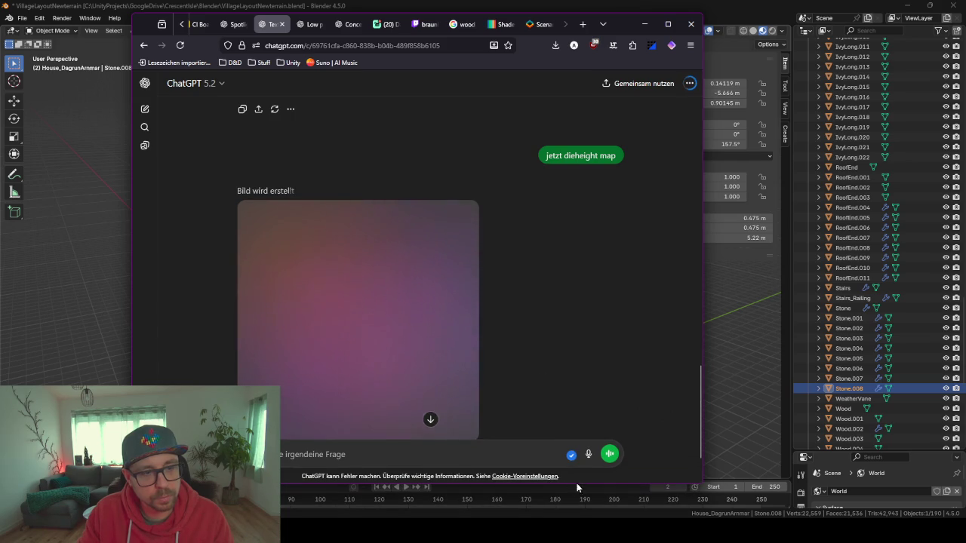
{"action": "scroll", "coordinate": [532, 332], "scroll_direction": "down", "scroll_amount": 2}
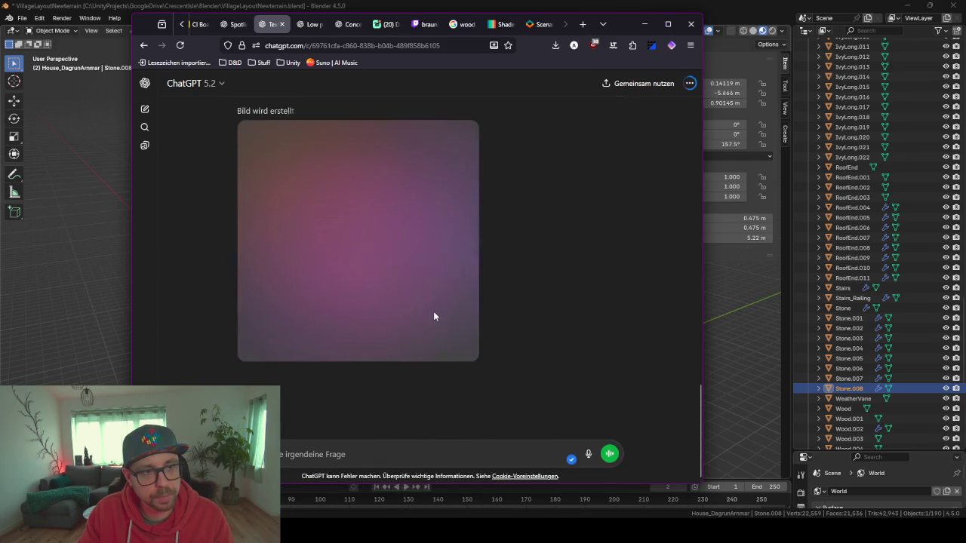
{"action": "scroll", "coordinate": [433, 313], "scroll_direction": "up", "scroll_amount": 3}
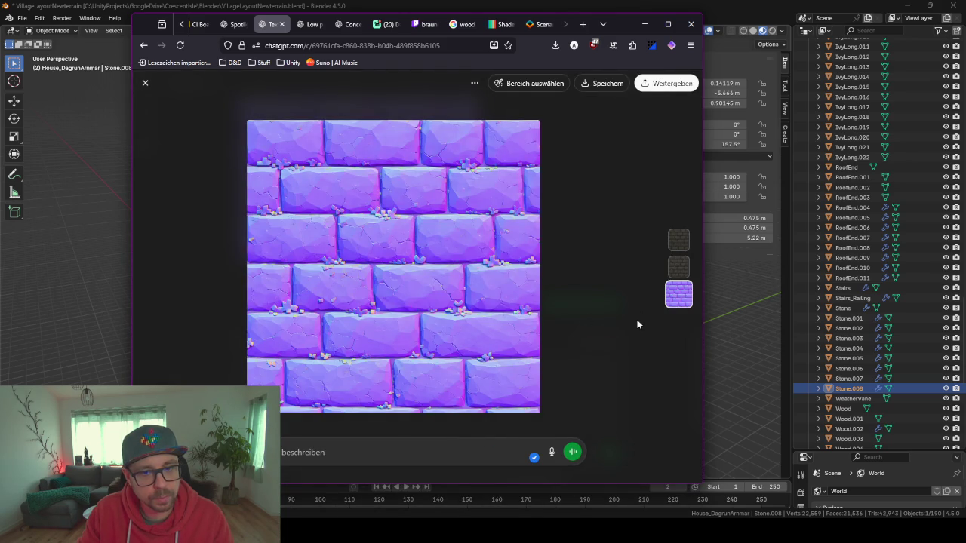
Pick image 2 ('Bild 2 ist besser') as the height map, download it, and minimize the browser
{"action": "left_click", "coordinate": [630, 260]}
{"action": "scroll", "coordinate": [602, 262], "scroll_direction": "down", "scroll_amount": 3}
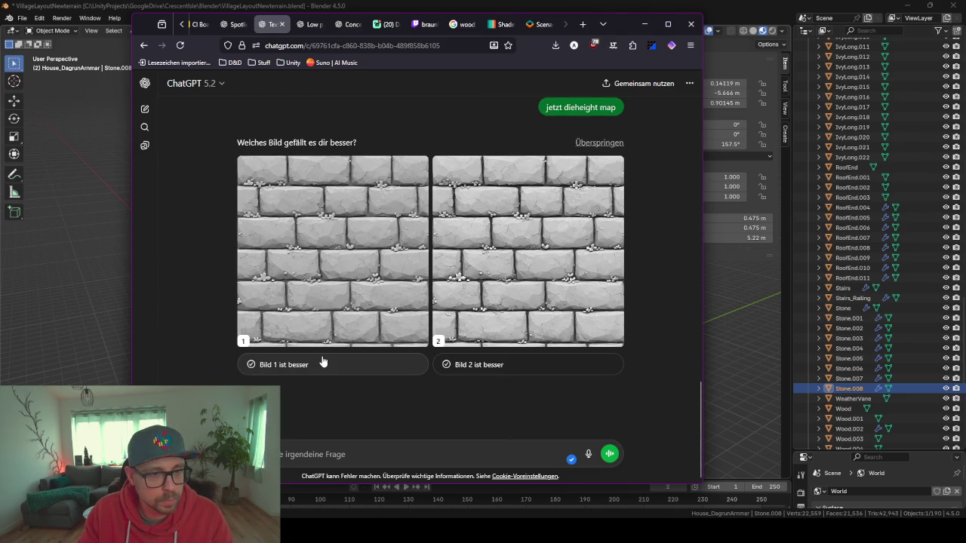
{"action": "left_click", "coordinate": [569, 363]}
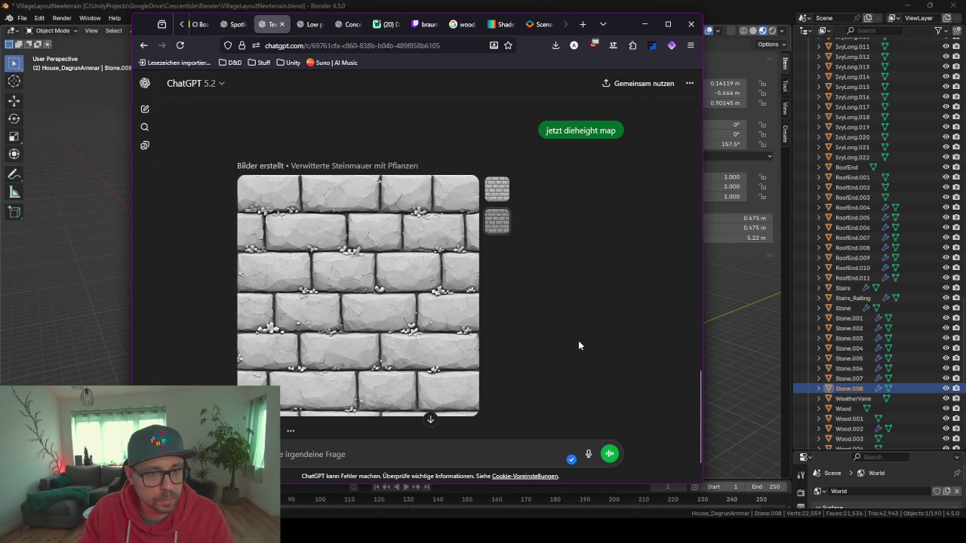
{"action": "left_click", "coordinate": [466, 188]}
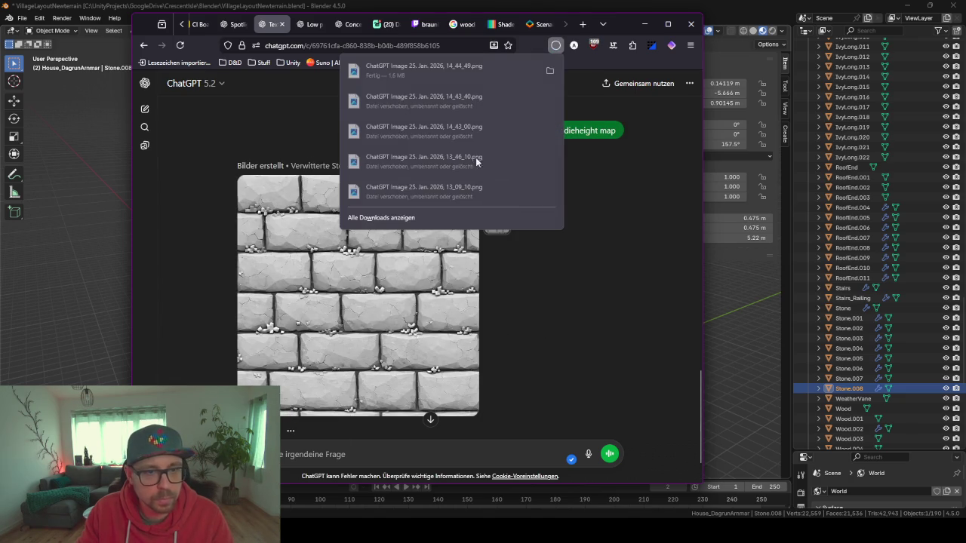
{"action": "left_click", "coordinate": [645, 24]}
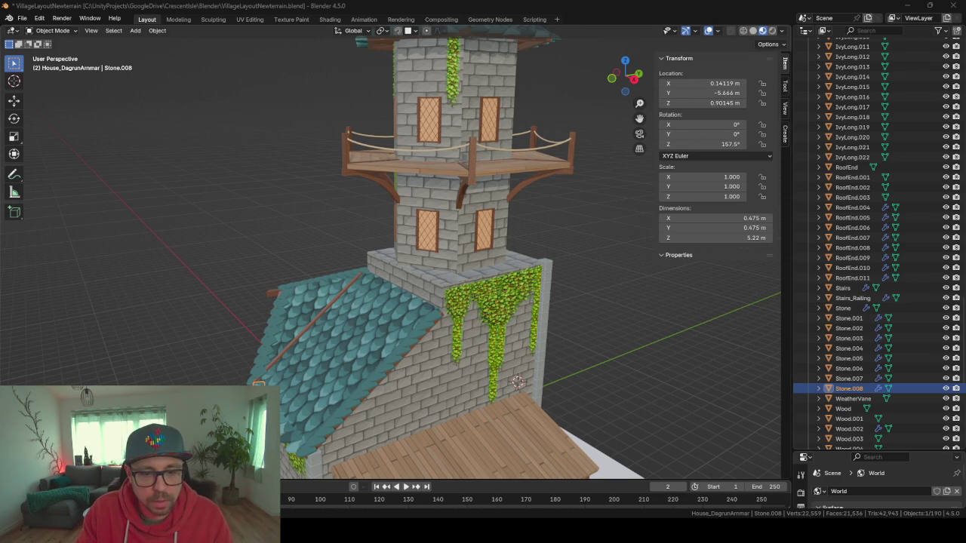
Switch to Unity and enlarge the Project panels by shrinking the Scene view
{"action": "mouse_move", "coordinate": [547, 528]}
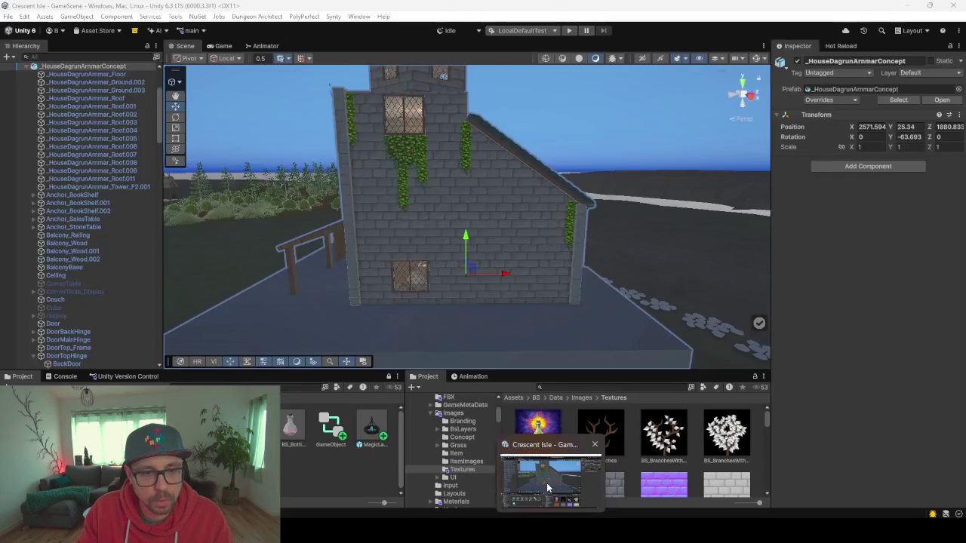
{"action": "left_click", "coordinate": [546, 483]}
{"action": "left_click_drag", "start_coordinate": [390, 367], "coordinate": [384, 233]}
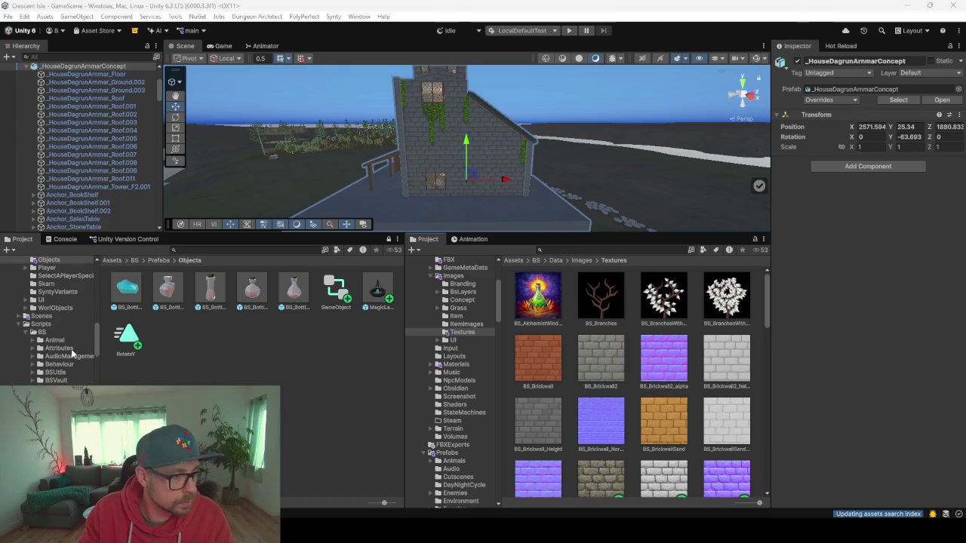
{"action": "left_click", "coordinate": [152, 371]}
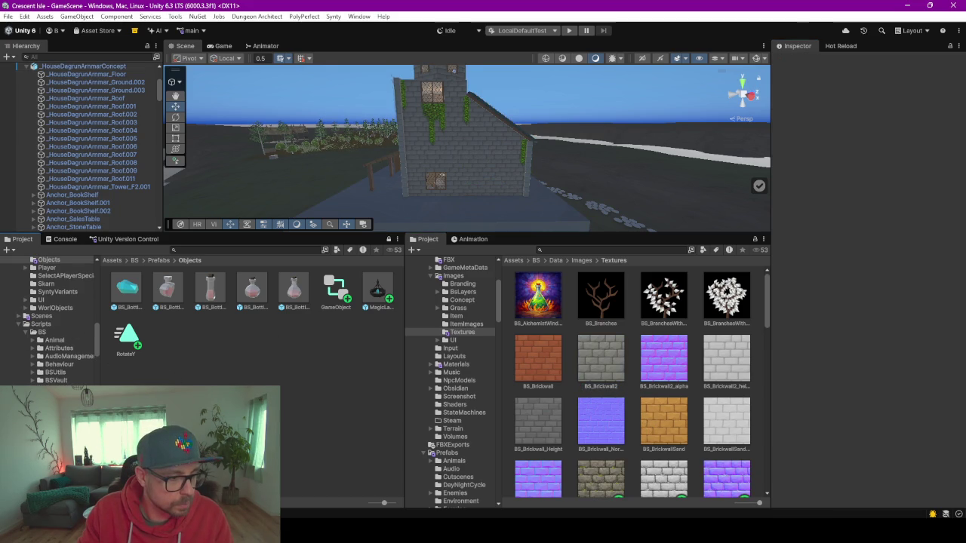
Open Assets/BS/Data/Materials and inspect the BS_MarketPlaceInner material's settings
{"action": "scroll", "coordinate": [49, 320], "scroll_direction": "down", "scroll_amount": 3}
{"action": "scroll", "coordinate": [49, 332], "scroll_direction": "down", "scroll_amount": 2}
{"action": "left_click", "coordinate": [60, 382]}
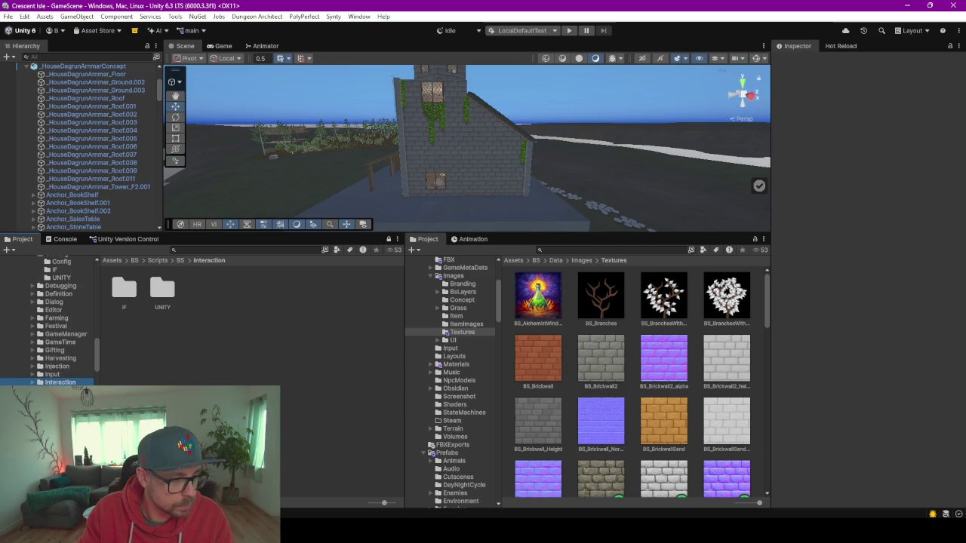
{"action": "scroll", "coordinate": [49, 325], "scroll_direction": "up", "scroll_amount": 10}
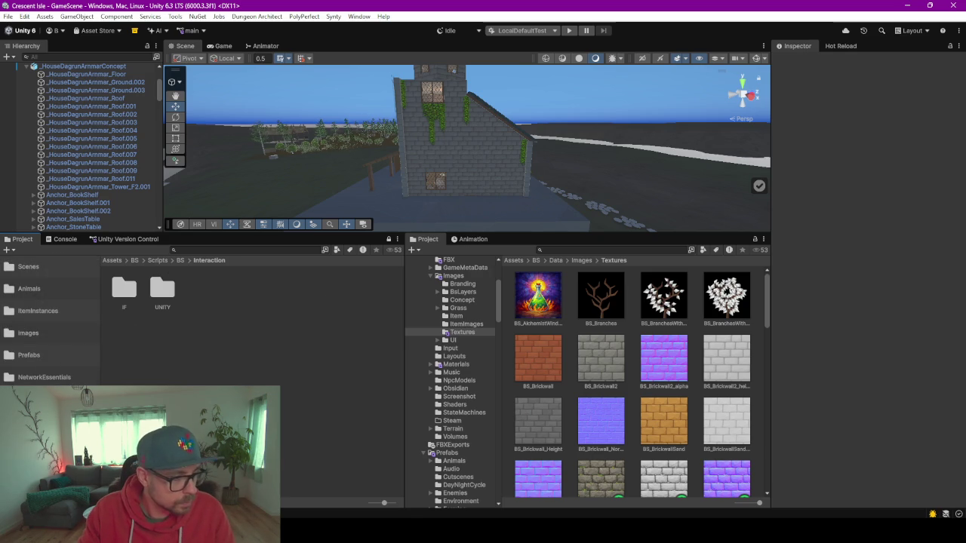
{"action": "left_click", "coordinate": [30, 398]}
{"action": "left_click", "coordinate": [293, 381]}
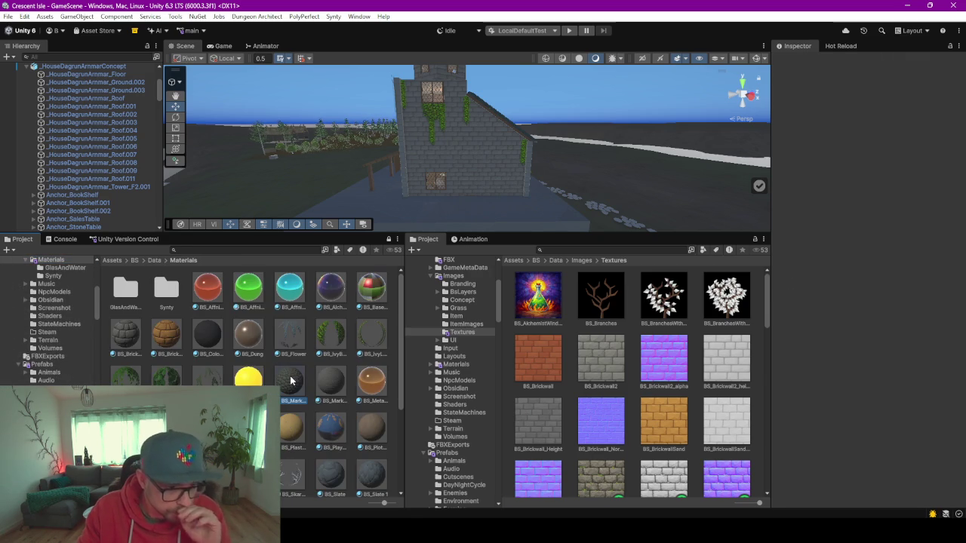
{"action": "left_click", "coordinate": [332, 383]}
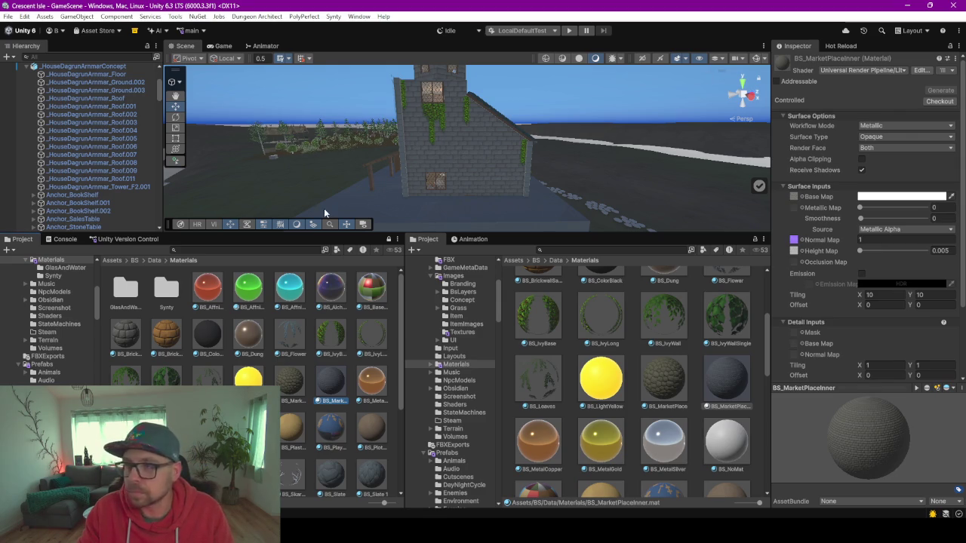
{"action": "scroll", "coordinate": [291, 423], "scroll_direction": "down", "scroll_amount": 3}
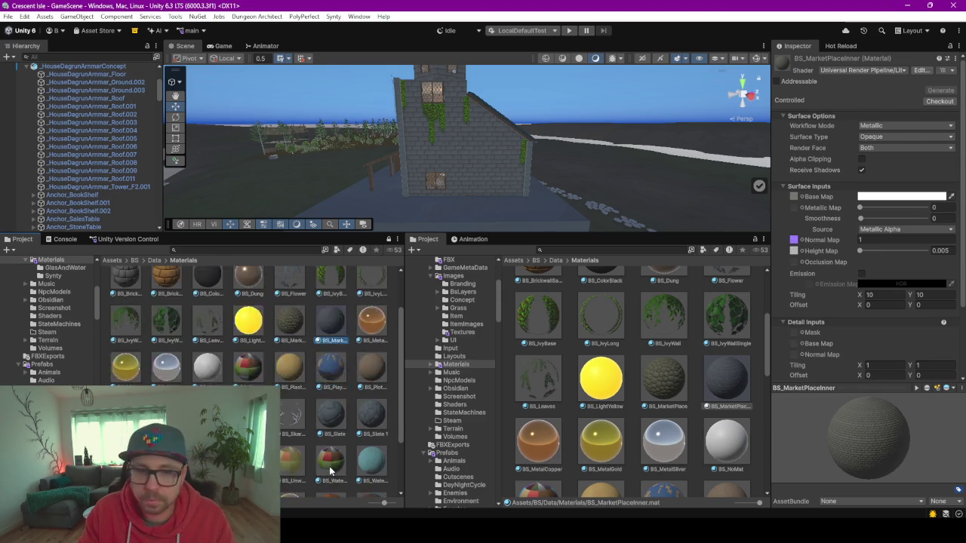
{"action": "scroll", "coordinate": [291, 415], "scroll_direction": "up", "scroll_amount": 3}
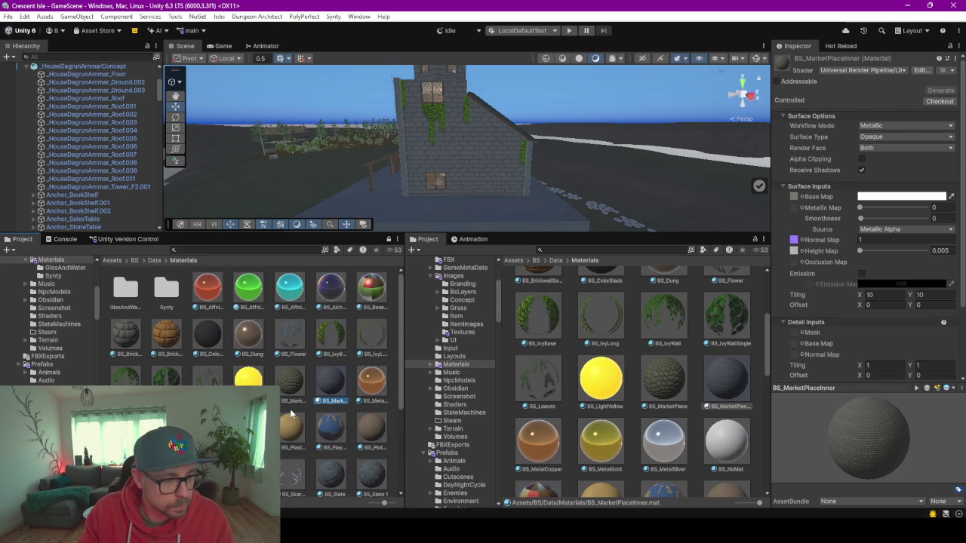
Duplicate the BS_Brickwall material and name the copy BS_BrickwallWorn
{"action": "left_click", "coordinate": [126, 336]}
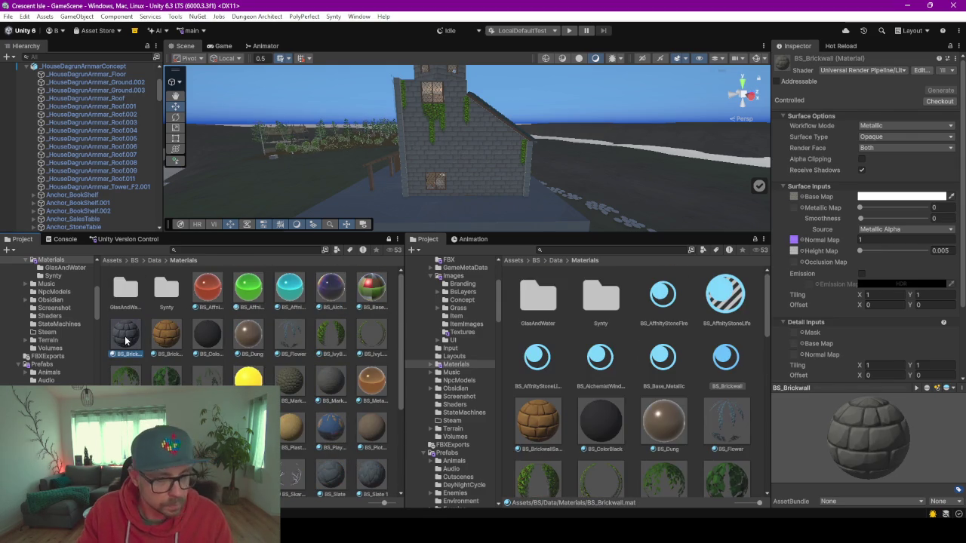
{"action": "left_click", "coordinate": [177, 356]}
{"action": "key", "text": "Escape"}
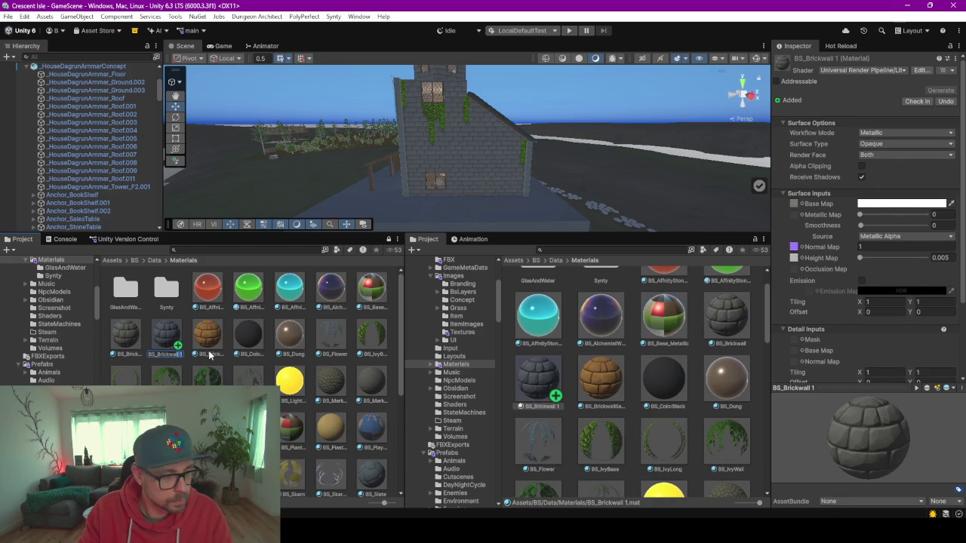
{"action": "key", "text": "BackSpace"}
{"action": "key", "text": "BackSpace"}
{"action": "type", "text": "Norm"}
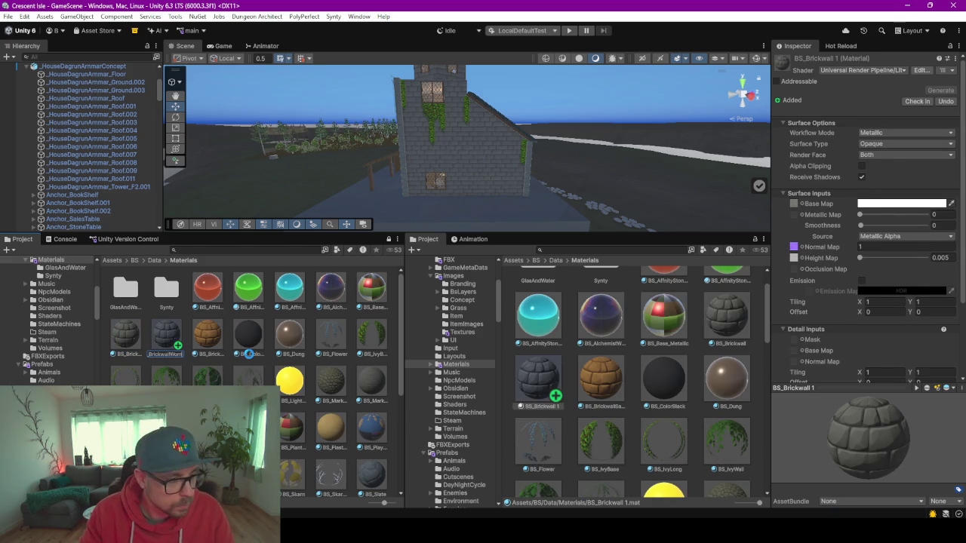
{"action": "key", "text": "Return"}
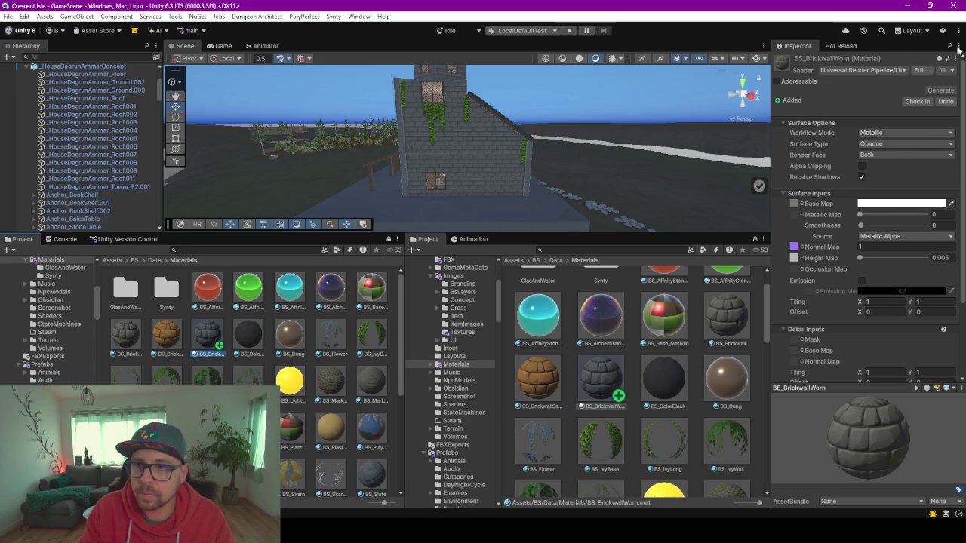
Drag the worn brick textures from Images/Textures into Base Map, Height Map and Normal Map
{"action": "left_click", "coordinate": [461, 324]}
{"action": "left_click", "coordinate": [463, 332]}
{"action": "scroll", "coordinate": [598, 344], "scroll_direction": "down", "scroll_amount": 2}
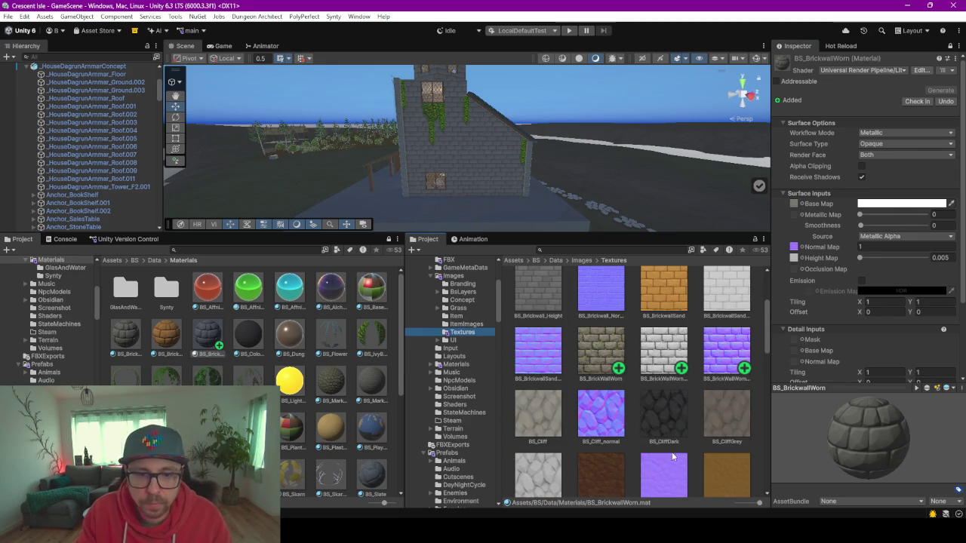
{"action": "left_click_drag", "start_coordinate": [610, 347], "coordinate": [793, 203]}
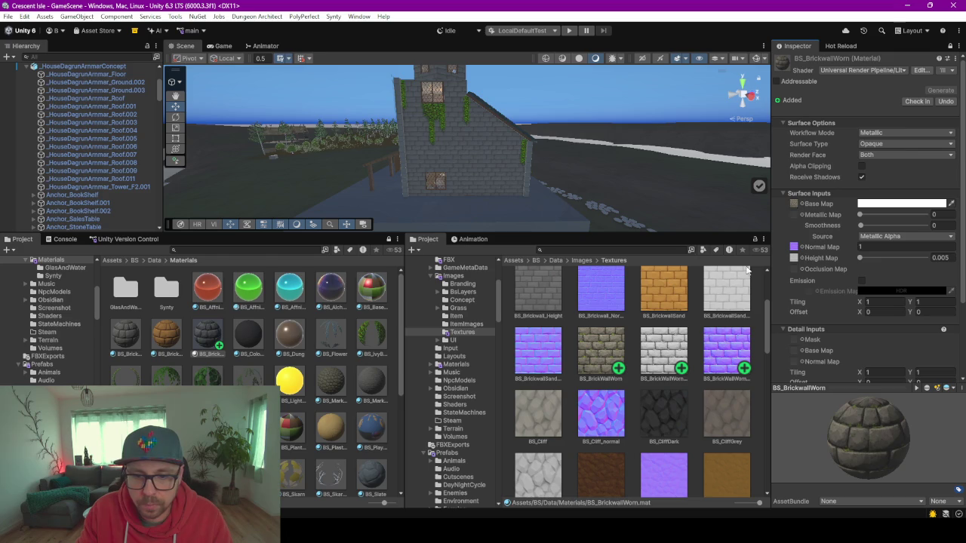
{"action": "left_click_drag", "start_coordinate": [664, 353], "coordinate": [821, 217]}
{"action": "left_click_drag", "start_coordinate": [797, 261], "coordinate": [794, 258]}
{"action": "left_click_drag", "start_coordinate": [725, 362], "coordinate": [798, 249]}
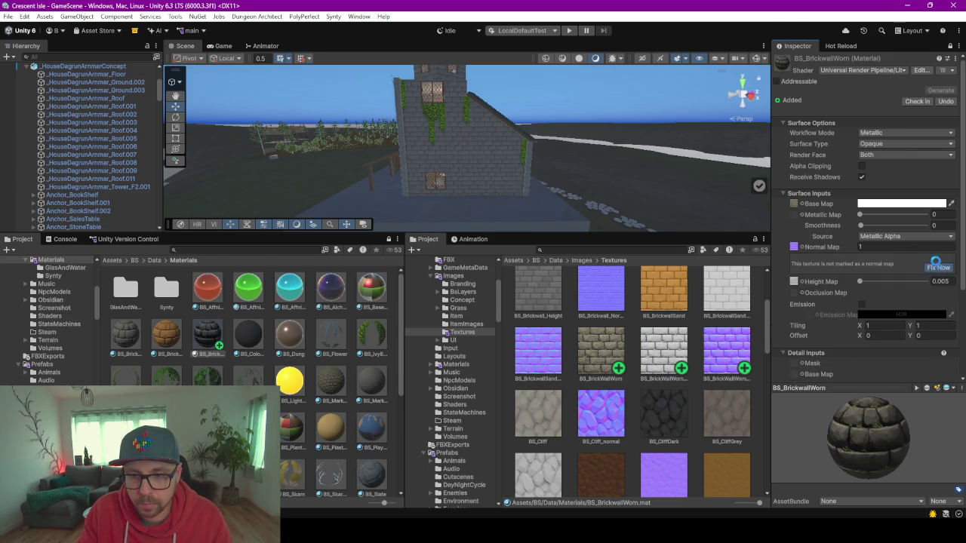
Fix the purple texture as a normal map and drag BS_BrickwallWorn onto the house wall
{"action": "left_click", "coordinate": [937, 267]}
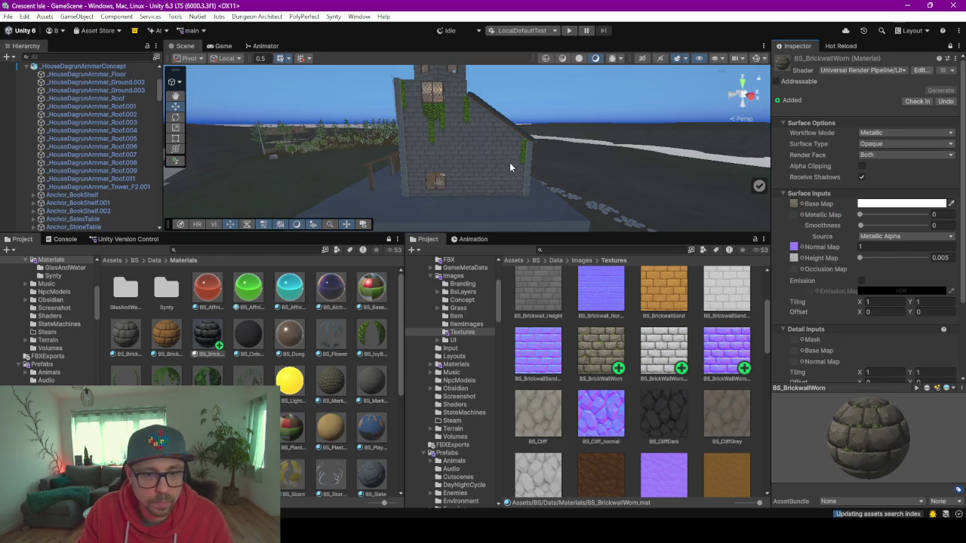
{"action": "scroll", "coordinate": [508, 165], "scroll_direction": "up", "scroll_amount": 3}
{"action": "scroll", "coordinate": [379, 194], "scroll_direction": "up", "scroll_amount": 3}
{"action": "scroll", "coordinate": [379, 197], "scroll_direction": "up", "scroll_amount": 2}
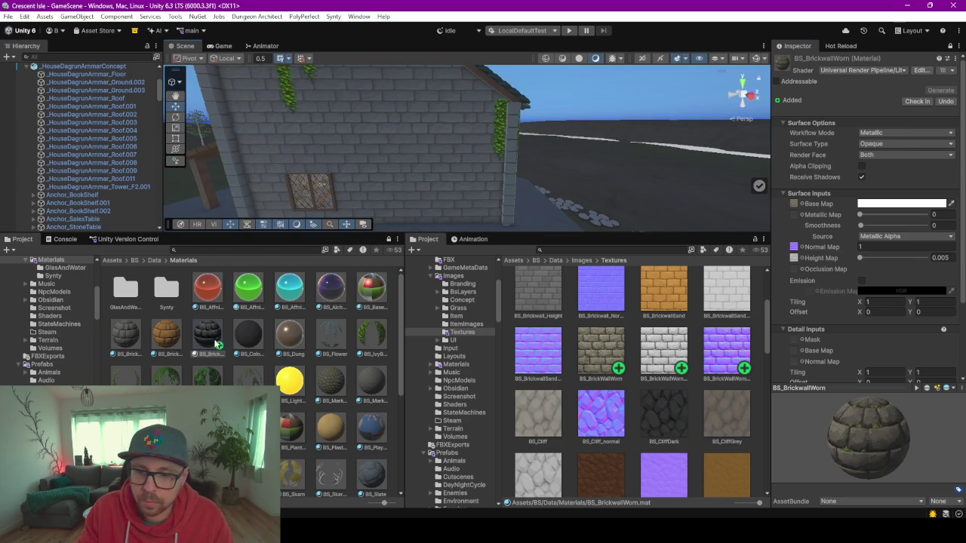
{"action": "mouse_move", "coordinate": [220, 332]}
{"action": "left_mouse_down"}
{"action": "mouse_move", "coordinate": [234, 339]}
{"action": "mouse_move", "coordinate": [347, 166]}
{"action": "left_mouse_up"}
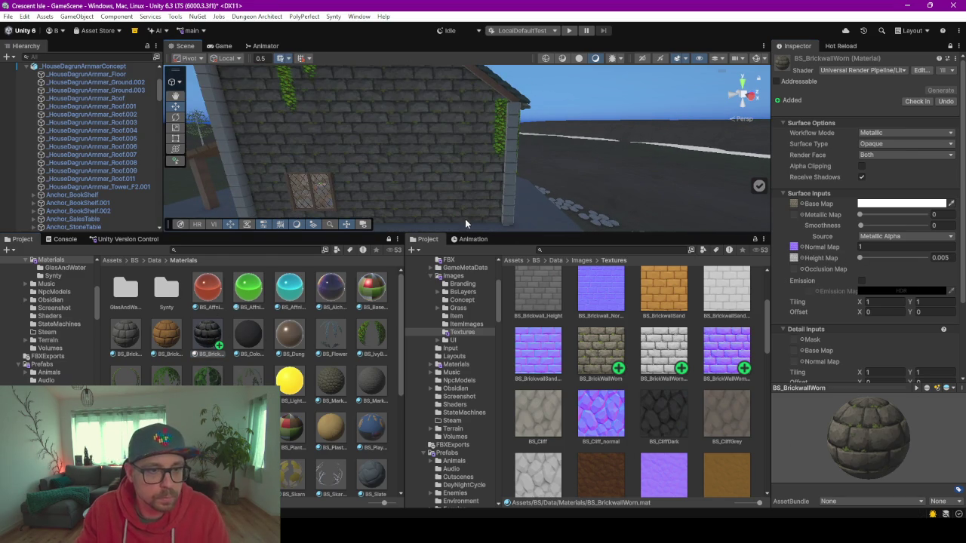
Enlarge the Scene view and look around the tower to the interior stone wall and window
{"action": "left_click_drag", "start_coordinate": [523, 234], "coordinate": [524, 348]}
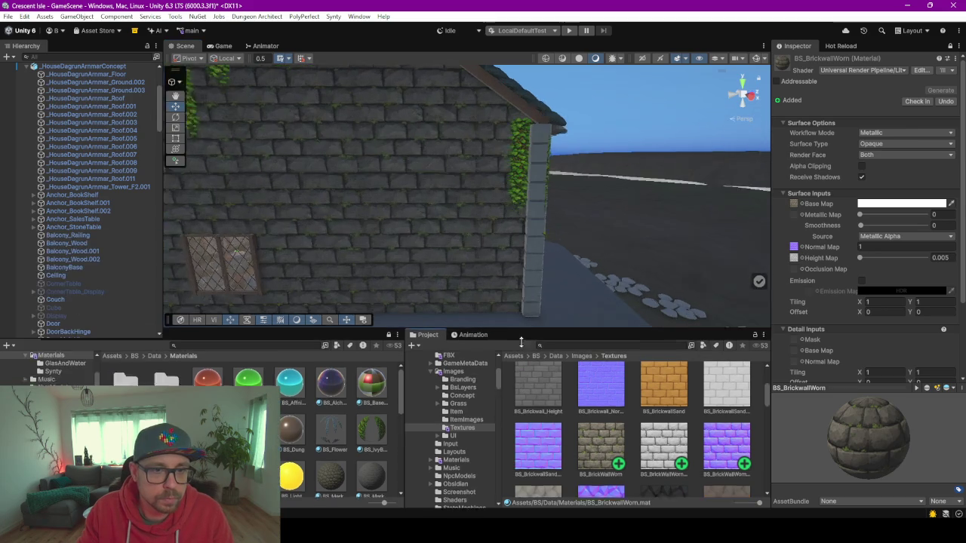
{"action": "mouse_move", "coordinate": [450, 234]}
{"action": "left_mouse_down"}
{"action": "mouse_move", "coordinate": [380, 195]}
{"action": "mouse_move", "coordinate": [476, 291]}
{"action": "mouse_move", "coordinate": [462, 291]}
{"action": "mouse_move", "coordinate": [476, 282]}
{"action": "mouse_move", "coordinate": [445, 219]}
{"action": "mouse_move", "coordinate": [483, 255]}
{"action": "mouse_move", "coordinate": [459, 272]}
{"action": "mouse_move", "coordinate": [375, 272]}
{"action": "mouse_move", "coordinate": [413, 260]}
{"action": "mouse_move", "coordinate": [391, 233]}
{"action": "mouse_move", "coordinate": [399, 249]}
{"action": "mouse_move", "coordinate": [428, 259]}
{"action": "mouse_move", "coordinate": [526, 226]}
{"action": "mouse_move", "coordinate": [567, 231]}
{"action": "mouse_move", "coordinate": [560, 197]}
{"action": "mouse_move", "coordinate": [609, 231]}
{"action": "mouse_move", "coordinate": [729, 248]}
{"action": "mouse_move", "coordinate": [450, 230]}
{"action": "mouse_move", "coordinate": [544, 231]}
{"action": "mouse_move", "coordinate": [533, 234]}
{"action": "mouse_move", "coordinate": [423, 122]}
{"action": "mouse_move", "coordinate": [647, 164]}
{"action": "mouse_move", "coordinate": [684, 249]}
{"action": "left_mouse_up"}
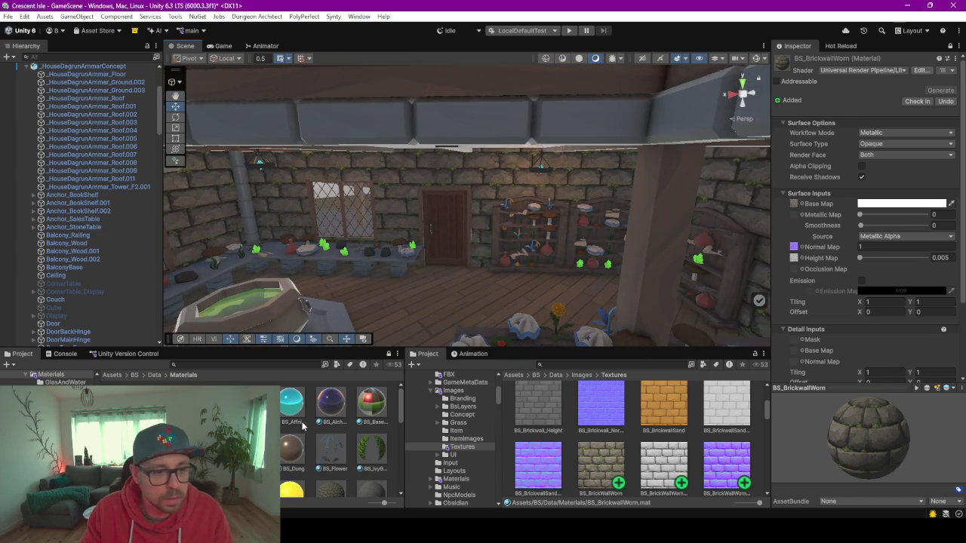
{"action": "mouse_move", "coordinate": [422, 271]}
{"action": "left_mouse_down"}
{"action": "mouse_move", "coordinate": [611, 222]}
{"action": "mouse_move", "coordinate": [650, 234]}
{"action": "mouse_move", "coordinate": [662, 187]}
{"action": "mouse_move", "coordinate": [629, 201]}
{"action": "mouse_move", "coordinate": [352, 233]}
{"action": "mouse_move", "coordinate": [347, 215]}
{"action": "mouse_move", "coordinate": [622, 212]}
{"action": "mouse_move", "coordinate": [561, 234]}
{"action": "mouse_move", "coordinate": [562, 294]}
{"action": "mouse_move", "coordinate": [590, 336]}
{"action": "mouse_move", "coordinate": [528, 332]}
{"action": "mouse_move", "coordinate": [712, 225]}
{"action": "mouse_move", "coordinate": [427, 239]}
{"action": "mouse_move", "coordinate": [481, 269]}
{"action": "mouse_move", "coordinate": [535, 276]}
{"action": "mouse_move", "coordinate": [552, 230]}
{"action": "mouse_move", "coordinate": [483, 233]}
{"action": "mouse_move", "coordinate": [453, 259]}
{"action": "mouse_move", "coordinate": [476, 439]}
{"action": "left_mouse_up"}
Inspect the ivy-covered side wall, select a wall piece, restore the Project panel, then go to ChatGPT
{"action": "mouse_move", "coordinate": [499, 286]}
{"action": "left_mouse_down"}
{"action": "mouse_move", "coordinate": [387, 274]}
{"action": "mouse_move", "coordinate": [388, 294]}
{"action": "mouse_move", "coordinate": [497, 265]}
{"action": "left_mouse_up"}
{"action": "left_click", "coordinate": [562, 210]}
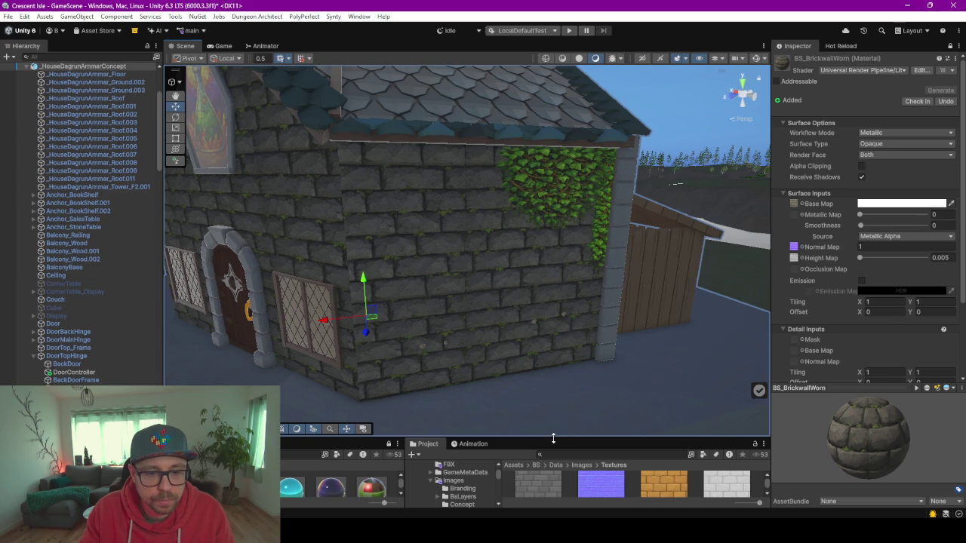
{"action": "left_click_drag", "start_coordinate": [553, 438], "coordinate": [546, 330]}
{"action": "key", "text": "alt+Tab"}
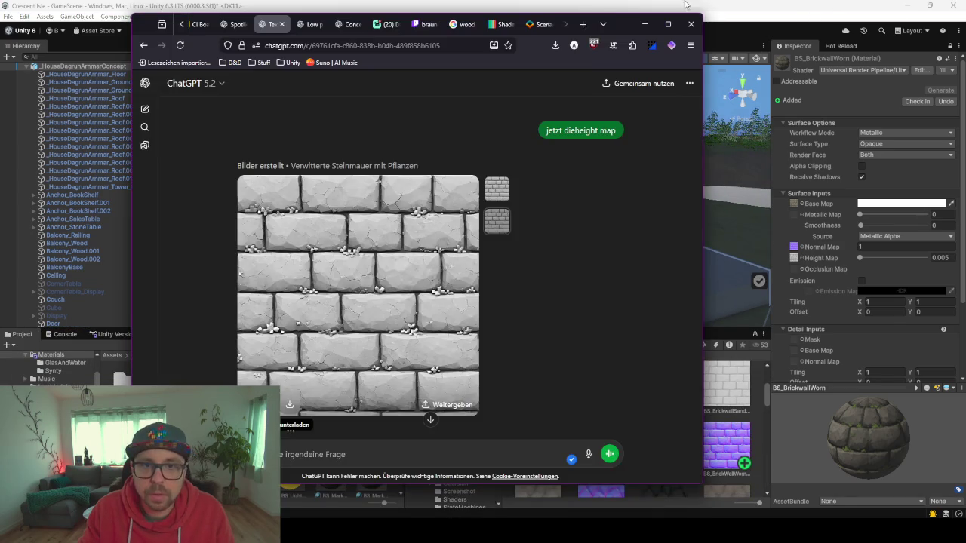
Scroll back up the chat to the low-poly seamless moss texture prompt and edit it
{"action": "key", "text": "alt+Tab"}
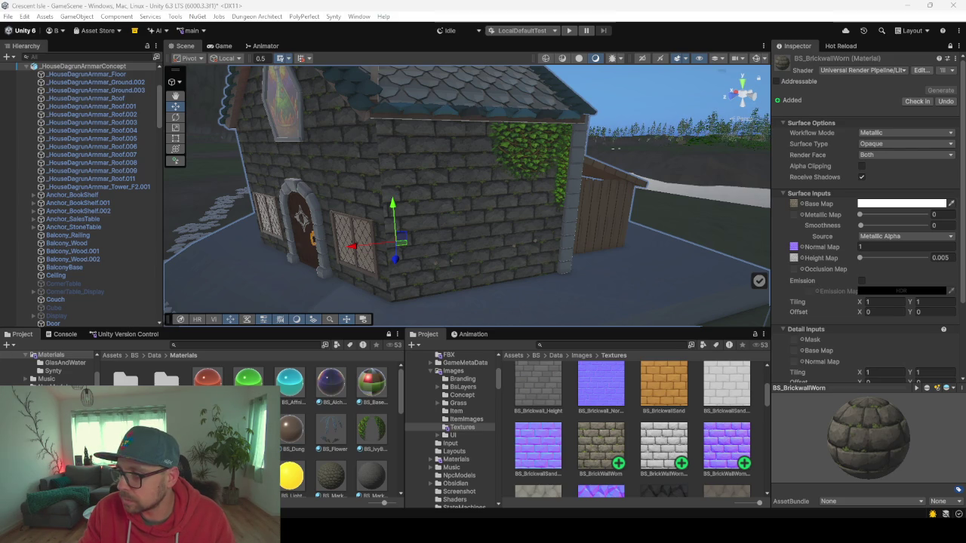
{"action": "key", "text": "alt+Tab"}
{"action": "scroll", "coordinate": [586, 285], "scroll_direction": "up", "scroll_amount": 3}
{"action": "scroll", "coordinate": [587, 285], "scroll_direction": "up", "scroll_amount": 3}
{"action": "scroll", "coordinate": [464, 262], "scroll_direction": "up", "scroll_amount": 2}
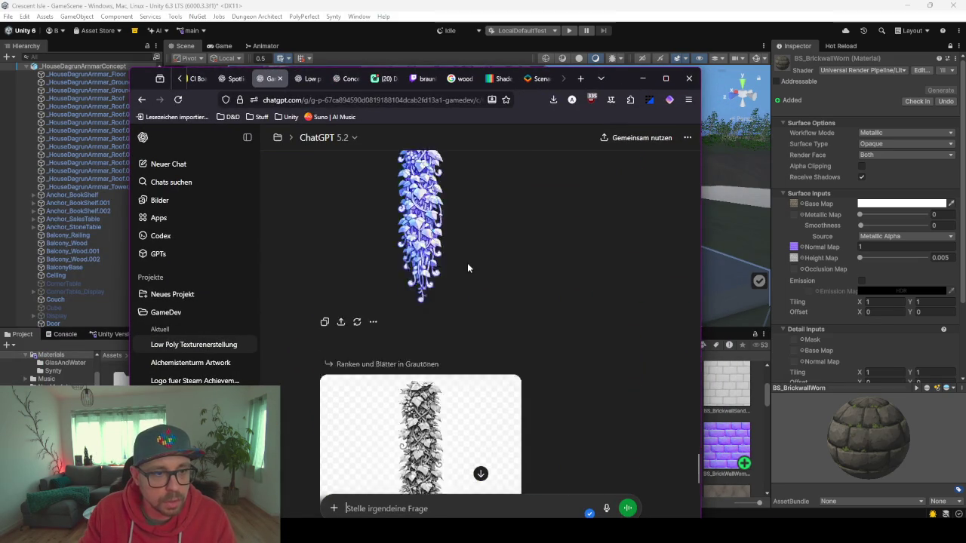
{"action": "scroll", "coordinate": [462, 280], "scroll_direction": "up", "scroll_amount": 6}
{"action": "scroll", "coordinate": [456, 294], "scroll_direction": "up", "scroll_amount": 15}
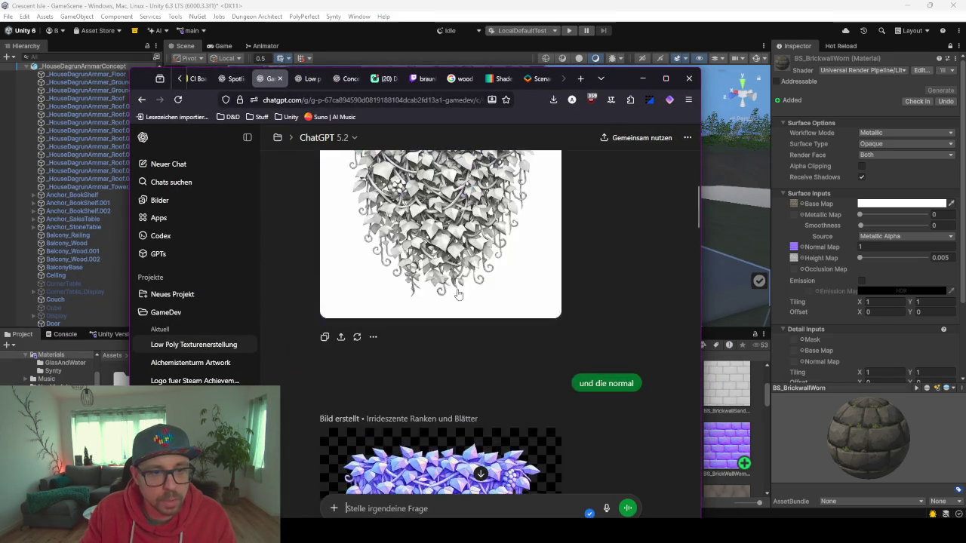
{"action": "scroll", "coordinate": [457, 290], "scroll_direction": "up", "scroll_amount": 10}
{"action": "scroll", "coordinate": [456, 285], "scroll_direction": "up", "scroll_amount": 10}
{"action": "scroll", "coordinate": [577, 302], "scroll_direction": "down", "scroll_amount": 5}
{"action": "scroll", "coordinate": [592, 216], "scroll_direction": "up", "scroll_amount": 1}
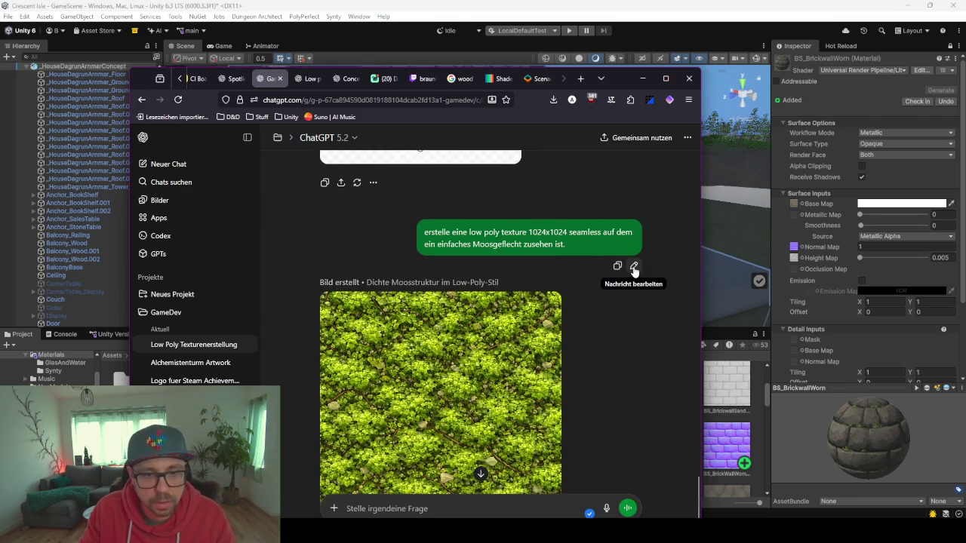
{"action": "left_click", "coordinate": [634, 268]}
Replace the old moss prompt text with a German request for a wide, less dense vine variant and send it
{"action": "left_click_drag", "start_coordinate": [424, 249], "coordinate": [363, 230]}
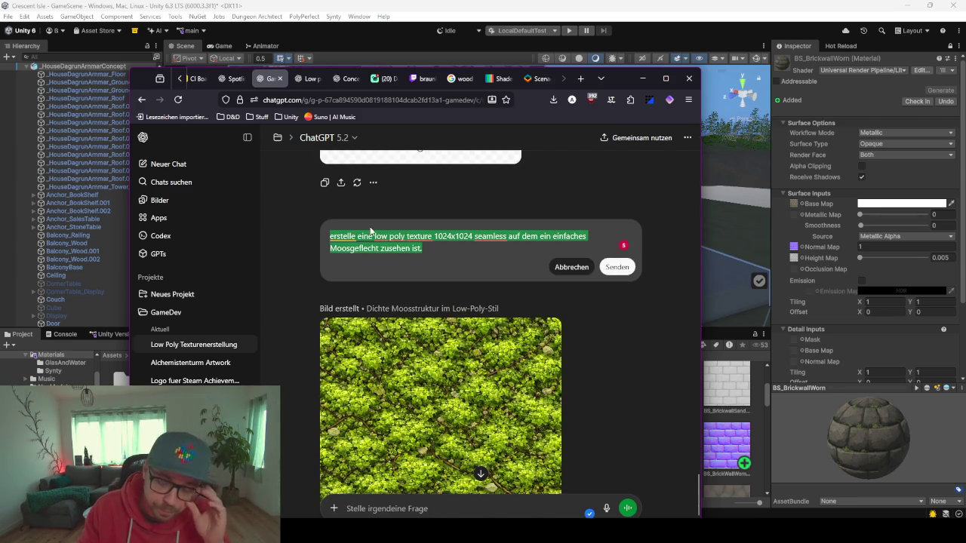
{"action": "key", "text": "BackSpace"}
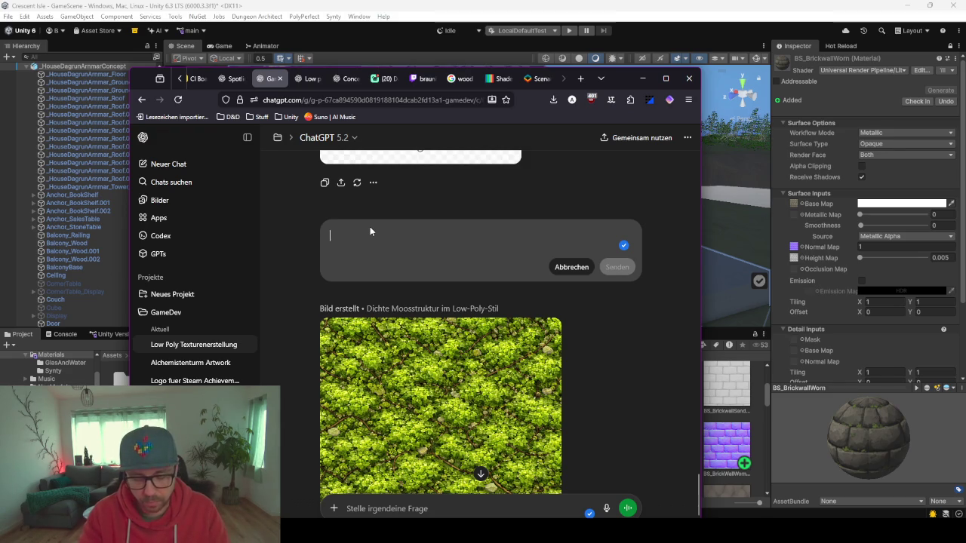
{"action": "type", "text": "Erzeuge"}
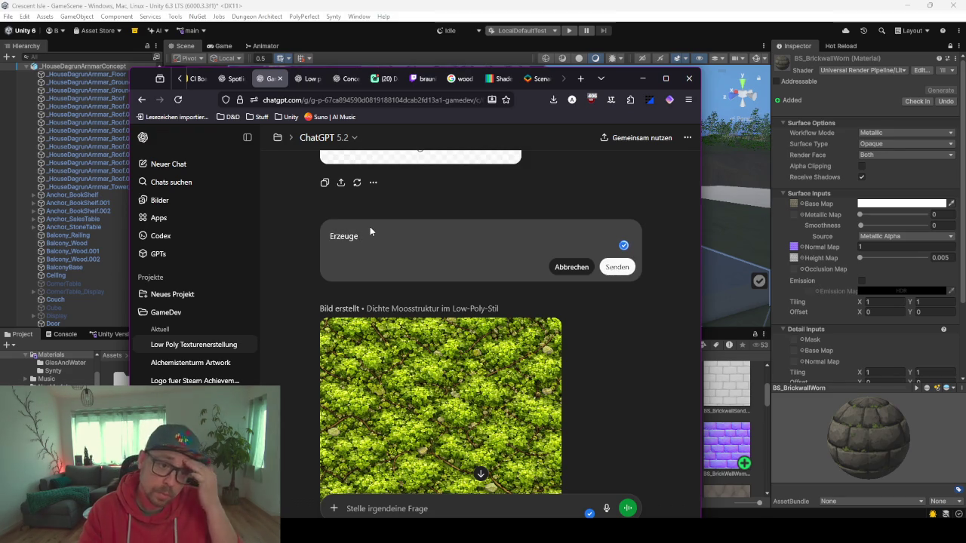
{"action": "type", "text": " eine b"}
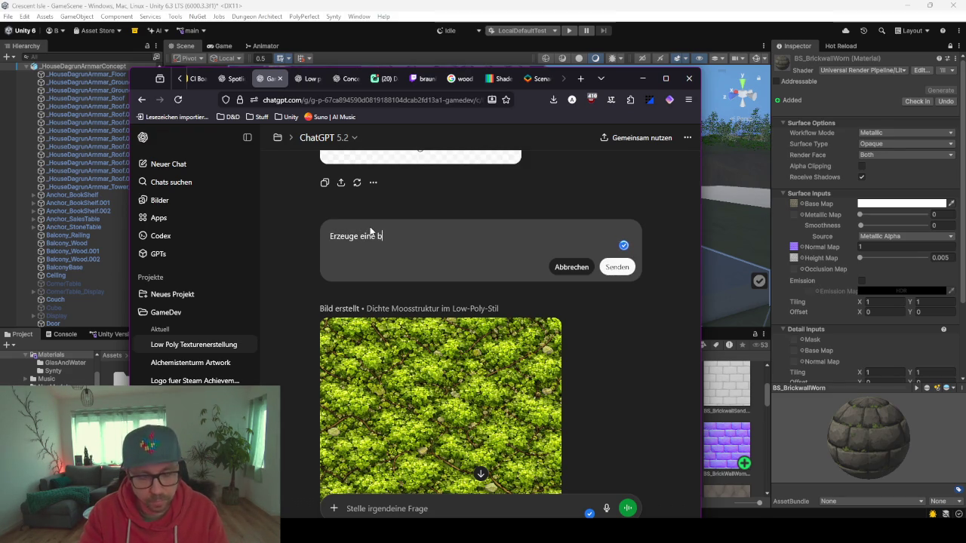
{"action": "type", "text": "der "}
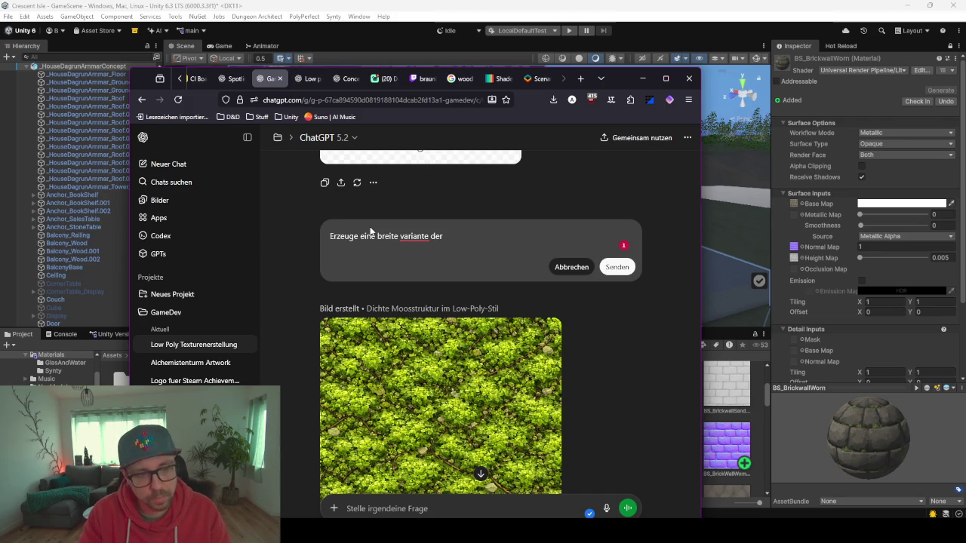
{"action": "type", "text": " Ranken"}
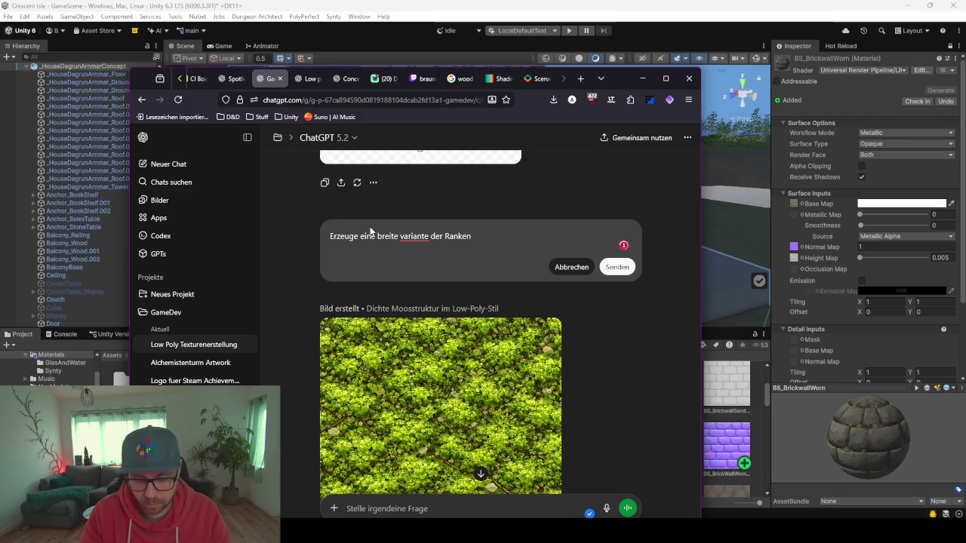
{"action": "type", "text": ", welche eine nie"}
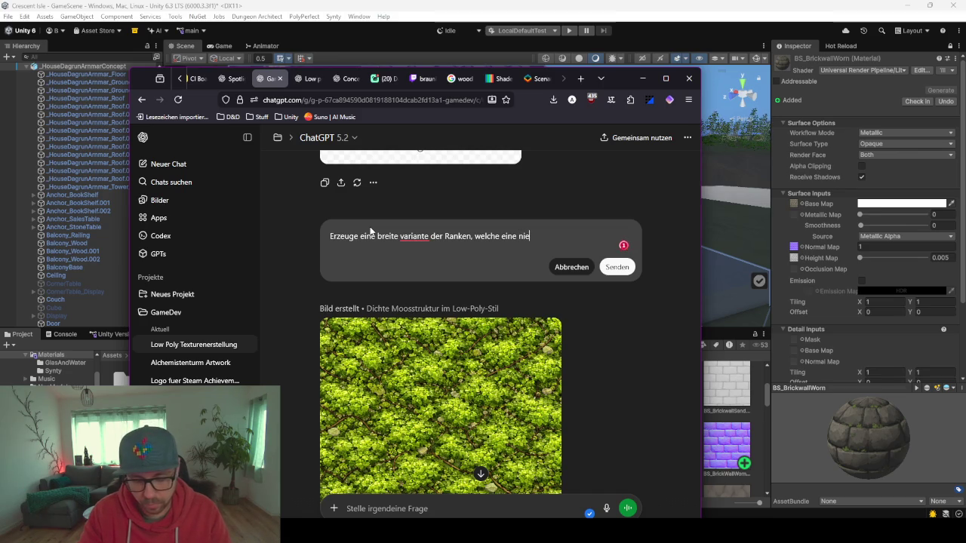
{"action": "type", "text": "dichte hat."}
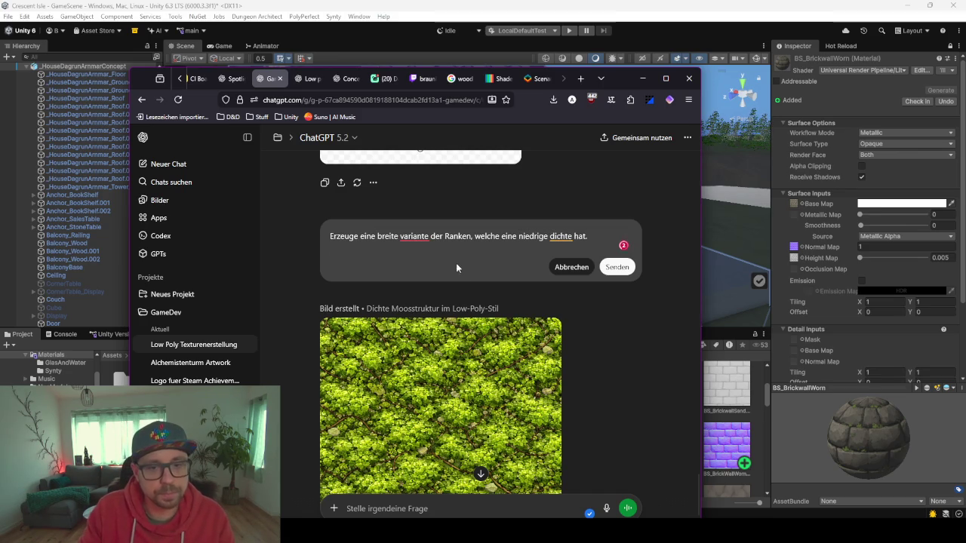
{"action": "left_click", "coordinate": [616, 267]}
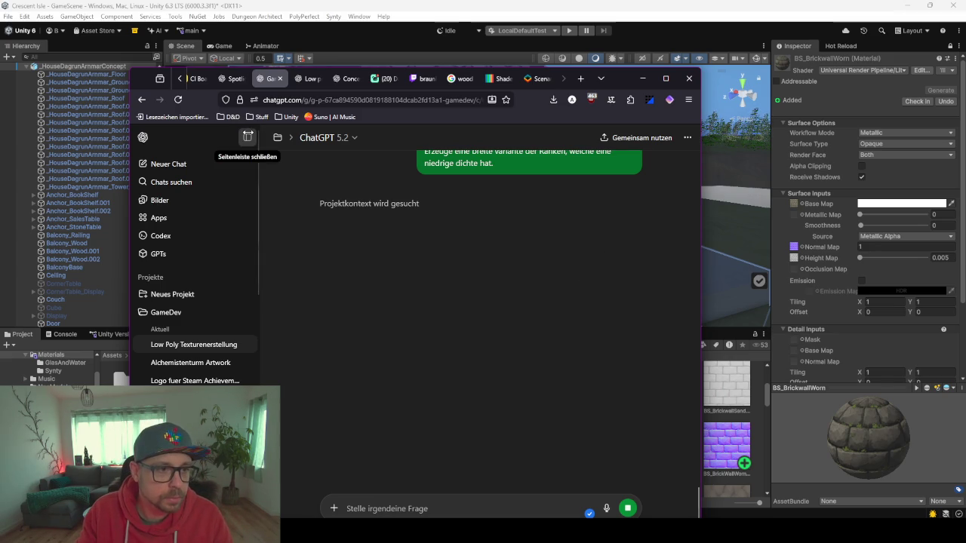
{"action": "left_click", "coordinate": [247, 137]}
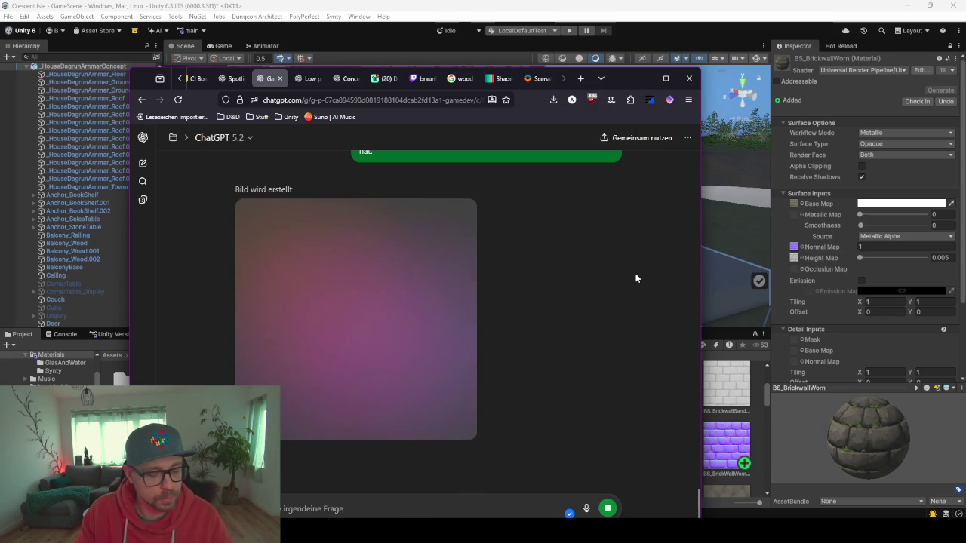
{"action": "scroll", "coordinate": [571, 324], "scroll_direction": "down", "scroll_amount": 1}
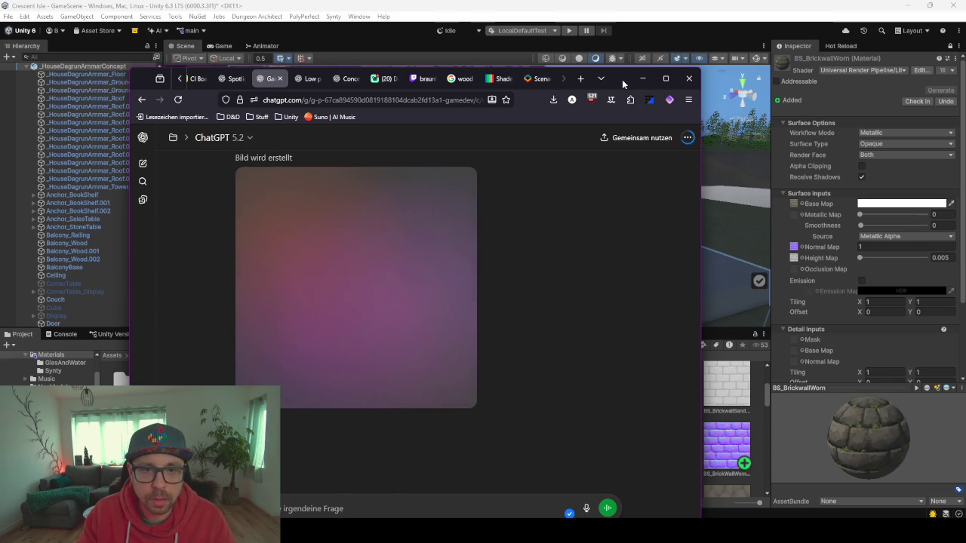
{"action": "left_click_drag", "start_coordinate": [622, 82], "coordinate": [965, 83]}
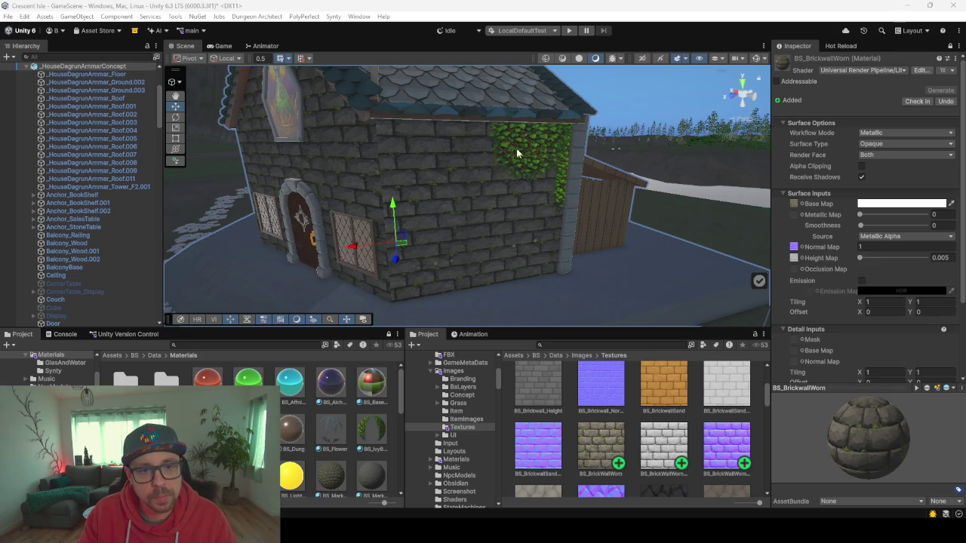
Orbit Unity's Scene view to the front of the brick house, then bring Blender to the front
{"action": "middle_click", "coordinate": [425, 170]}
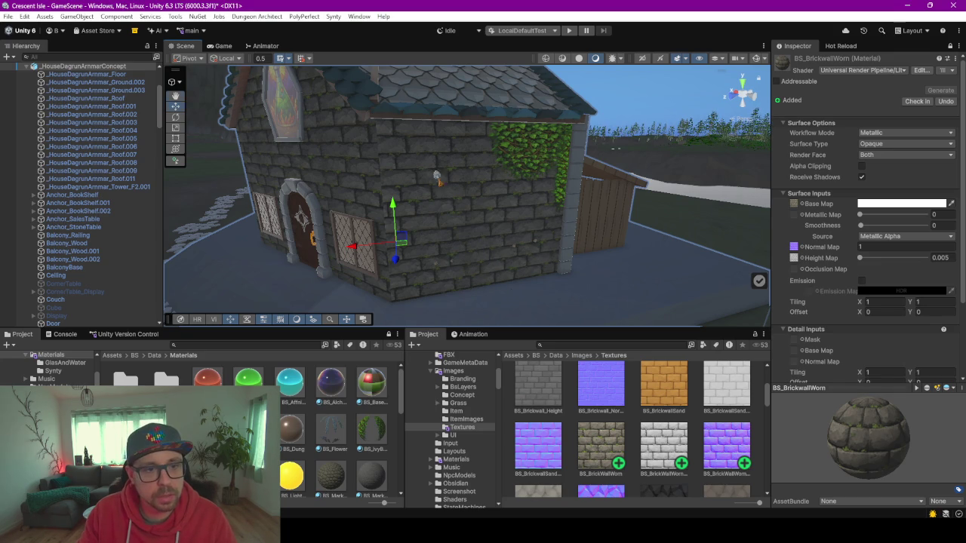
{"action": "mouse_move", "coordinate": [358, 162]}
{"action": "left_mouse_down"}
{"action": "mouse_move", "coordinate": [326, 190]}
{"action": "mouse_move", "coordinate": [473, 213]}
{"action": "left_mouse_up"}
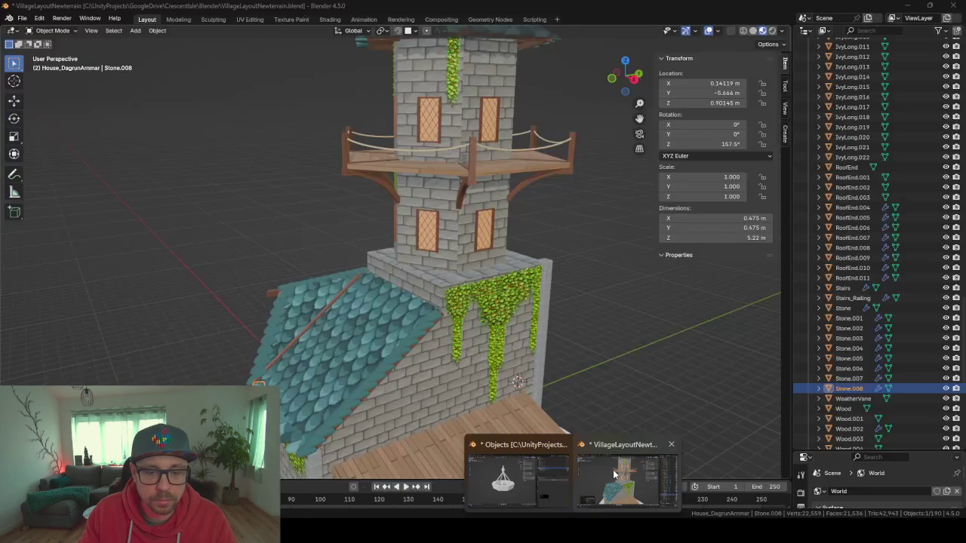
{"action": "left_click", "coordinate": [612, 469]}
{"action": "right_click", "coordinate": [415, 323]}
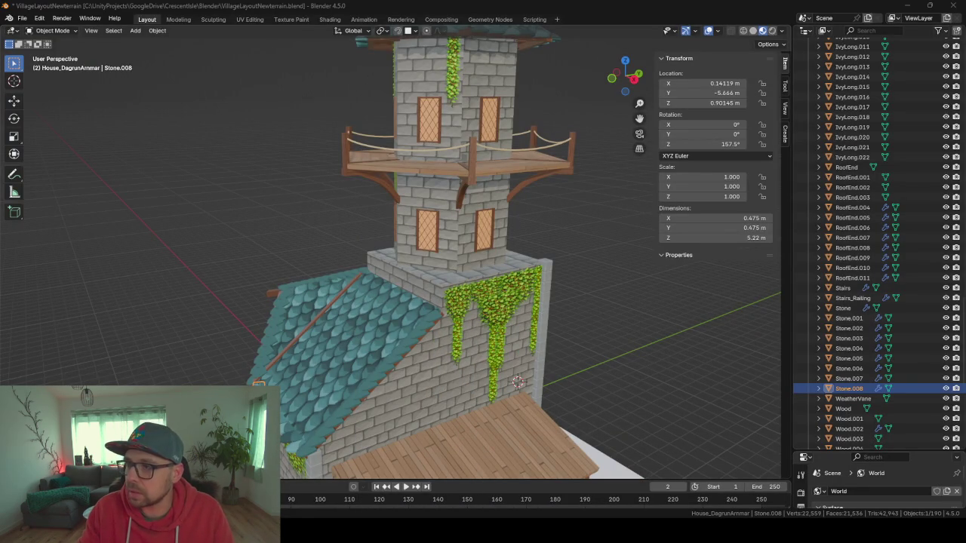
Fly around the house in Blender's viewport, ending on a view of the whole house
{"action": "right_click", "coordinate": [569, 346]}
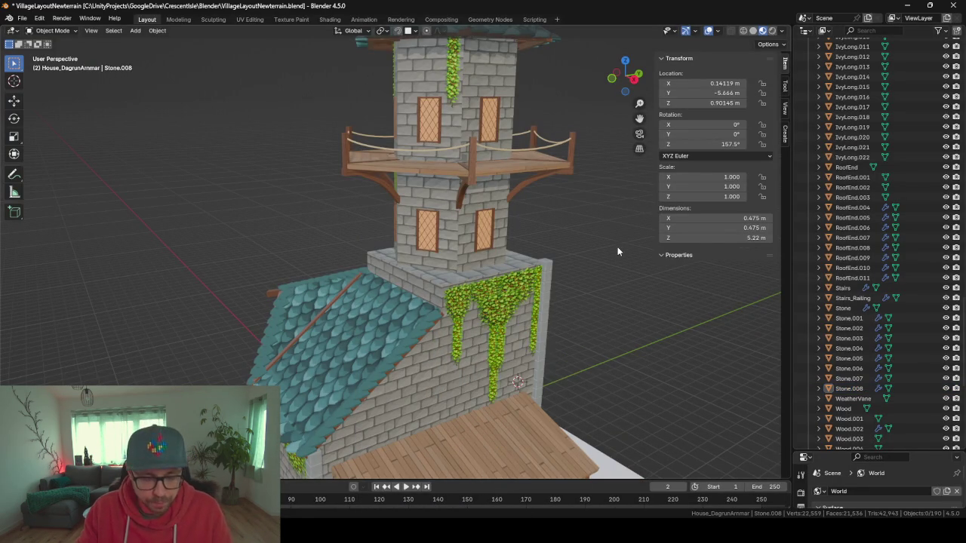
{"action": "key", "text": "shift+grave"}
{"action": "key", "text": "w"}
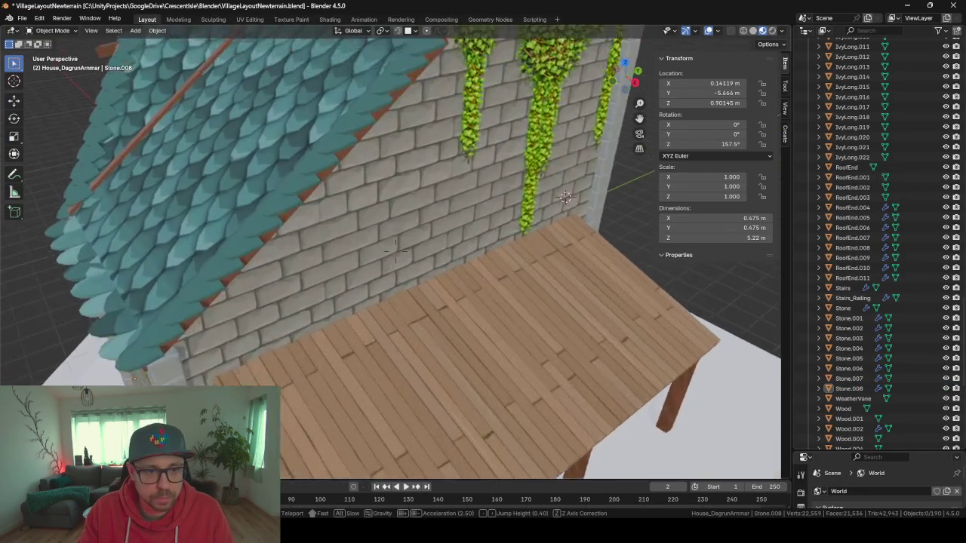
{"action": "key", "text": "s"}
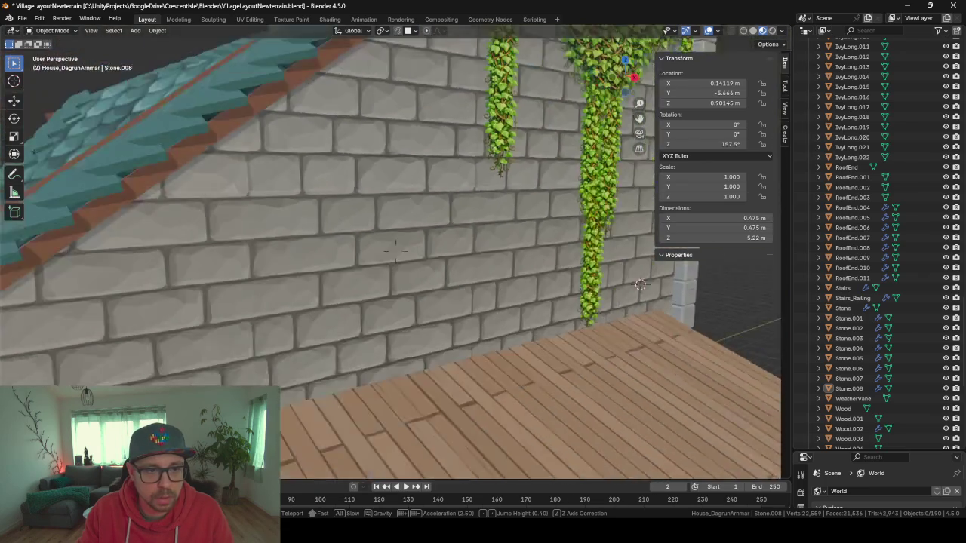
{"action": "key", "text": "q"}
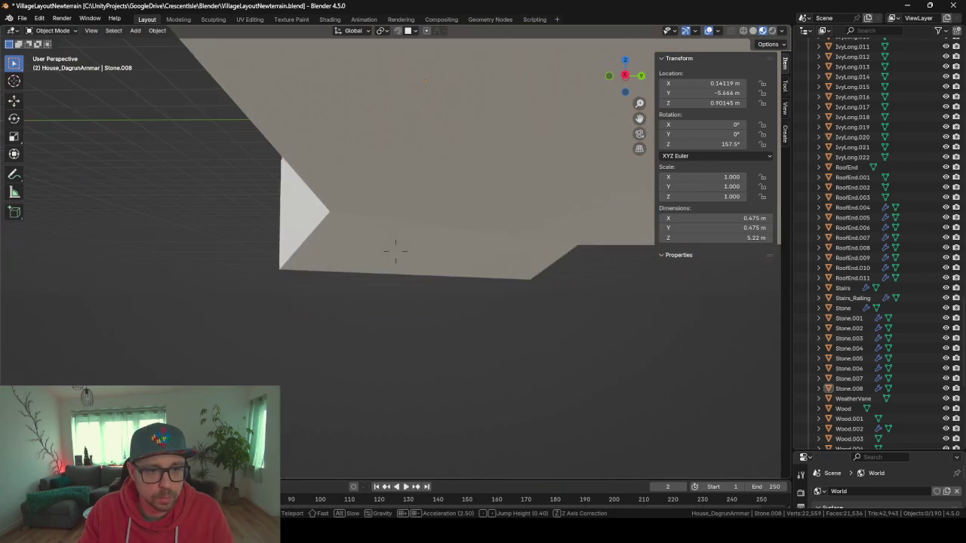
{"action": "key", "text": "e"}
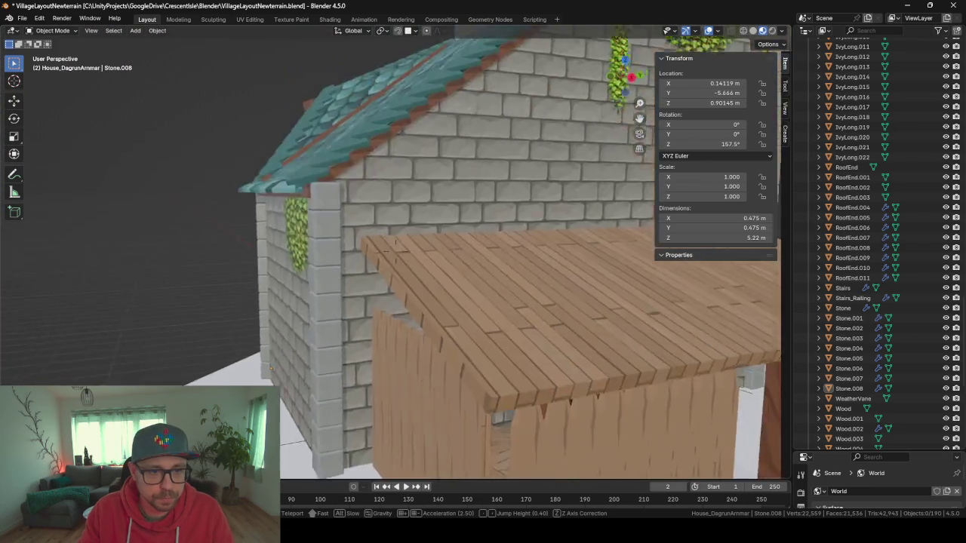
{"action": "key", "text": "s"}
{"action": "left_click", "coordinate": [617, 251]}
Isolate House_DagrunAmmar_WallFrame with Shift+H, enter Edit Mode, and switch to UV Editing
{"action": "left_click", "coordinate": [447, 200]}
{"action": "key", "text": "shift+h"}
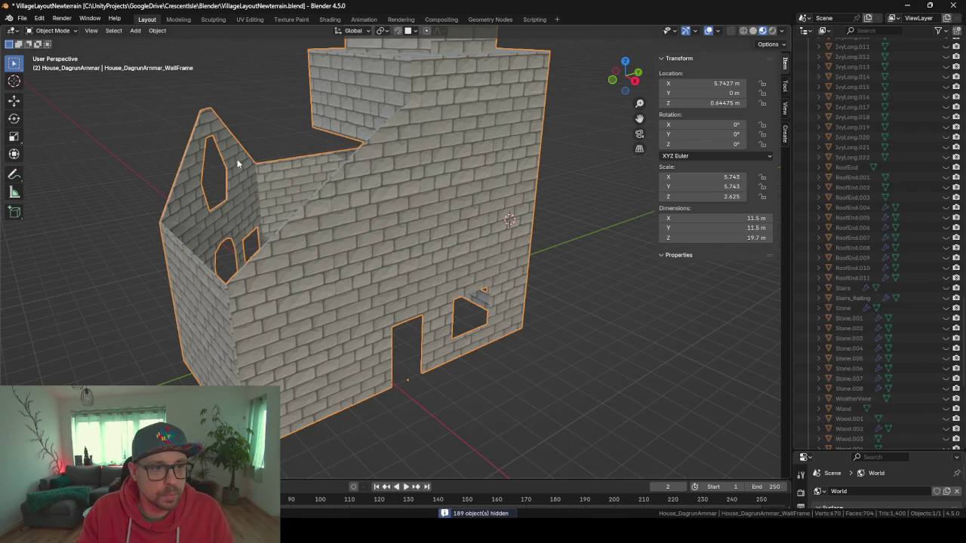
{"action": "mouse_move", "coordinate": [270, 204]}
{"action": "left_mouse_down"}
{"action": "mouse_move", "coordinate": [236, 193]}
{"action": "mouse_move", "coordinate": [282, 156]}
{"action": "mouse_move", "coordinate": [355, 209]}
{"action": "mouse_move", "coordinate": [276, 317]}
{"action": "left_mouse_up"}
{"action": "scroll", "coordinate": [438, 278], "scroll_direction": "up", "scroll_amount": 3}
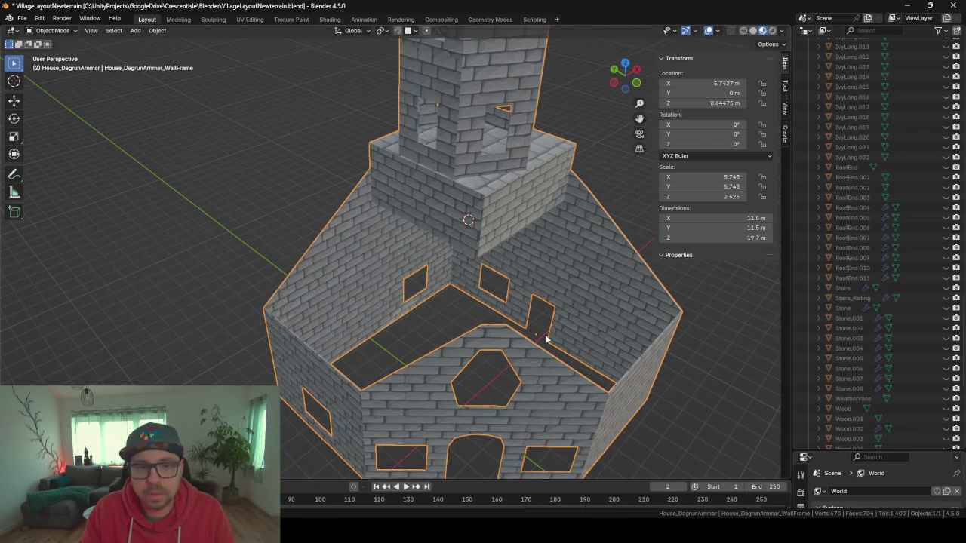
{"action": "mouse_move", "coordinate": [427, 333]}
{"action": "left_mouse_down"}
{"action": "mouse_move", "coordinate": [306, 419]}
{"action": "mouse_move", "coordinate": [298, 369]}
{"action": "mouse_move", "coordinate": [347, 332]}
{"action": "mouse_move", "coordinate": [318, 317]}
{"action": "mouse_move", "coordinate": [430, 228]}
{"action": "mouse_move", "coordinate": [411, 272]}
{"action": "mouse_move", "coordinate": [442, 314]}
{"action": "left_mouse_up"}
{"action": "key", "text": "Tab"}
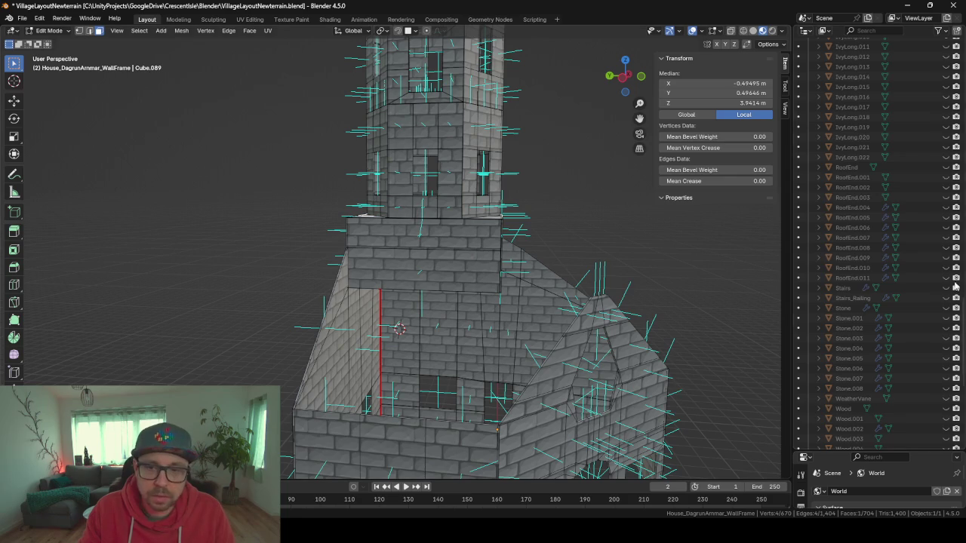
{"action": "left_click", "coordinate": [251, 20]}
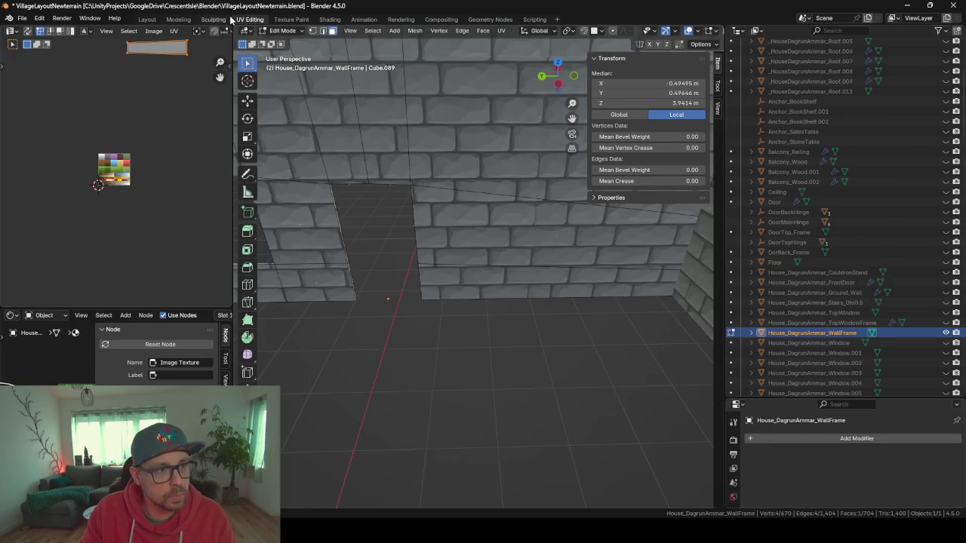
Return to the Layout workspace and show the wall frame's Material Properties
{"action": "key", "text": "KP_Decimal"}
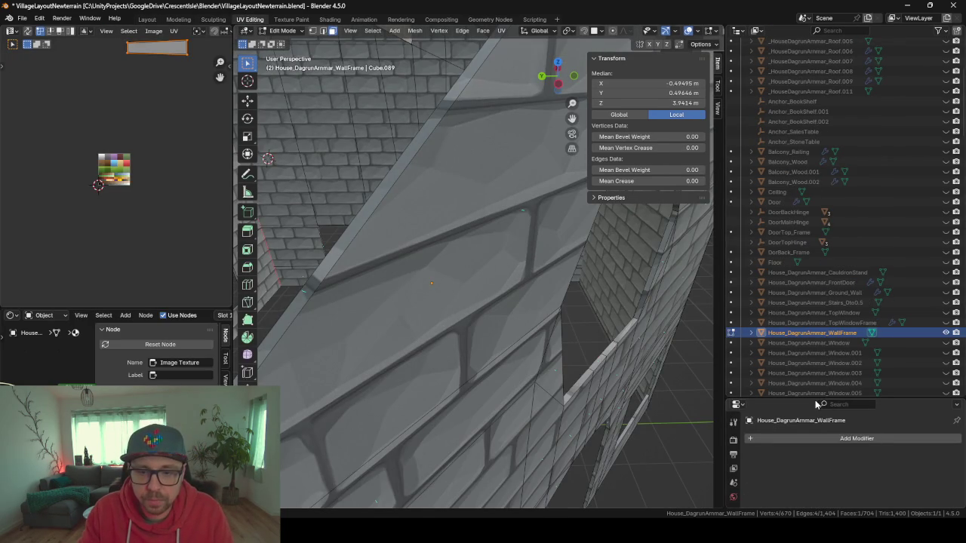
{"action": "left_click_drag", "start_coordinate": [813, 400], "coordinate": [813, 173]}
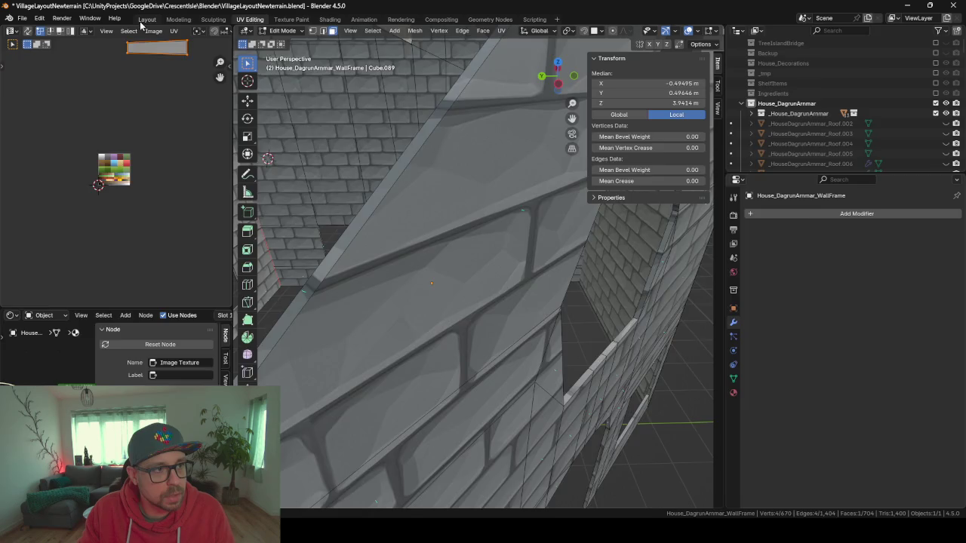
{"action": "left_click", "coordinate": [144, 21]}
{"action": "left_click_drag", "start_coordinate": [830, 448], "coordinate": [834, 140]}
{"action": "left_click", "coordinate": [801, 287]}
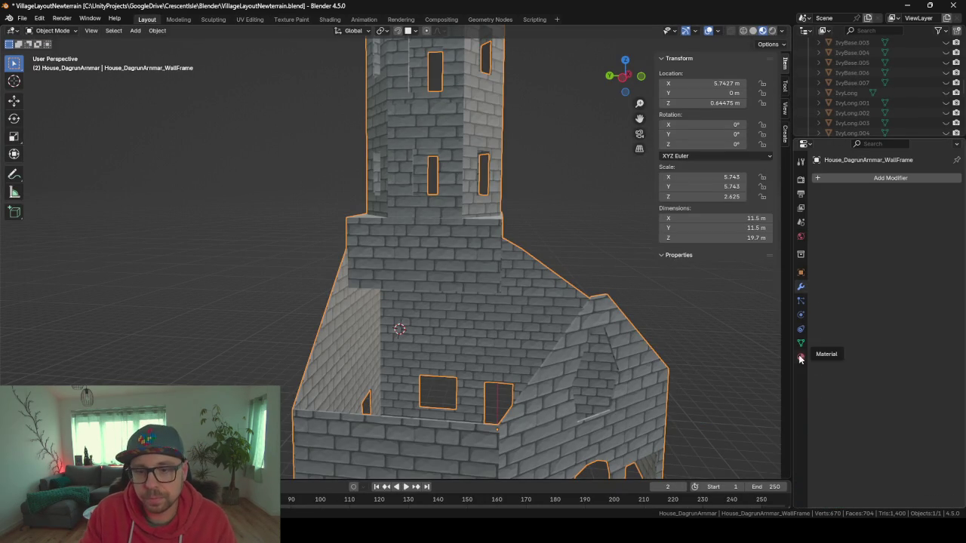
{"action": "left_click", "coordinate": [800, 357]}
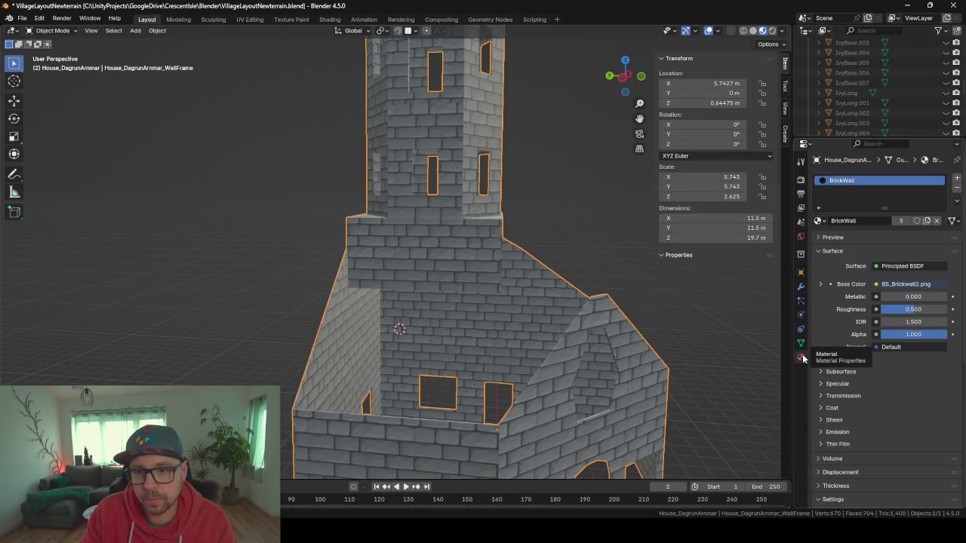
Add a second material slot to the wall frame and name its material BrickwallInside
{"action": "left_click", "coordinate": [957, 180]}
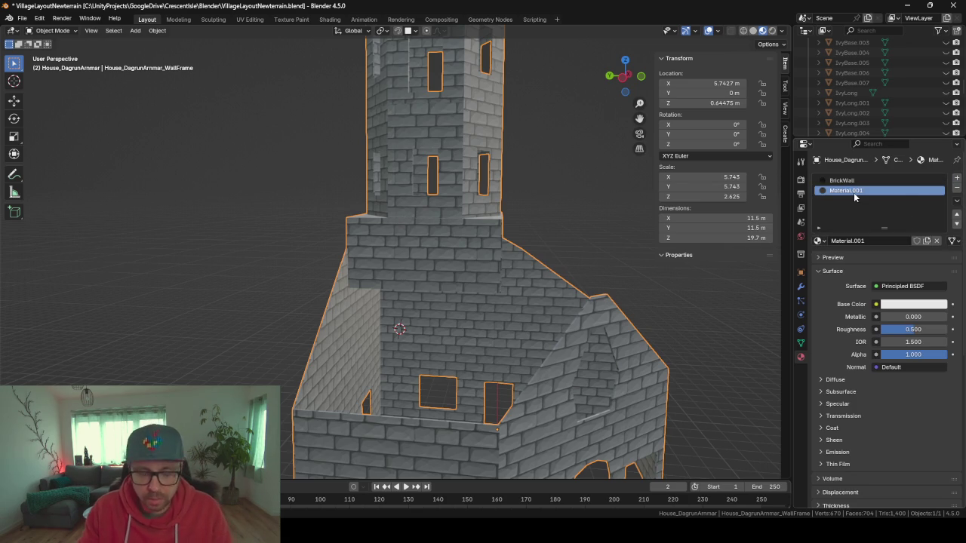
{"action": "key", "text": "F2"}
{"action": "type", "text": "BrickwallInside"}
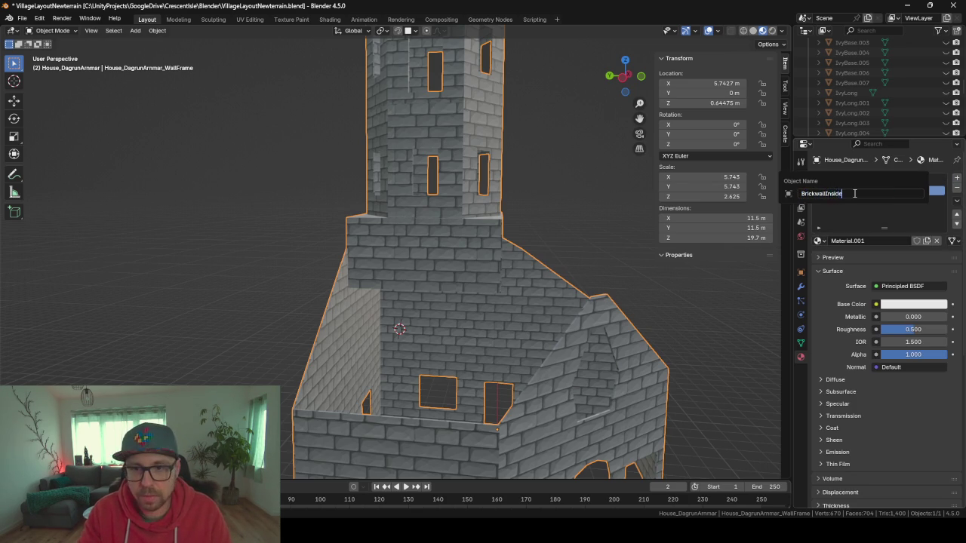
{"action": "key", "text": "Return"}
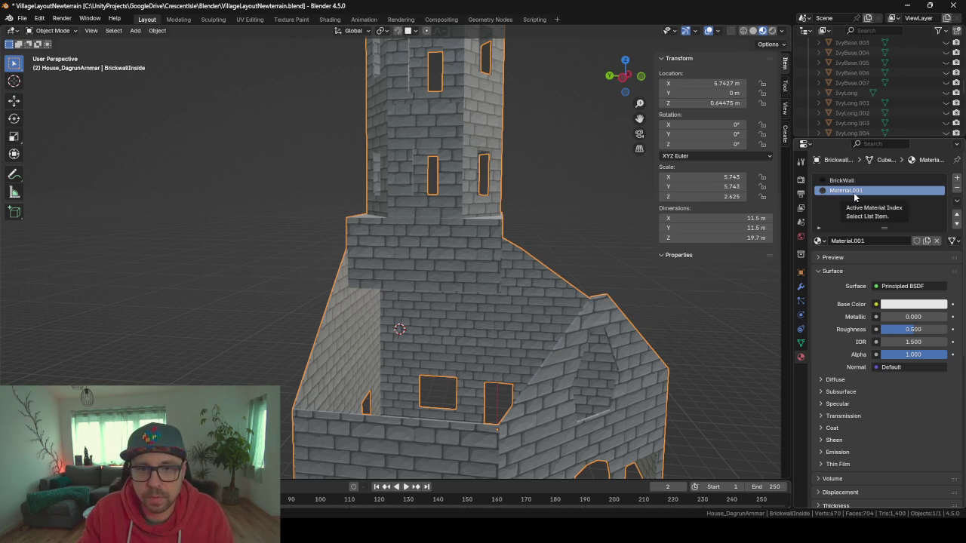
{"action": "key", "text": "F2"}
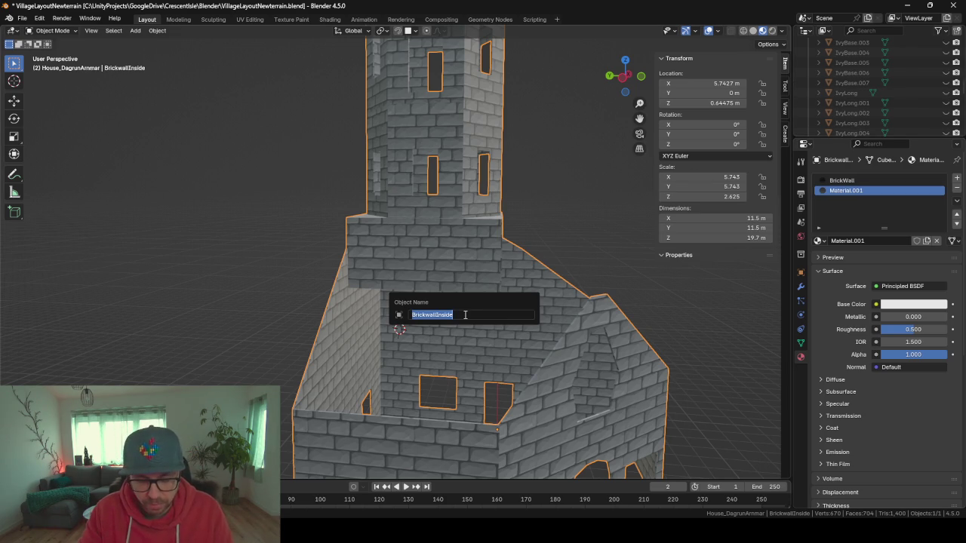
{"action": "key", "text": "Escape"}
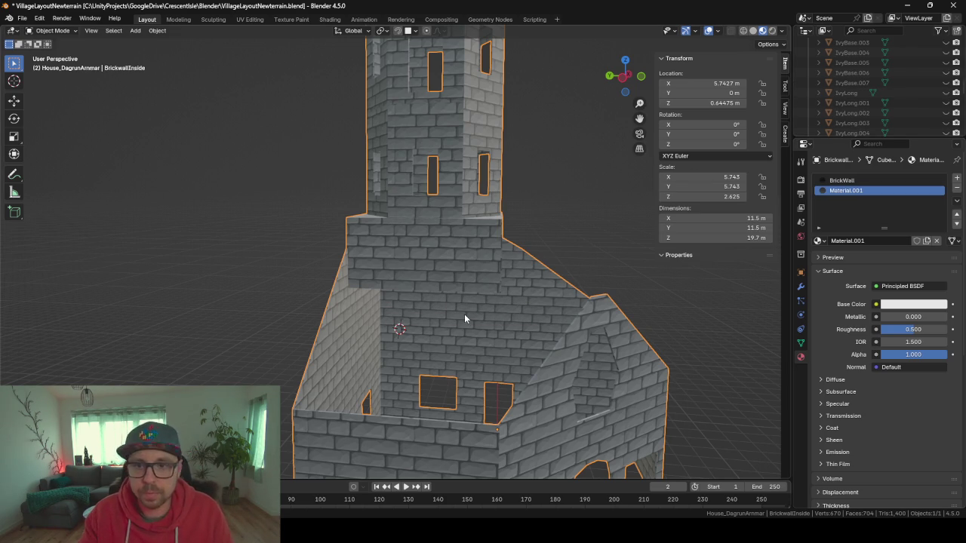
{"action": "key", "text": "F2"}
{"action": "key", "text": "Escape"}
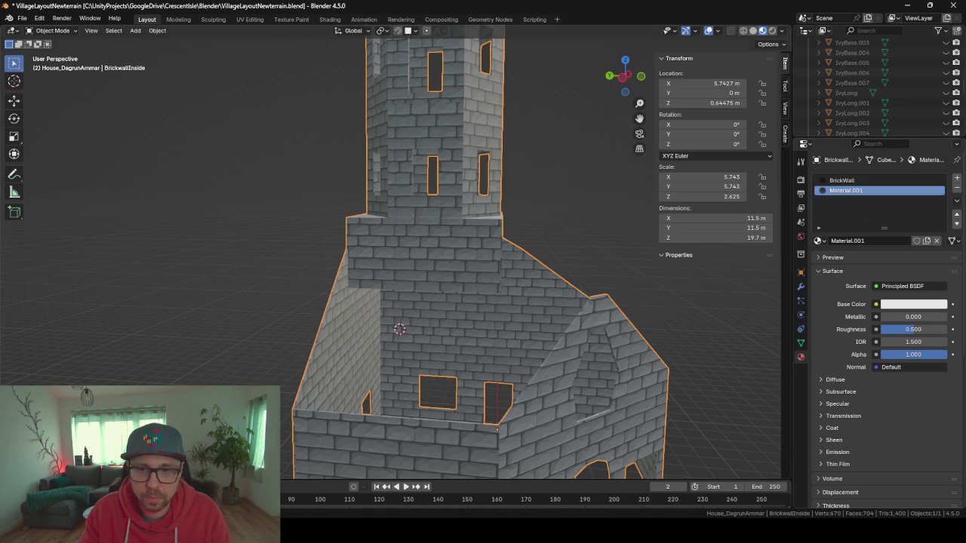
Reselect the wall frame, correct the material name to BrickWallInside, and enter Edit Mode
{"action": "left_click_drag", "start_coordinate": [833, 139], "coordinate": [857, 332]}
{"action": "scroll", "coordinate": [866, 266], "scroll_direction": "up", "scroll_amount": 10}
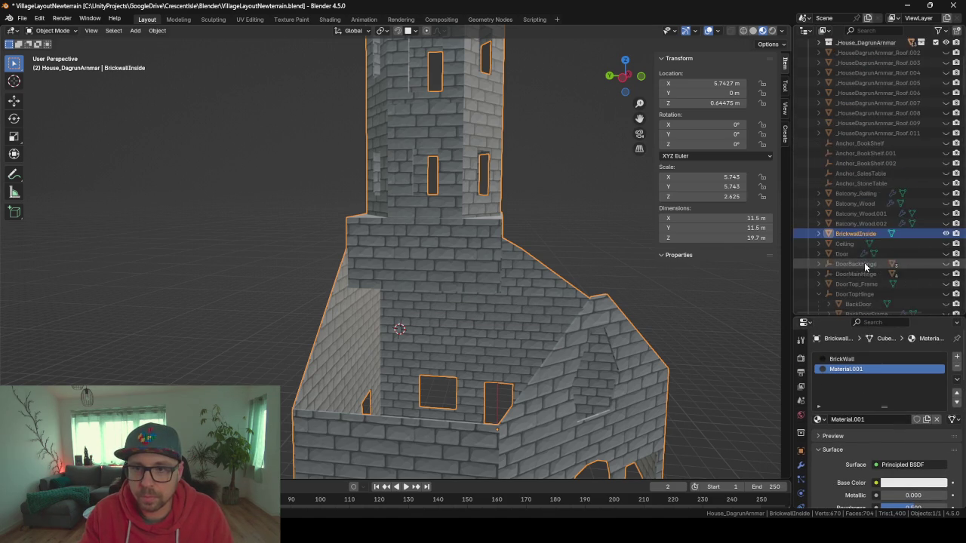
{"action": "scroll", "coordinate": [865, 264], "scroll_direction": "up", "scroll_amount": 15}
{"action": "left_click", "coordinate": [393, 276]}
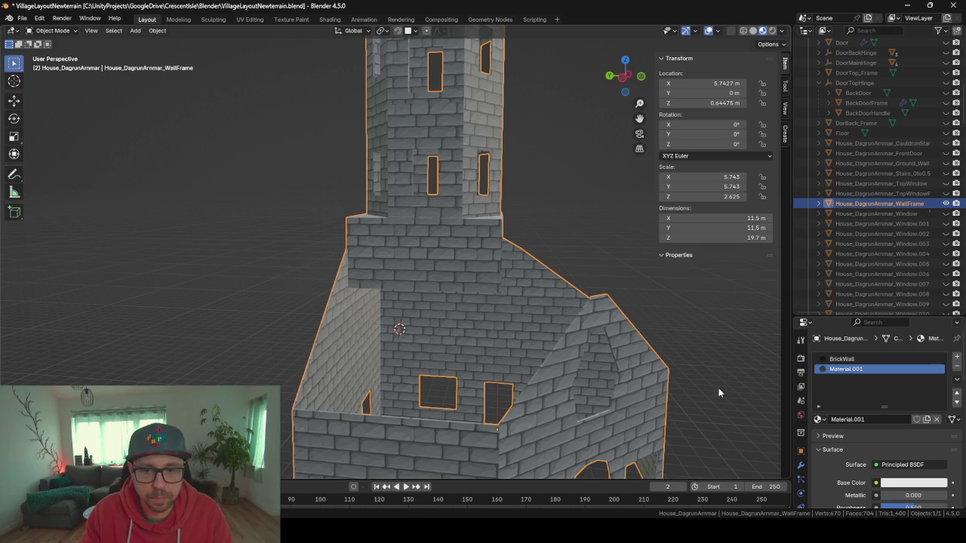
{"action": "left_click_drag", "start_coordinate": [846, 314], "coordinate": [844, 202]}
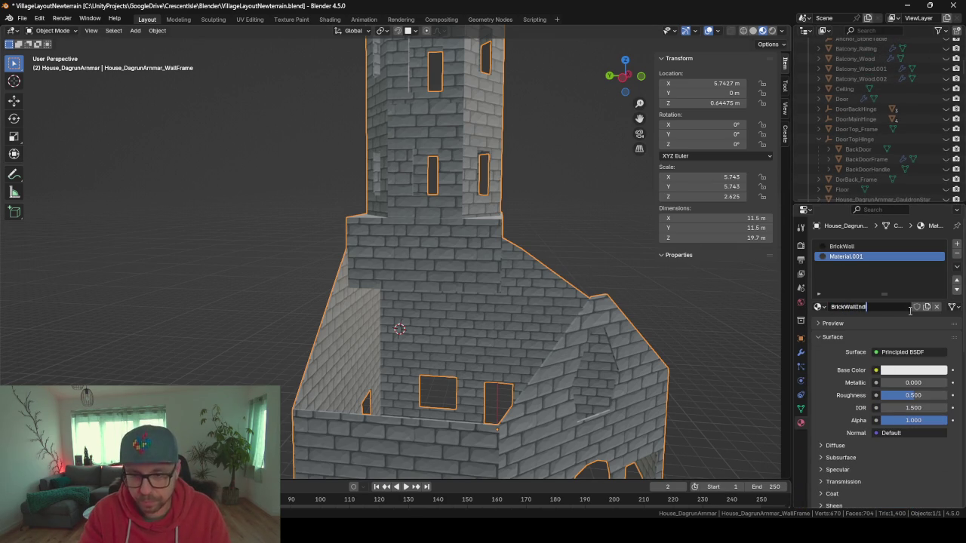
{"action": "type", "text": "de"}
{"action": "key", "text": "Return"}
{"action": "key", "text": "Tab"}
{"action": "mouse_move", "coordinate": [347, 273]}
{"action": "left_mouse_down"}
{"action": "mouse_move", "coordinate": [511, 311]}
{"action": "mouse_move", "coordinate": [502, 323]}
{"action": "left_mouse_up"}
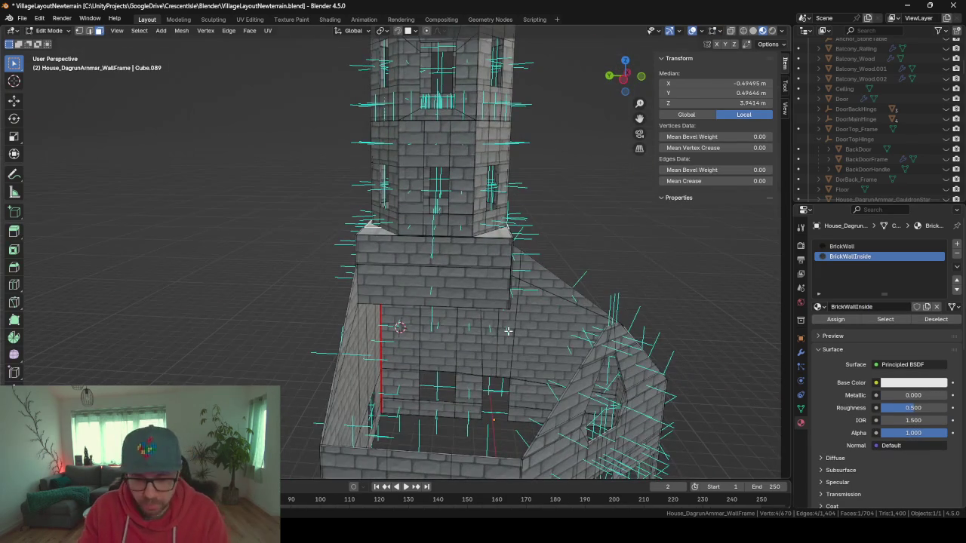
Select a connected piece of inner wall faces and show the wall frame's empty modifier settings
{"action": "key", "text": "l"}
{"action": "mouse_move", "coordinate": [450, 348]}
{"action": "left_mouse_down"}
{"action": "mouse_move", "coordinate": [642, 335]}
{"action": "mouse_move", "coordinate": [599, 357]}
{"action": "mouse_move", "coordinate": [510, 345]}
{"action": "mouse_move", "coordinate": [413, 282]}
{"action": "mouse_move", "coordinate": [449, 279]}
{"action": "mouse_move", "coordinate": [358, 279]}
{"action": "left_mouse_up"}
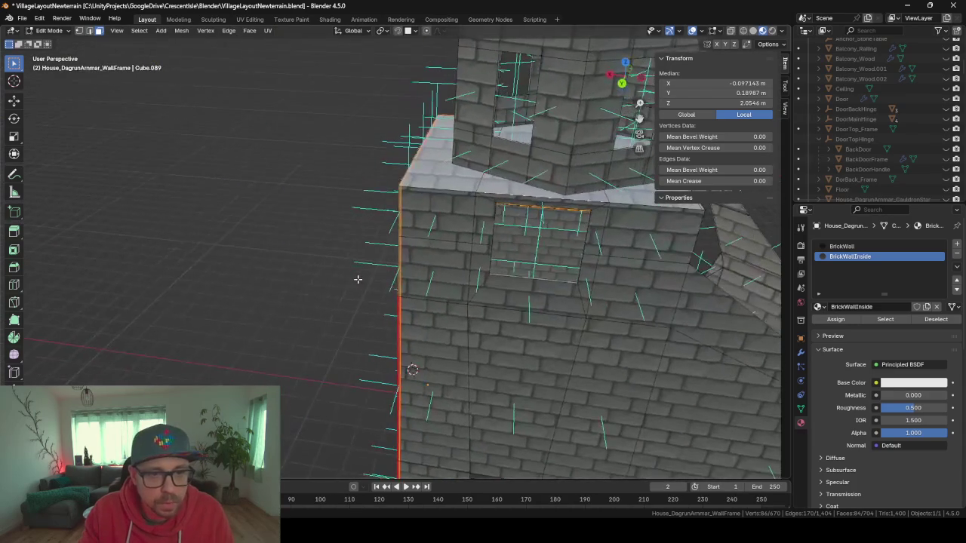
{"action": "left_click", "coordinate": [800, 352]}
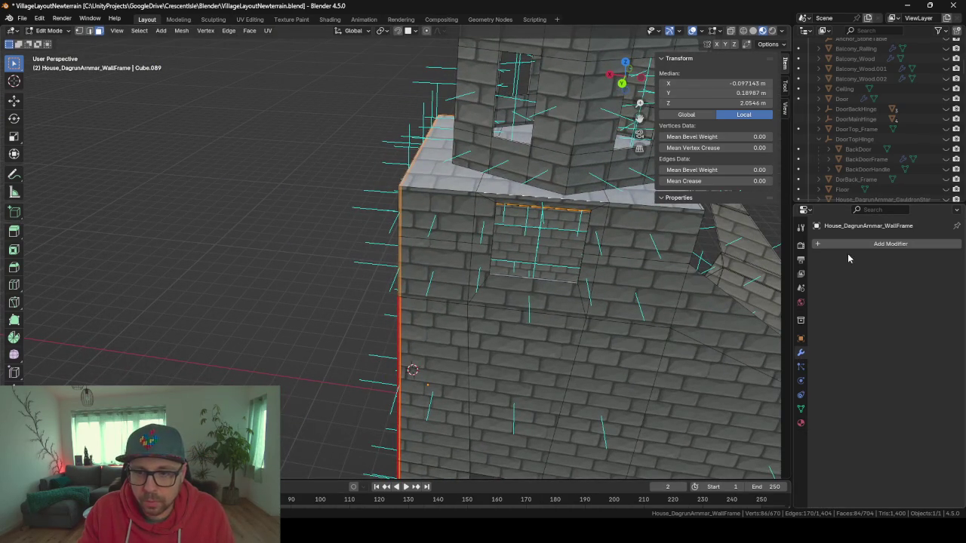
{"action": "scroll", "coordinate": [400, 252], "scroll_direction": "down", "scroll_amount": 5}
{"action": "left_click", "coordinate": [389, 232]}
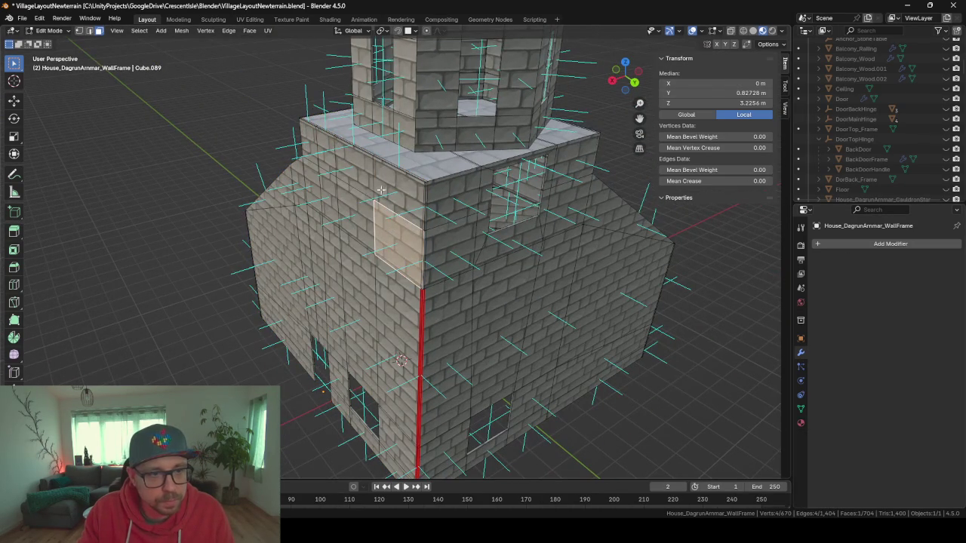
{"action": "scroll", "coordinate": [380, 185], "scroll_direction": "up", "scroll_amount": 7}
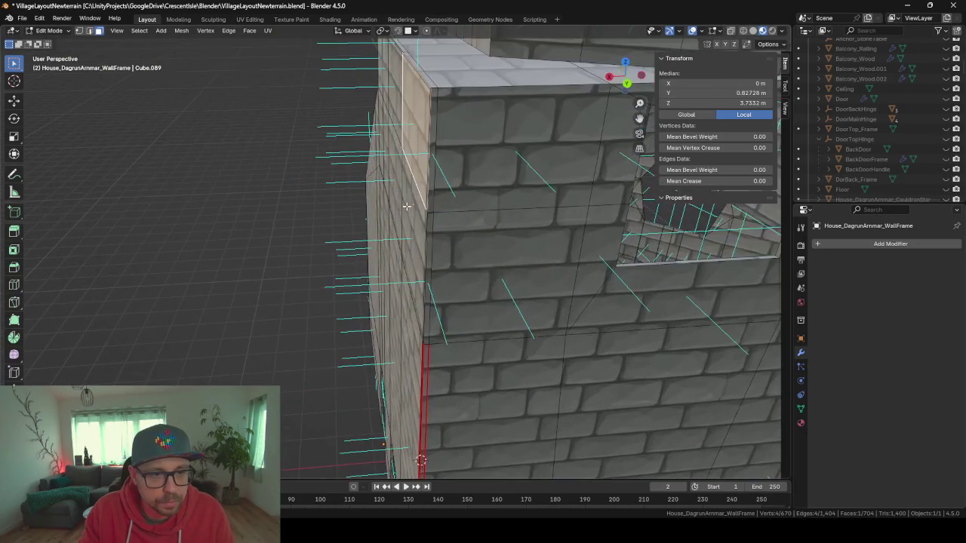
Select the vertical column of front-wall faces, hide it, then reveal it again
{"action": "left_click", "coordinate": [433, 91], "text": "alt"}
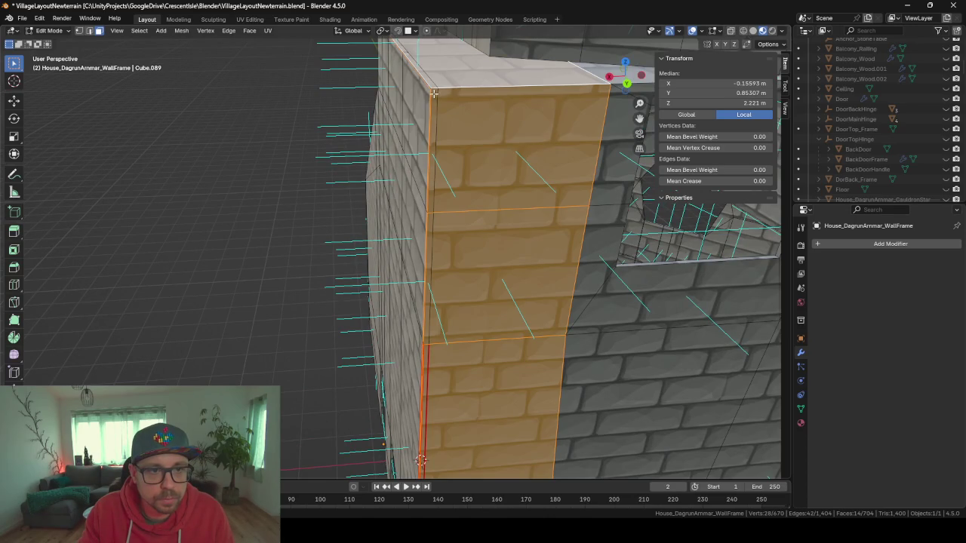
{"action": "key", "text": "h"}
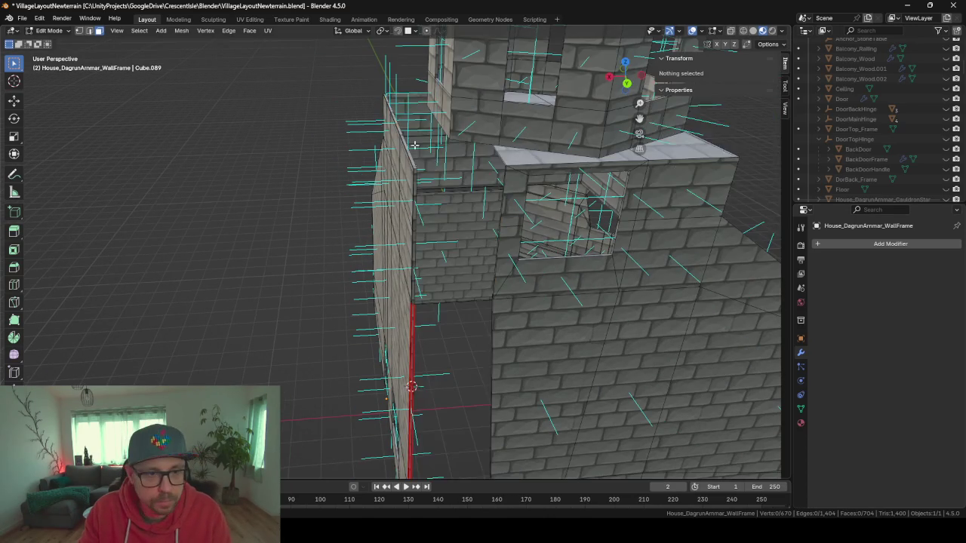
{"action": "scroll", "coordinate": [414, 144], "scroll_direction": "up", "scroll_amount": 3}
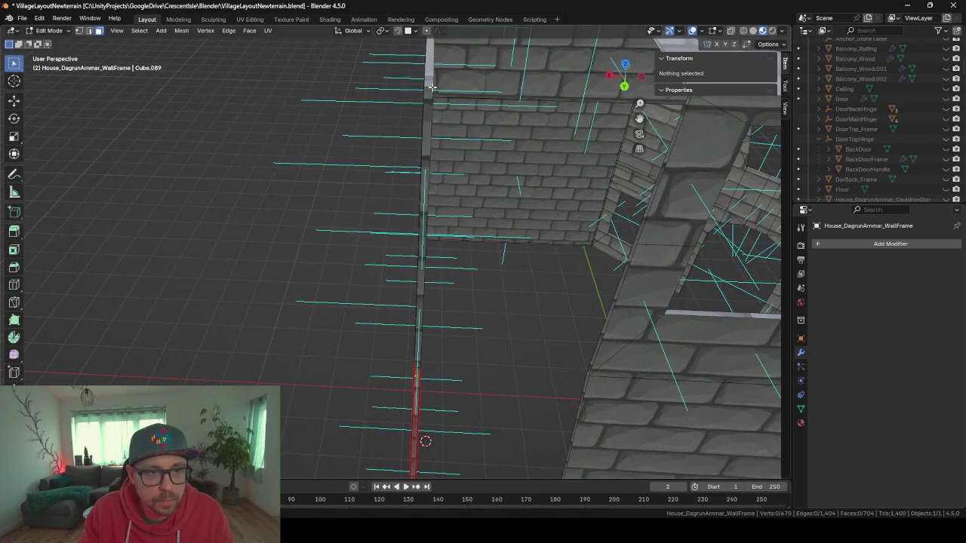
{"action": "key", "text": "alt+h"}
Look around the house and select a single face on the corner wall
{"action": "scroll", "coordinate": [415, 113], "scroll_direction": "down", "scroll_amount": 5}
{"action": "scroll", "coordinate": [490, 101], "scroll_direction": "up", "scroll_amount": 8}
{"action": "scroll", "coordinate": [463, 157], "scroll_direction": "up", "scroll_amount": 5}
{"action": "scroll", "coordinate": [461, 144], "scroll_direction": "down", "scroll_amount": 10}
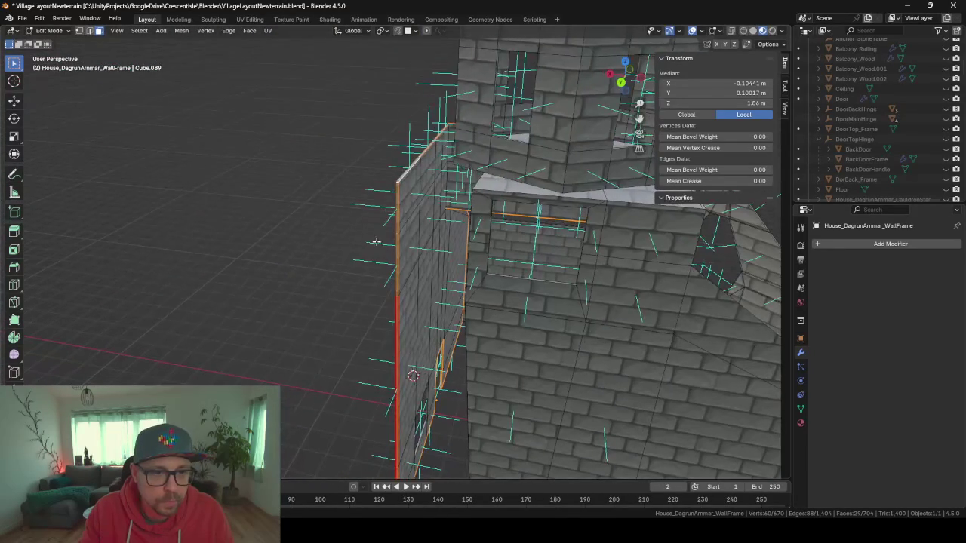
{"action": "scroll", "coordinate": [413, 237], "scroll_direction": "down", "scroll_amount": 8}
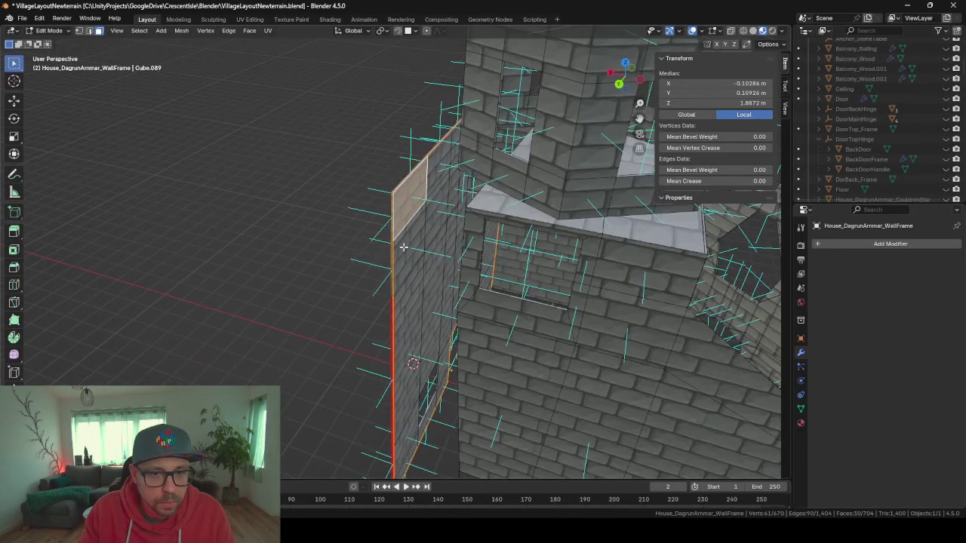
{"action": "scroll", "coordinate": [385, 242], "scroll_direction": "left", "scroll_amount": 5}
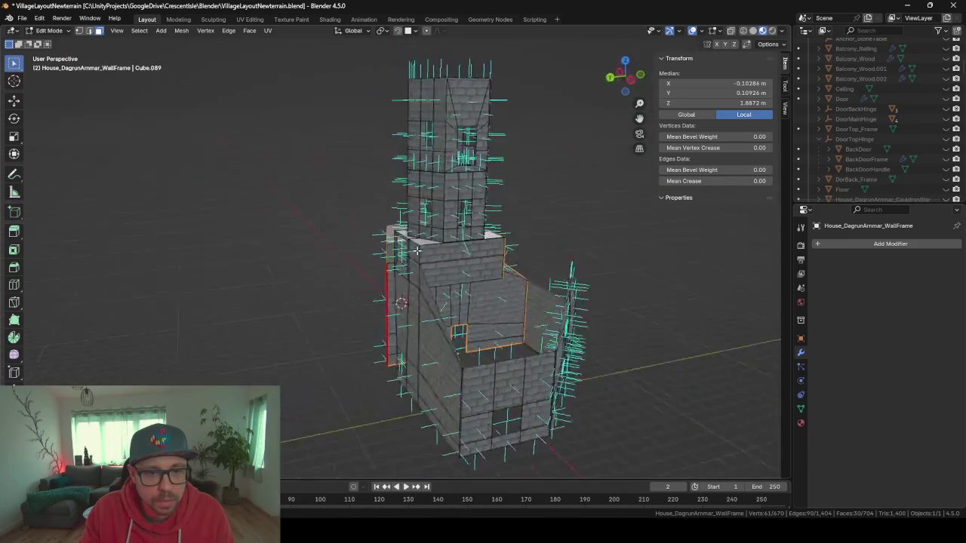
{"action": "scroll", "coordinate": [402, 253], "scroll_direction": "left", "scroll_amount": 5}
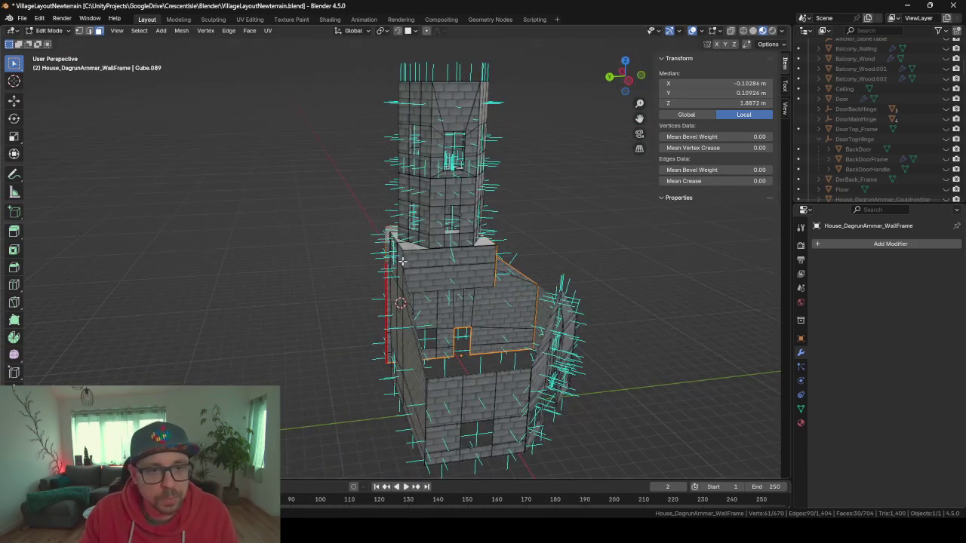
{"action": "scroll", "coordinate": [402, 253], "scroll_direction": "up", "scroll_amount": 5}
{"action": "scroll", "coordinate": [426, 286], "scroll_direction": "up", "scroll_amount": 5}
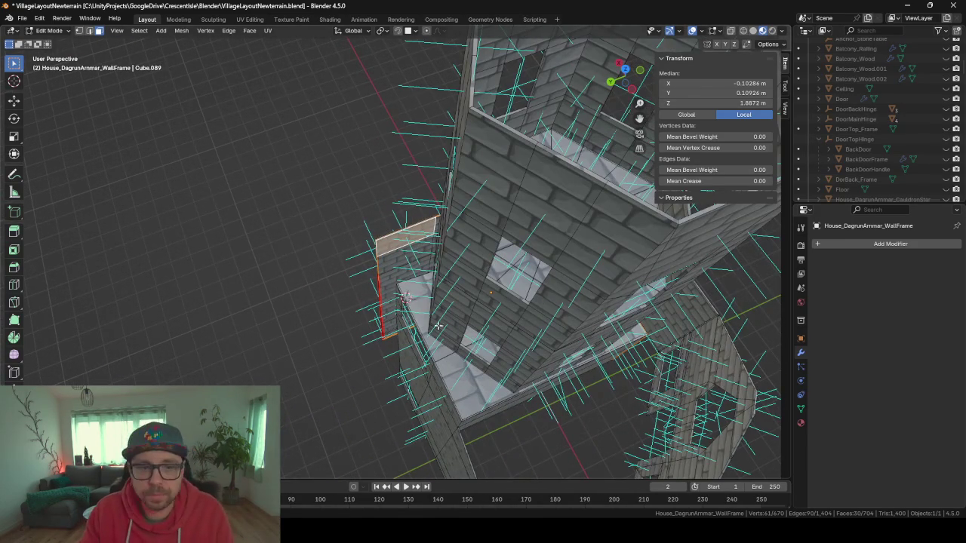
{"action": "scroll", "coordinate": [390, 334], "scroll_direction": "down", "scroll_amount": 10}
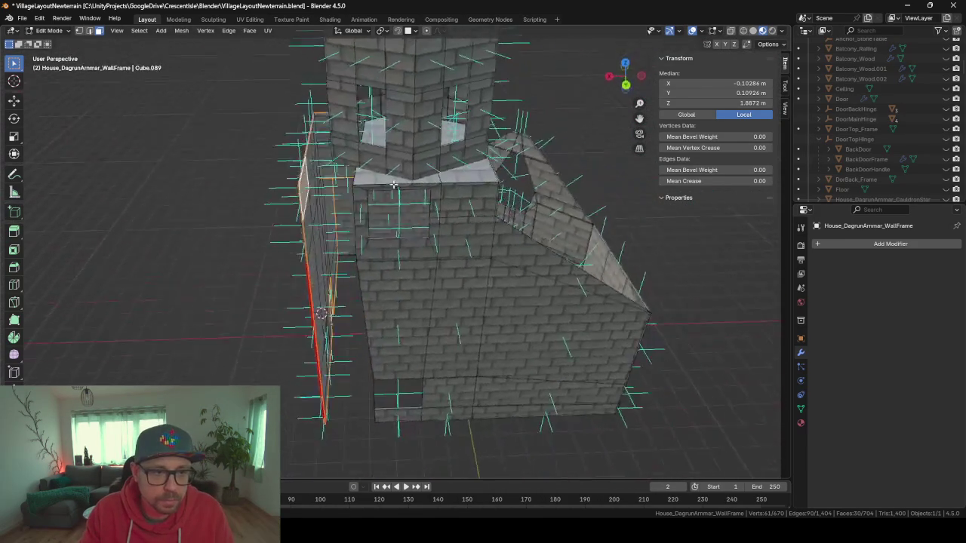
{"action": "scroll", "coordinate": [383, 164], "scroll_direction": "up", "scroll_amount": 3}
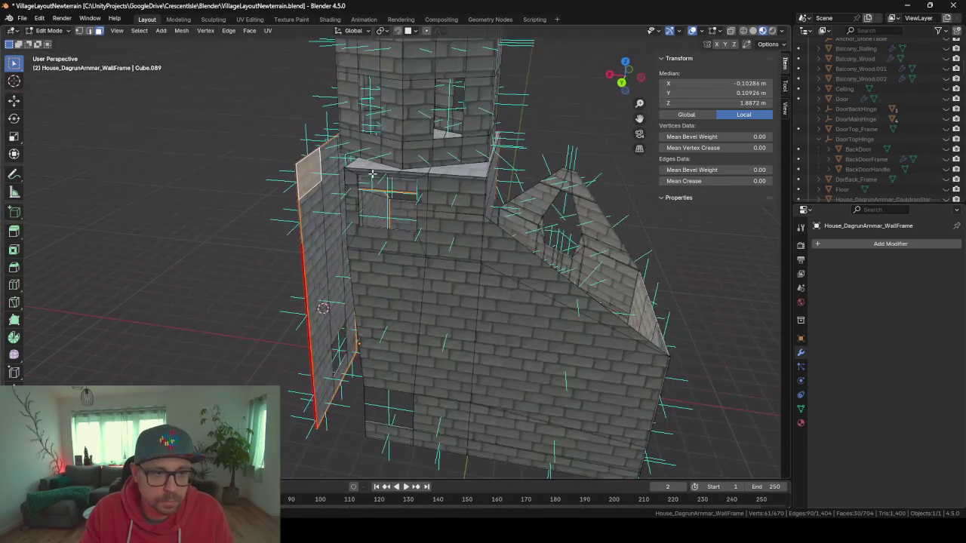
{"action": "left_click", "coordinate": [324, 176]}
{"action": "scroll", "coordinate": [297, 248], "scroll_direction": "left", "scroll_amount": 3}
{"action": "scroll", "coordinate": [306, 253], "scroll_direction": "right", "scroll_amount": 5}
{"action": "scroll", "coordinate": [316, 258], "scroll_direction": "left", "scroll_amount": 2}
{"action": "scroll", "coordinate": [325, 260], "scroll_direction": "left", "scroll_amount": 3}
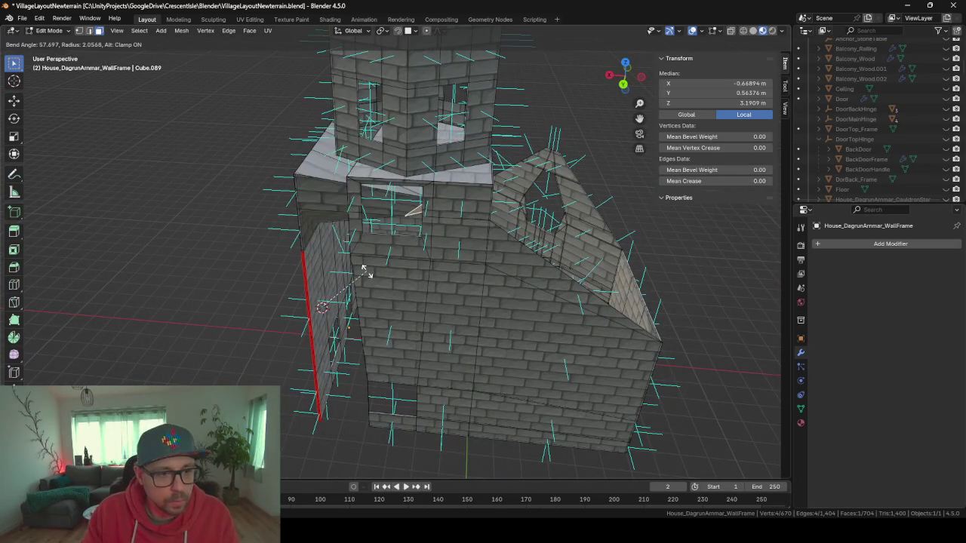
{"action": "scroll", "coordinate": [362, 270], "scroll_direction": "right", "scroll_amount": 3}
Use Select Similar > Normal to select all faces facing that way, then switch to front orthographic view
{"action": "key", "text": "F3"}
{"action": "type", "text": "select"}
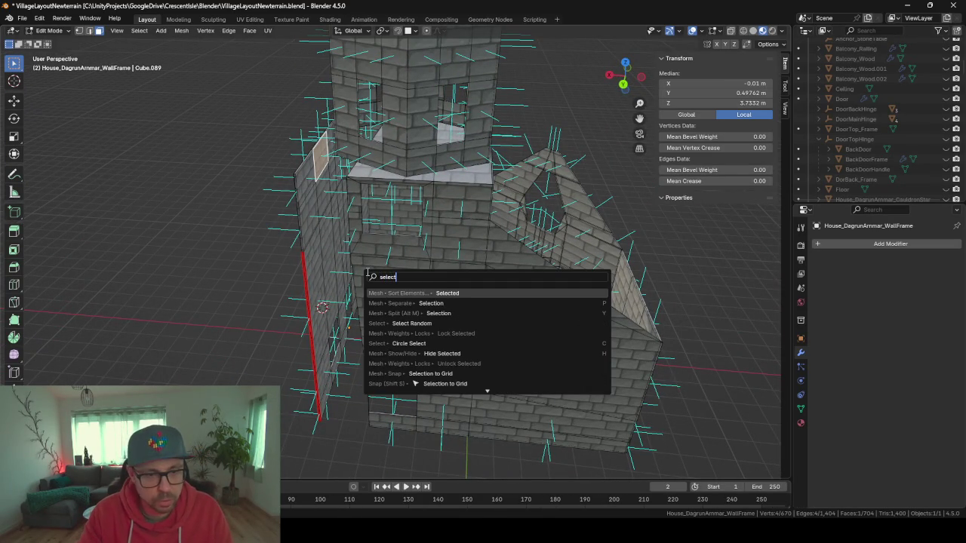
{"action": "type", "text": "simil"}
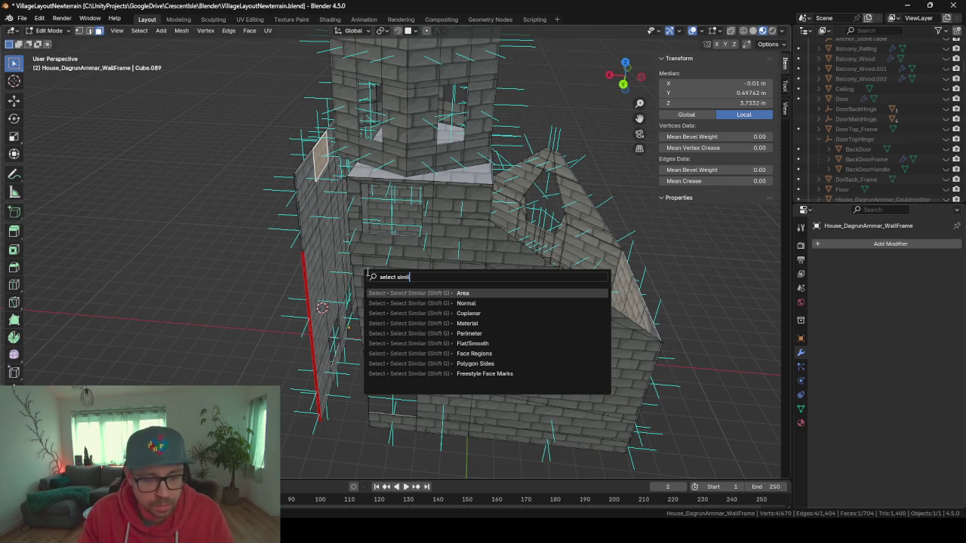
{"action": "key", "text": "Escape"}
{"action": "key", "text": "shift+g"}
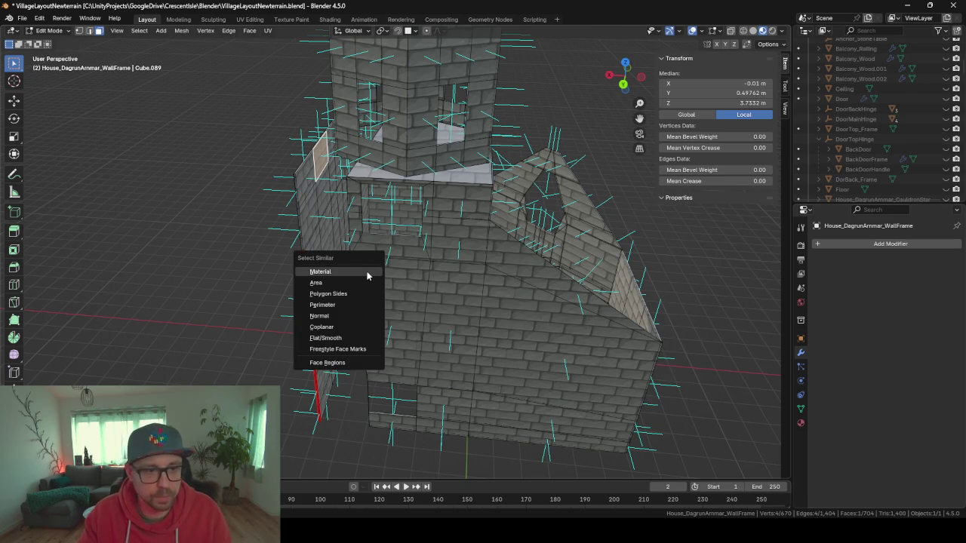
{"action": "left_click", "coordinate": [356, 317]}
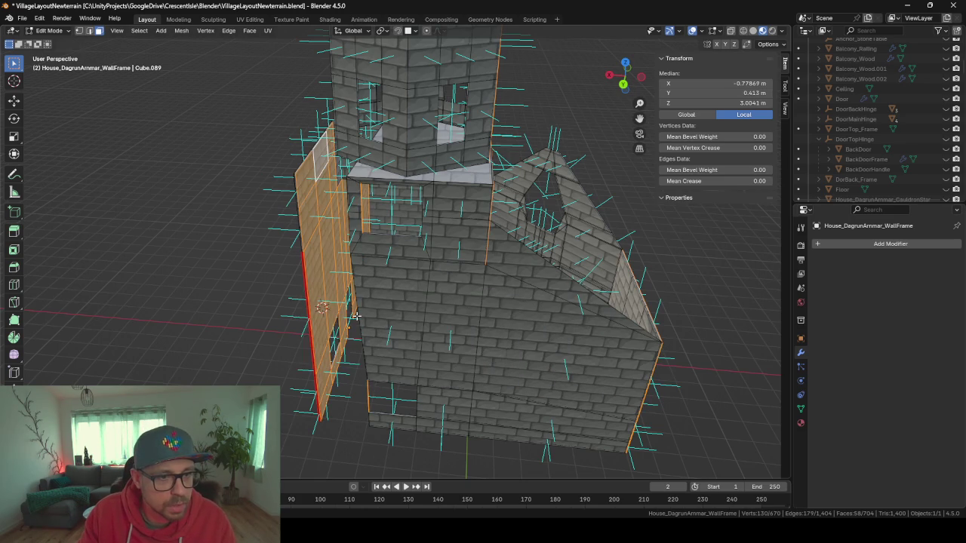
{"action": "mouse_move", "coordinate": [399, 309]}
{"action": "left_mouse_down"}
{"action": "mouse_move", "coordinate": [435, 291]}
{"action": "mouse_move", "coordinate": [563, 280]}
{"action": "mouse_move", "coordinate": [401, 276]}
{"action": "mouse_move", "coordinate": [476, 287]}
{"action": "mouse_move", "coordinate": [361, 302]}
{"action": "mouse_move", "coordinate": [438, 272]}
{"action": "mouse_move", "coordinate": [465, 298]}
{"action": "mouse_move", "coordinate": [466, 338]}
{"action": "mouse_move", "coordinate": [470, 295]}
{"action": "mouse_move", "coordinate": [499, 287]}
{"action": "mouse_move", "coordinate": [485, 269]}
{"action": "left_mouse_up"}
{"action": "scroll", "coordinate": [453, 264], "scroll_direction": "down", "scroll_amount": 5}
{"action": "key", "text": "KP_1"}
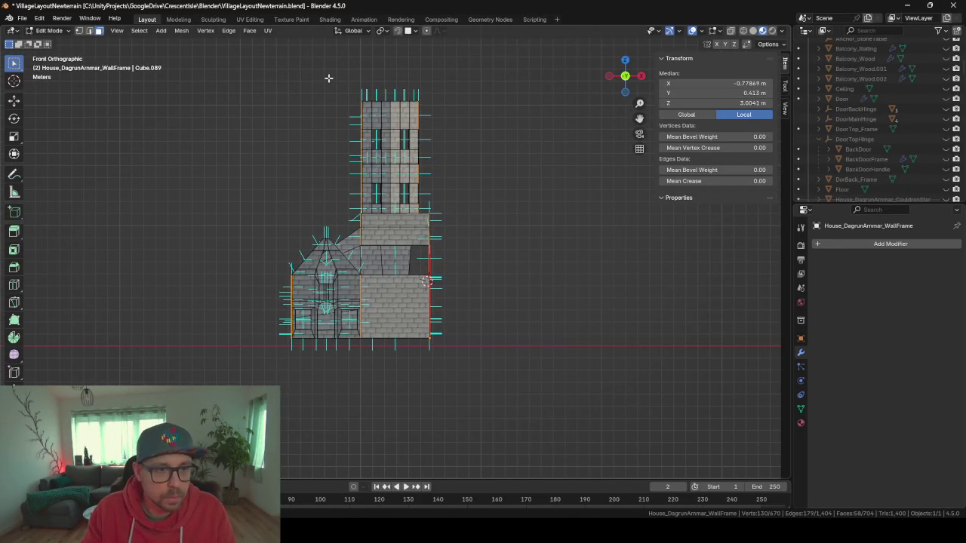
Hide everything except the side inner wall using X-ray box selection, viewed in Material Preview
{"action": "key", "text": "alt+z"}
{"action": "mouse_move", "coordinate": [247, 74]}
{"action": "left_mouse_down"}
{"action": "mouse_move", "coordinate": [304, 194]}
{"action": "mouse_move", "coordinate": [398, 450]}
{"action": "mouse_move", "coordinate": [421, 416]}
{"action": "left_mouse_up"}
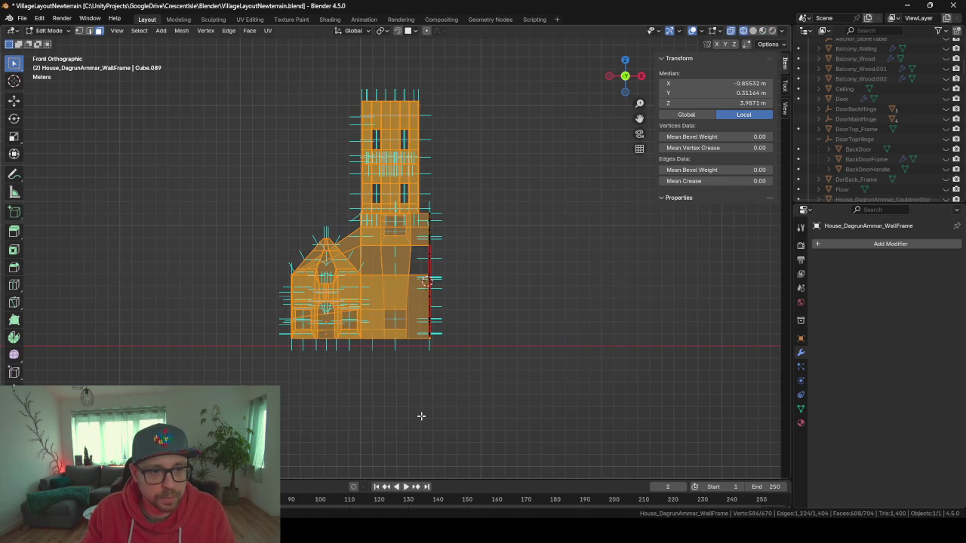
{"action": "key", "text": "h"}
{"action": "scroll", "coordinate": [400, 392], "scroll_direction": "up", "scroll_amount": 3}
{"action": "left_click_drag", "start_coordinate": [395, 384], "coordinate": [458, 384]}
{"action": "key", "text": "z"}
{"action": "key", "text": "2"}
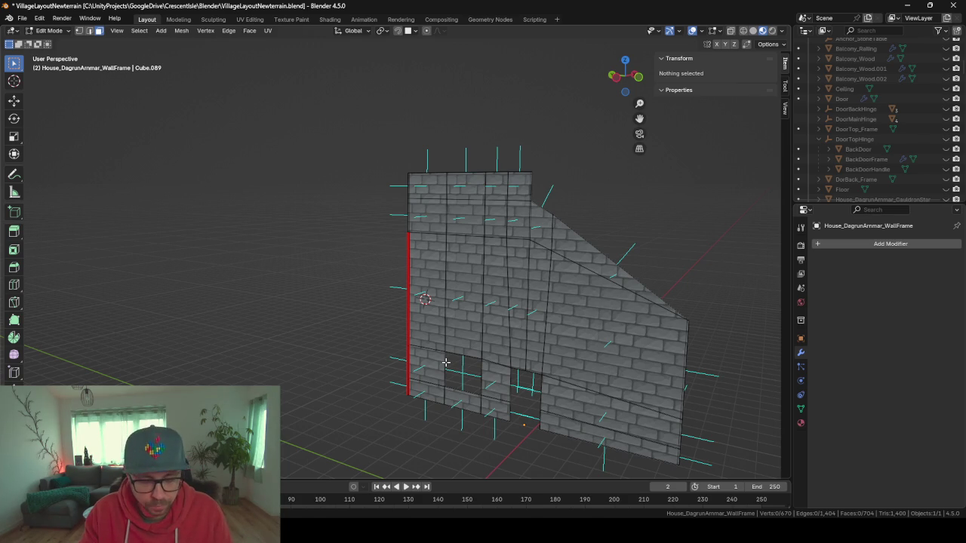
{"action": "key", "text": "alt+h"}
{"action": "key", "text": "h"}
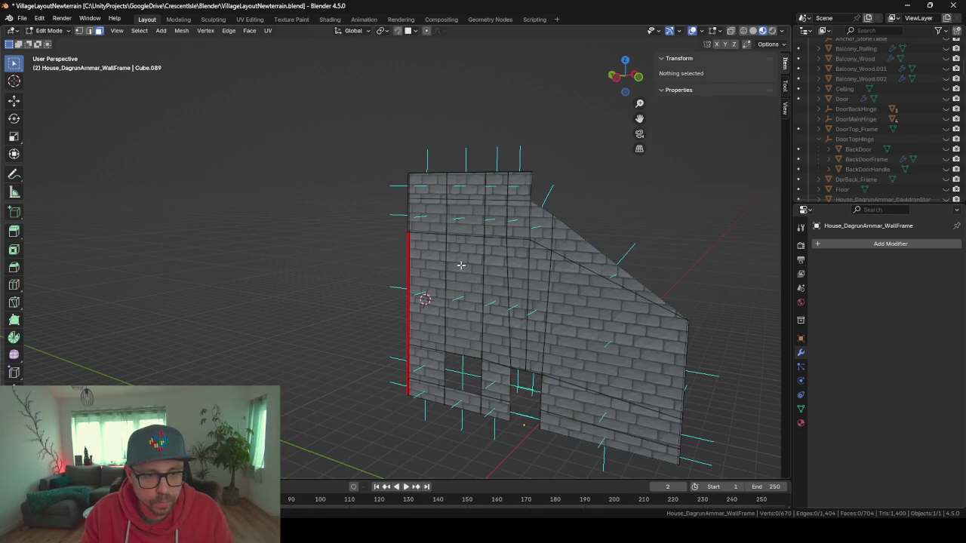
Select the wall's coplanar faces plus the three faces around the window
{"action": "left_click", "coordinate": [461, 265]}
{"action": "key", "text": "shift+g"}
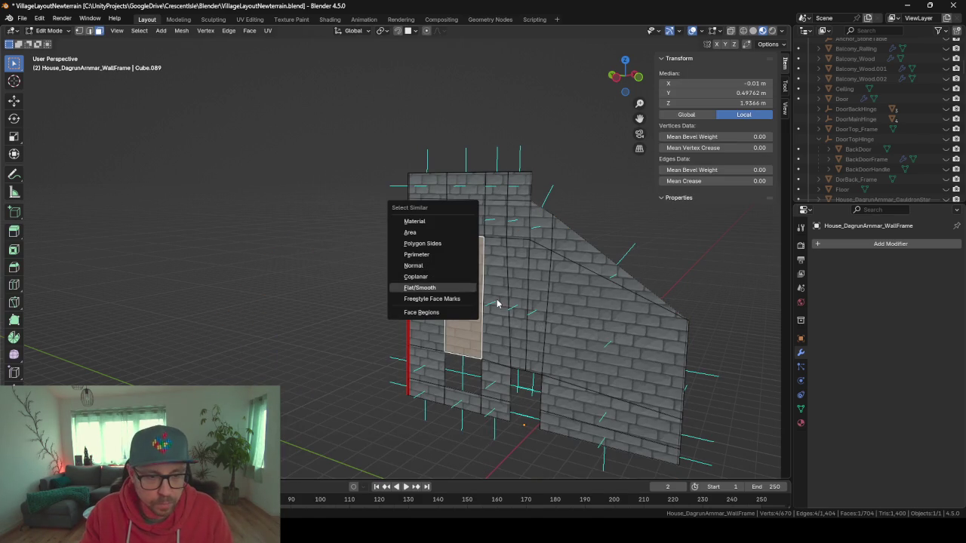
{"action": "left_click", "coordinate": [416, 276]}
{"action": "mouse_move", "coordinate": [404, 308]}
{"action": "left_mouse_down"}
{"action": "mouse_move", "coordinate": [483, 201]}
{"action": "mouse_move", "coordinate": [642, 318]}
{"action": "mouse_move", "coordinate": [670, 304]}
{"action": "mouse_move", "coordinate": [437, 298]}
{"action": "mouse_move", "coordinate": [584, 312]}
{"action": "mouse_move", "coordinate": [548, 312]}
{"action": "mouse_move", "coordinate": [581, 295]}
{"action": "mouse_move", "coordinate": [567, 310]}
{"action": "left_mouse_up"}
{"action": "left_click", "coordinate": [471, 172], "text": "shift"}
{"action": "left_click", "coordinate": [470, 195], "text": "shift"}
{"action": "left_click", "coordinate": [483, 219], "text": "shift"}
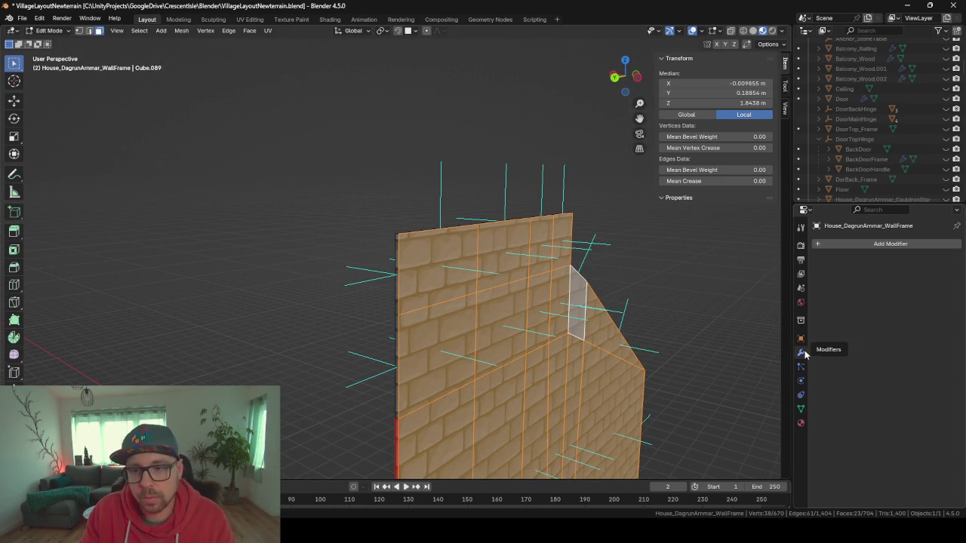
Assign BrickWallInside to the selected inner wall faces and check the result in Object Mode
{"action": "left_click", "coordinate": [800, 422]}
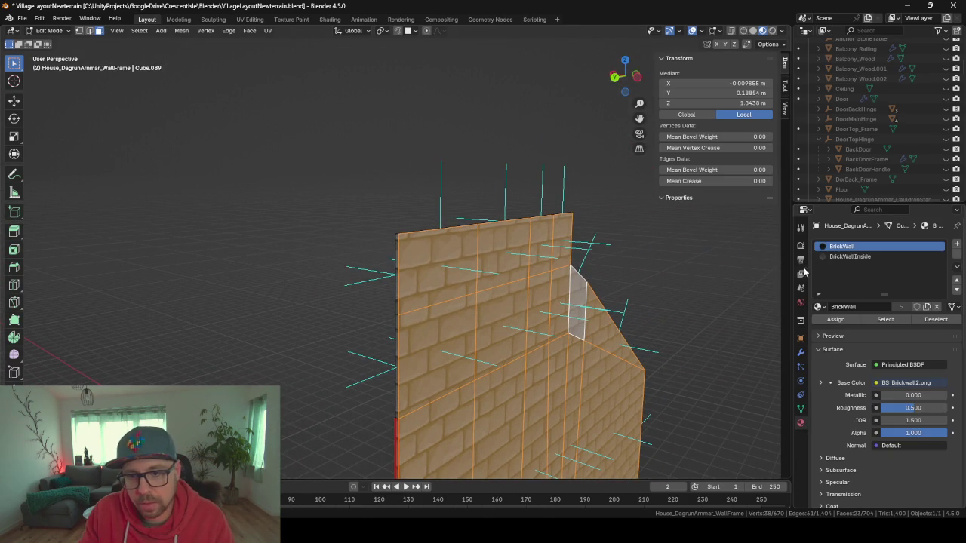
{"action": "left_click", "coordinate": [853, 258]}
{"action": "left_click", "coordinate": [850, 321]}
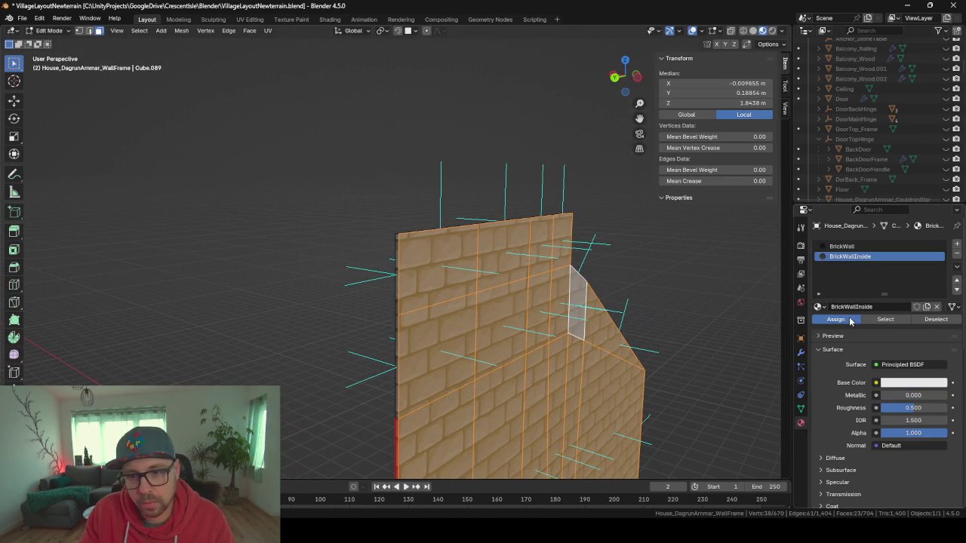
{"action": "mouse_move", "coordinate": [317, 288]}
{"action": "left_mouse_down"}
{"action": "mouse_move", "coordinate": [442, 297]}
{"action": "mouse_move", "coordinate": [373, 297]}
{"action": "mouse_move", "coordinate": [418, 283]}
{"action": "left_mouse_up"}
{"action": "key", "text": "Tab"}
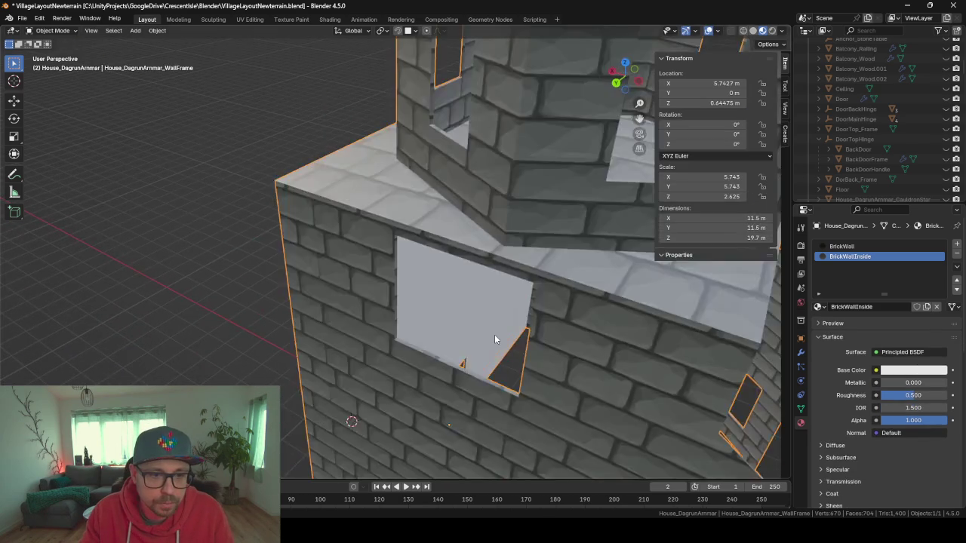
{"action": "scroll", "coordinate": [494, 334], "scroll_direction": "down", "scroll_amount": 2}
{"action": "scroll", "coordinate": [353, 273], "scroll_direction": "up", "scroll_amount": 5}
{"action": "scroll", "coordinate": [332, 286], "scroll_direction": "down", "scroll_amount": 4}
{"action": "mouse_move", "coordinate": [332, 286]}
{"action": "left_mouse_down"}
{"action": "mouse_move", "coordinate": [307, 259]}
{"action": "mouse_move", "coordinate": [362, 280]}
{"action": "mouse_move", "coordinate": [339, 334]}
{"action": "left_mouse_up"}
{"action": "scroll", "coordinate": [340, 335], "scroll_direction": "down", "scroll_amount": 4}
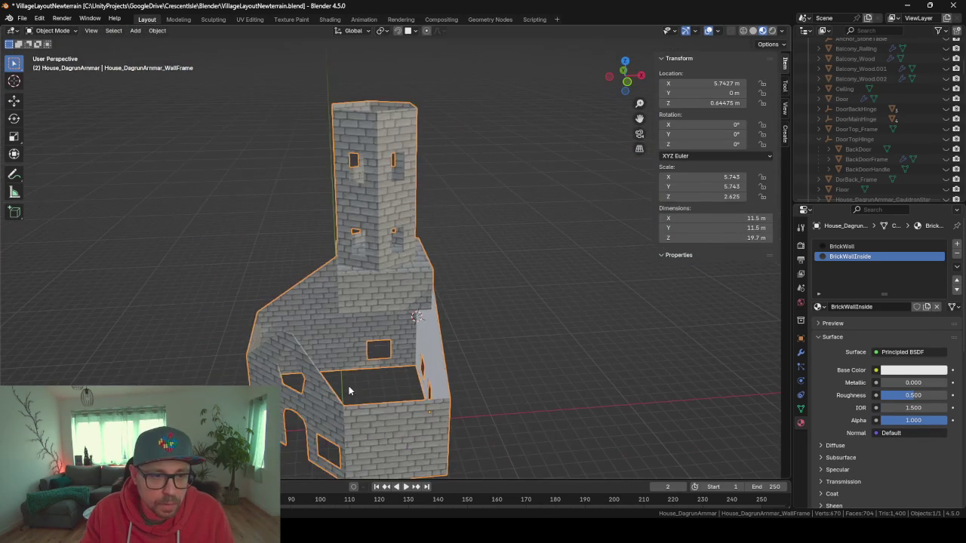
{"action": "key", "text": "Tab"}
Reveal all geometry, view the house from the front, and clear the selection
{"action": "key", "text": "alt+h"}
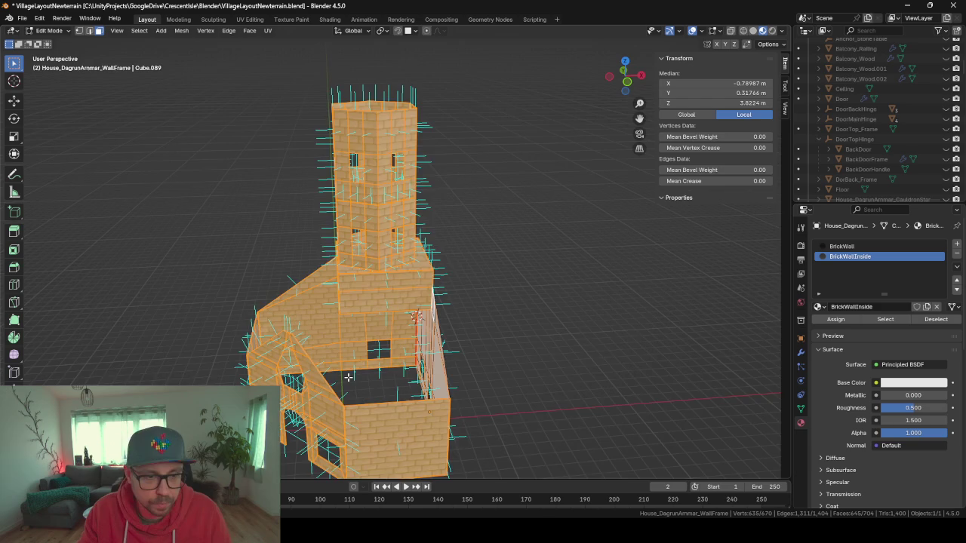
{"action": "scroll", "coordinate": [351, 378], "scroll_direction": "up", "scroll_amount": 4}
{"action": "scroll", "coordinate": [357, 375], "scroll_direction": "up", "scroll_amount": 1}
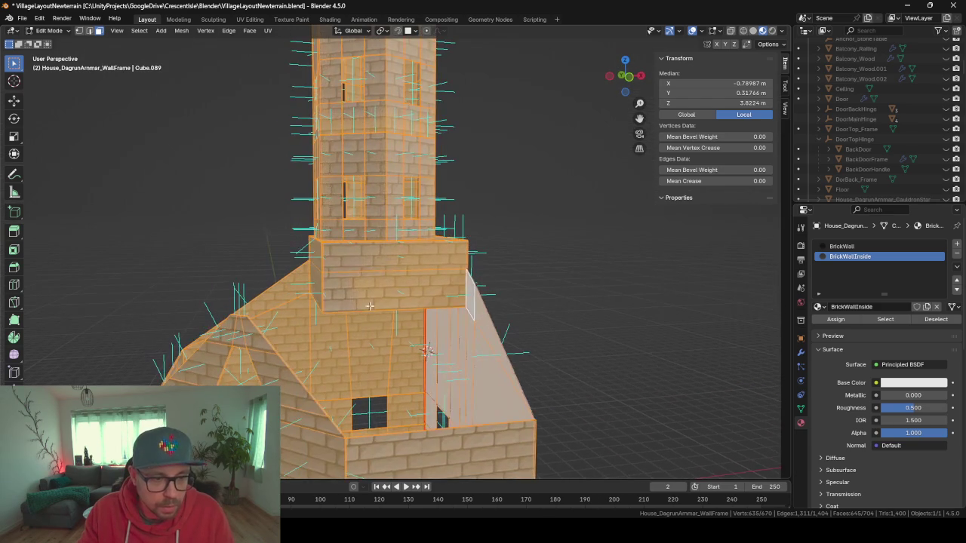
{"action": "left_click", "coordinate": [454, 311]}
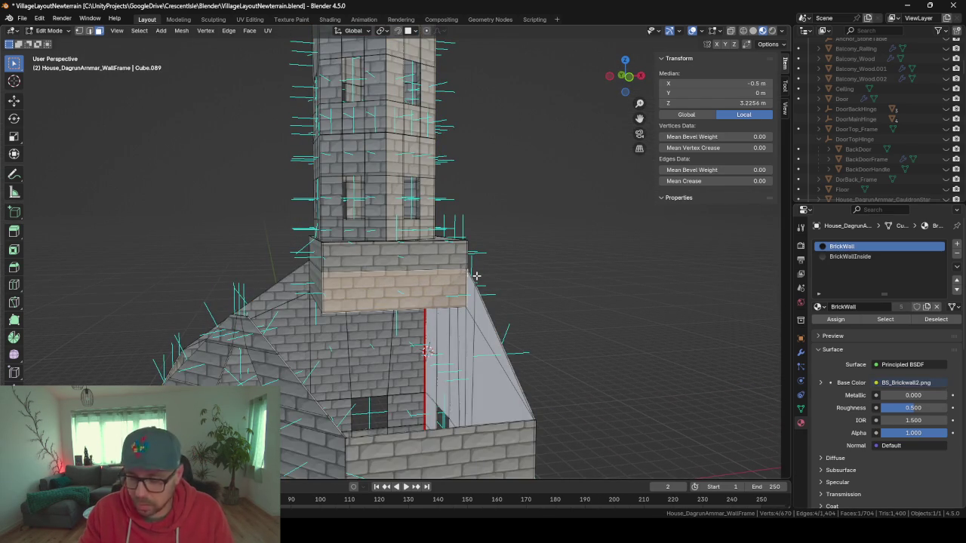
{"action": "key", "text": "KP_1"}
{"action": "scroll", "coordinate": [476, 276], "scroll_direction": "down", "scroll_amount": 5}
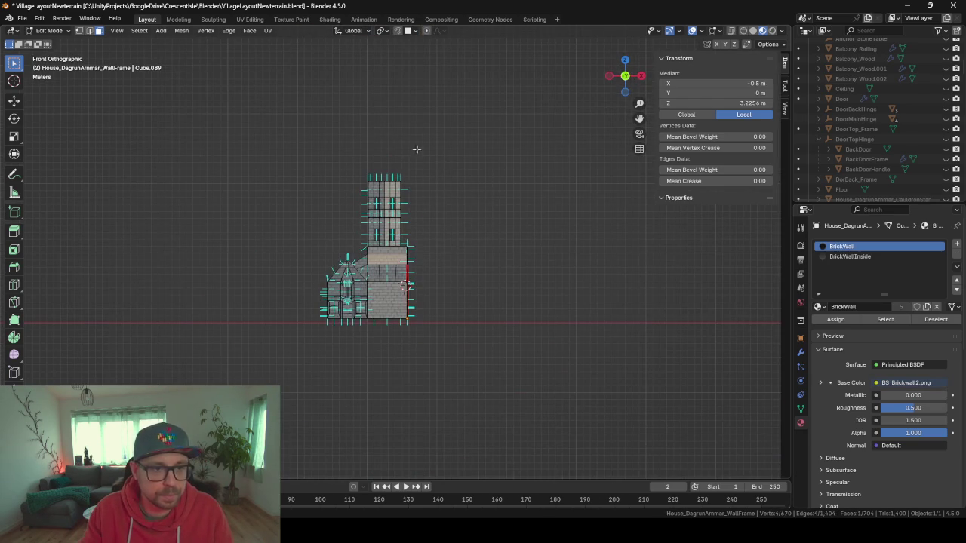
{"action": "left_click_drag", "start_coordinate": [346, 126], "coordinate": [406, 186]}
{"action": "key", "text": "alt+z"}
{"action": "left_click_drag", "start_coordinate": [346, 138], "coordinate": [446, 219]}
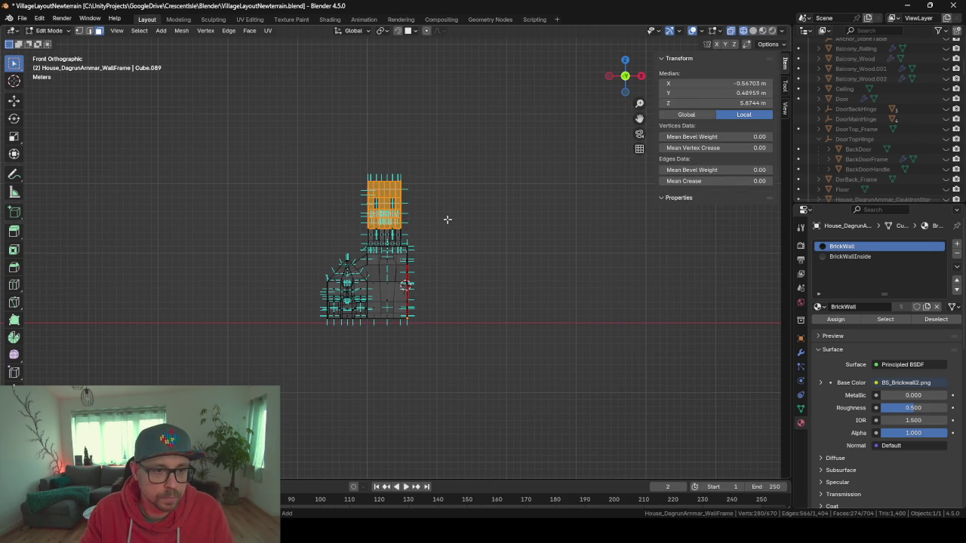
{"action": "scroll", "coordinate": [446, 219], "scroll_direction": "up", "scroll_amount": 5}
{"action": "key", "text": "alt+a"}
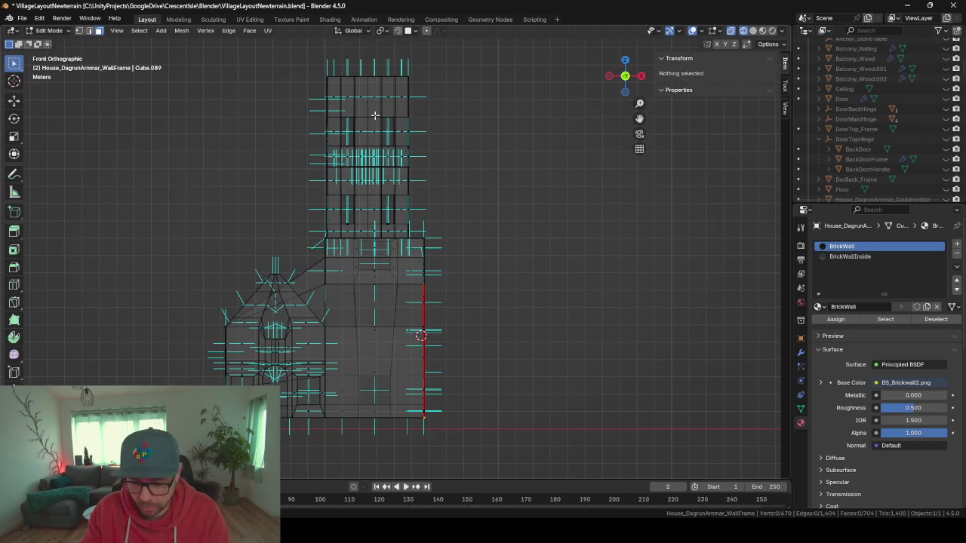
Isolate the connected wall piece below the tower
{"action": "left_click_drag", "start_coordinate": [326, 297], "coordinate": [369, 332]}
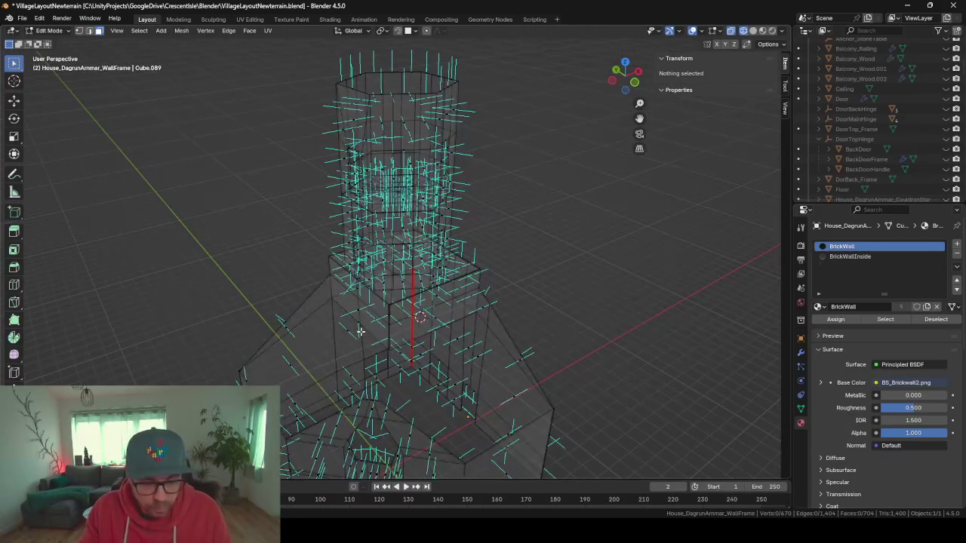
{"action": "key", "text": "shift+z"}
{"action": "left_click", "coordinate": [350, 344]}
{"action": "key", "text": "ctrl+l"}
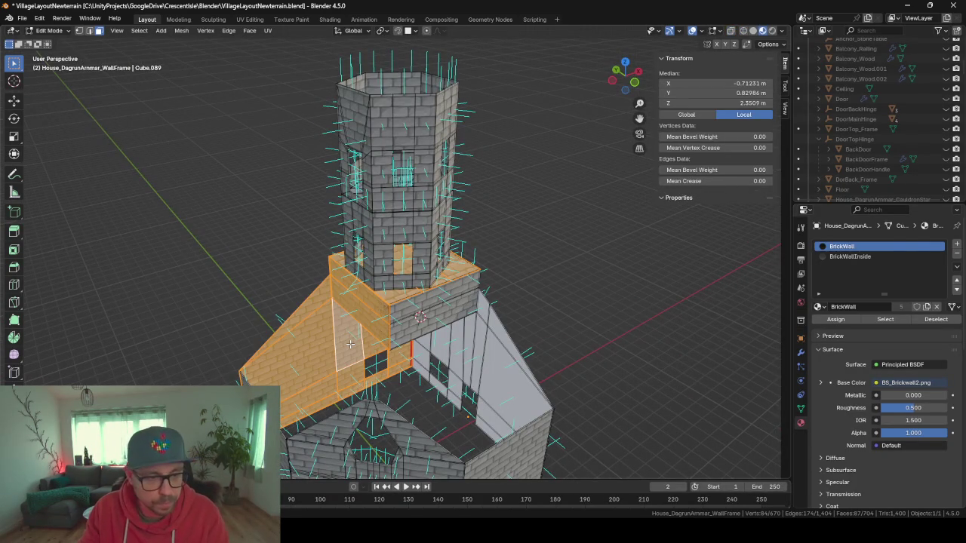
{"action": "key", "text": "shift+h"}
{"action": "mouse_move", "coordinate": [350, 344]}
{"action": "left_mouse_down"}
{"action": "mouse_move", "coordinate": [397, 290]}
{"action": "mouse_move", "coordinate": [389, 290]}
{"action": "left_mouse_up"}
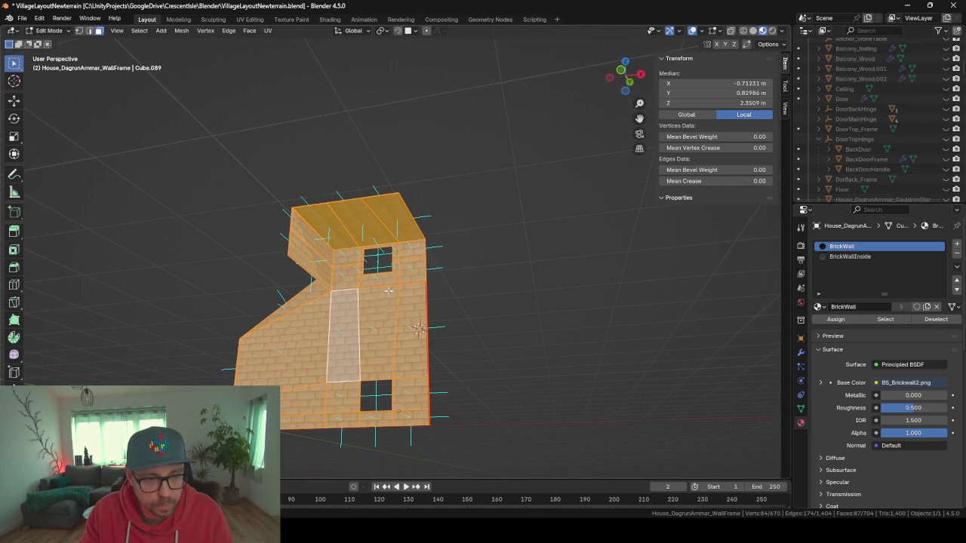
Select the piece's top and sloped inner faces and assign them BrickWallInside
{"action": "key", "text": "alt+a"}
{"action": "mouse_move", "coordinate": [325, 211]}
{"action": "left_mouse_down"}
{"action": "mouse_move", "coordinate": [369, 215]}
{"action": "mouse_move", "coordinate": [333, 257]}
{"action": "mouse_move", "coordinate": [356, 305]}
{"action": "mouse_move", "coordinate": [396, 297]}
{"action": "left_mouse_up"}
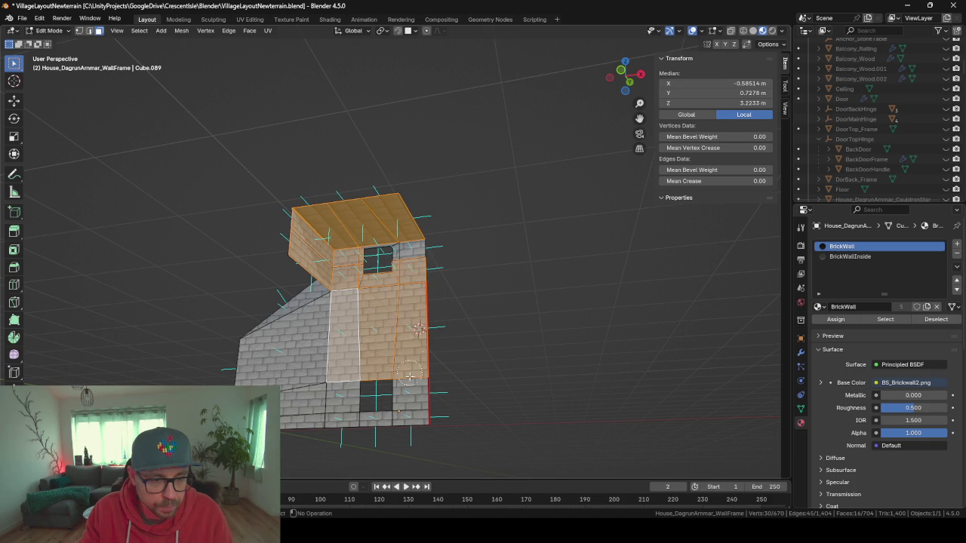
{"action": "left_click_drag", "start_coordinate": [343, 425], "coordinate": [308, 359]}
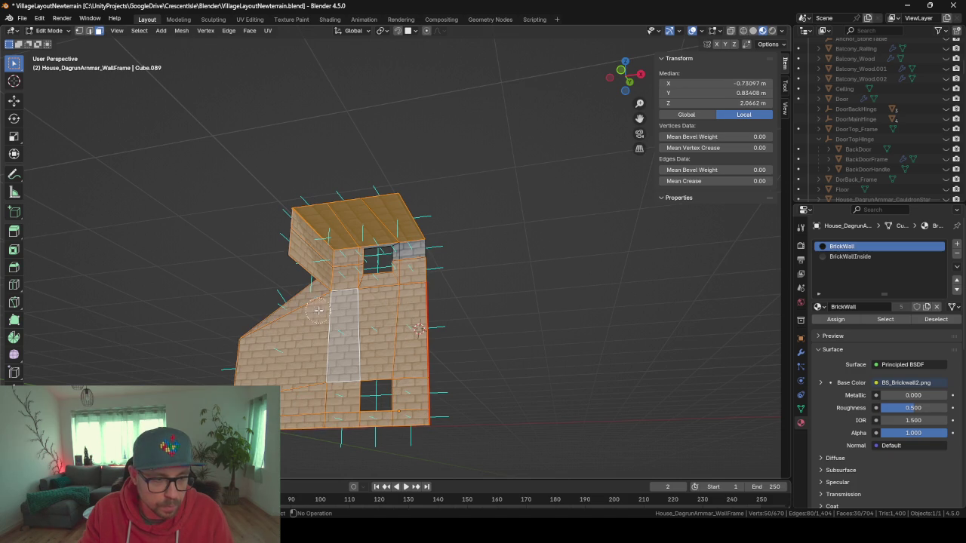
{"action": "mouse_move", "coordinate": [322, 262]}
{"action": "left_mouse_down"}
{"action": "mouse_move", "coordinate": [578, 287]}
{"action": "mouse_move", "coordinate": [467, 312]}
{"action": "mouse_move", "coordinate": [449, 378]}
{"action": "mouse_move", "coordinate": [511, 394]}
{"action": "mouse_move", "coordinate": [468, 302]}
{"action": "mouse_move", "coordinate": [477, 241]}
{"action": "mouse_move", "coordinate": [448, 224]}
{"action": "mouse_move", "coordinate": [499, 243]}
{"action": "left_mouse_up"}
{"action": "scroll", "coordinate": [450, 378], "scroll_direction": "up", "scroll_amount": 5}
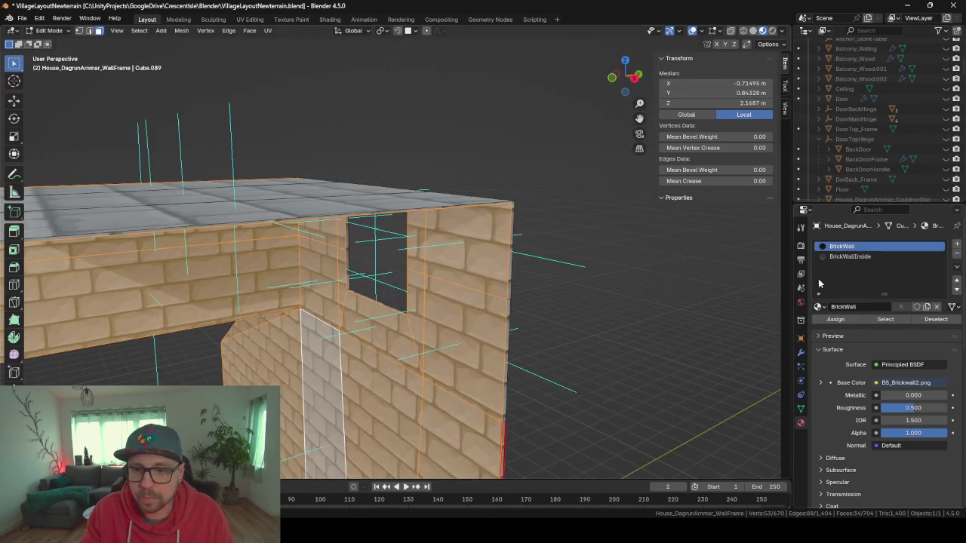
{"action": "scroll", "coordinate": [321, 262], "scroll_direction": "down", "scroll_amount": 6}
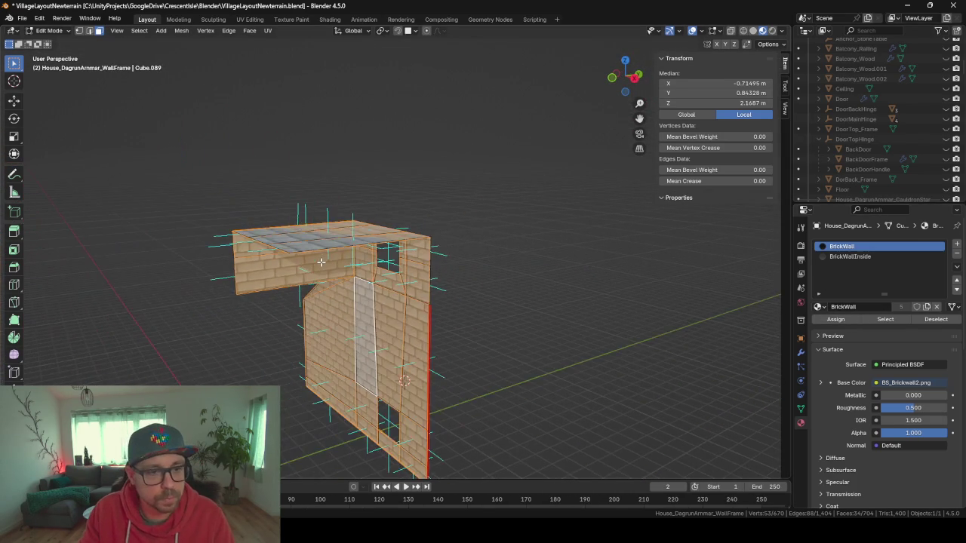
{"action": "mouse_move", "coordinate": [521, 289]}
{"action": "left_mouse_down"}
{"action": "mouse_move", "coordinate": [488, 306]}
{"action": "mouse_move", "coordinate": [498, 308]}
{"action": "left_mouse_up"}
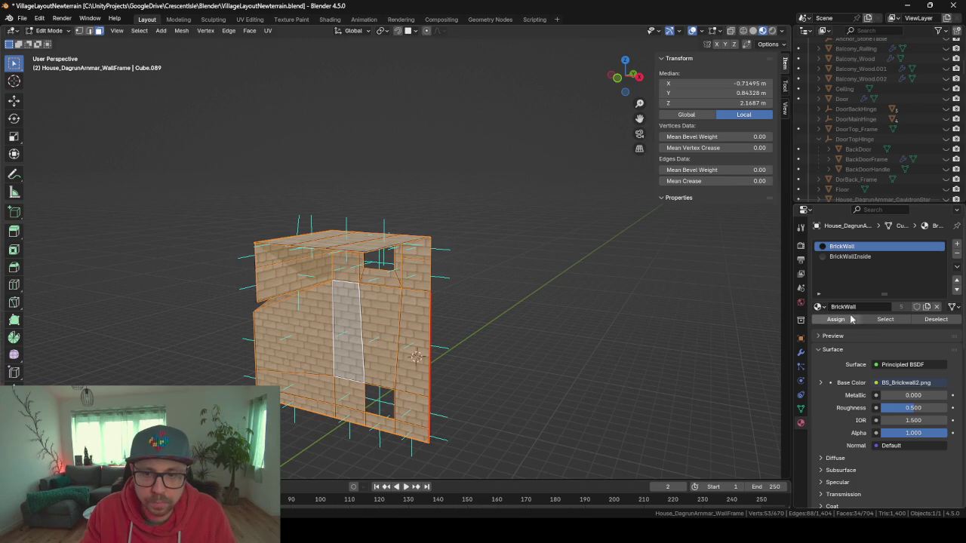
{"action": "left_click", "coordinate": [849, 257]}
{"action": "left_click", "coordinate": [835, 320]}
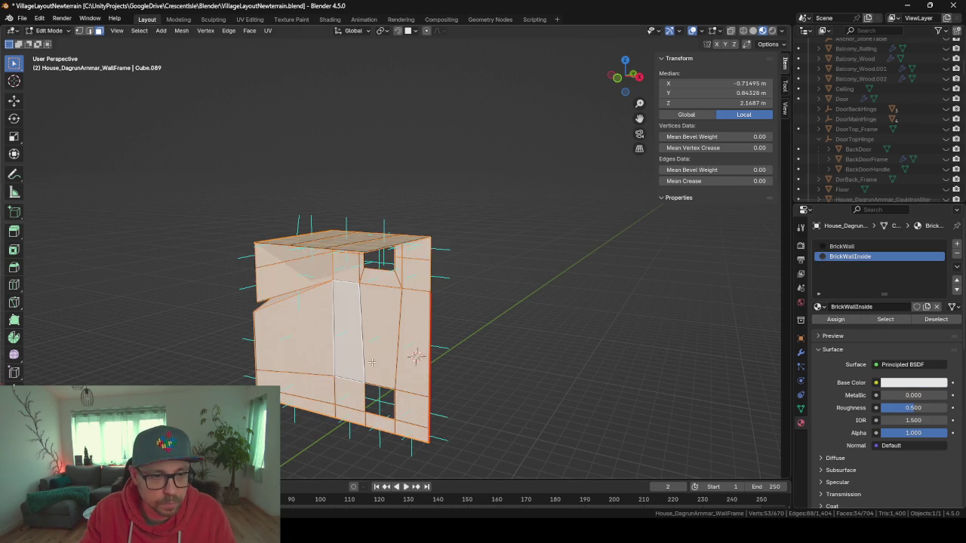
Inspect the house in Object Mode, then go back to editing the wall frame
{"action": "scroll", "coordinate": [501, 329], "scroll_direction": "up", "scroll_amount": 3}
{"action": "key", "text": "Tab"}
{"action": "mouse_move", "coordinate": [500, 329]}
{"action": "left_mouse_down"}
{"action": "mouse_move", "coordinate": [356, 326]}
{"action": "mouse_move", "coordinate": [561, 317]}
{"action": "mouse_move", "coordinate": [571, 263]}
{"action": "mouse_move", "coordinate": [520, 280]}
{"action": "left_mouse_up"}
{"action": "scroll", "coordinate": [520, 302], "scroll_direction": "down", "scroll_amount": 4}
{"action": "left_click_drag", "start_coordinate": [526, 358], "coordinate": [357, 356]}
{"action": "scroll", "coordinate": [360, 353], "scroll_direction": "down", "scroll_amount": 3}
{"action": "key", "text": "Tab"}
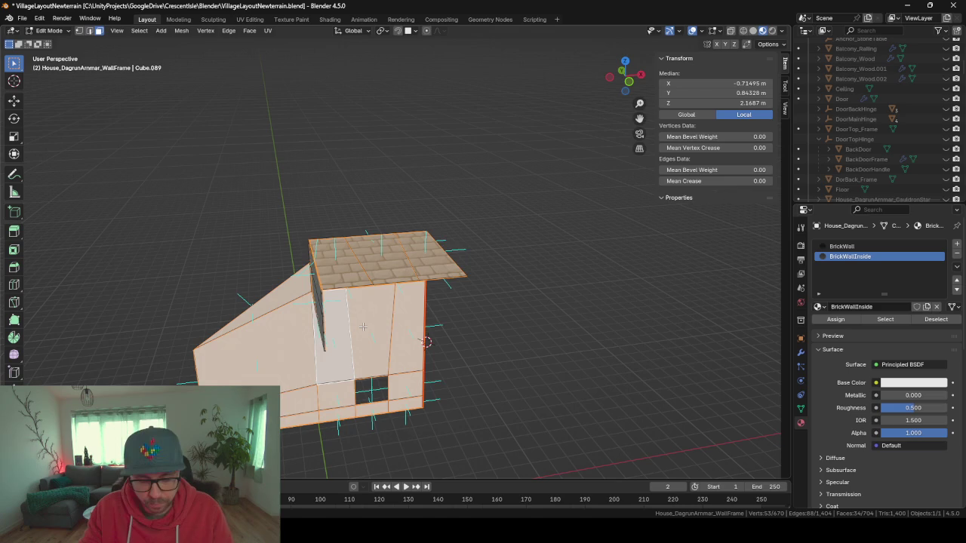
{"action": "left_click_drag", "start_coordinate": [362, 321], "coordinate": [483, 303]}
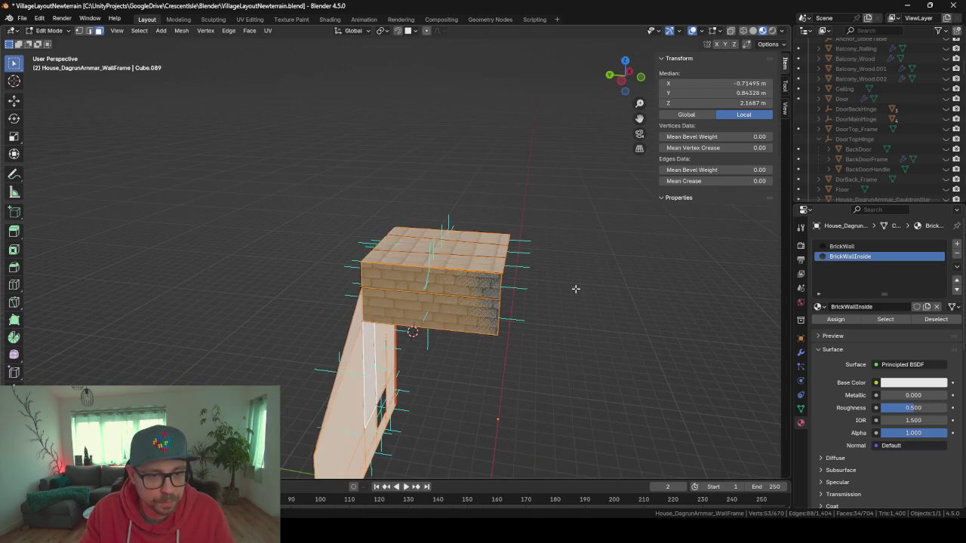
{"action": "left_click_drag", "start_coordinate": [580, 284], "coordinate": [496, 292]}
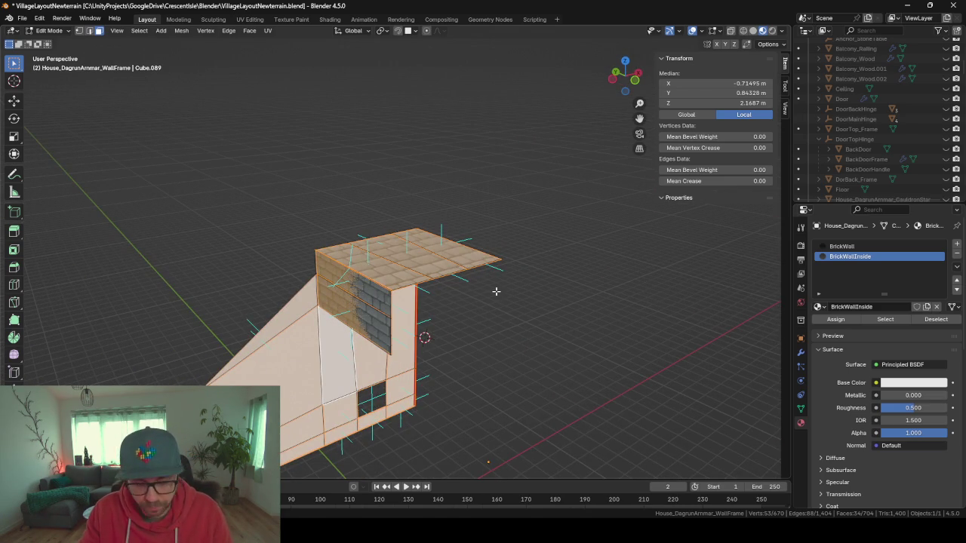
Reveal everything and isolate the ledge piece at the tower base
{"action": "key", "text": "alt+h"}
{"action": "left_click", "coordinate": [454, 304]}
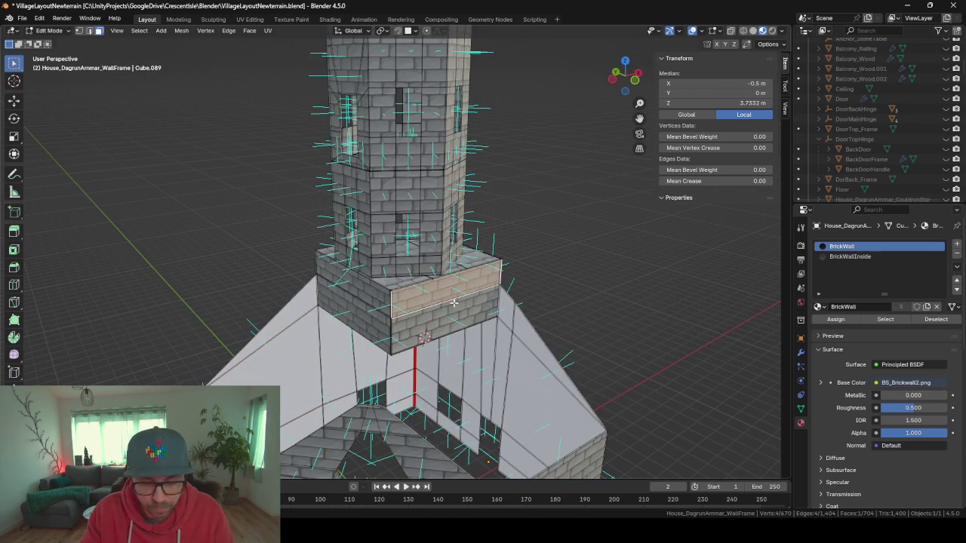
{"action": "key", "text": "ctrl+l"}
{"action": "key", "text": "shift+h"}
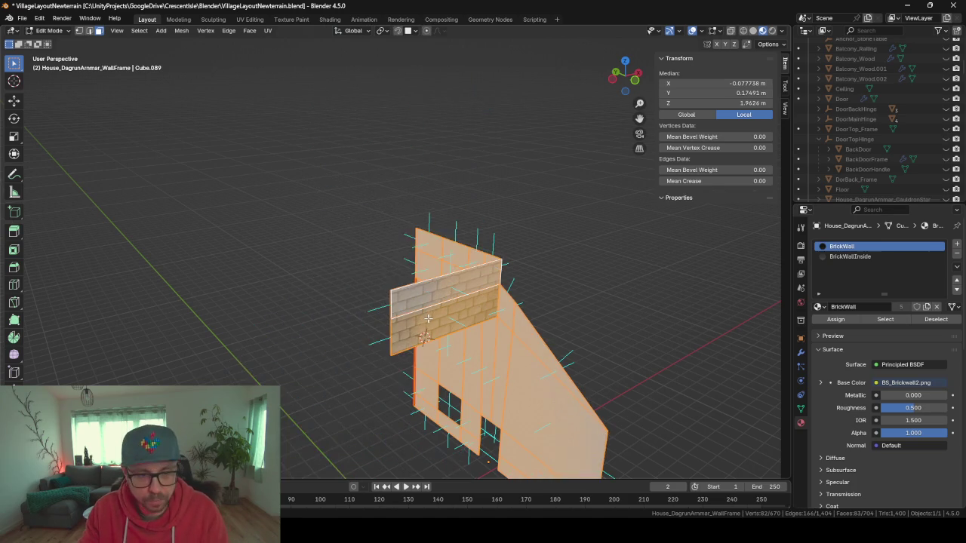
Assign BrickWallInside to the ledge's inner faces and reveal the whole house again
{"action": "left_click", "coordinate": [497, 262]}
{"action": "left_click", "coordinate": [497, 262], "text": "shift"}
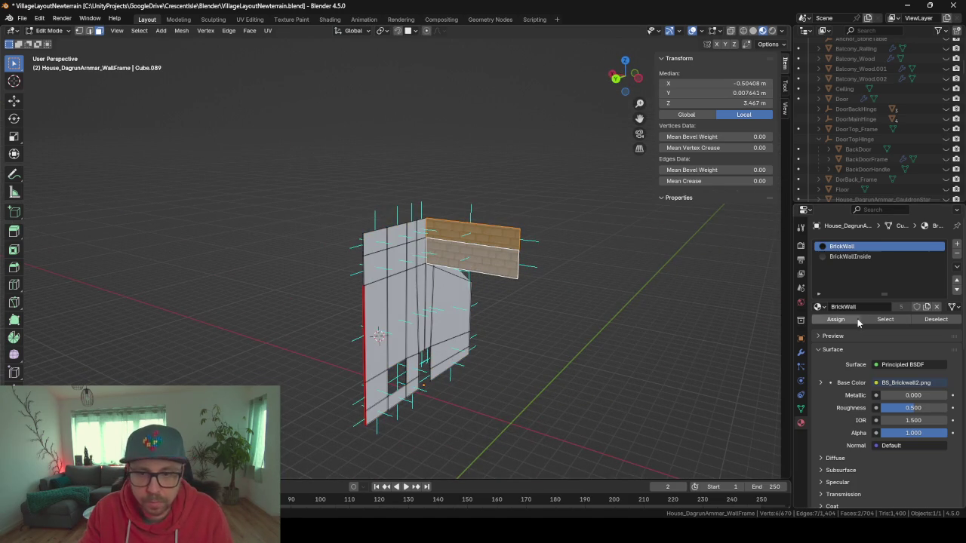
{"action": "left_click", "coordinate": [844, 258]}
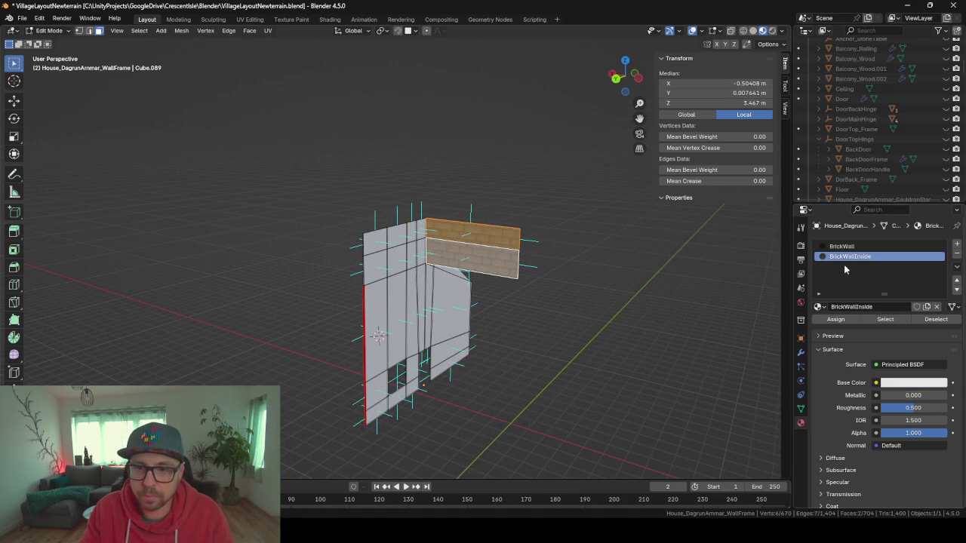
{"action": "left_click", "coordinate": [829, 321]}
{"action": "key", "text": "shift+h"}
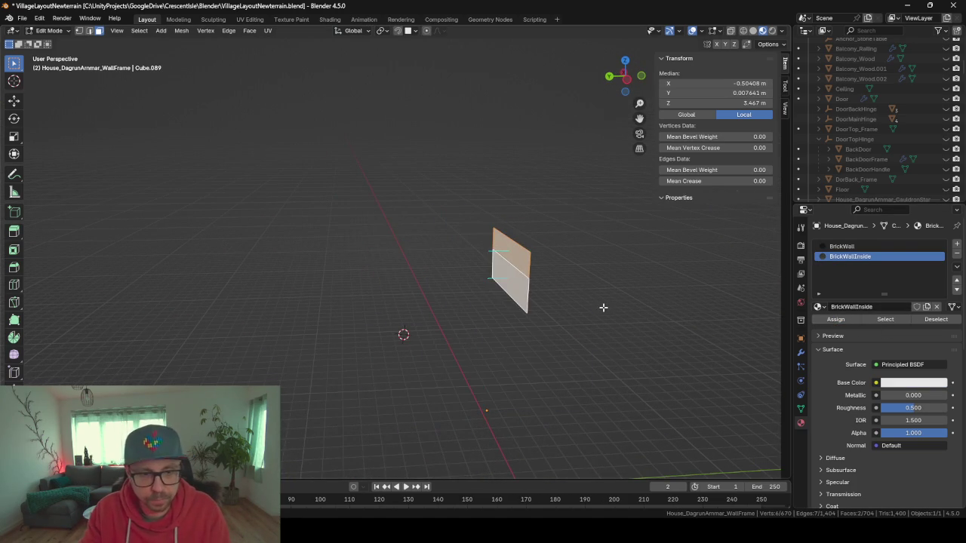
{"action": "key", "text": "alt+h"}
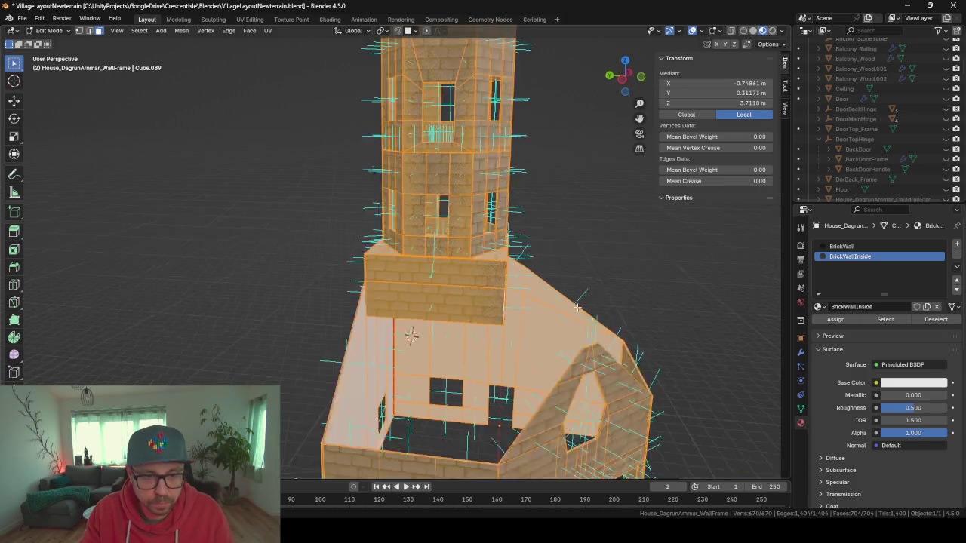
{"action": "left_click", "coordinate": [497, 293]}
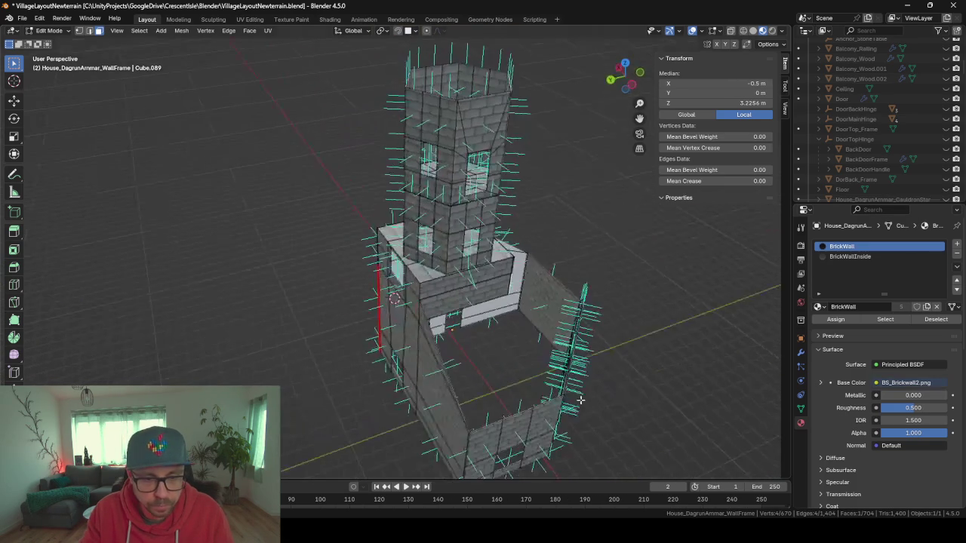
Isolate the gabled front wall piece and circle-select most of its faces
{"action": "left_click", "coordinate": [538, 334]}
{"action": "mouse_move", "coordinate": [537, 334]}
{"action": "left_mouse_down"}
{"action": "mouse_move", "coordinate": [569, 314]}
{"action": "mouse_move", "coordinate": [569, 332]}
{"action": "mouse_move", "coordinate": [593, 294]}
{"action": "mouse_move", "coordinate": [551, 274]}
{"action": "mouse_move", "coordinate": [461, 337]}
{"action": "mouse_move", "coordinate": [467, 317]}
{"action": "left_mouse_up"}
{"action": "key", "text": "l"}
{"action": "key", "text": "slash"}
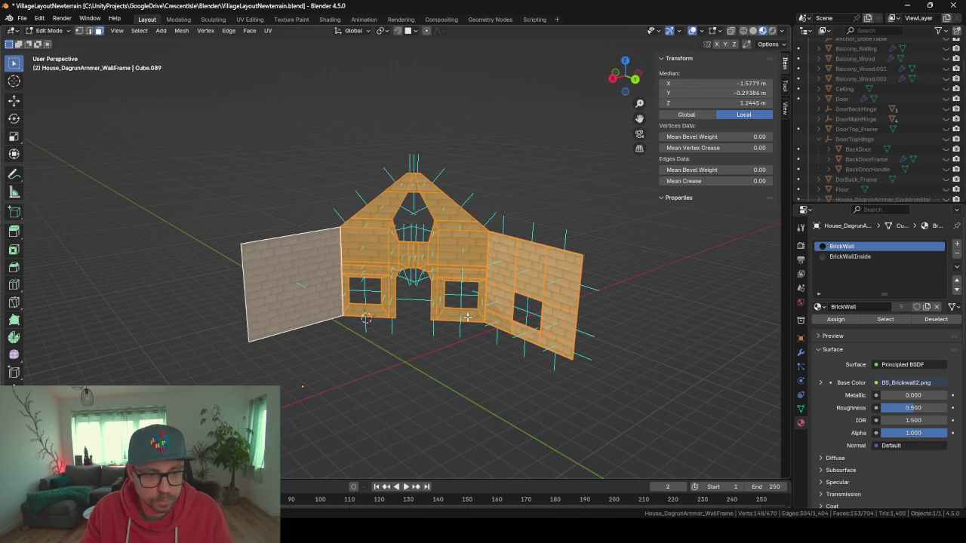
{"action": "key", "text": "alt+a"}
{"action": "key", "text": "c"}
{"action": "scroll", "coordinate": [475, 173], "scroll_direction": "down", "scroll_amount": 5}
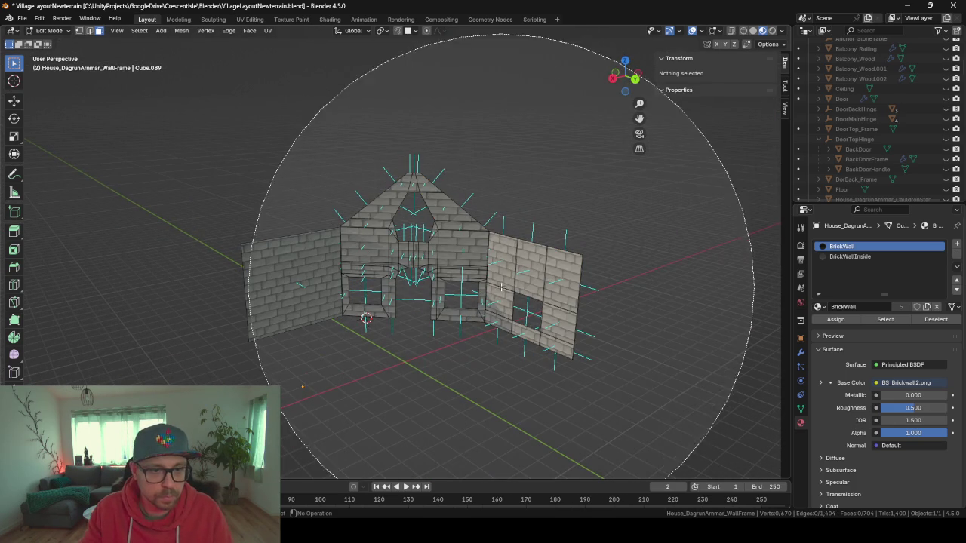
{"action": "left_click", "coordinate": [485, 269]}
{"action": "key", "text": "Escape"}
Assign the BrickWallInside material to the selected gabled wall faces
{"action": "key", "text": "c"}
{"action": "key", "text": "Escape"}
{"action": "mouse_move", "coordinate": [170, 135]}
{"action": "left_mouse_down"}
{"action": "mouse_move", "coordinate": [303, 141]}
{"action": "mouse_move", "coordinate": [266, 207]}
{"action": "mouse_move", "coordinate": [336, 177]}
{"action": "mouse_move", "coordinate": [261, 194]}
{"action": "mouse_move", "coordinate": [279, 197]}
{"action": "left_mouse_up"}
{"action": "scroll", "coordinate": [303, 140], "scroll_direction": "down", "scroll_amount": 3}
{"action": "left_click", "coordinate": [850, 257]}
{"action": "left_click", "coordinate": [845, 318]}
Give the single side wall panel the BrickWall material again
{"action": "mouse_move", "coordinate": [483, 226]}
{"action": "left_mouse_down"}
{"action": "mouse_move", "coordinate": [550, 327]}
{"action": "mouse_move", "coordinate": [510, 333]}
{"action": "left_mouse_up"}
{"action": "scroll", "coordinate": [492, 338], "scroll_direction": "up", "scroll_amount": 2}
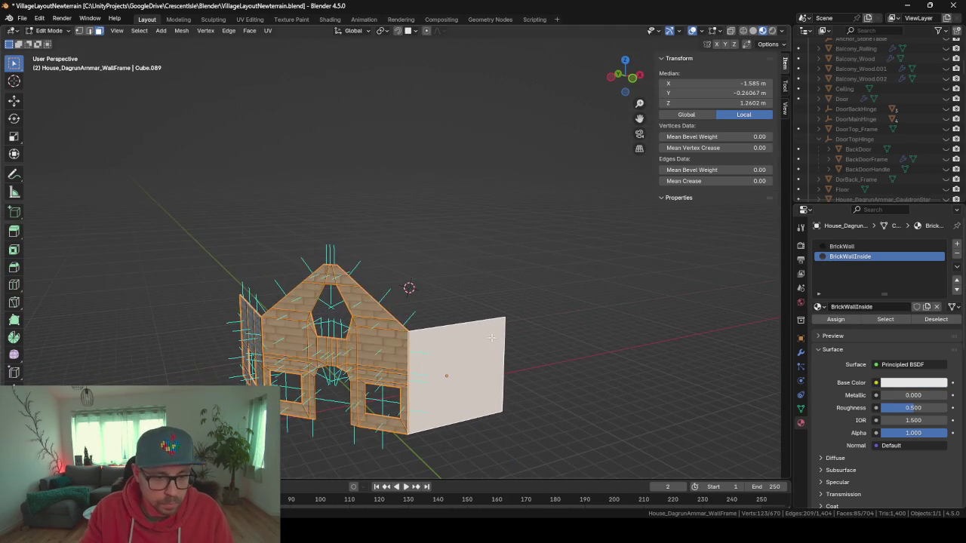
{"action": "left_click", "coordinate": [481, 393]}
{"action": "left_click", "coordinate": [847, 248]}
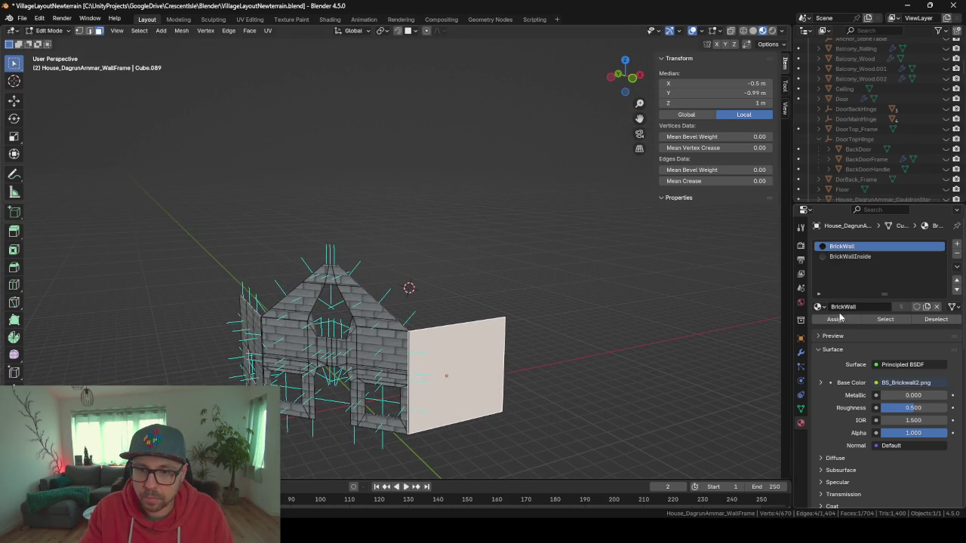
{"action": "left_click", "coordinate": [835, 319]}
Select the upper-left face of the house
{"action": "left_click_drag", "start_coordinate": [668, 371], "coordinate": [355, 380]}
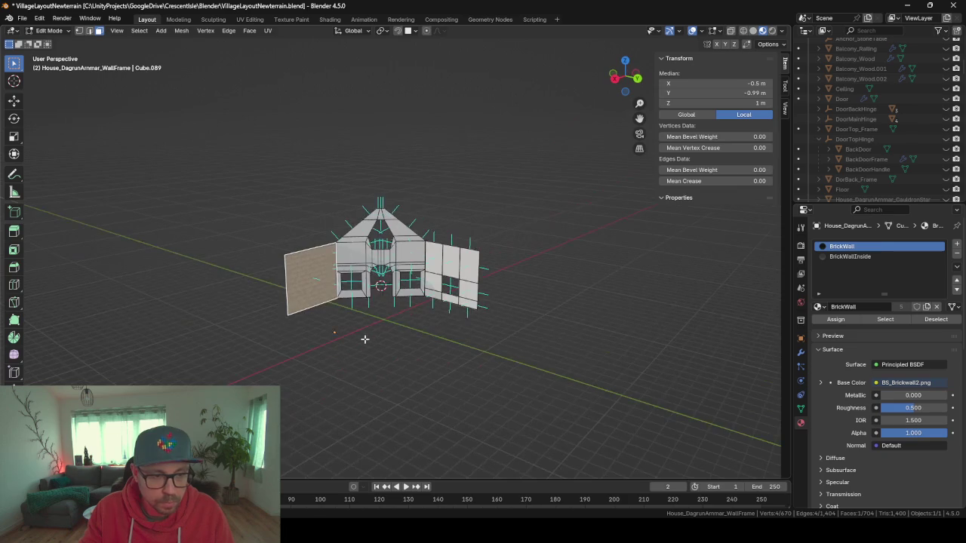
{"action": "scroll", "coordinate": [365, 340], "scroll_direction": "up", "scroll_amount": 2}
{"action": "scroll", "coordinate": [364, 338], "scroll_direction": "up", "scroll_amount": 3}
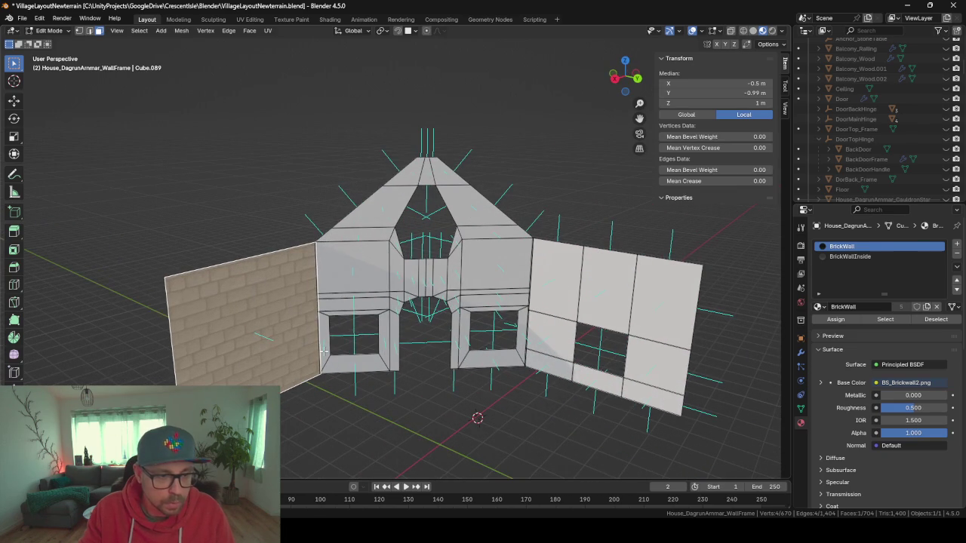
{"action": "left_click", "coordinate": [343, 281]}
{"action": "scroll", "coordinate": [343, 281], "scroll_direction": "up", "scroll_amount": 4}
{"action": "scroll", "coordinate": [343, 281], "scroll_direction": "down", "scroll_amount": 2}
{"action": "mouse_move", "coordinate": [343, 280]}
{"action": "left_mouse_down"}
{"action": "mouse_move", "coordinate": [446, 311]}
{"action": "mouse_move", "coordinate": [413, 333]}
{"action": "left_mouse_up"}
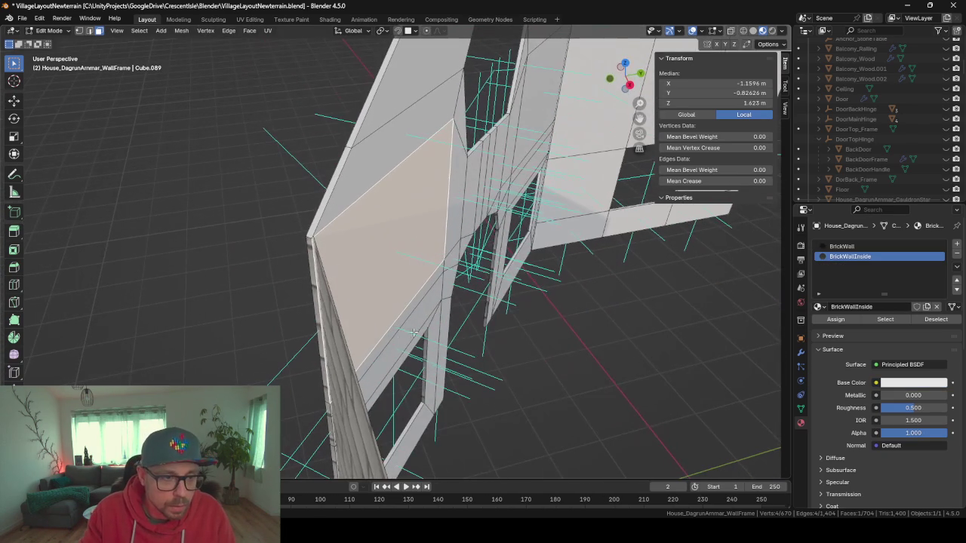
Select the outer brick wall face and assign it BrickWallInside
{"action": "left_click", "coordinate": [356, 389]}
{"action": "key", "text": "KP_Decimal"}
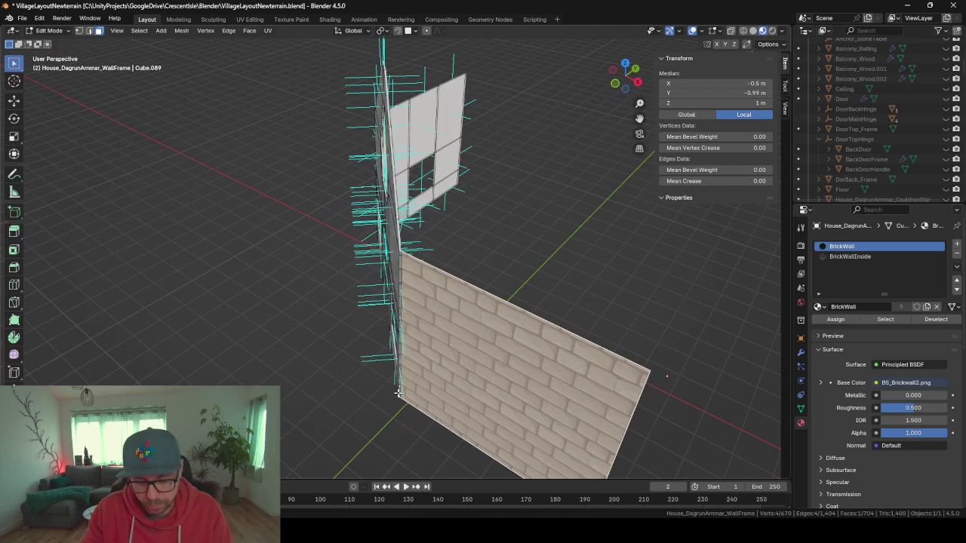
{"action": "key", "text": "shift+h"}
{"action": "key", "text": "alt+h"}
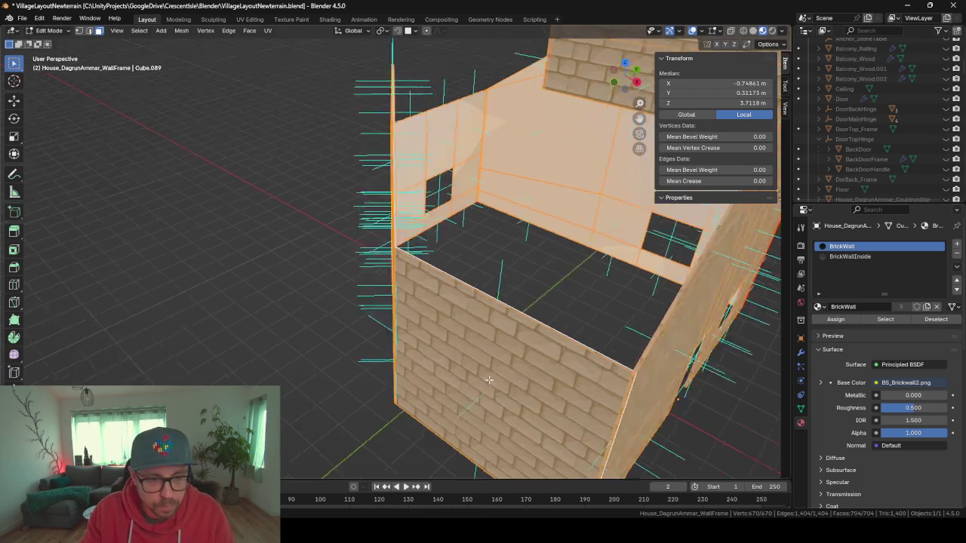
{"action": "left_click", "coordinate": [446, 331]}
{"action": "left_click_drag", "start_coordinate": [446, 332], "coordinate": [308, 310]}
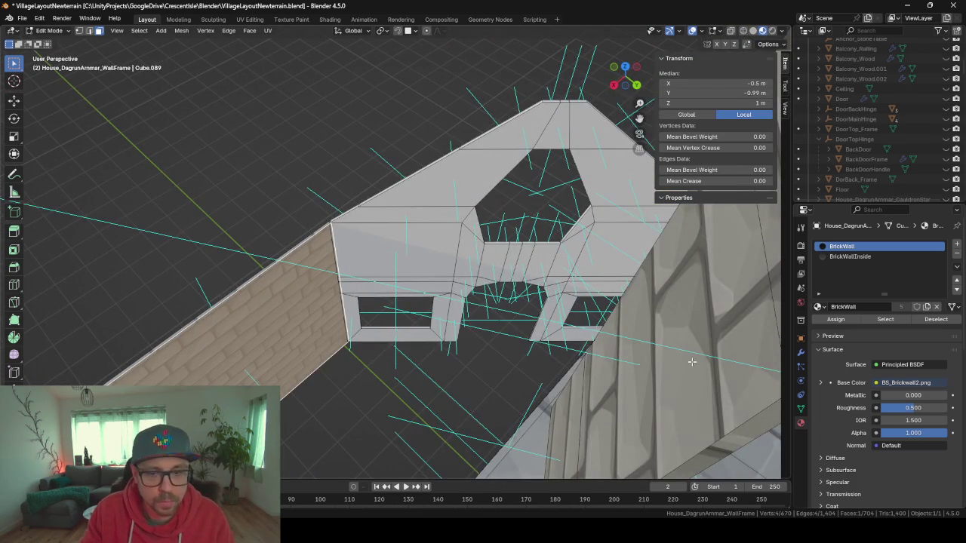
{"action": "left_click", "coordinate": [845, 258]}
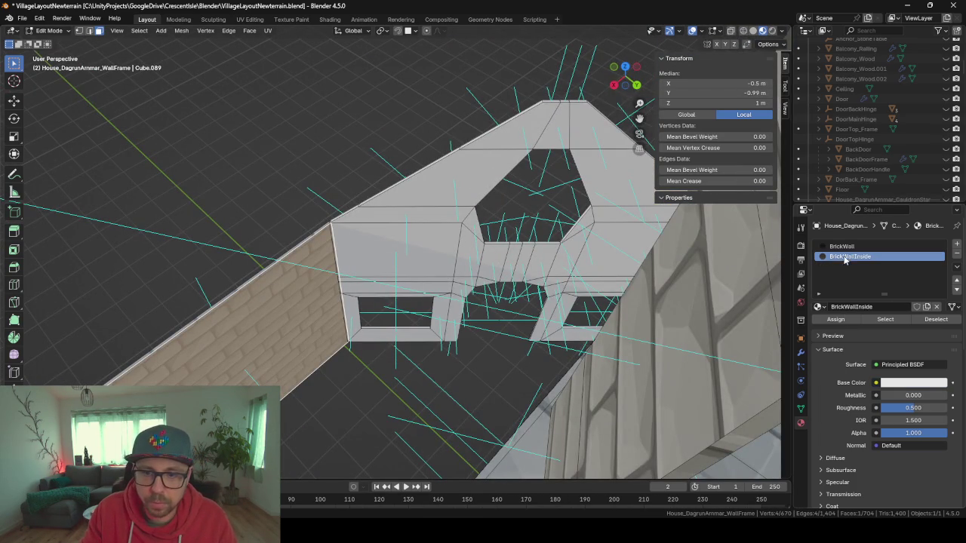
{"action": "left_click", "coordinate": [848, 320]}
Move in close to the tower and select a face on its base
{"action": "mouse_move", "coordinate": [483, 272]}
{"action": "left_mouse_down"}
{"action": "mouse_move", "coordinate": [409, 256]}
{"action": "mouse_move", "coordinate": [474, 268]}
{"action": "mouse_move", "coordinate": [529, 252]}
{"action": "left_mouse_up"}
{"action": "left_click_drag", "start_coordinate": [490, 156], "coordinate": [420, 252]}
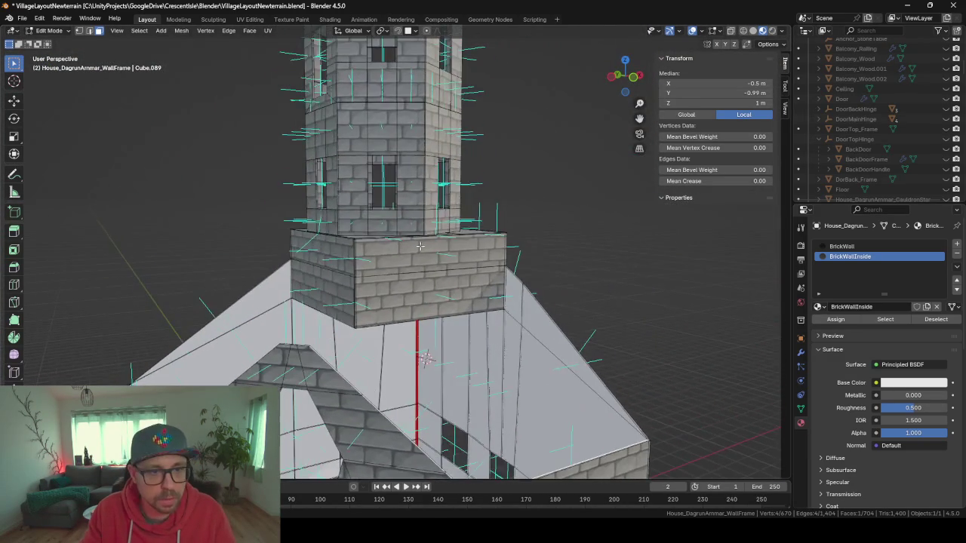
{"action": "scroll", "coordinate": [446, 277], "scroll_direction": "down", "scroll_amount": 3}
{"action": "left_click", "coordinate": [423, 192]}
{"action": "left_click_drag", "start_coordinate": [422, 192], "coordinate": [487, 306]}
Walk through the house interior and around the tower to inspect the wall materials
{"action": "key", "text": "shift+grave"}
{"action": "key", "text": "w"}
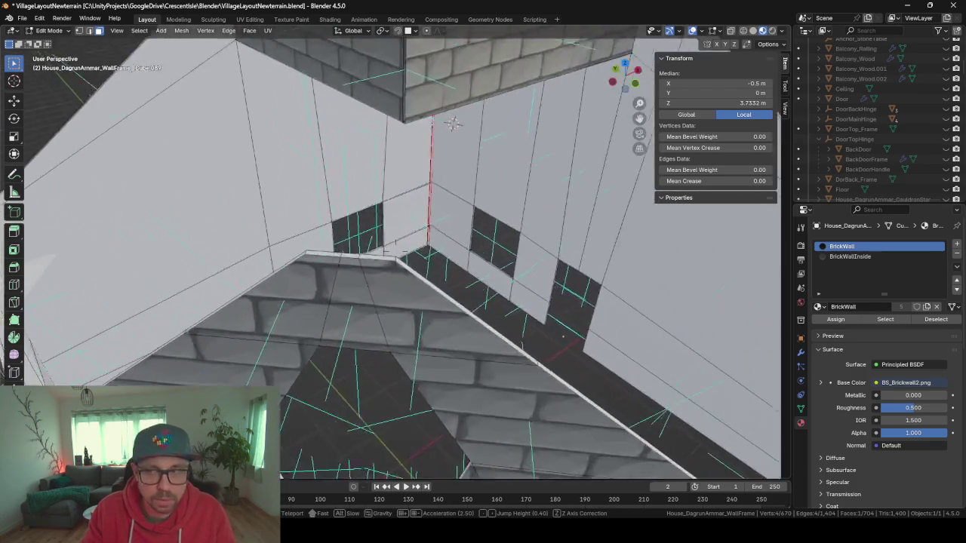
{"action": "key", "text": "w"}
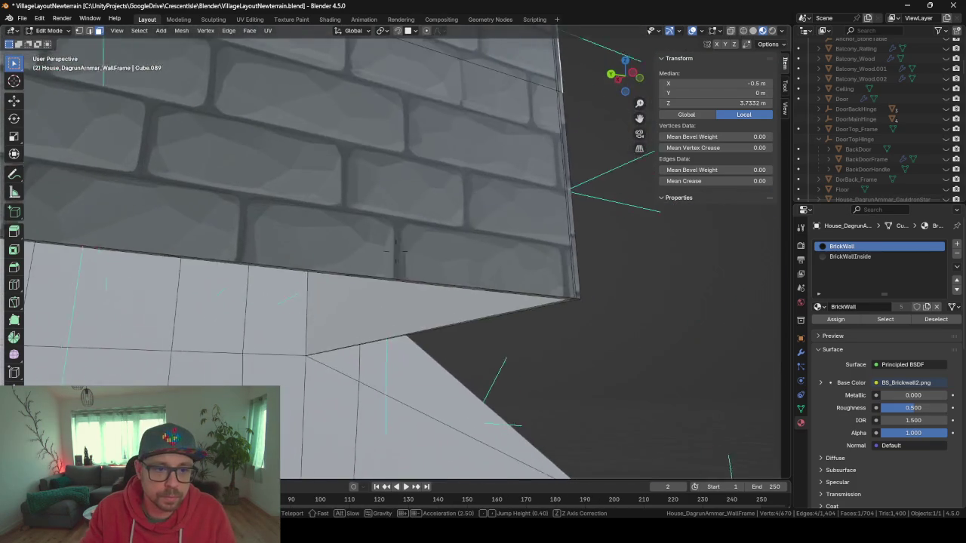
{"action": "key", "text": "s"}
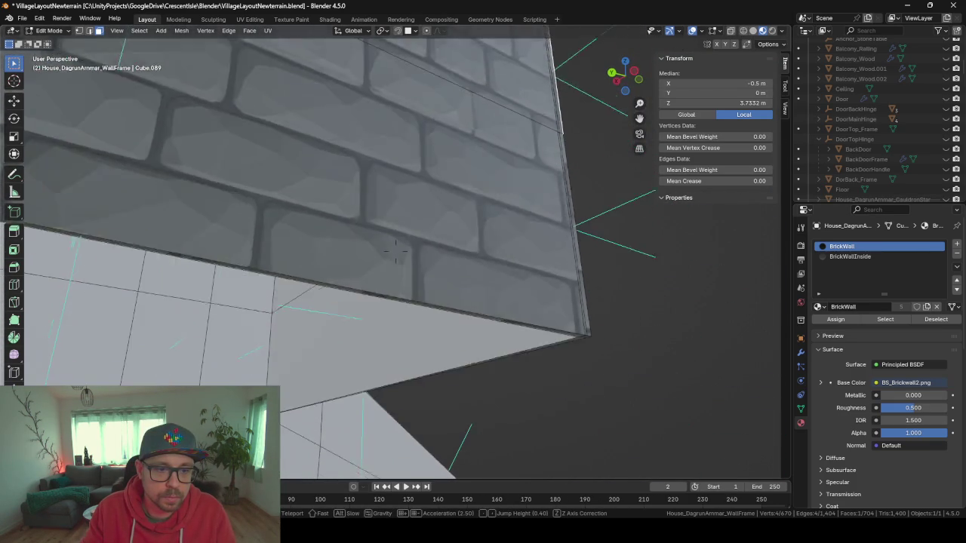
{"action": "key", "text": "s"}
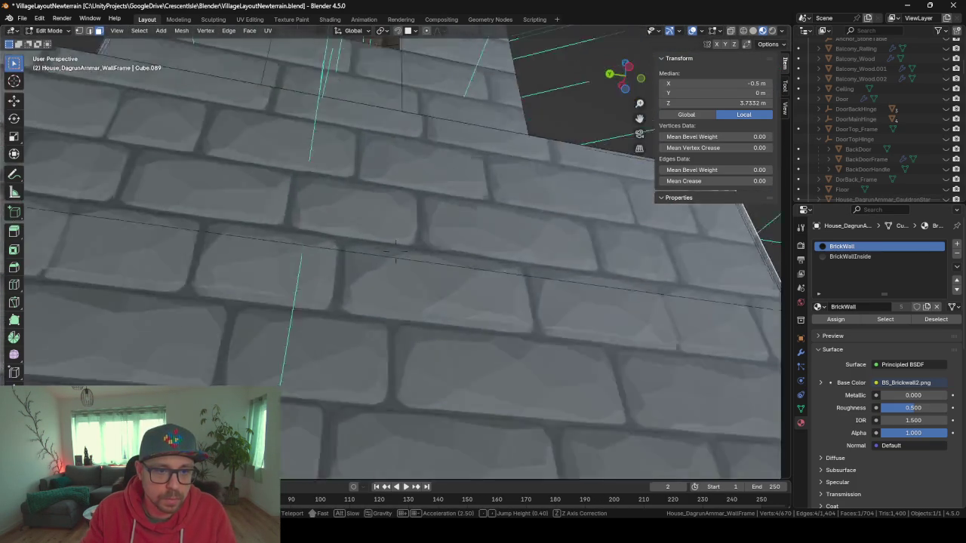
{"action": "key", "text": "s"}
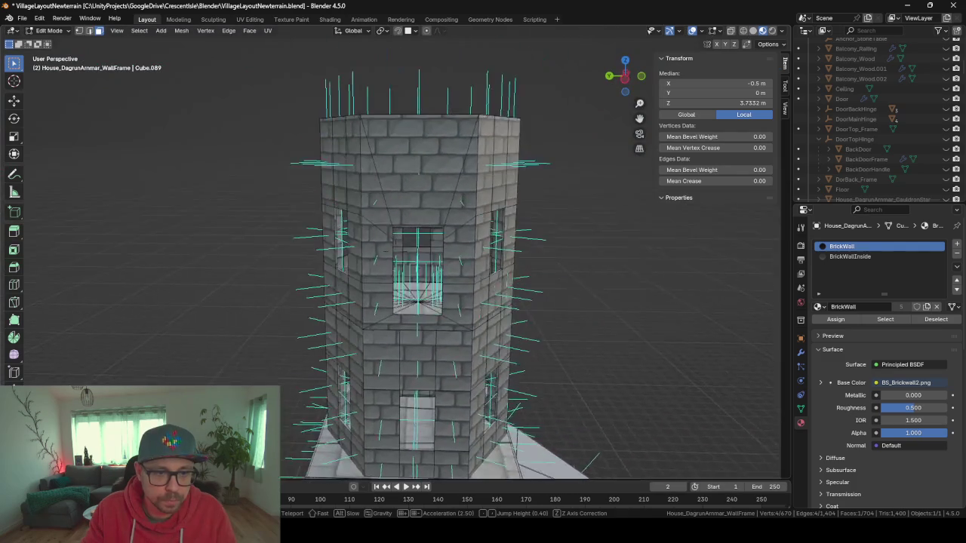
{"action": "key", "text": "Escape"}
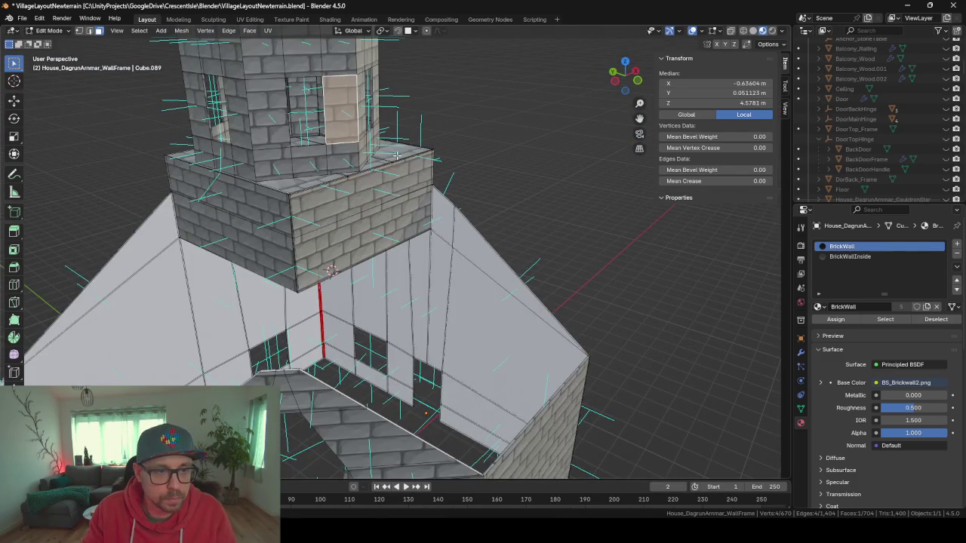
Select the tower's upper wall sections, narrowed to the outer wall ring
{"action": "key", "text": "KP_6"}
{"action": "key", "text": "l"}
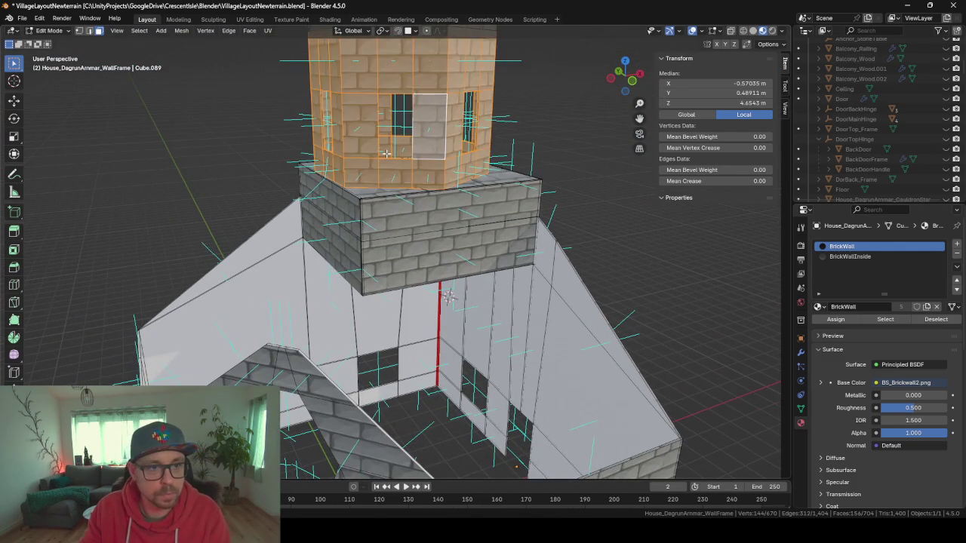
{"action": "scroll", "coordinate": [387, 151], "scroll_direction": "down", "scroll_amount": 5}
{"action": "key", "text": "l"}
{"action": "key", "text": "KP_Decimal"}
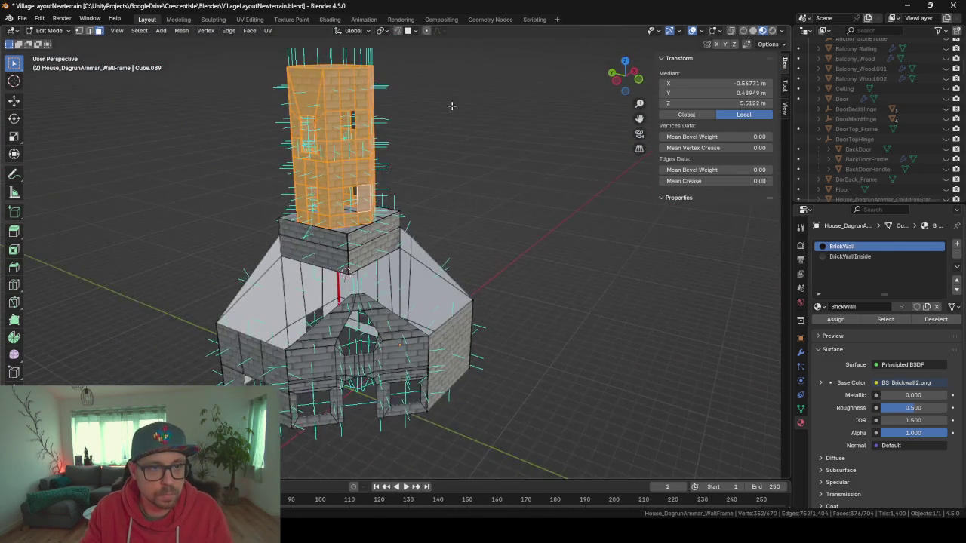
{"action": "scroll", "coordinate": [392, 254], "scroll_direction": "up", "scroll_amount": 4}
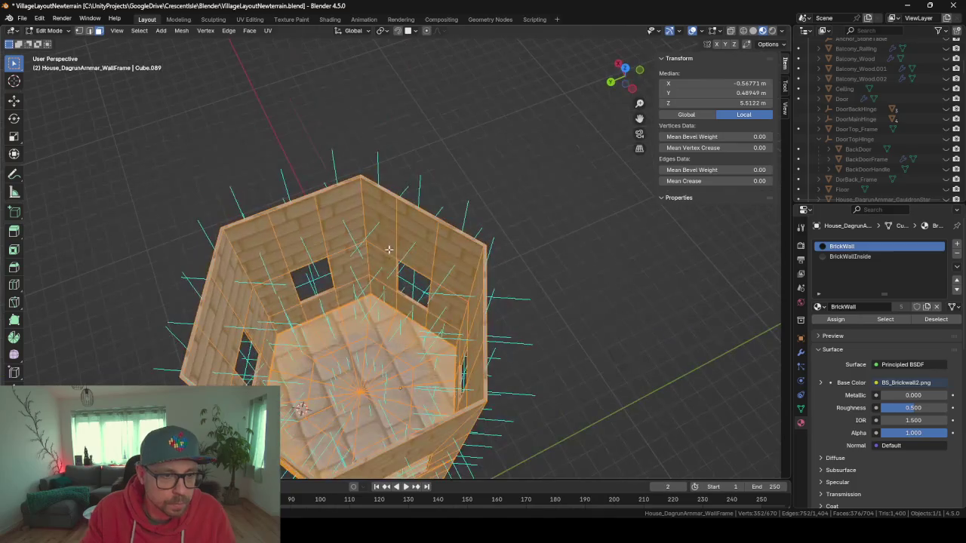
{"action": "left_click", "coordinate": [369, 230], "text": "alt"}
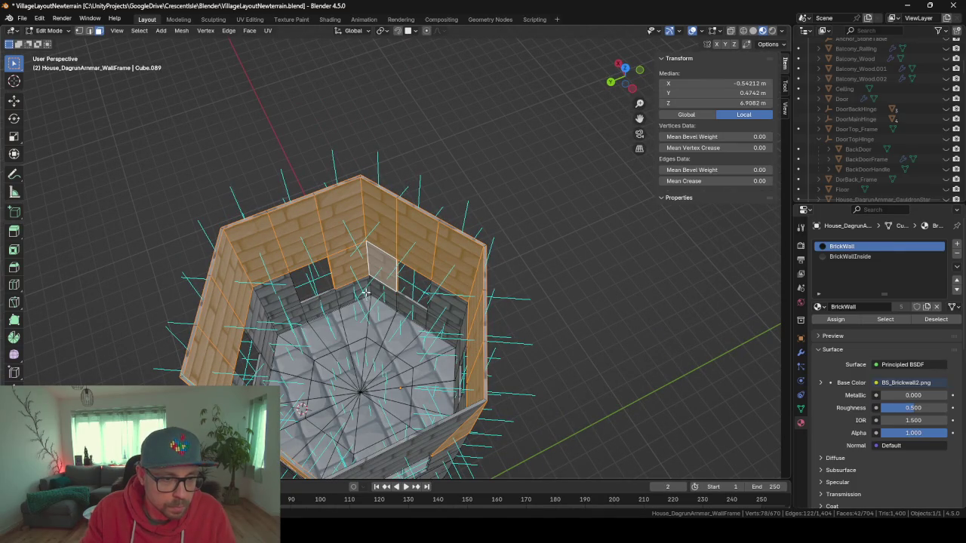
Adjust the selection to include the back wall's upper face and the window wall
{"action": "mouse_move", "coordinate": [401, 285]}
{"action": "left_mouse_down"}
{"action": "mouse_move", "coordinate": [344, 279]}
{"action": "mouse_move", "coordinate": [340, 302]}
{"action": "mouse_move", "coordinate": [393, 319]}
{"action": "left_mouse_up"}
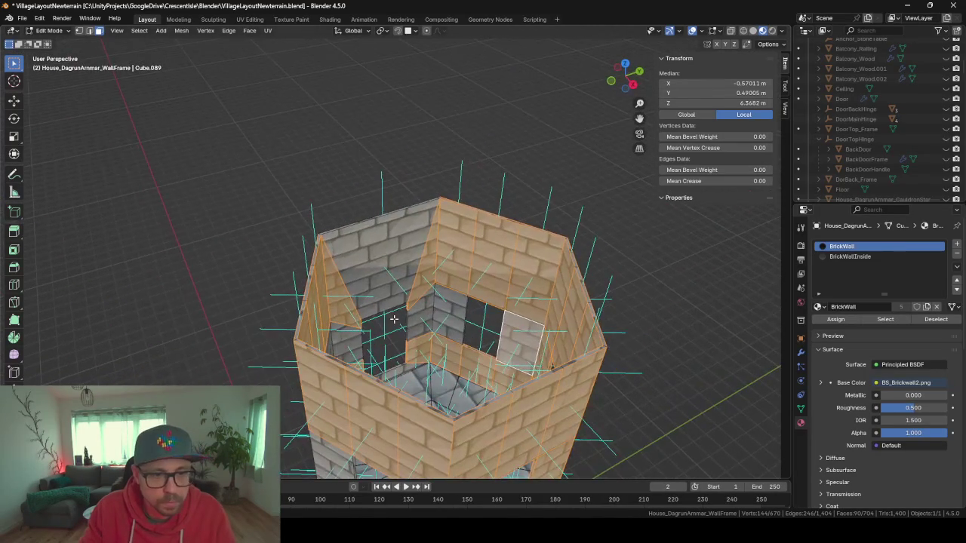
{"action": "left_click_drag", "start_coordinate": [476, 315], "coordinate": [422, 330]}
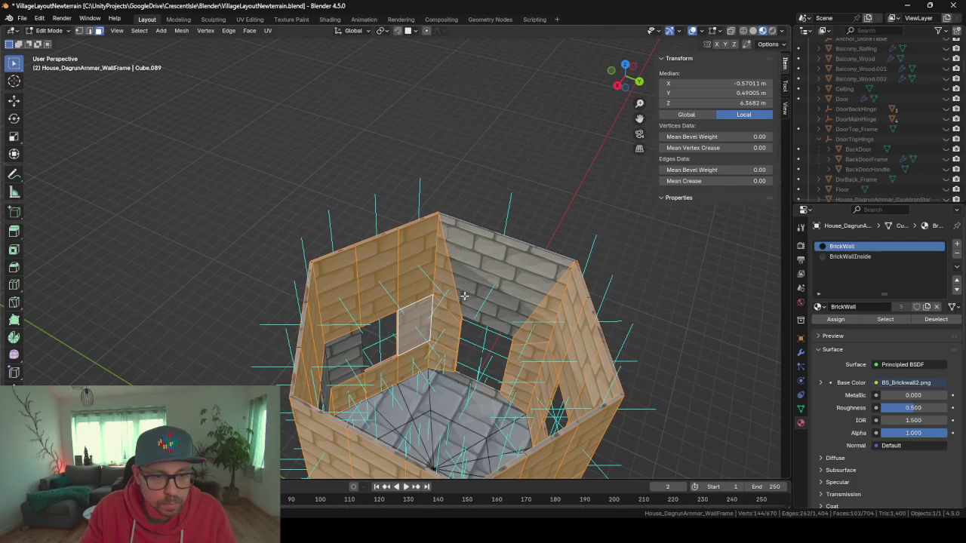
{"action": "key", "text": "shift+l"}
{"action": "key", "text": "l"}
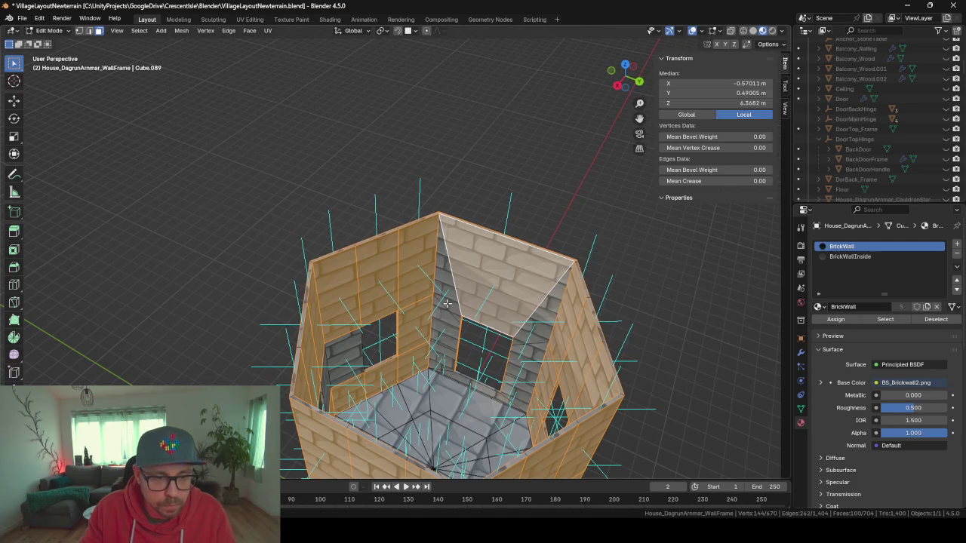
{"action": "key", "text": "l"}
{"action": "mouse_move", "coordinate": [329, 369]}
{"action": "left_mouse_down"}
{"action": "mouse_move", "coordinate": [367, 344]}
{"action": "mouse_move", "coordinate": [428, 344]}
{"action": "mouse_move", "coordinate": [461, 372]}
{"action": "mouse_move", "coordinate": [464, 331]}
{"action": "left_mouse_up"}
{"action": "scroll", "coordinate": [366, 344], "scroll_direction": "up", "scroll_amount": 5}
{"action": "scroll", "coordinate": [464, 331], "scroll_direction": "down", "scroll_amount": 4}
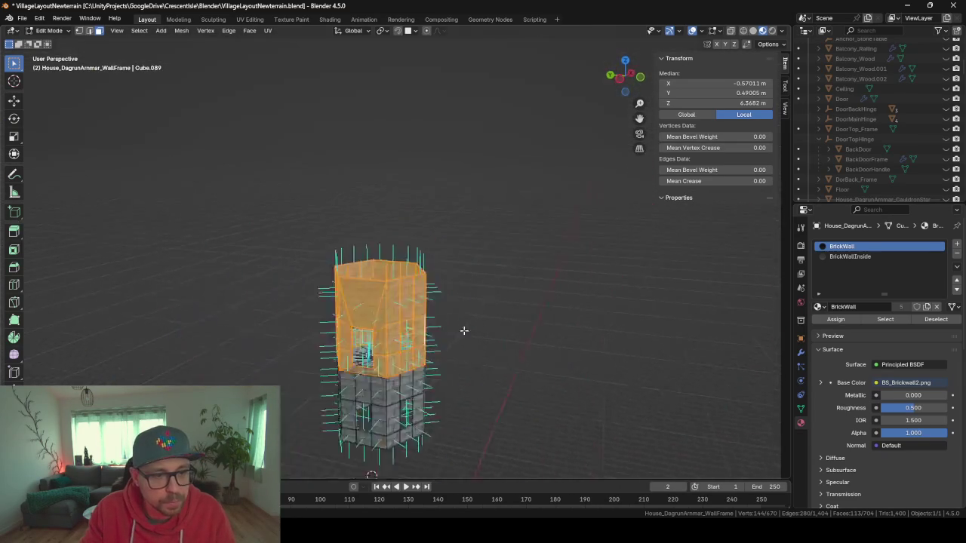
{"action": "scroll", "coordinate": [464, 330], "scroll_direction": "up", "scroll_amount": 6}
Select the top ring of faces on the tower, then a single tower face
{"action": "left_click", "coordinate": [341, 216]}
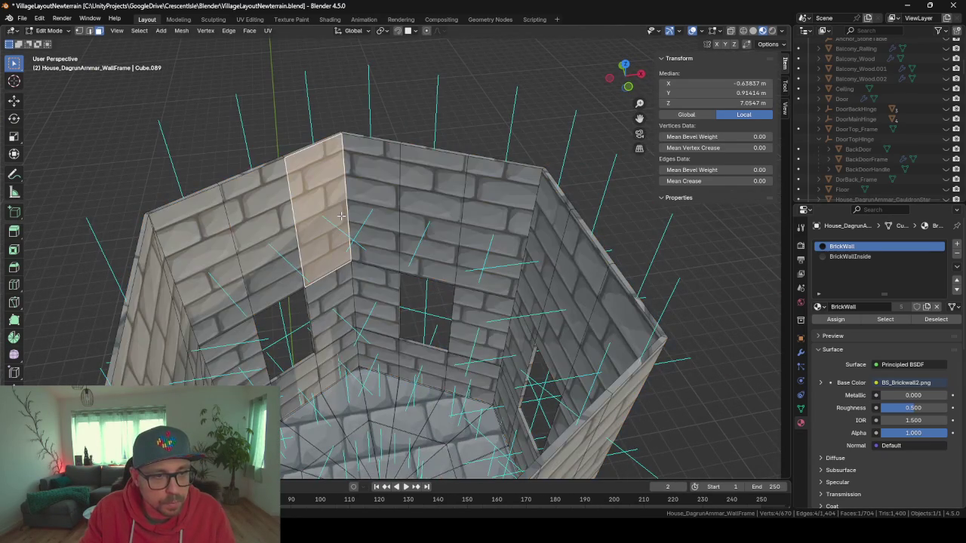
{"action": "left_click", "coordinate": [344, 205], "text": "alt"}
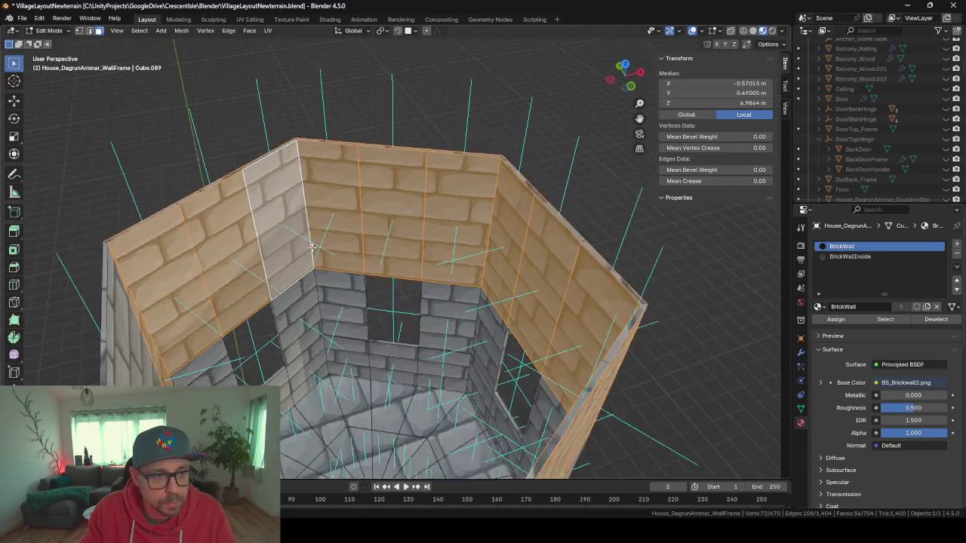
{"action": "scroll", "coordinate": [396, 241], "scroll_direction": "down", "scroll_amount": 5}
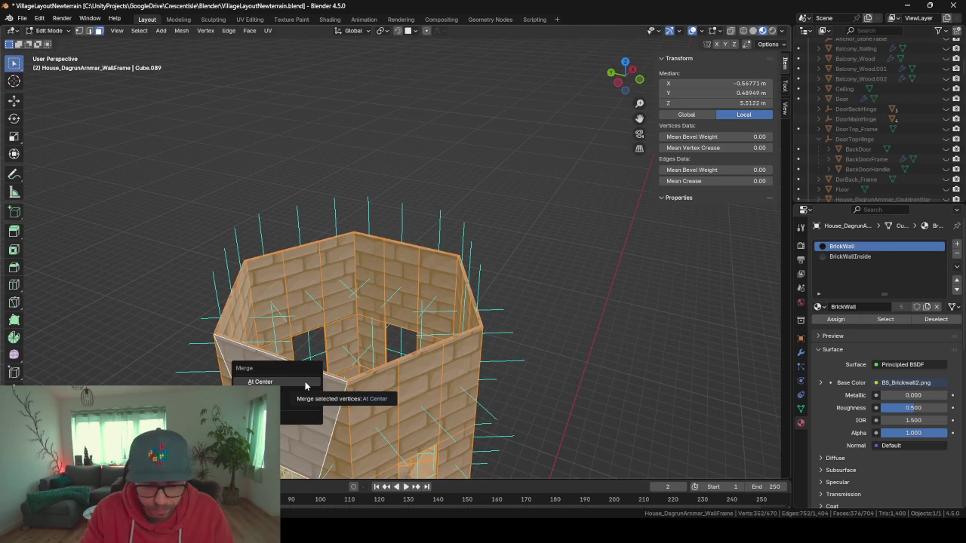
{"action": "scroll", "coordinate": [305, 381], "scroll_direction": "up", "scroll_amount": 2}
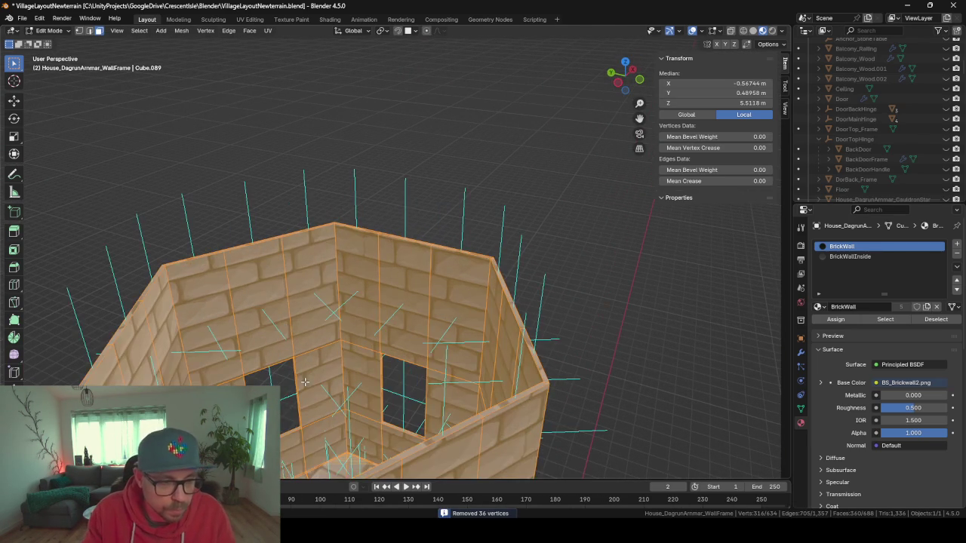
{"action": "scroll", "coordinate": [292, 299], "scroll_direction": "down", "scroll_amount": 2}
{"action": "left_click_drag", "start_coordinate": [292, 300], "coordinate": [386, 269]}
{"action": "scroll", "coordinate": [360, 365], "scroll_direction": "down", "scroll_amount": 1}
{"action": "scroll", "coordinate": [422, 414], "scroll_direction": "up", "scroll_amount": 3}
{"action": "left_click", "coordinate": [291, 334]}
Circle-select the tower's inner wall faces from above the wall ring
{"action": "mouse_move", "coordinate": [291, 335]}
{"action": "left_mouse_down"}
{"action": "mouse_move", "coordinate": [327, 327]}
{"action": "mouse_move", "coordinate": [357, 407]}
{"action": "mouse_move", "coordinate": [345, 407]}
{"action": "left_mouse_up"}
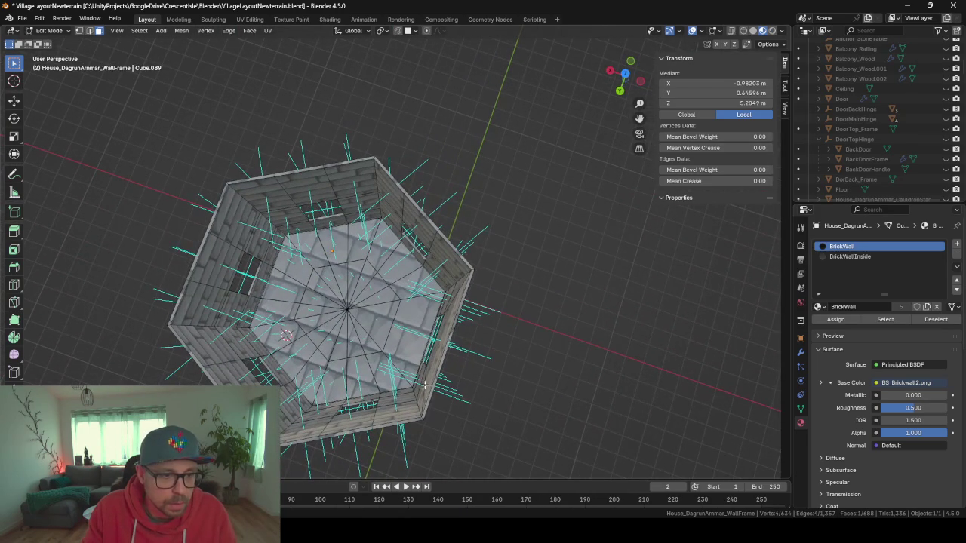
{"action": "left_click_drag", "start_coordinate": [427, 397], "coordinate": [390, 340]}
{"action": "mouse_move", "coordinate": [336, 194]}
{"action": "left_mouse_down"}
{"action": "mouse_move", "coordinate": [371, 201]}
{"action": "mouse_move", "coordinate": [336, 168]}
{"action": "mouse_move", "coordinate": [335, 182]}
{"action": "left_mouse_up"}
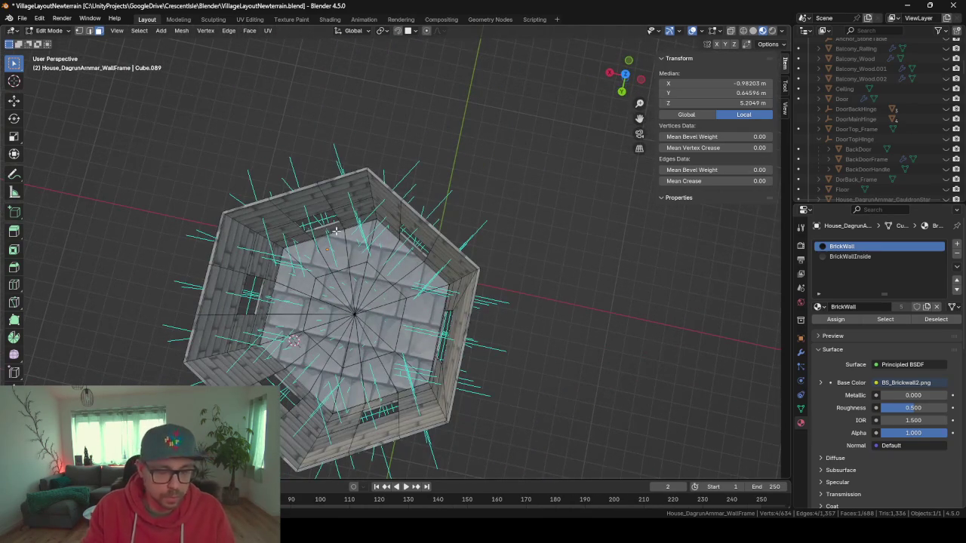
{"action": "key", "text": "c"}
{"action": "left_click_drag", "start_coordinate": [455, 280], "coordinate": [601, 231]}
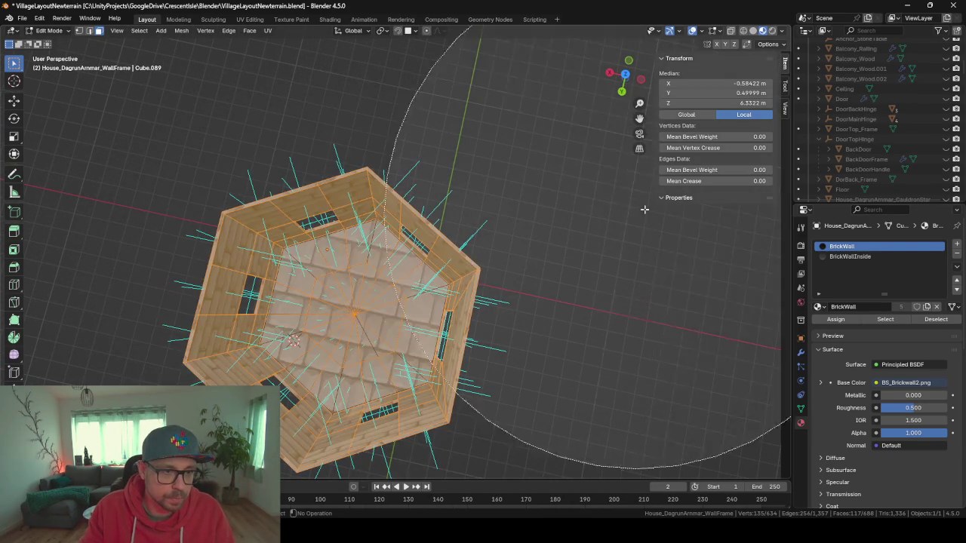
{"action": "key", "text": "Escape"}
Assign BrickWallInside to the selected inner tower faces
{"action": "mouse_move", "coordinate": [500, 137]}
{"action": "left_mouse_down"}
{"action": "mouse_move", "coordinate": [475, 75]}
{"action": "mouse_move", "coordinate": [43, 38]}
{"action": "left_mouse_up"}
{"action": "left_click_drag", "start_coordinate": [89, 256], "coordinate": [200, 307]}
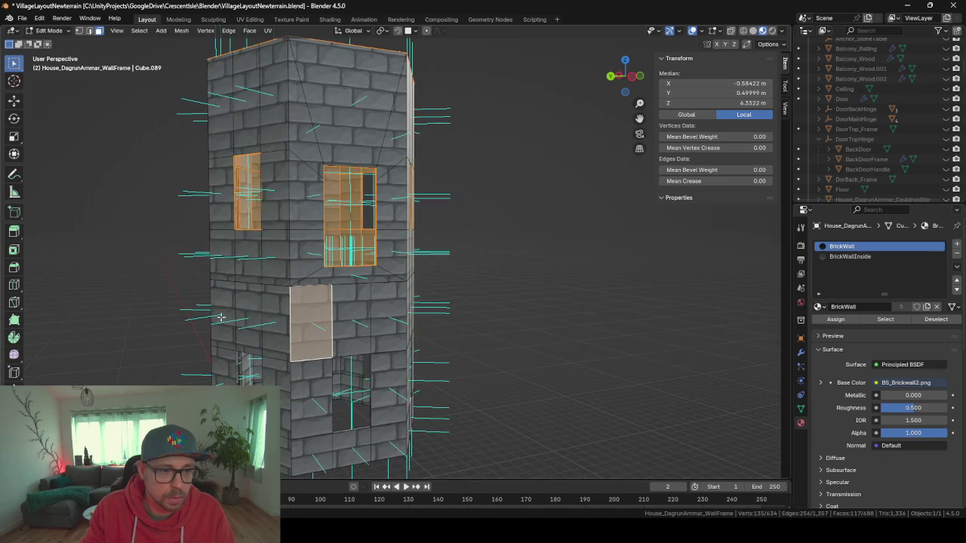
{"action": "mouse_move", "coordinate": [516, 282]}
{"action": "left_mouse_down"}
{"action": "mouse_move", "coordinate": [505, 284]}
{"action": "mouse_move", "coordinate": [537, 286]}
{"action": "mouse_move", "coordinate": [493, 329]}
{"action": "mouse_move", "coordinate": [375, 322]}
{"action": "left_mouse_up"}
{"action": "left_click", "coordinate": [873, 257]}
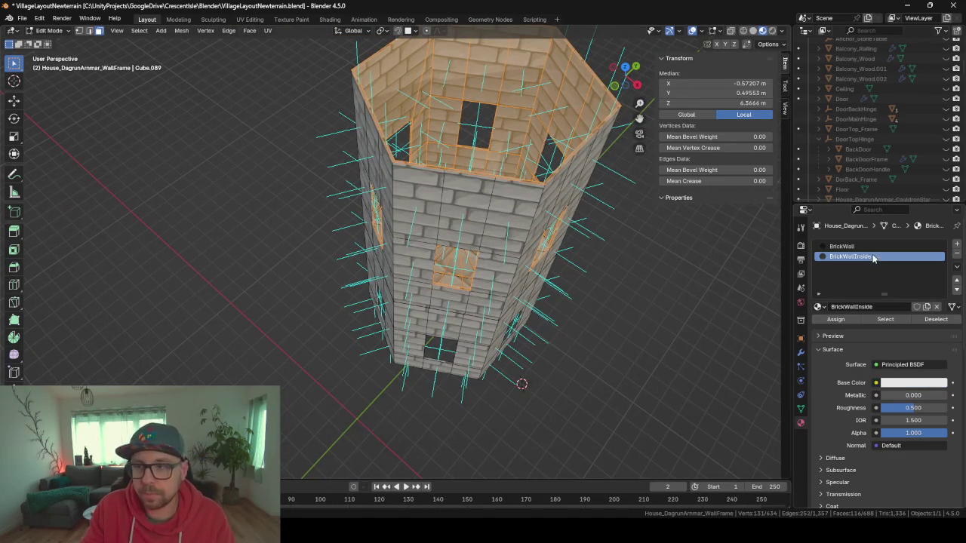
{"action": "left_click", "coordinate": [833, 323]}
Clear the selection and circle-select the tower's inner faces again
{"action": "mouse_move", "coordinate": [559, 325]}
{"action": "left_mouse_down"}
{"action": "mouse_move", "coordinate": [578, 362]}
{"action": "mouse_move", "coordinate": [526, 270]}
{"action": "mouse_move", "coordinate": [421, 166]}
{"action": "left_mouse_up"}
{"action": "key", "text": "a"}
{"action": "left_click", "coordinate": [532, 227]}
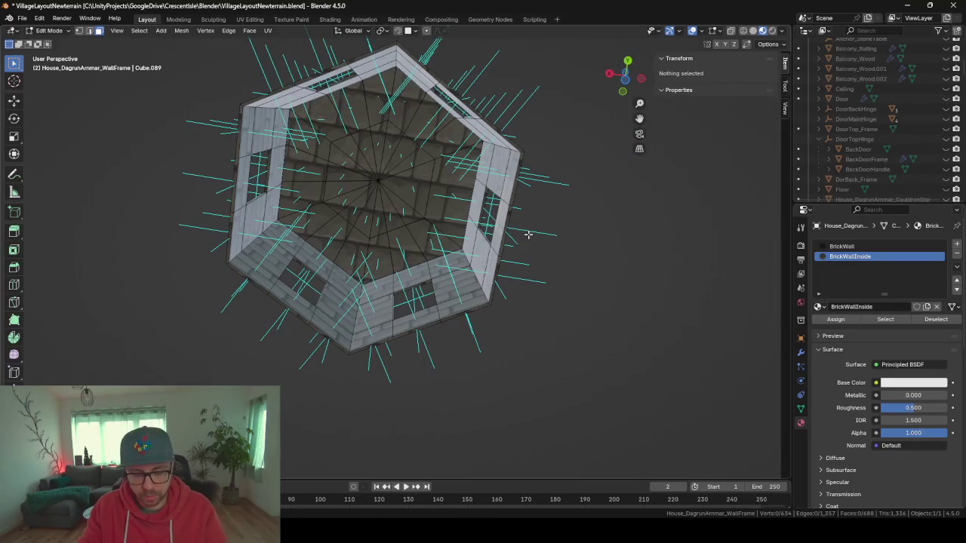
{"action": "key", "text": "c"}
{"action": "left_click", "coordinate": [529, 228]}
{"action": "key", "text": "Escape"}
Switch the wall frame back to Object Mode and view the finished tower
{"action": "mouse_move", "coordinate": [565, 322]}
{"action": "left_mouse_down"}
{"action": "mouse_move", "coordinate": [550, 308]}
{"action": "mouse_move", "coordinate": [632, 309]}
{"action": "mouse_move", "coordinate": [291, 287]}
{"action": "mouse_move", "coordinate": [528, 284]}
{"action": "mouse_move", "coordinate": [664, 300]}
{"action": "left_mouse_up"}
{"action": "left_click_drag", "start_coordinate": [610, 340], "coordinate": [581, 339]}
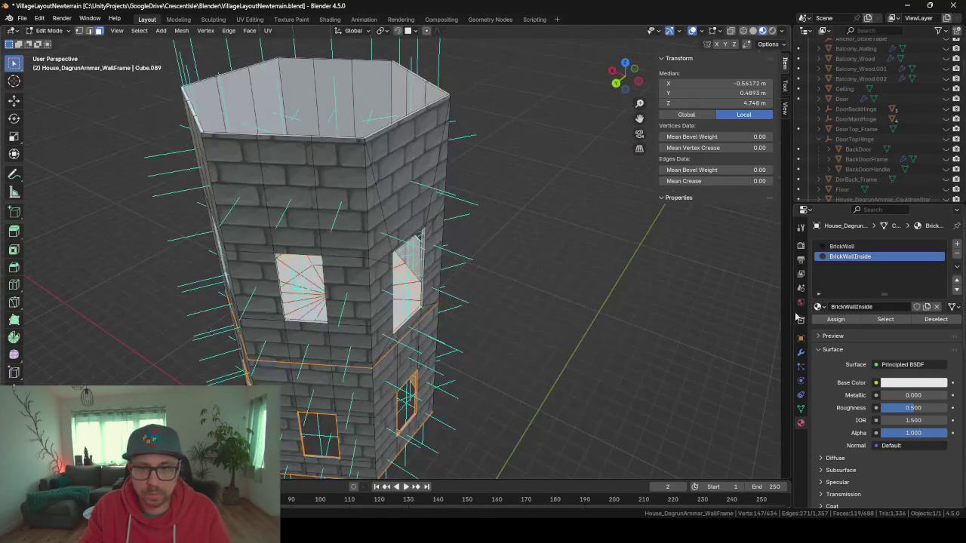
{"action": "key", "text": "Tab"}
{"action": "mouse_move", "coordinate": [531, 256]}
{"action": "left_mouse_down"}
{"action": "mouse_move", "coordinate": [498, 231]}
{"action": "mouse_move", "coordinate": [453, 308]}
{"action": "mouse_move", "coordinate": [348, 96]}
{"action": "mouse_move", "coordinate": [325, 77]}
{"action": "mouse_move", "coordinate": [408, 219]}
{"action": "left_mouse_up"}
{"action": "scroll", "coordinate": [408, 219], "scroll_direction": "down", "scroll_amount": 10}
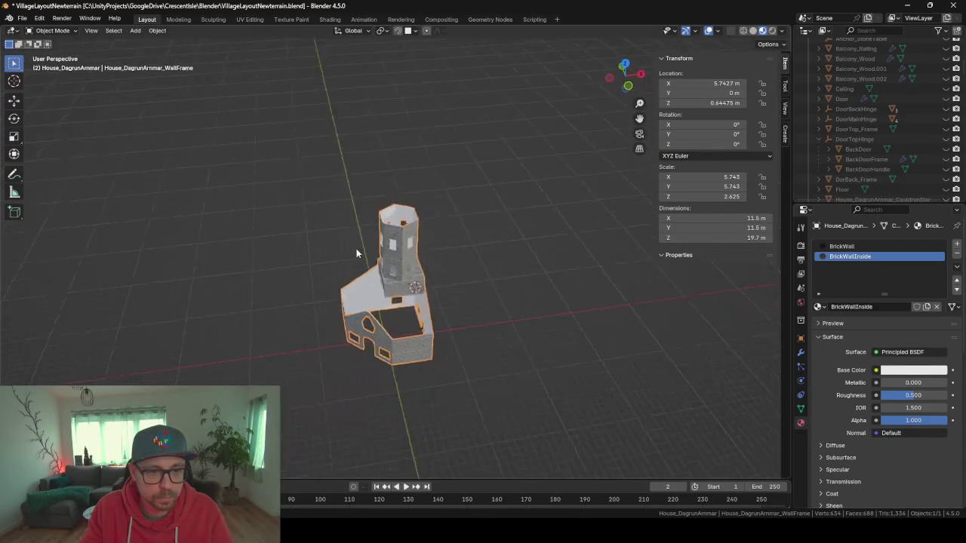
Leave local view, deselect everything and save VillageLayoutNewterrain.blend
{"action": "key", "text": "KP_Divide"}
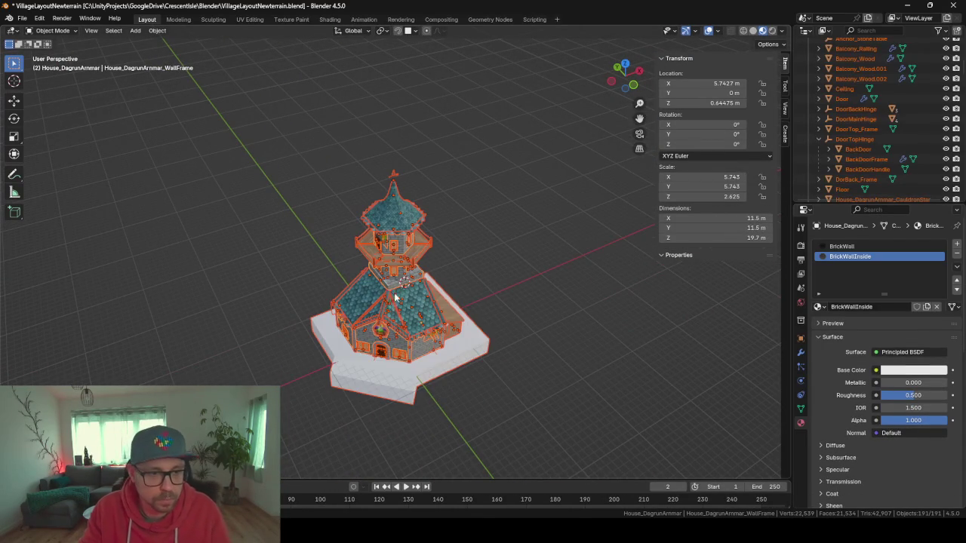
{"action": "scroll", "coordinate": [547, 298], "scroll_direction": "up", "scroll_amount": 4}
{"action": "left_click", "coordinate": [534, 279]}
{"action": "mouse_move", "coordinate": [292, 297]}
{"action": "left_mouse_down"}
{"action": "mouse_move", "coordinate": [354, 293]}
{"action": "mouse_move", "coordinate": [358, 202]}
{"action": "left_mouse_up"}
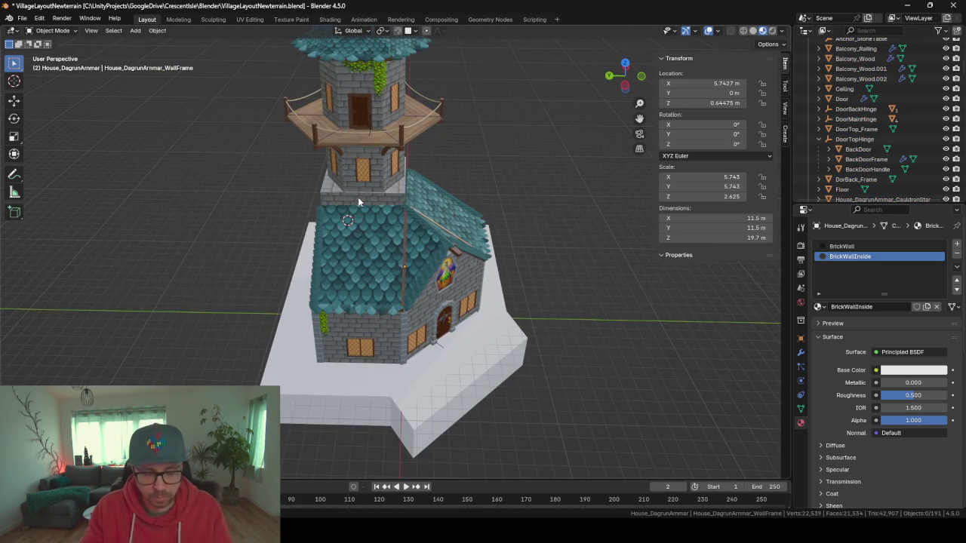
{"action": "key", "text": "shift+s"}
{"action": "key", "text": "ctrl+s"}
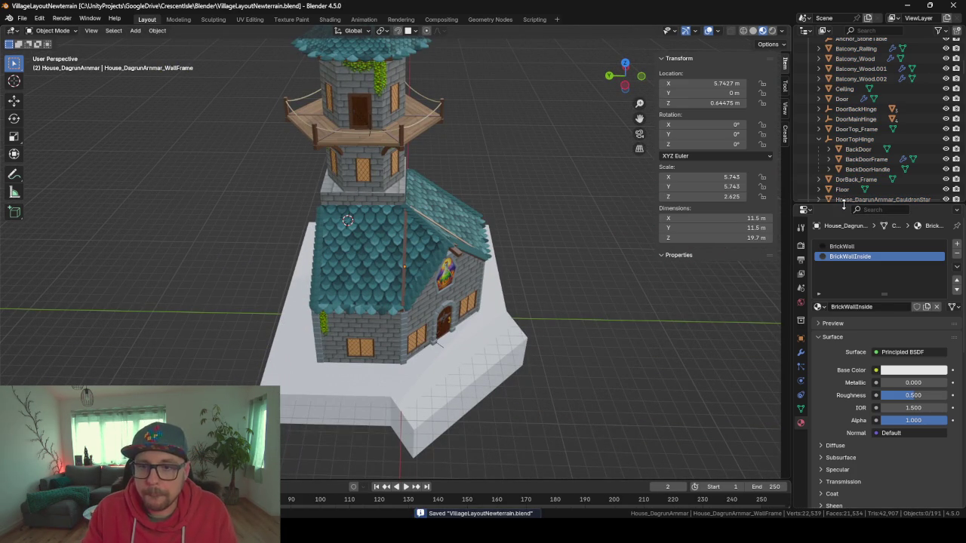
Export the House_DagrunArmmar collection as FBX, overwriting _HouseDagrunArmmarConcept.fbx
{"action": "left_click_drag", "start_coordinate": [843, 204], "coordinate": [843, 319]}
{"action": "scroll", "coordinate": [855, 153], "scroll_direction": "up", "scroll_amount": 10}
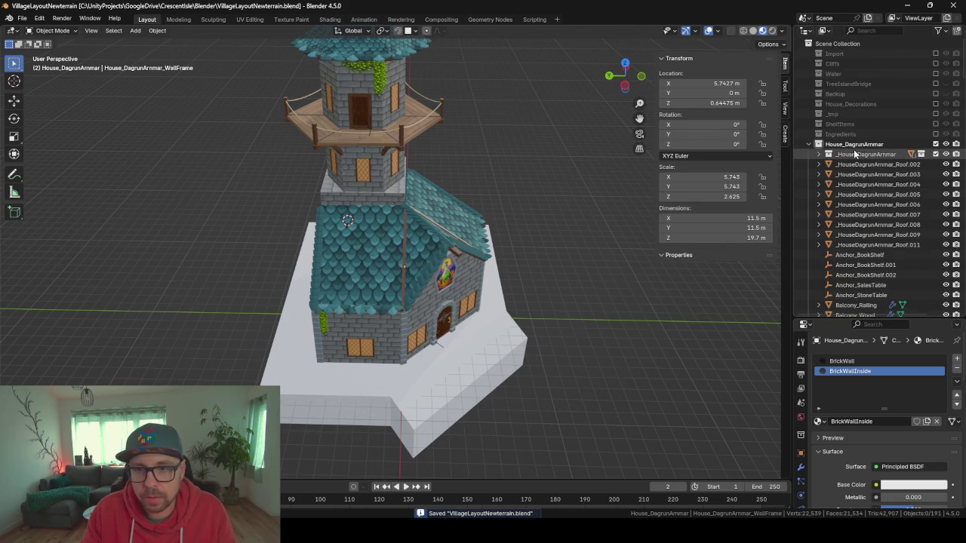
{"action": "left_click", "coordinate": [854, 144]}
{"action": "mouse_move", "coordinate": [610, 205]}
{"action": "left_mouse_down"}
{"action": "mouse_move", "coordinate": [516, 189]}
{"action": "mouse_move", "coordinate": [524, 202]}
{"action": "left_mouse_up"}
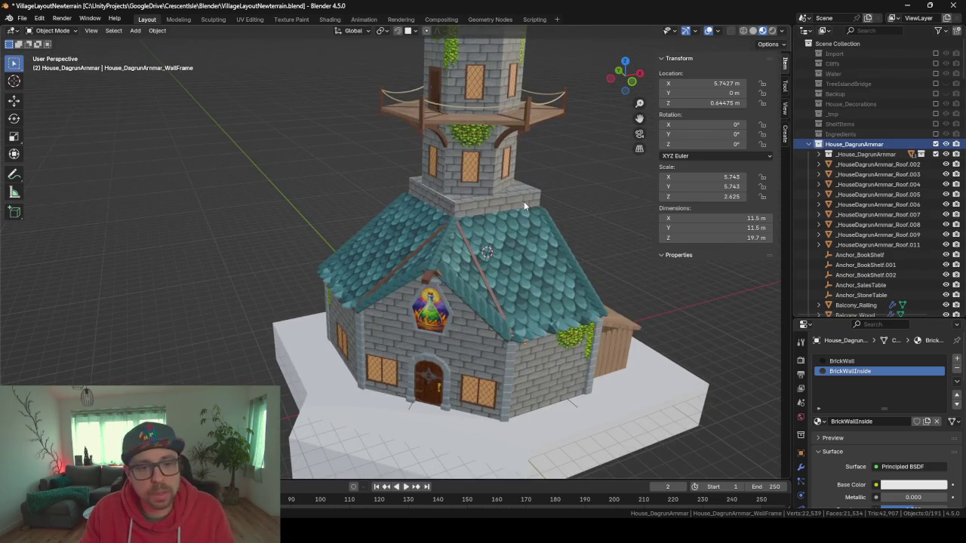
{"action": "key", "text": "F3"}
{"action": "key", "text": "Return"}
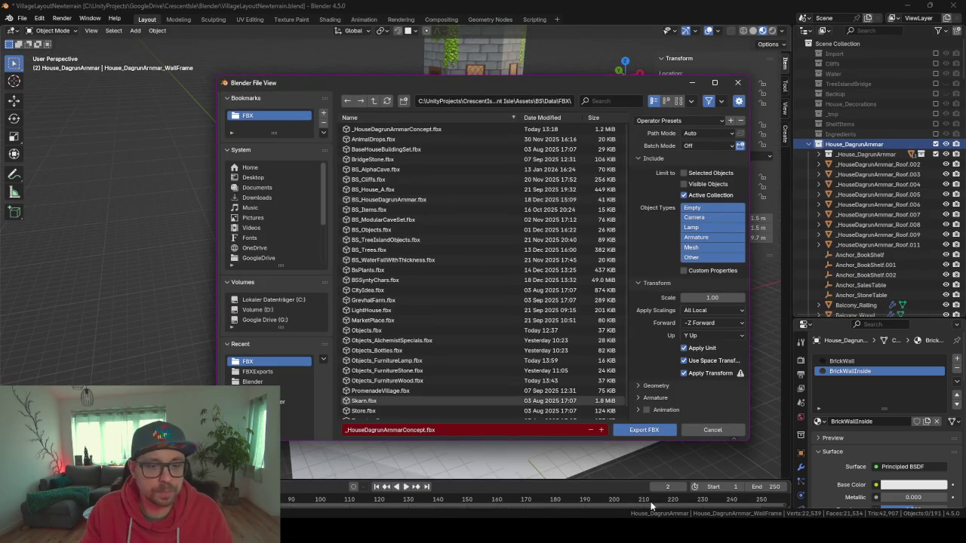
{"action": "left_click", "coordinate": [640, 429]}
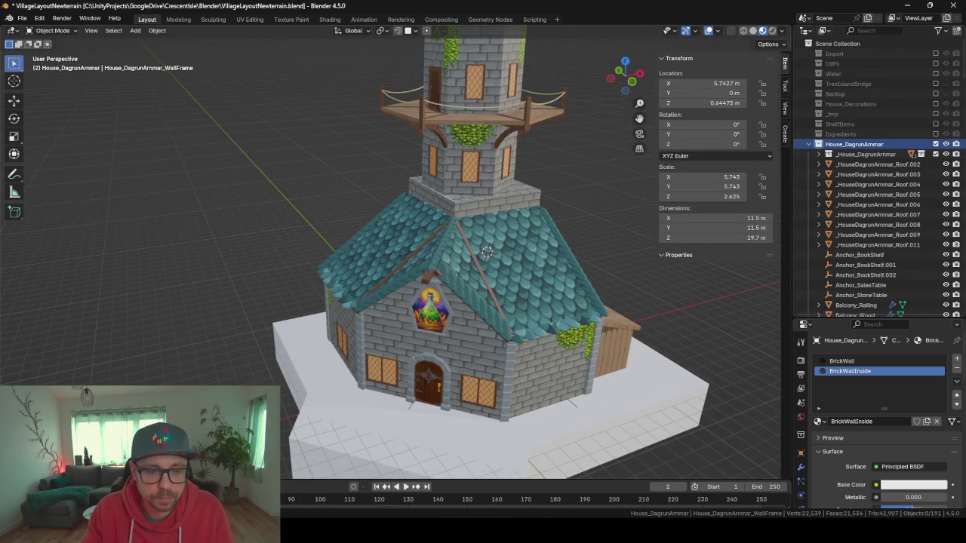
{"action": "mouse_move", "coordinate": [572, 532]}
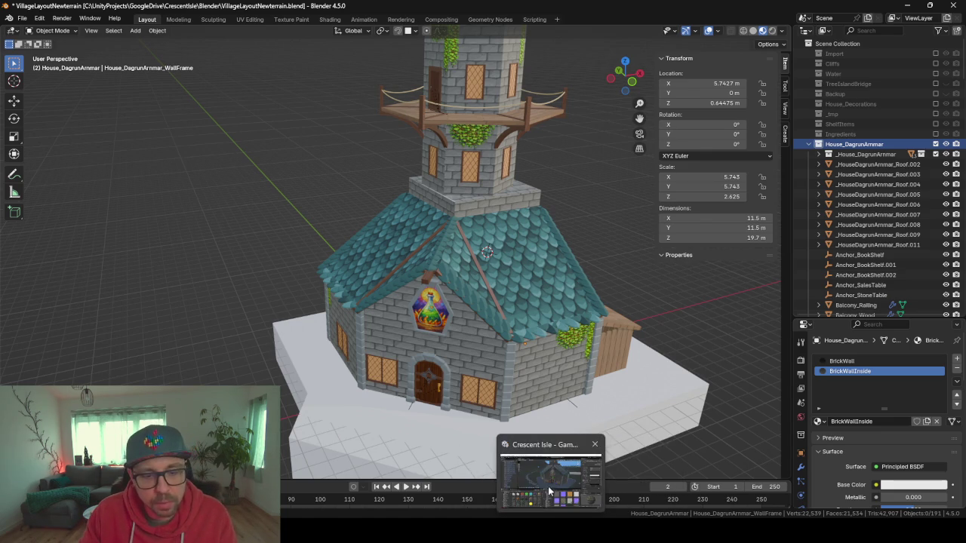
In Unity, put BS_Brickwall into House_DagrunArmmar_WallFrame's Materials Element 1, replacing BrickWallInside
{"action": "left_click", "coordinate": [557, 497]}
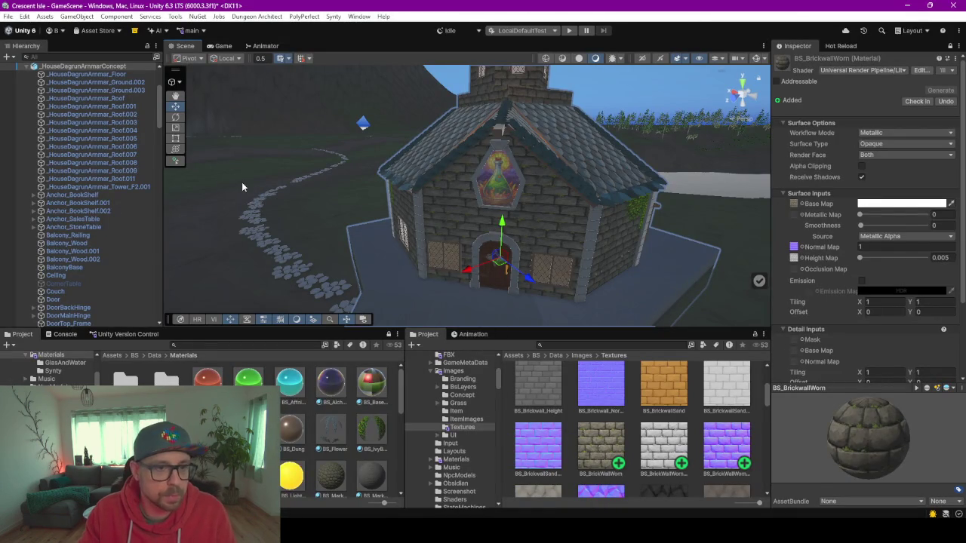
{"action": "mouse_move", "coordinate": [256, 180]}
{"action": "left_mouse_down"}
{"action": "mouse_move", "coordinate": [309, 241]}
{"action": "mouse_move", "coordinate": [355, 248]}
{"action": "mouse_move", "coordinate": [422, 200]}
{"action": "mouse_move", "coordinate": [464, 187]}
{"action": "mouse_move", "coordinate": [422, 211]}
{"action": "mouse_move", "coordinate": [414, 168]}
{"action": "left_mouse_up"}
{"action": "left_click", "coordinate": [414, 170]}
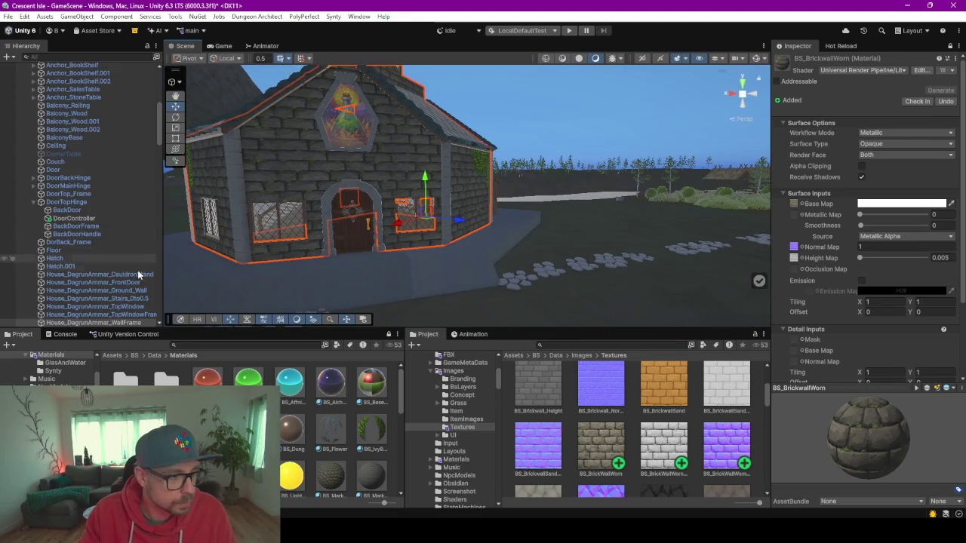
{"action": "left_click", "coordinate": [136, 322]}
{"action": "scroll", "coordinate": [849, 237], "scroll_direction": "down", "scroll_amount": 2}
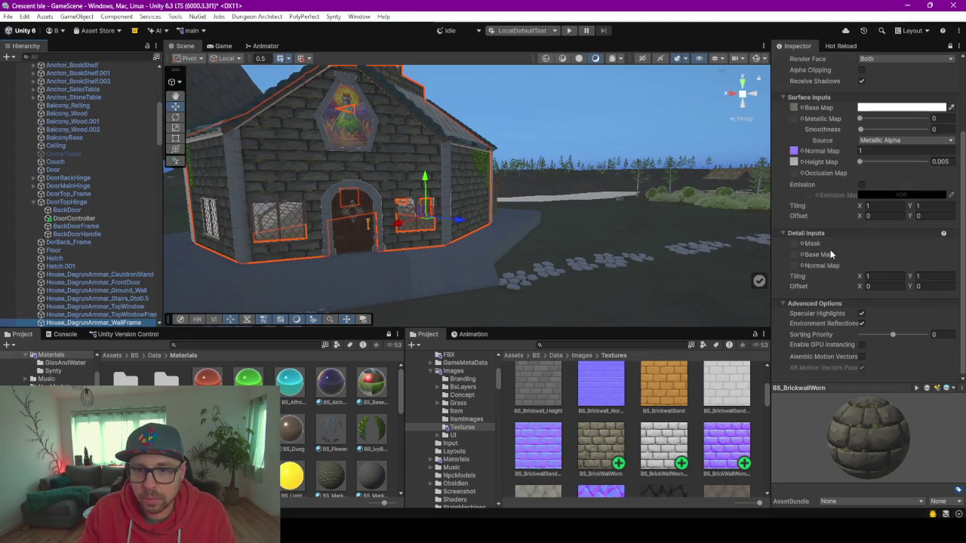
{"action": "scroll", "coordinate": [830, 249], "scroll_direction": "up", "scroll_amount": 2}
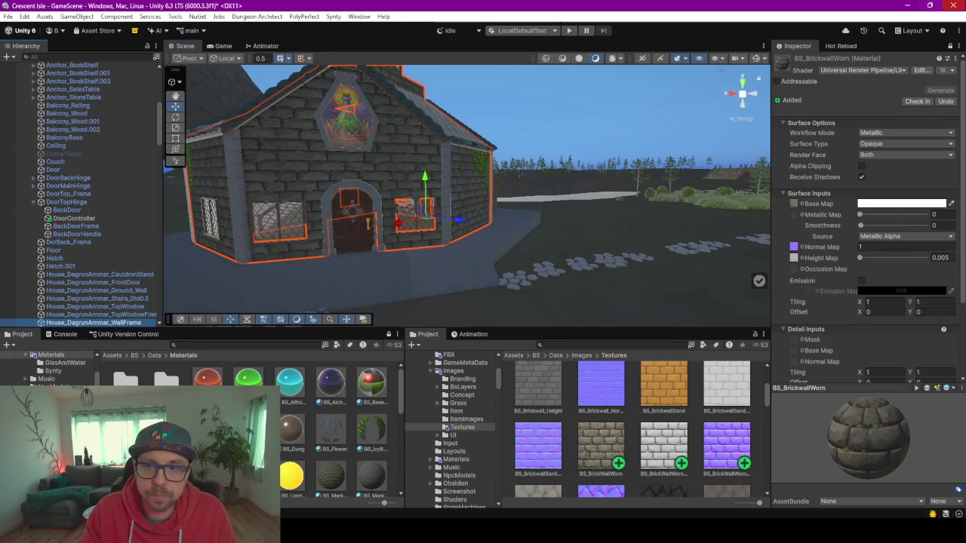
{"action": "scroll", "coordinate": [781, 133], "scroll_direction": "up", "scroll_amount": 4}
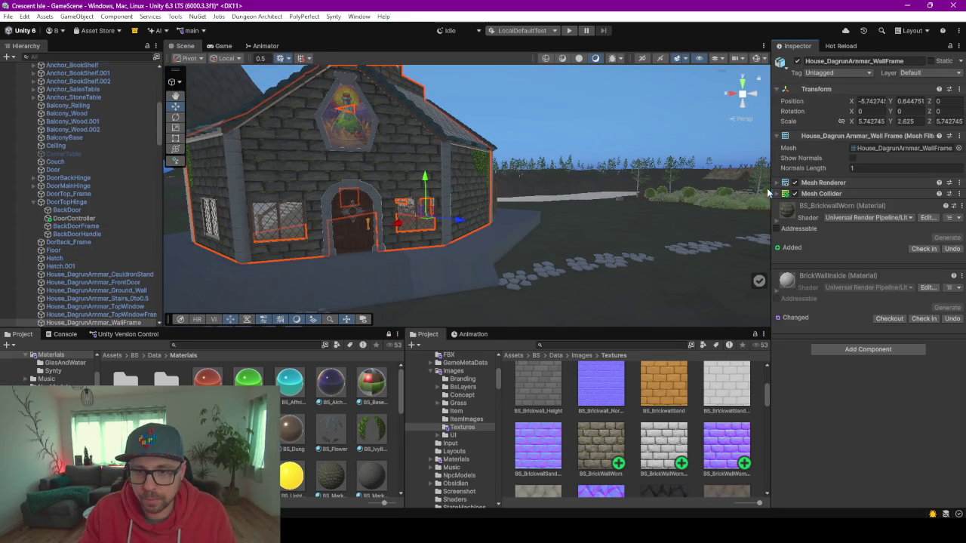
{"action": "left_click", "coordinate": [777, 182]}
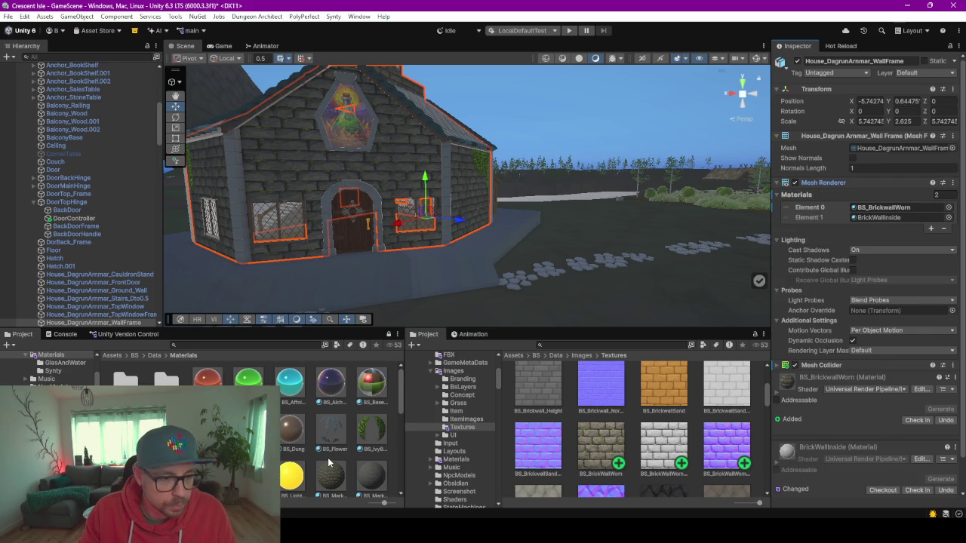
{"action": "scroll", "coordinate": [328, 463], "scroll_direction": "down", "scroll_amount": 1}
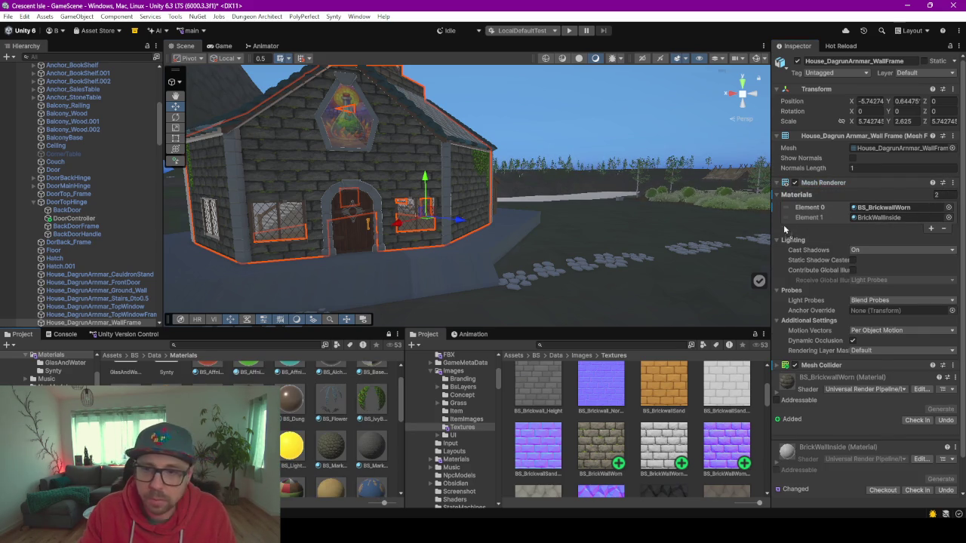
{"action": "left_click_drag", "start_coordinate": [744, 187], "coordinate": [875, 217]}
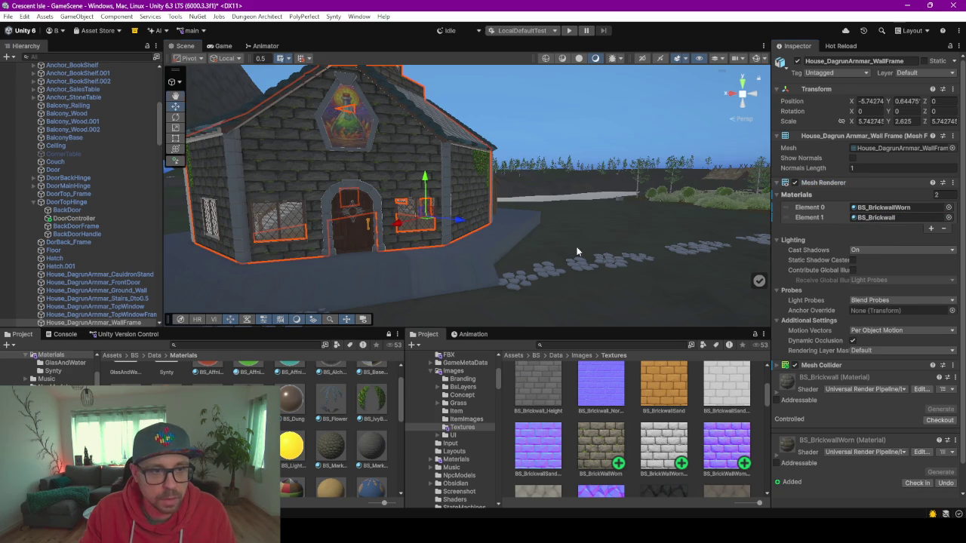
Fly through the house in the Scene view to check the inner walls and stairs
{"action": "key", "text": "w"}
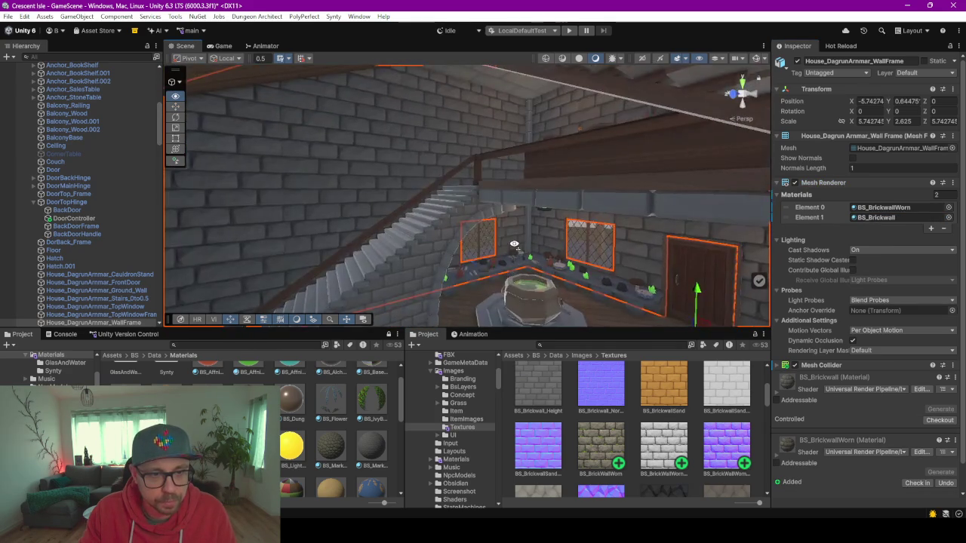
{"action": "key", "text": "s"}
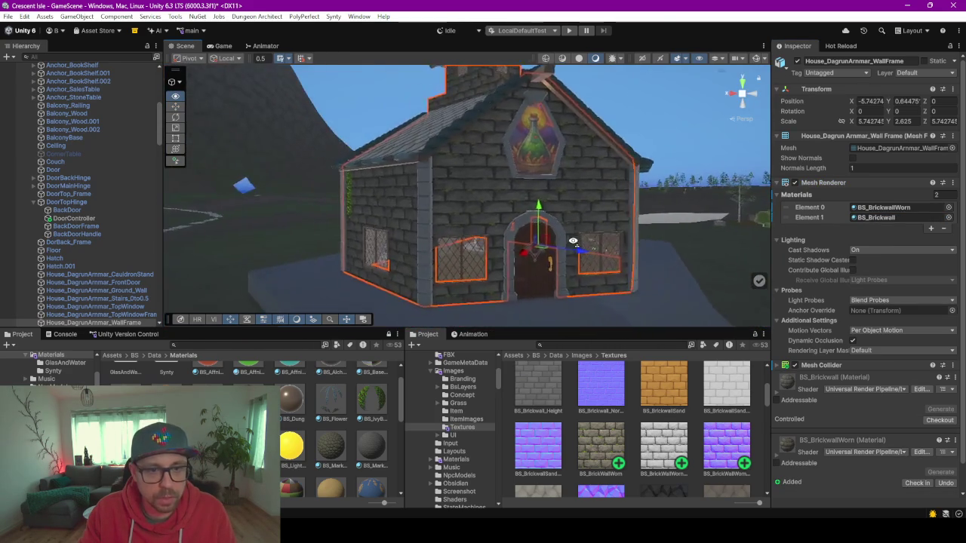
{"action": "key", "text": "w"}
{"action": "mouse_move", "coordinate": [553, 239]}
{"action": "left_mouse_down"}
{"action": "mouse_move", "coordinate": [691, 249]}
{"action": "mouse_move", "coordinate": [516, 239]}
{"action": "mouse_move", "coordinate": [448, 247]}
{"action": "mouse_move", "coordinate": [639, 308]}
{"action": "mouse_move", "coordinate": [526, 199]}
{"action": "mouse_move", "coordinate": [327, 212]}
{"action": "mouse_move", "coordinate": [566, 224]}
{"action": "mouse_move", "coordinate": [541, 217]}
{"action": "left_mouse_up"}
{"action": "key", "text": "s"}
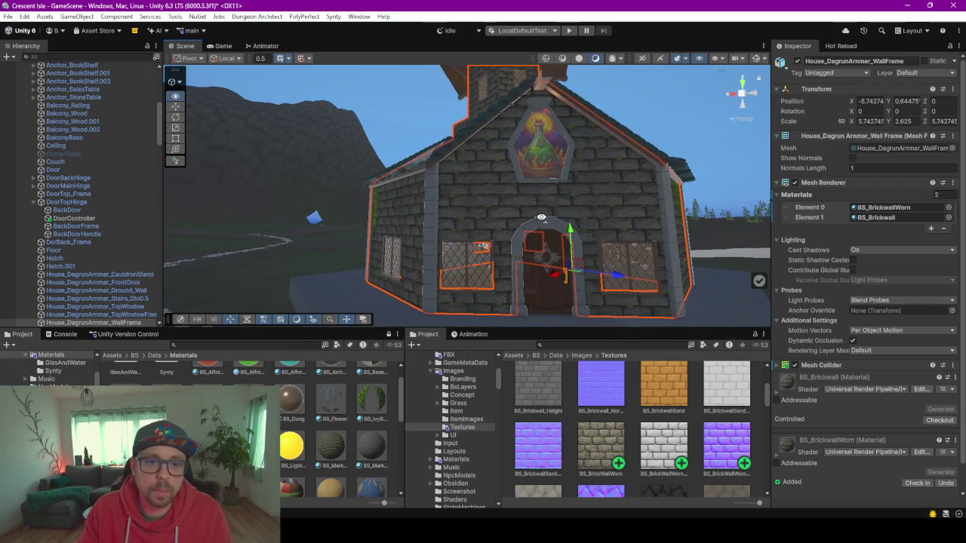
{"action": "mouse_move", "coordinate": [548, 260]}
{"action": "left_mouse_down"}
{"action": "mouse_move", "coordinate": [561, 267]}
{"action": "mouse_move", "coordinate": [401, 282]}
{"action": "mouse_move", "coordinate": [569, 264]}
{"action": "mouse_move", "coordinate": [572, 304]}
{"action": "left_mouse_up"}
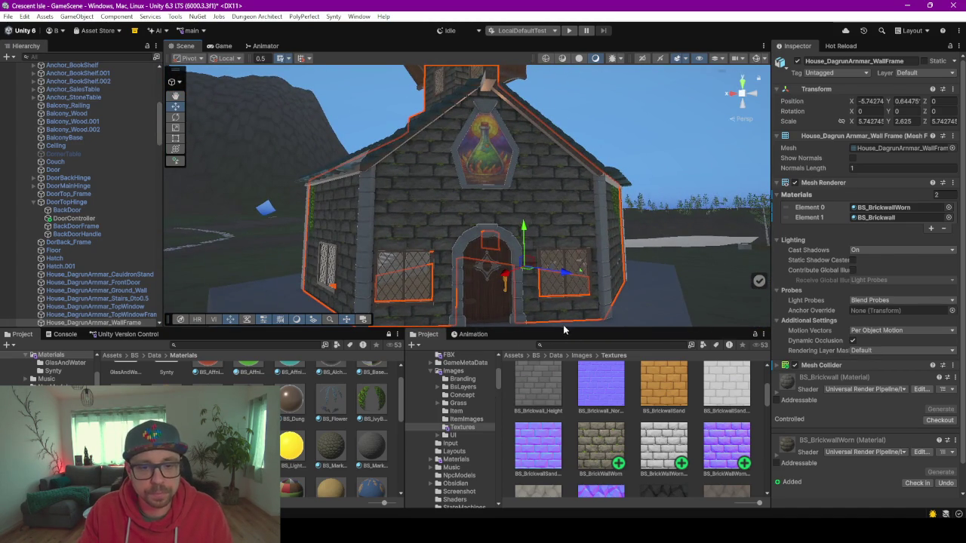
Enlarge the Scene view and bring the ChatGPT vines chat over Unity
{"action": "left_click_drag", "start_coordinate": [566, 337], "coordinate": [566, 417]}
{"action": "scroll", "coordinate": [814, 316], "scroll_direction": "down", "scroll_amount": 1}
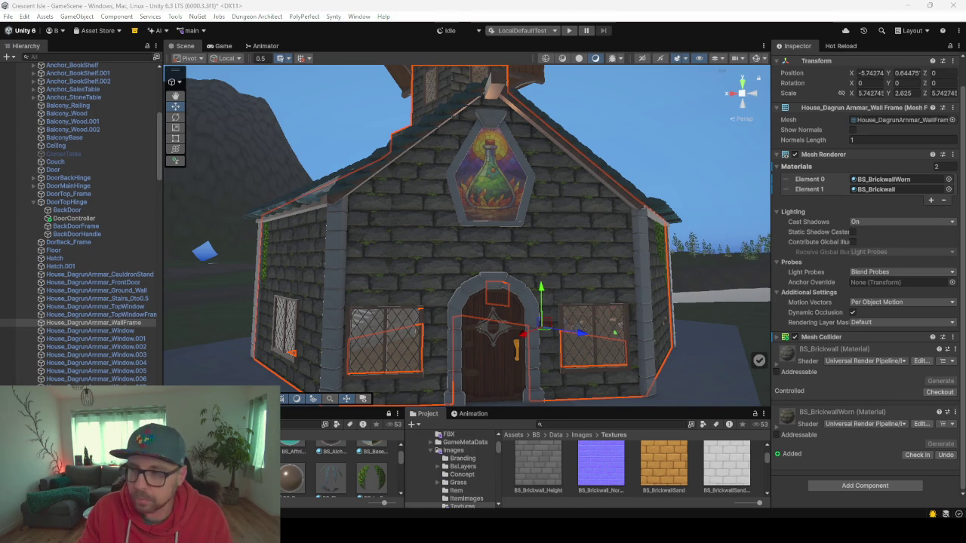
{"action": "mouse_move", "coordinate": [965, 129]}
{"action": "left_mouse_down"}
{"action": "mouse_move", "coordinate": [854, 129]}
{"action": "mouse_move", "coordinate": [803, 117]}
{"action": "left_mouse_up"}
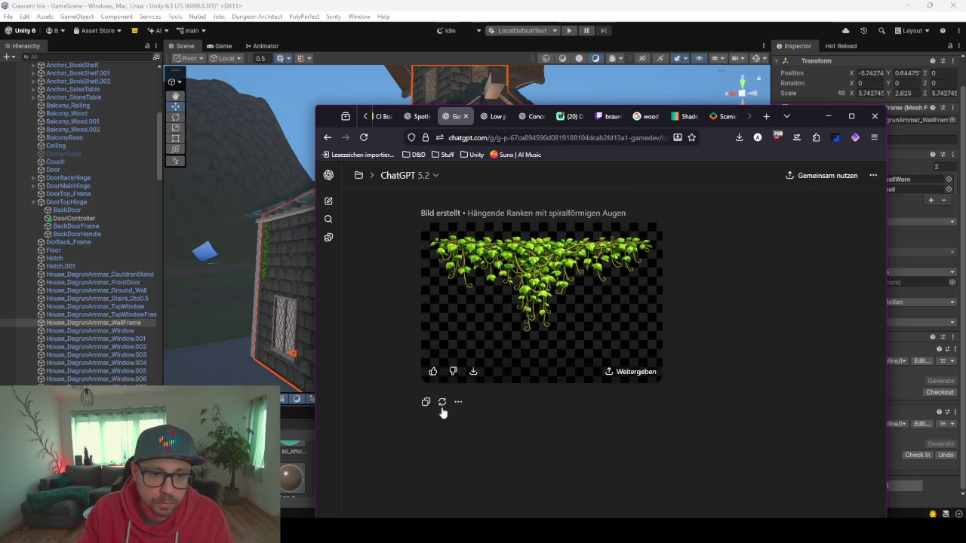
Download the hanging vines image and ask ChatGPT for its normal map ('jetzt die normal')
{"action": "left_click", "coordinate": [474, 373]}
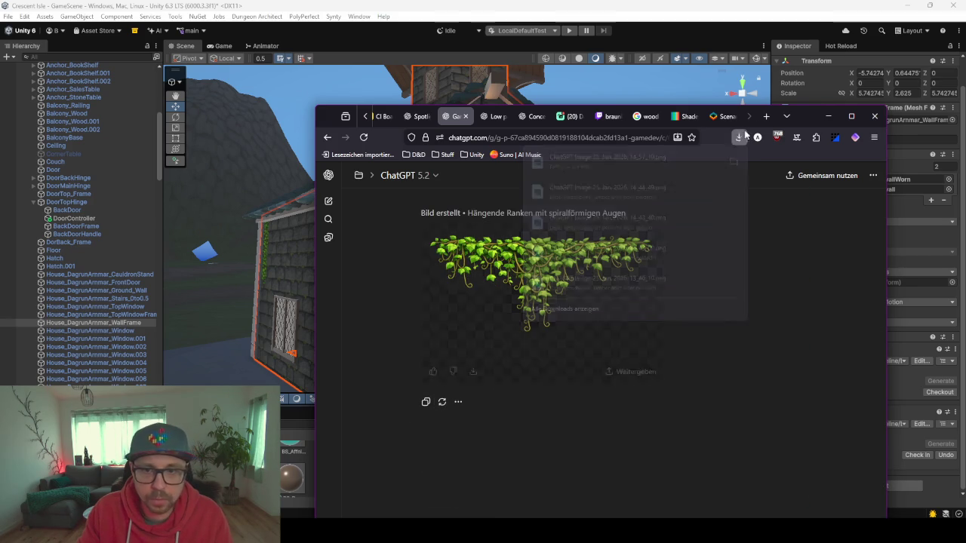
{"action": "left_click_drag", "start_coordinate": [812, 120], "coordinate": [760, 66]}
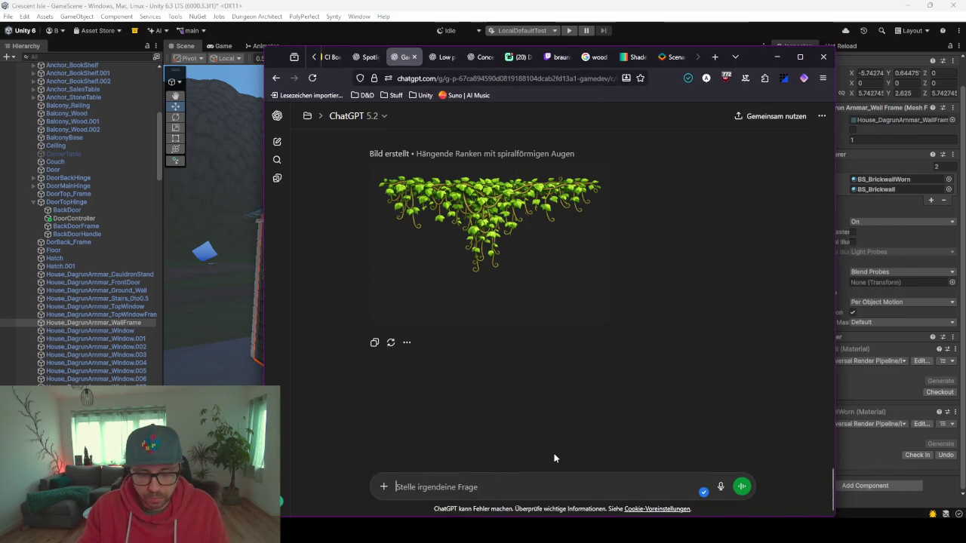
{"action": "type", "text": "jetzt d"}
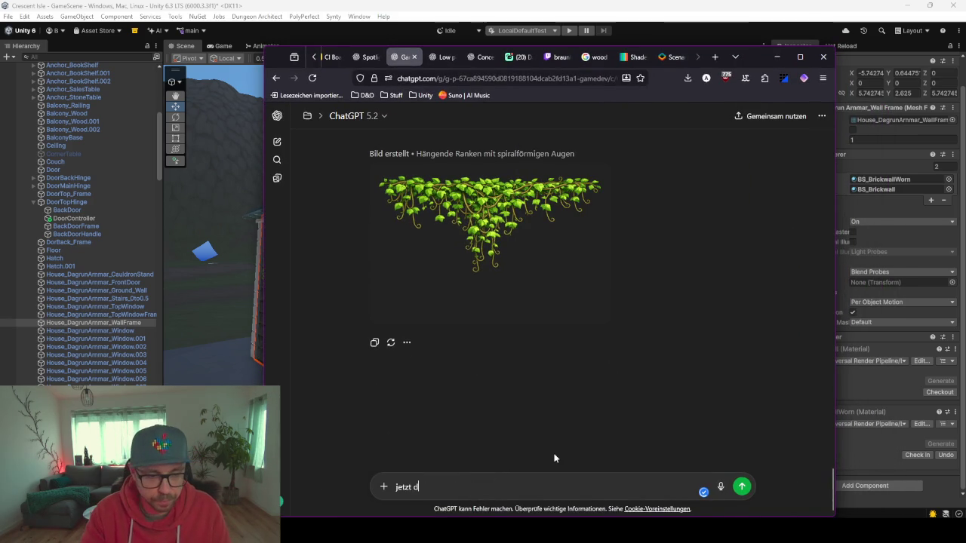
{"action": "type", "text": "eu"}
{"action": "key", "text": "BackSpace"}
{"action": "key", "text": "BackSpace"}
{"action": "type", "text": "ormal"}
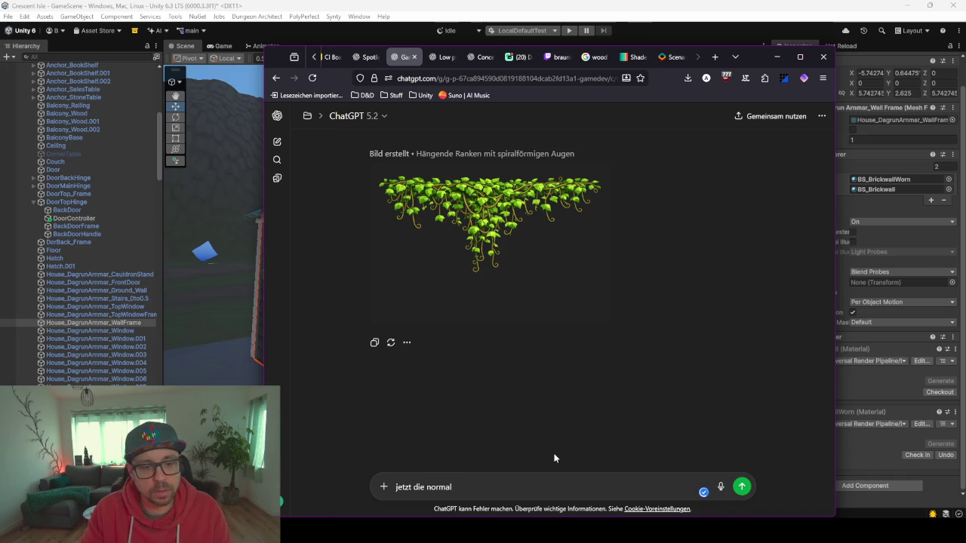
{"action": "key", "text": "Return"}
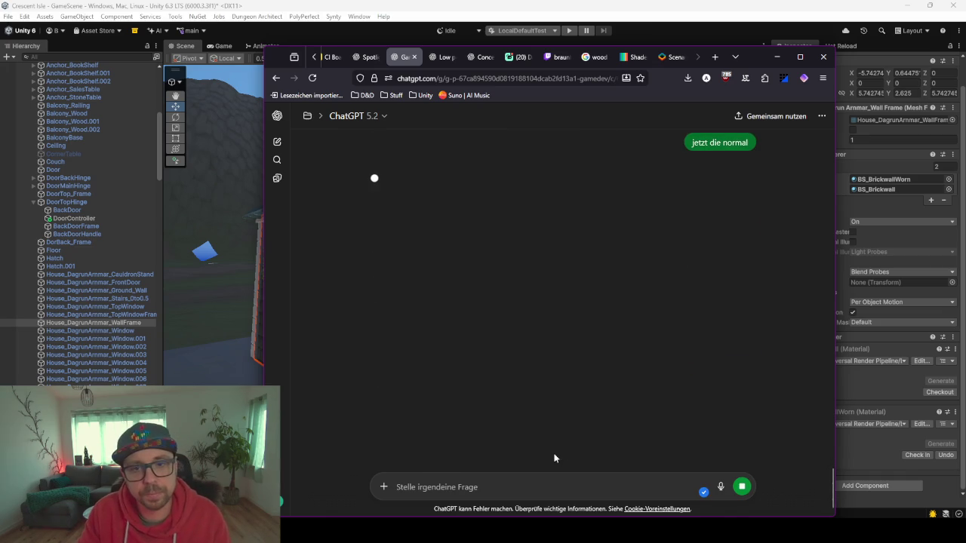
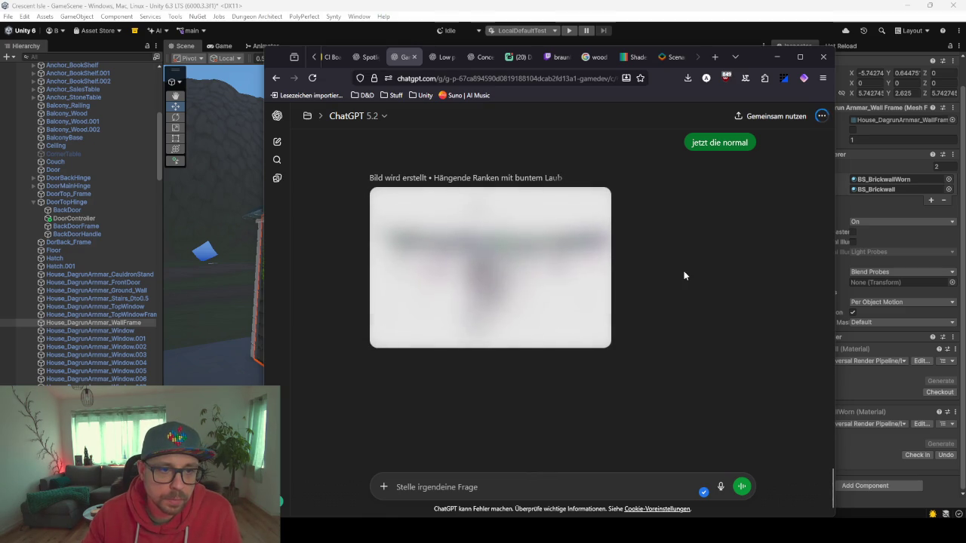
Review the generated colourful hanging-vine image in ChatGPT, viewing it full size
{"action": "scroll", "coordinate": [705, 313], "scroll_direction": "up", "scroll_amount": 5}
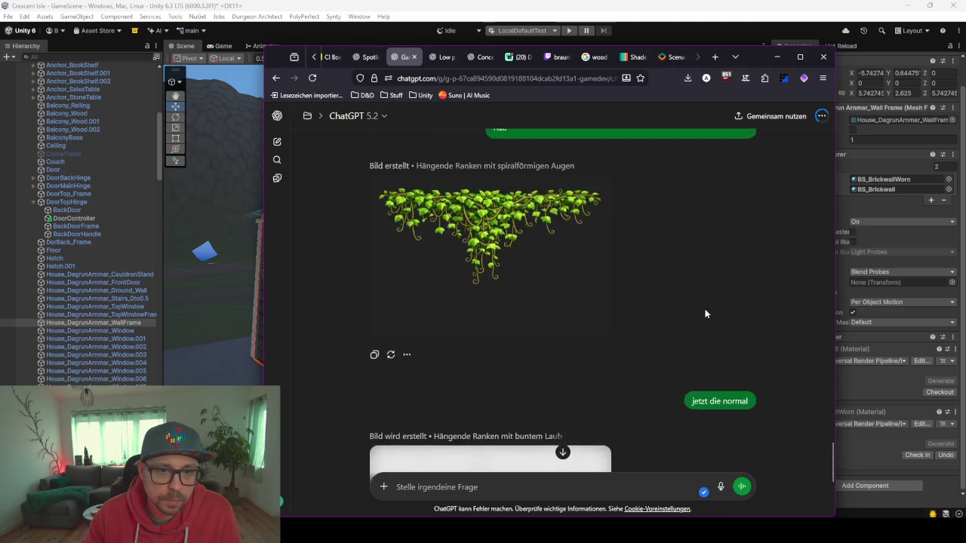
{"action": "scroll", "coordinate": [705, 313], "scroll_direction": "down", "scroll_amount": 5}
{"action": "scroll", "coordinate": [703, 306], "scroll_direction": "up", "scroll_amount": 5}
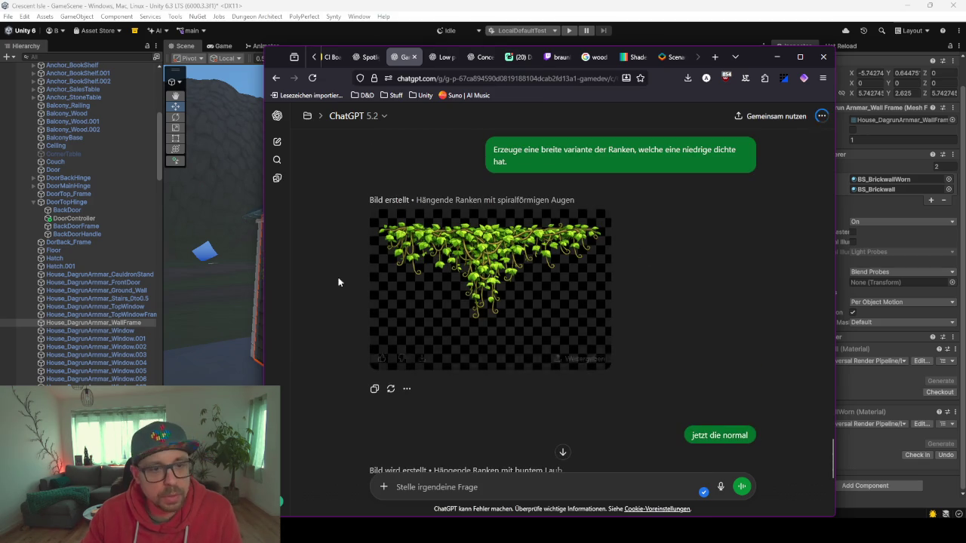
{"action": "mouse_move", "coordinate": [541, 362]}
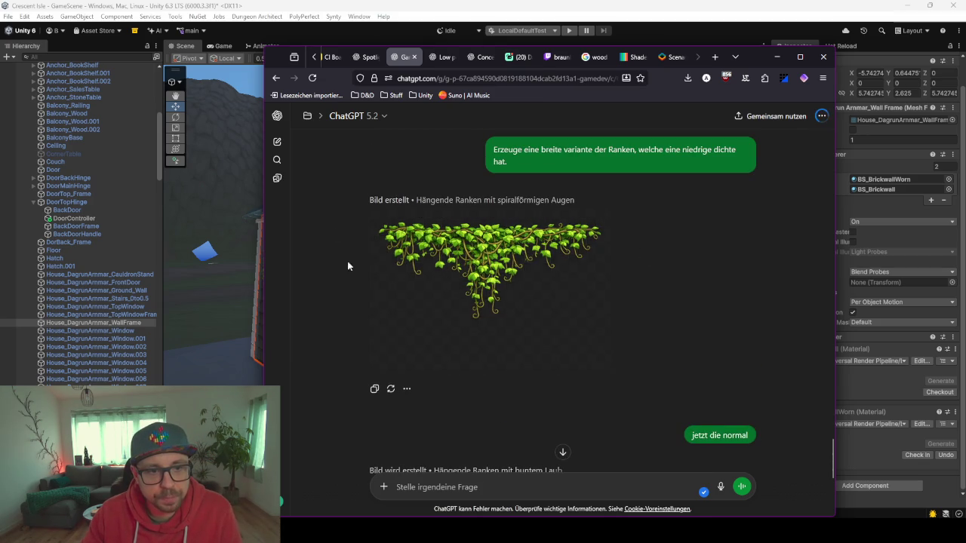
{"action": "scroll", "coordinate": [716, 302], "scroll_direction": "down", "scroll_amount": 5}
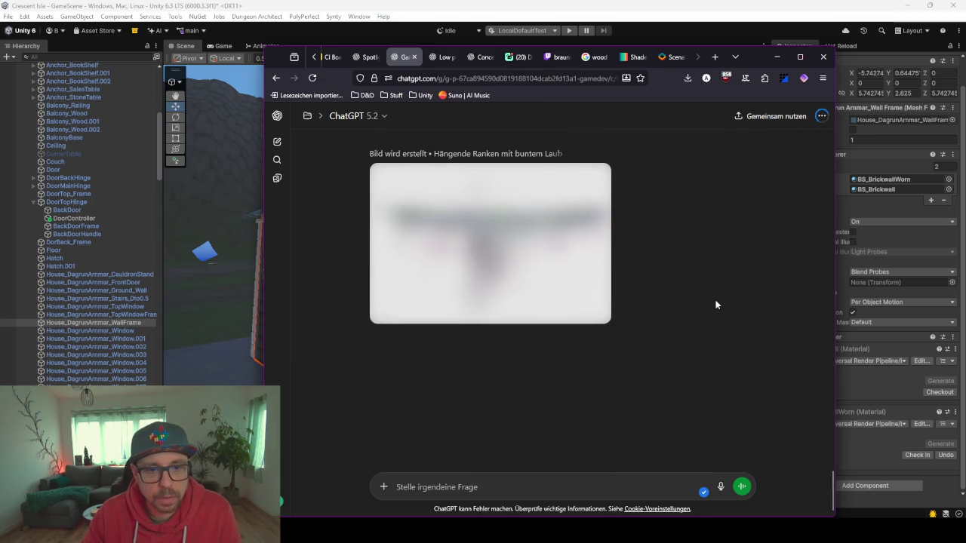
{"action": "scroll", "coordinate": [715, 302], "scroll_direction": "up", "scroll_amount": 3}
{"action": "scroll", "coordinate": [636, 248], "scroll_direction": "up", "scroll_amount": 1}
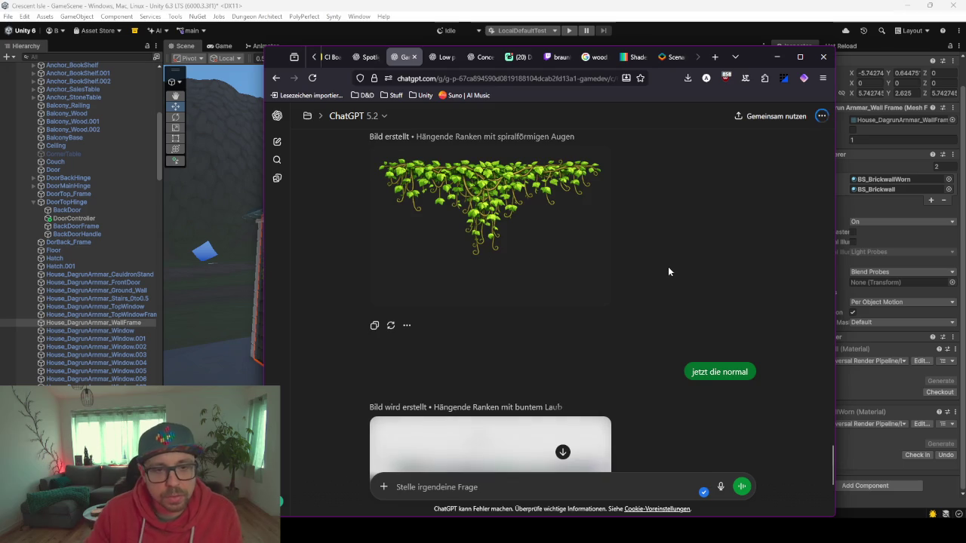
{"action": "scroll", "coordinate": [667, 266], "scroll_direction": "down", "scroll_amount": 2}
{"action": "scroll", "coordinate": [575, 250], "scroll_direction": "up", "scroll_amount": 3}
{"action": "left_click", "coordinate": [507, 275]}
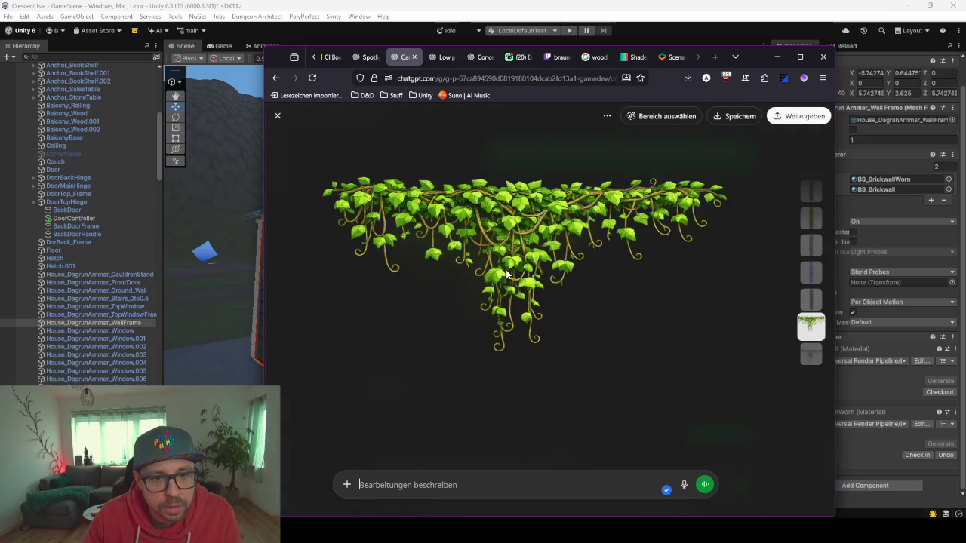
{"action": "key", "text": "Escape"}
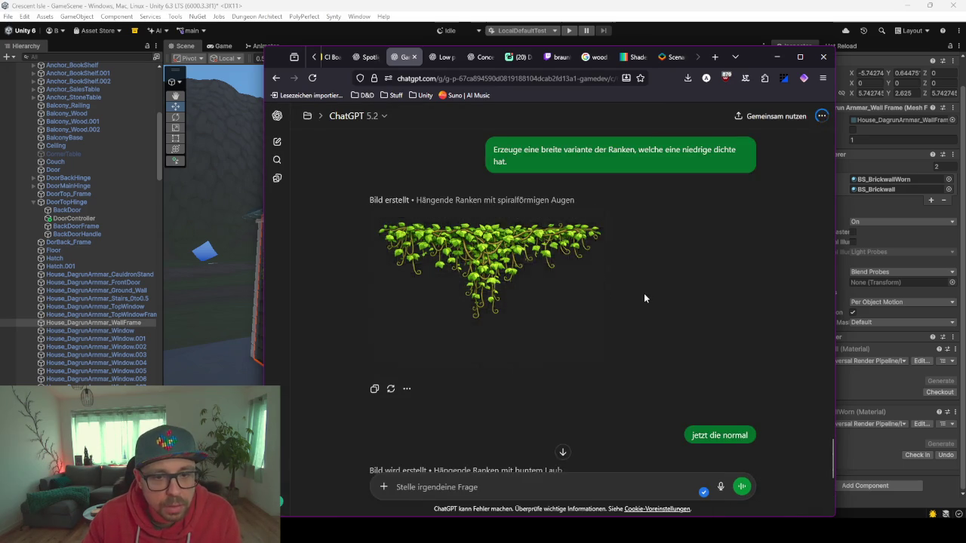
{"action": "scroll", "coordinate": [644, 292], "scroll_direction": "down", "scroll_amount": 5}
{"action": "scroll", "coordinate": [644, 293], "scroll_direction": "up", "scroll_amount": 3}
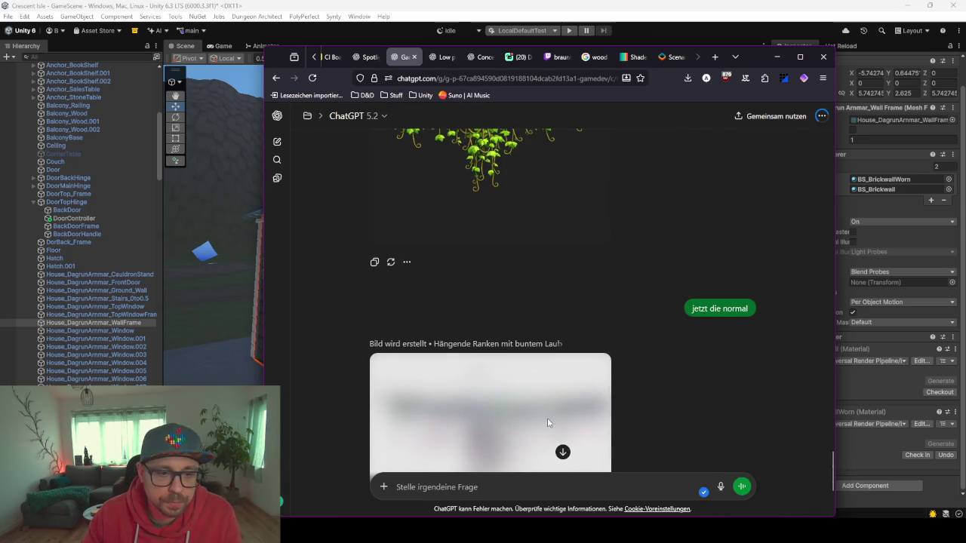
{"action": "scroll", "coordinate": [547, 418], "scroll_direction": "down", "scroll_amount": 1}
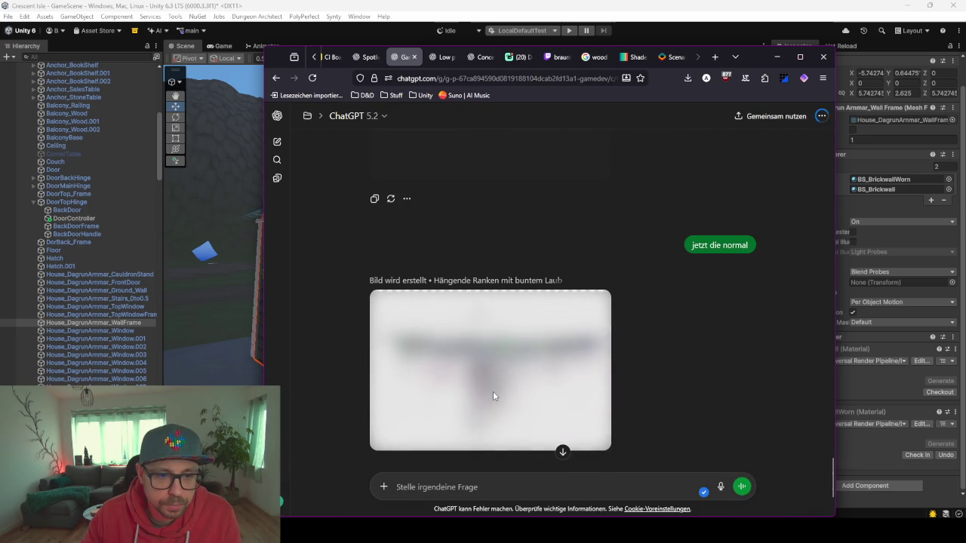
{"action": "scroll", "coordinate": [493, 396], "scroll_direction": "down", "scroll_amount": 1}
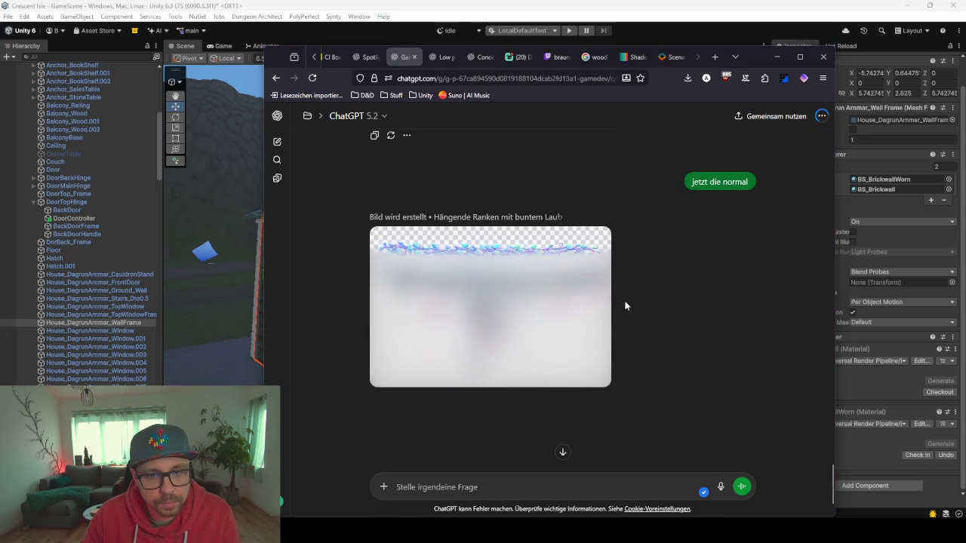
Ask for the height map with 'jetzt die height map', download the vine image, and return to Unity
{"action": "left_click", "coordinate": [636, 494]}
{"action": "type", "text": "jetzt"}
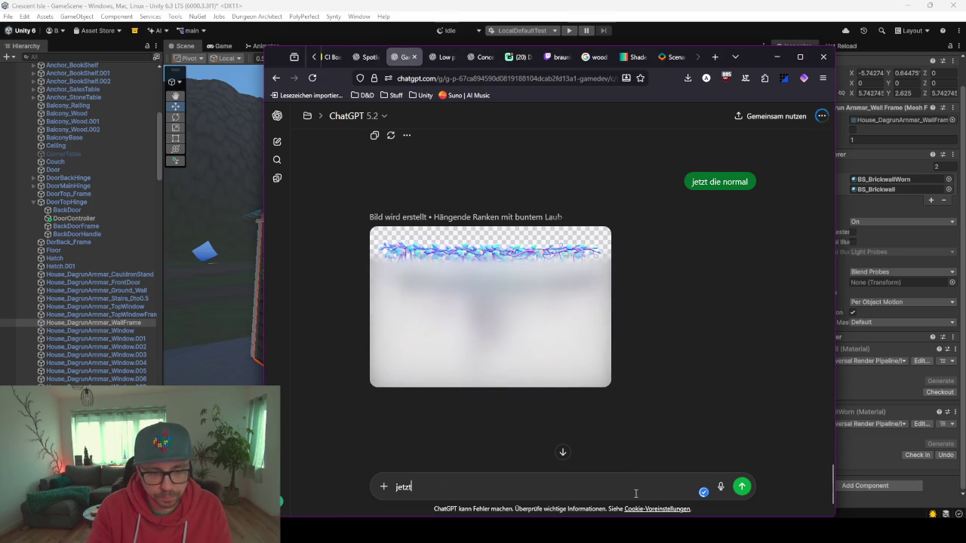
{"action": "type", "text": " die height map"}
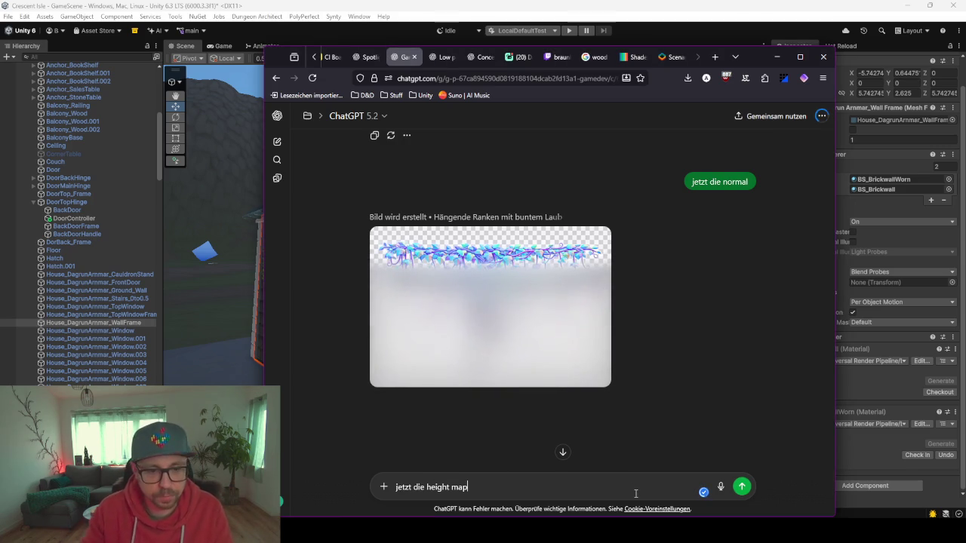
{"action": "scroll", "coordinate": [703, 371], "scroll_direction": "down", "scroll_amount": 1}
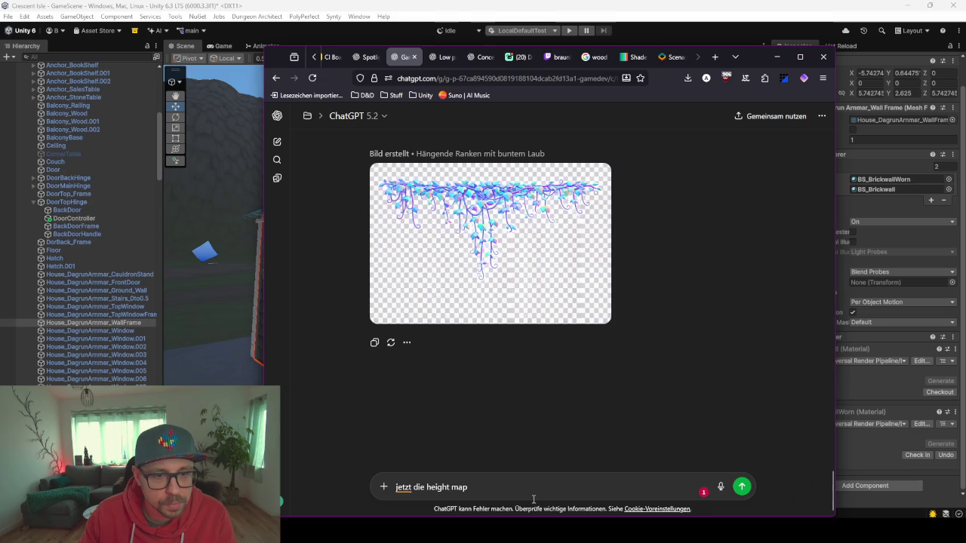
{"action": "left_click", "coordinate": [742, 488]}
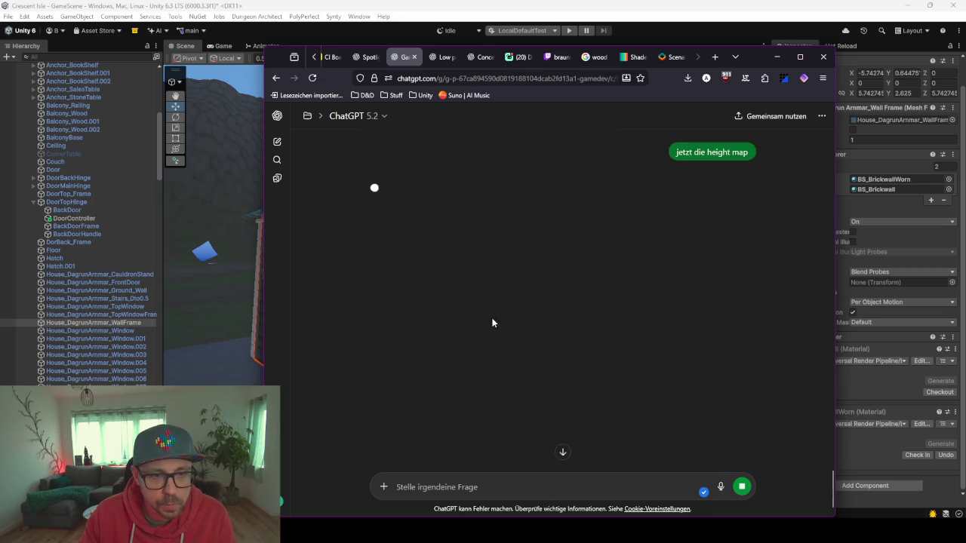
{"action": "left_click", "coordinate": [421, 321]}
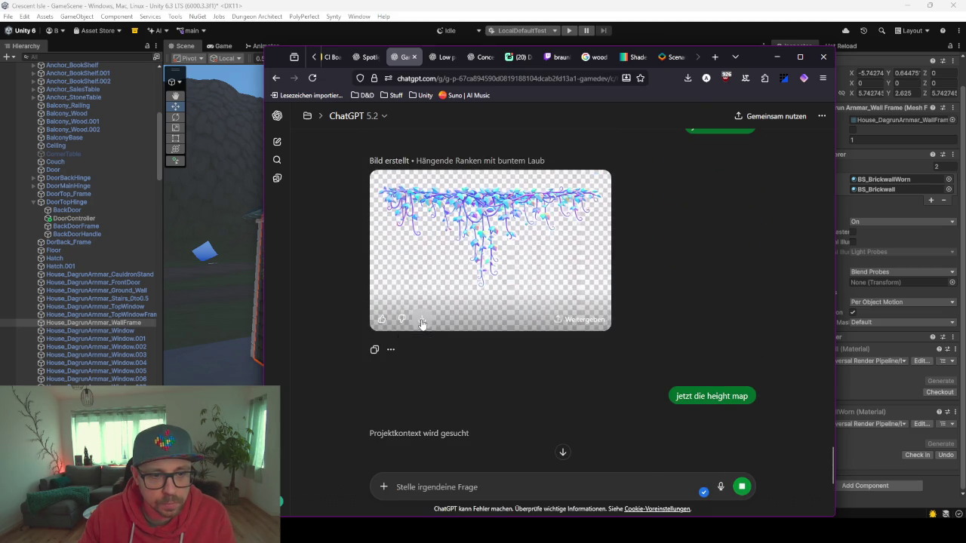
{"action": "left_click", "coordinate": [777, 58]}
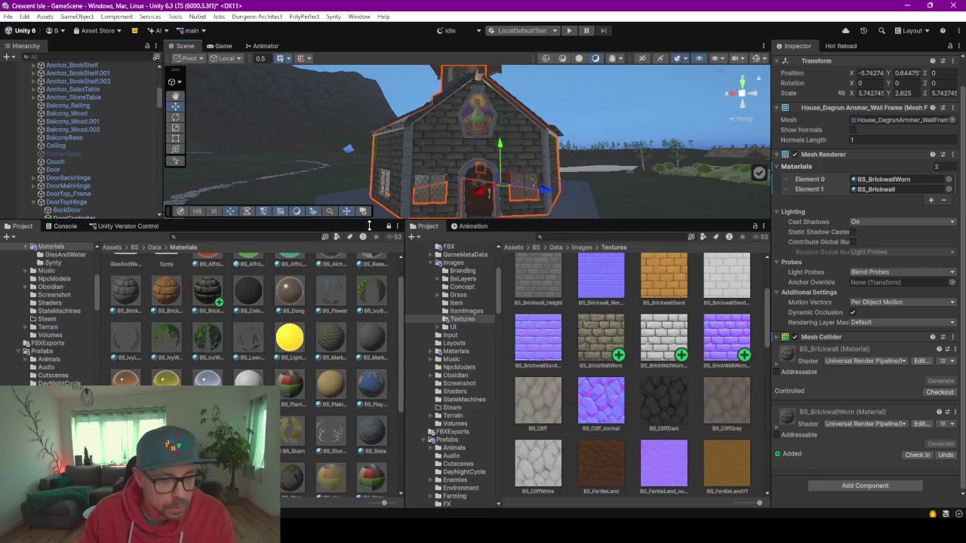
Inspect the import settings of BS_PlantBush and BS_PlantBushLong, keeping BS_PlantBushLong's original name
{"action": "scroll", "coordinate": [684, 342], "scroll_direction": "up", "scroll_amount": 2}
{"action": "scroll", "coordinate": [684, 342], "scroll_direction": "down", "scroll_amount": 5}
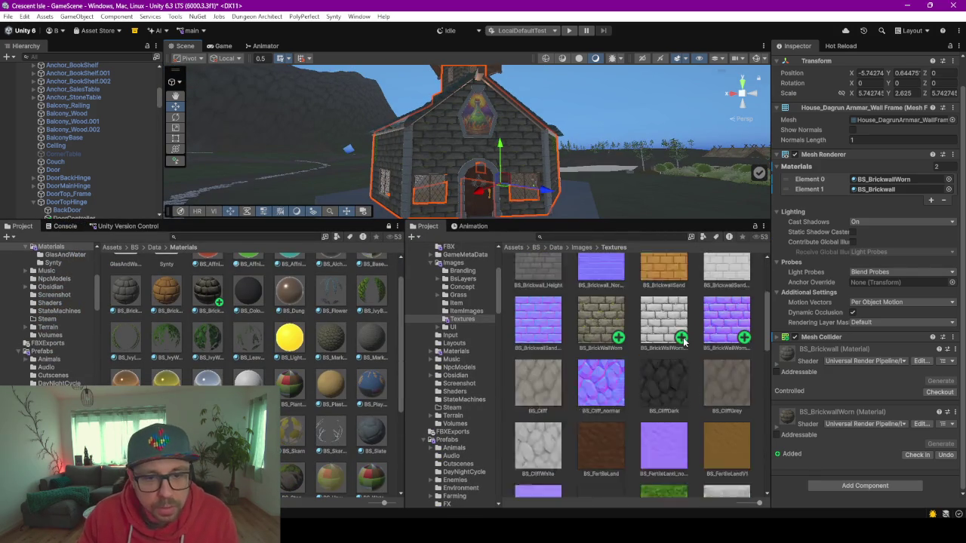
{"action": "left_click", "coordinate": [538, 477]}
{"action": "scroll", "coordinate": [536, 453], "scroll_direction": "down", "scroll_amount": 2}
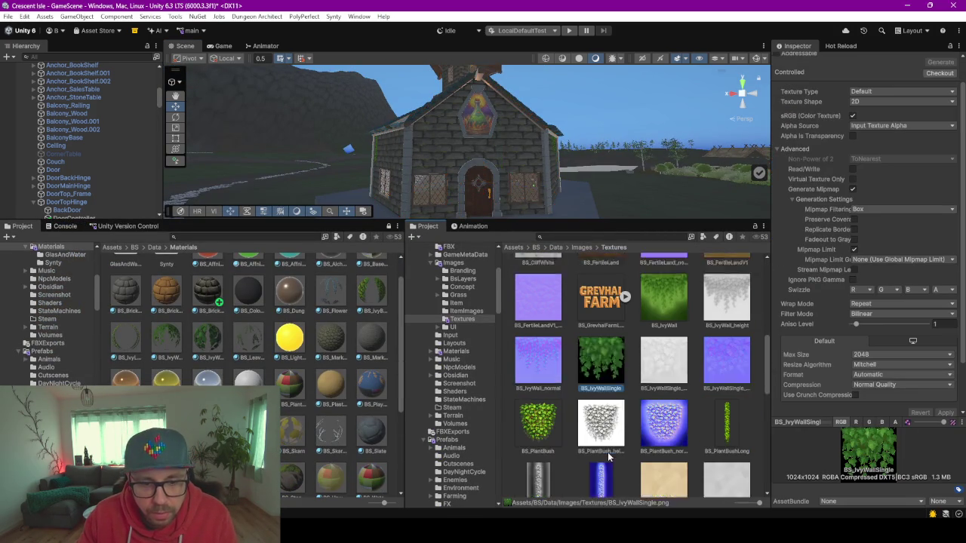
{"action": "scroll", "coordinate": [571, 418], "scroll_direction": "down", "scroll_amount": 1}
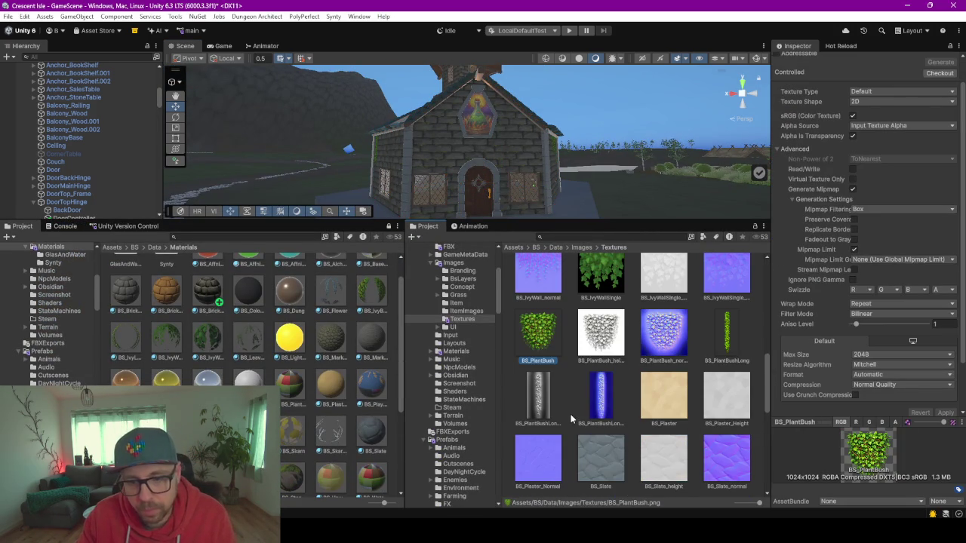
{"action": "left_click", "coordinate": [727, 349]}
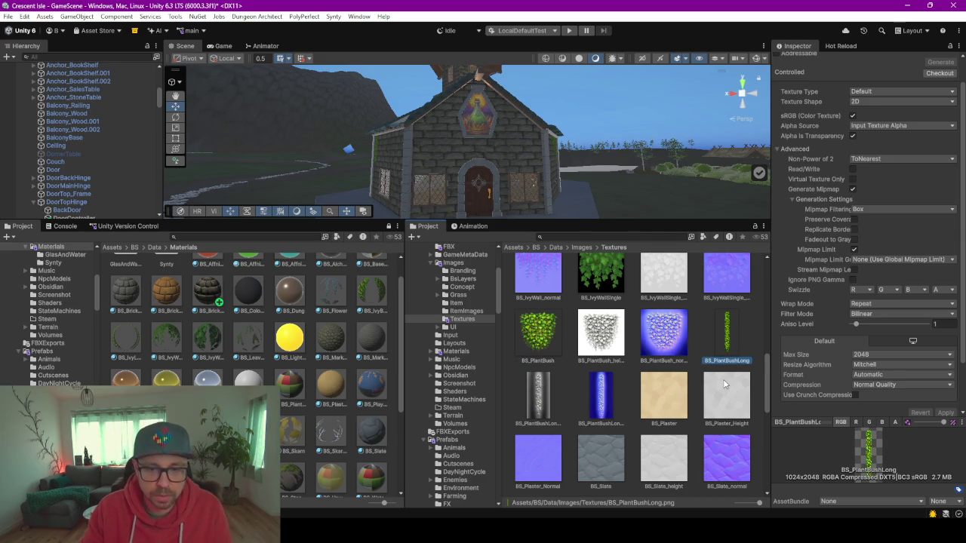
{"action": "key", "text": "F2"}
{"action": "key", "text": "Return"}
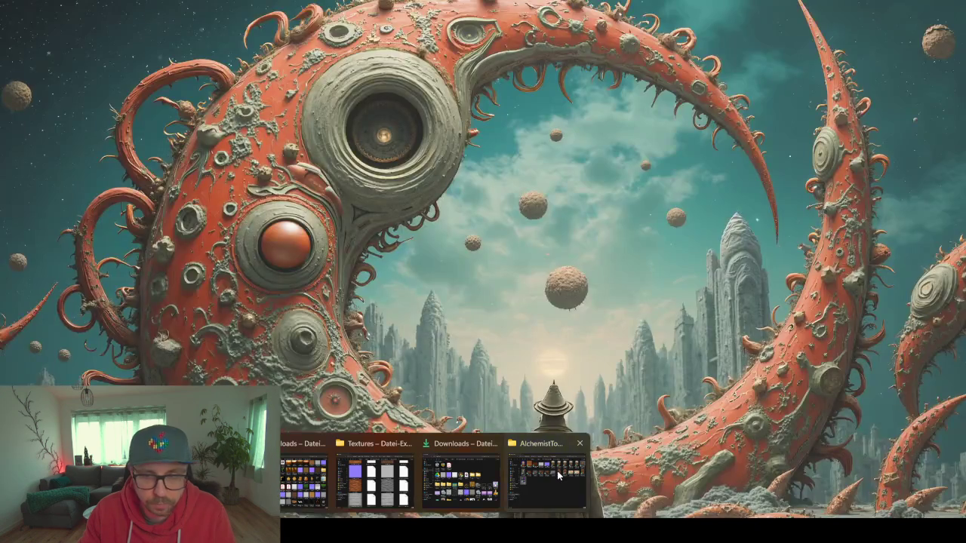
{"action": "left_click", "coordinate": [453, 513]}
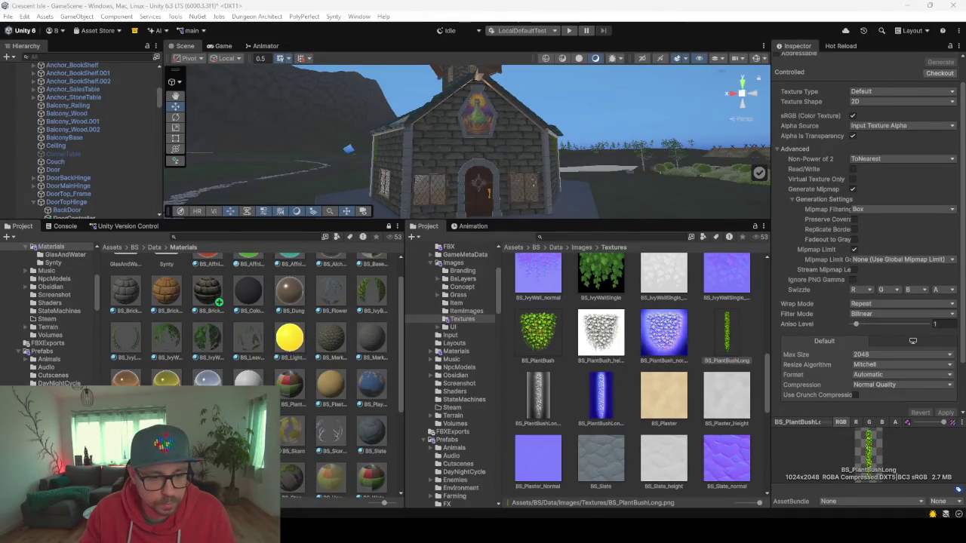
{"action": "mouse_move", "coordinate": [454, 513]}
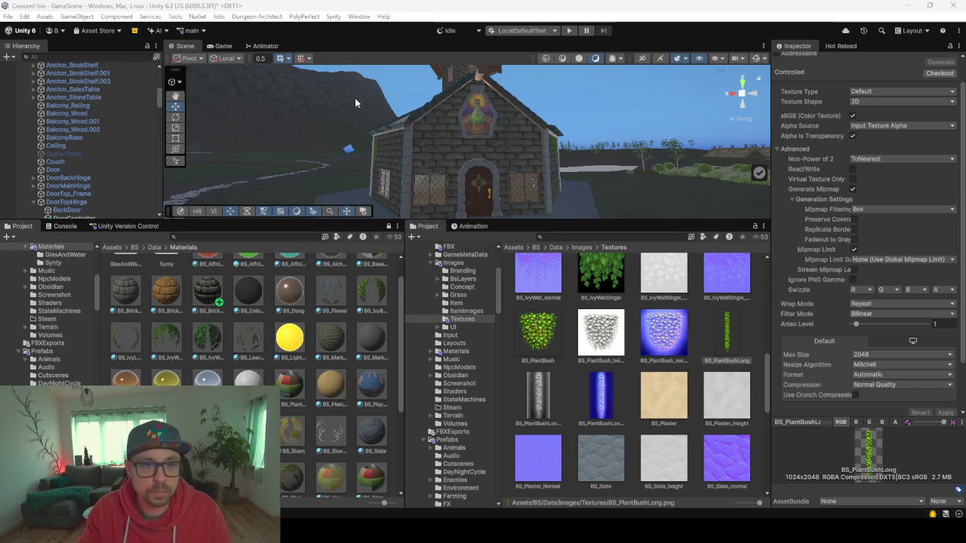
Download the colourful hanging-vine image and scroll to the greyscale height maps being generated
{"action": "key", "text": "alt+Tab"}
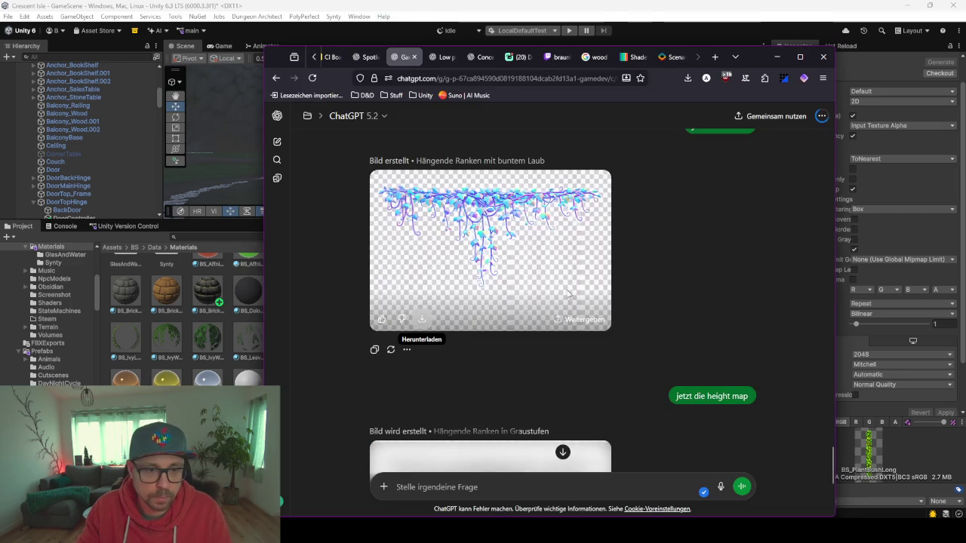
{"action": "left_click", "coordinate": [422, 324]}
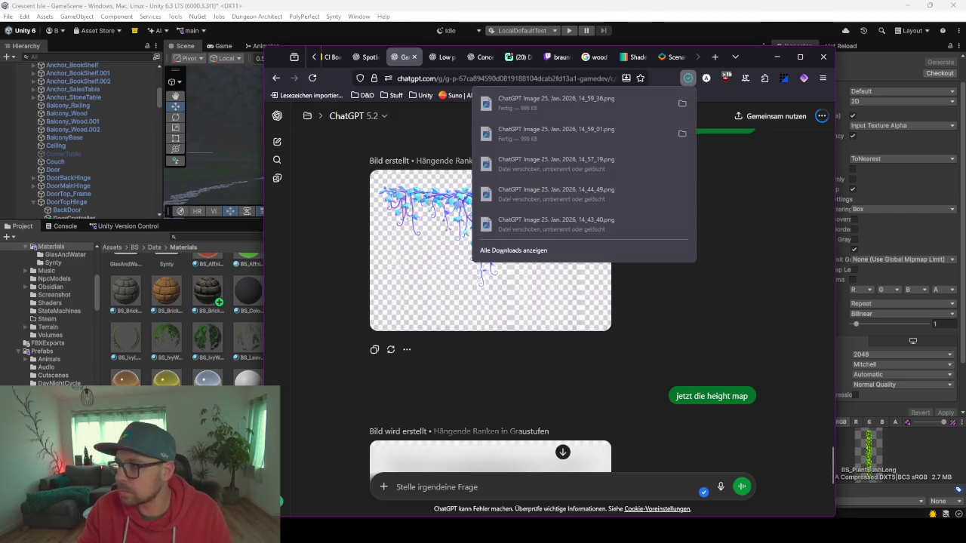
{"action": "key", "text": "Escape"}
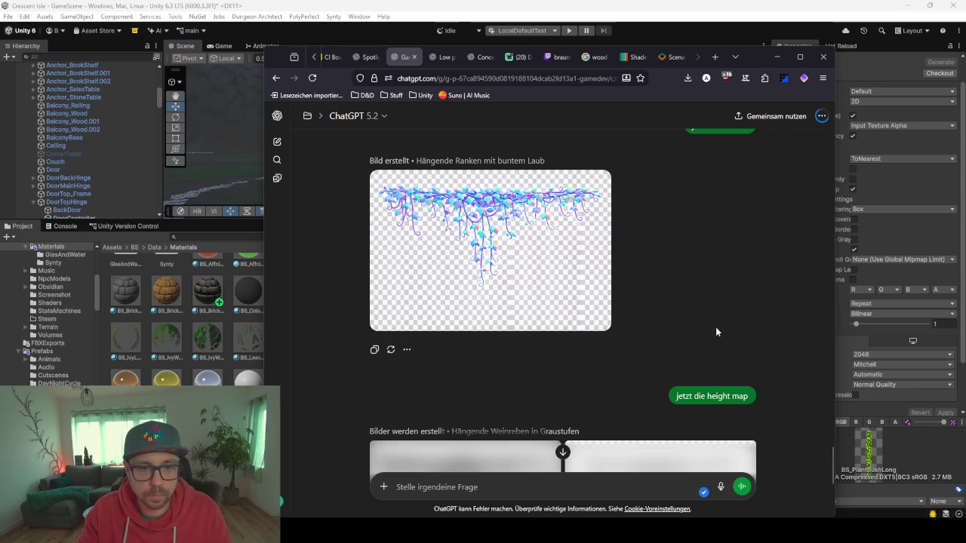
{"action": "scroll", "coordinate": [712, 306], "scroll_direction": "down", "scroll_amount": 5}
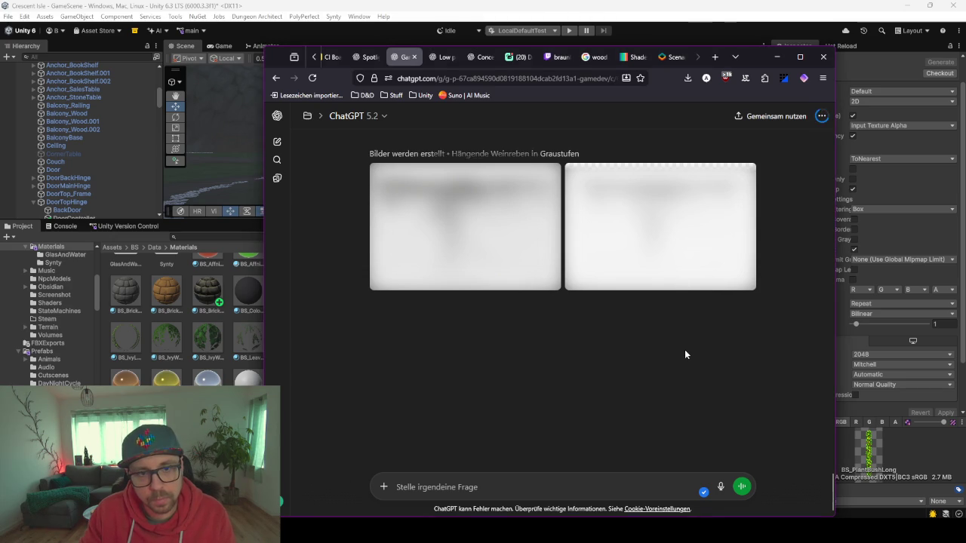
{"action": "scroll", "coordinate": [685, 349], "scroll_direction": "up", "scroll_amount": 3}
{"action": "scroll", "coordinate": [685, 353], "scroll_direction": "down", "scroll_amount": 1}
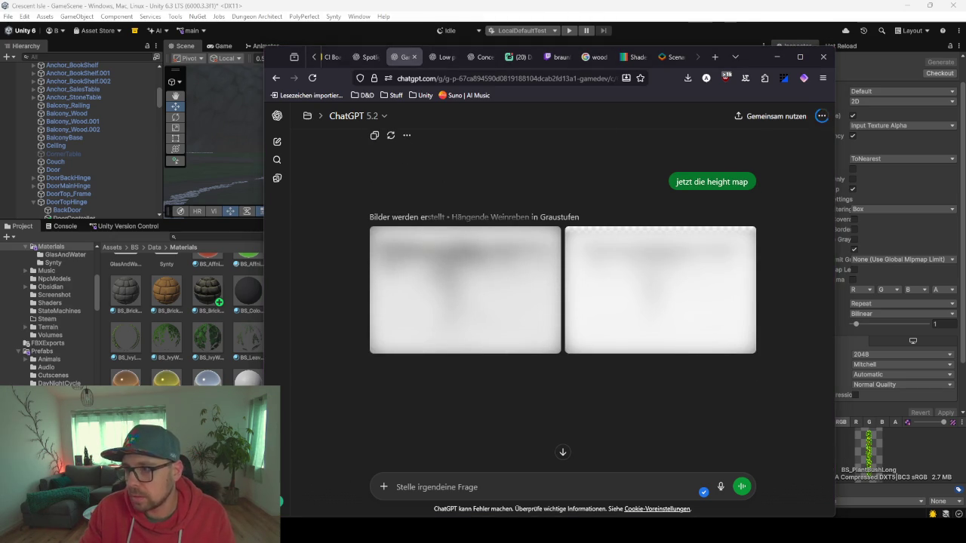
{"action": "left_click", "coordinate": [714, 61]}
{"action": "type", "text": "american time"}
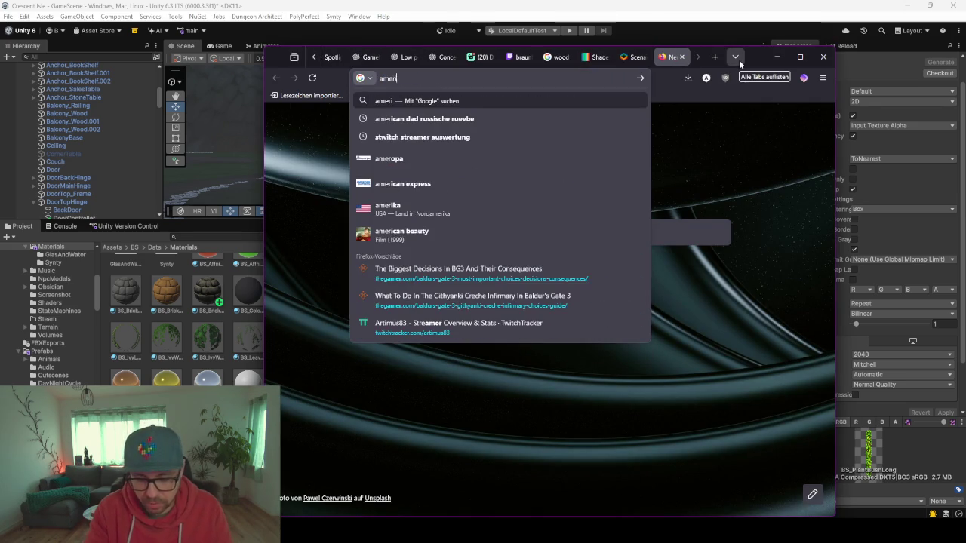
{"action": "key", "text": "Return"}
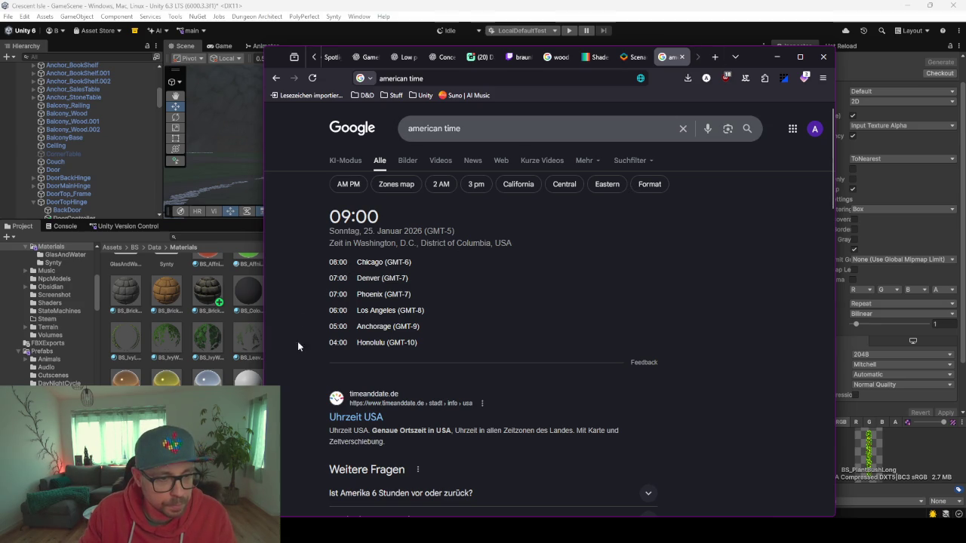
{"action": "left_click", "coordinate": [682, 56]}
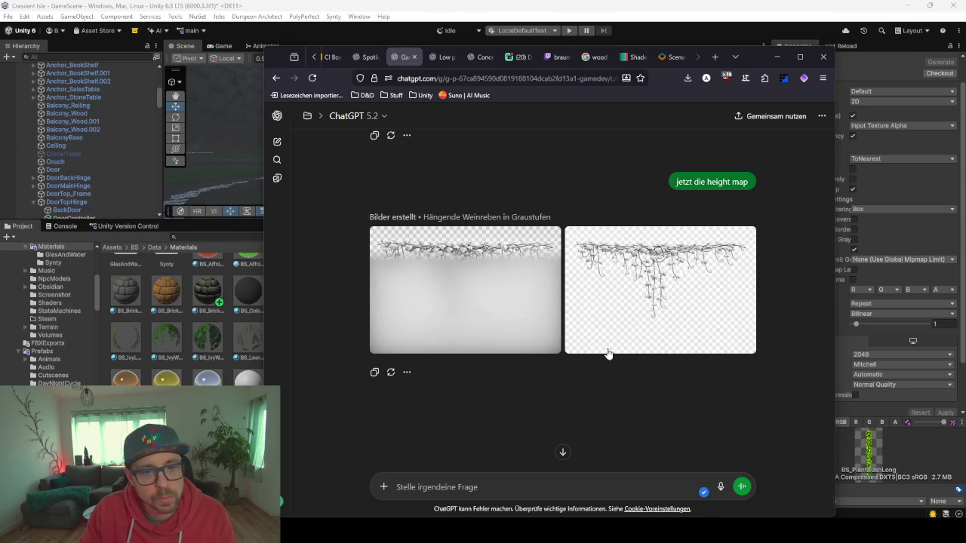
Compare both greyscale vine images, mark the first as better, download it, and return to Unity
{"action": "left_click", "coordinate": [662, 284]}
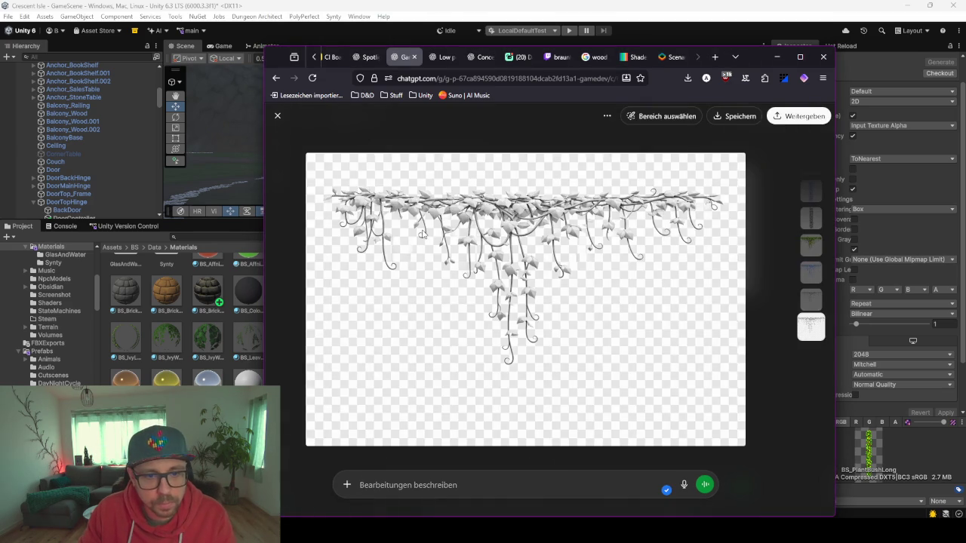
{"action": "key", "text": "Escape"}
{"action": "left_click", "coordinate": [524, 246]}
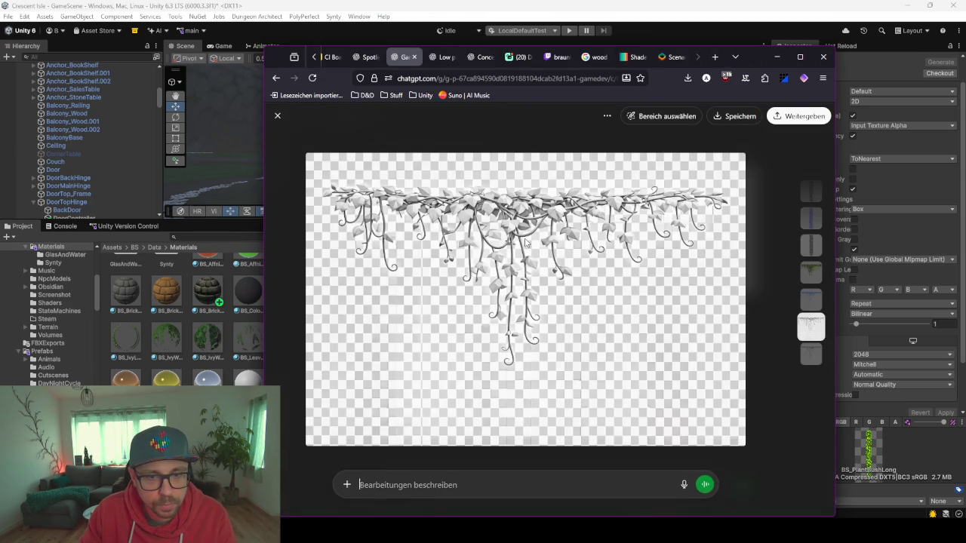
{"action": "key", "text": "Escape"}
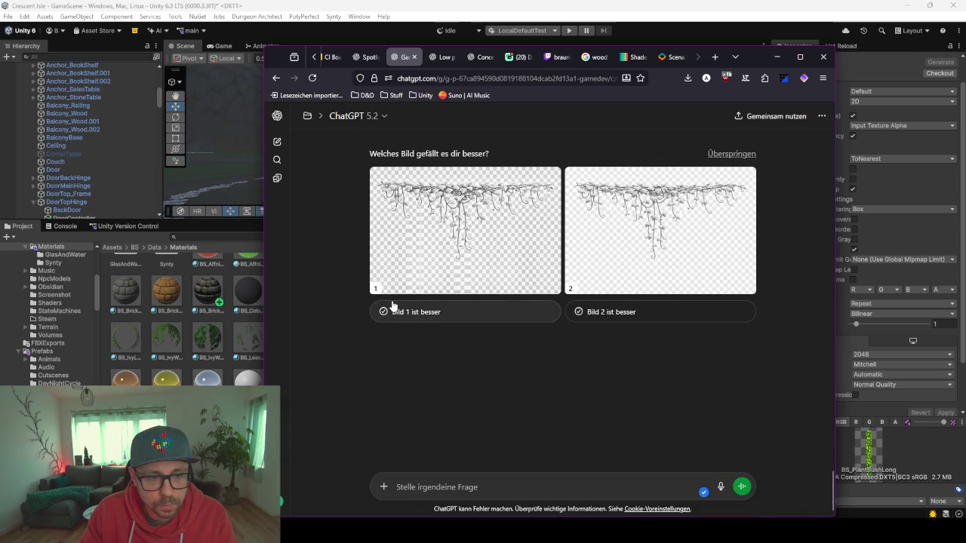
{"action": "left_click", "coordinate": [425, 316]}
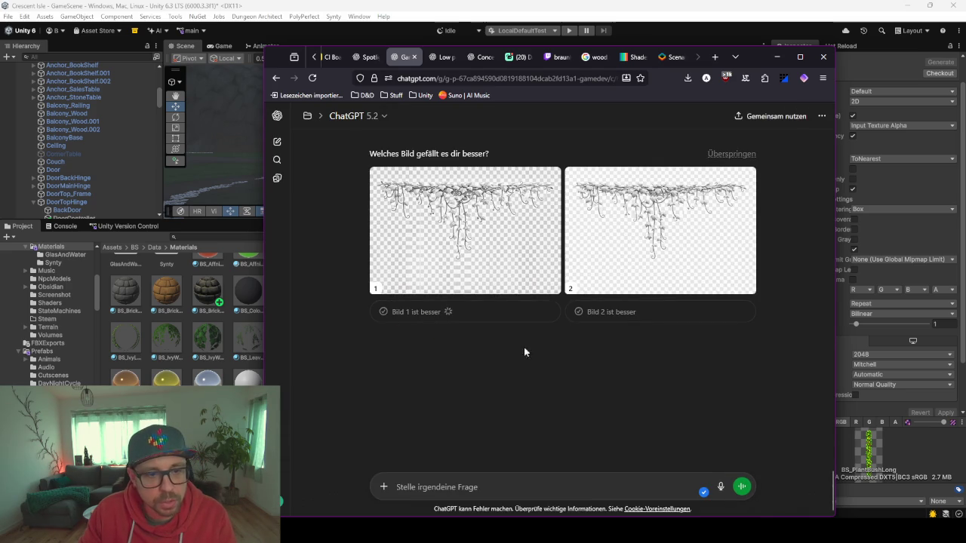
{"action": "left_click", "coordinate": [422, 313]}
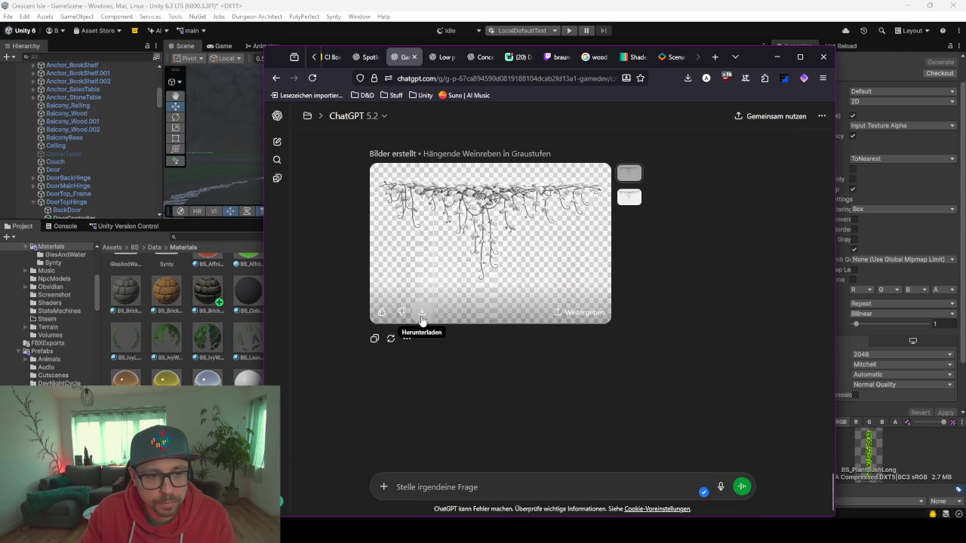
{"action": "left_click", "coordinate": [776, 58]}
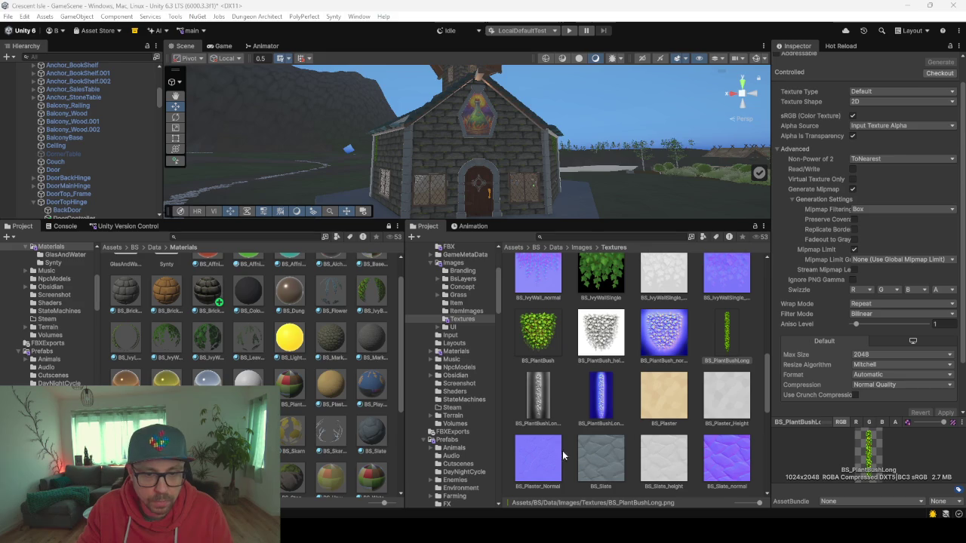
Select BS_PlantBushLong, then bring up the VillageLayoutNewterrain Blender file
{"action": "left_click", "coordinate": [571, 382]}
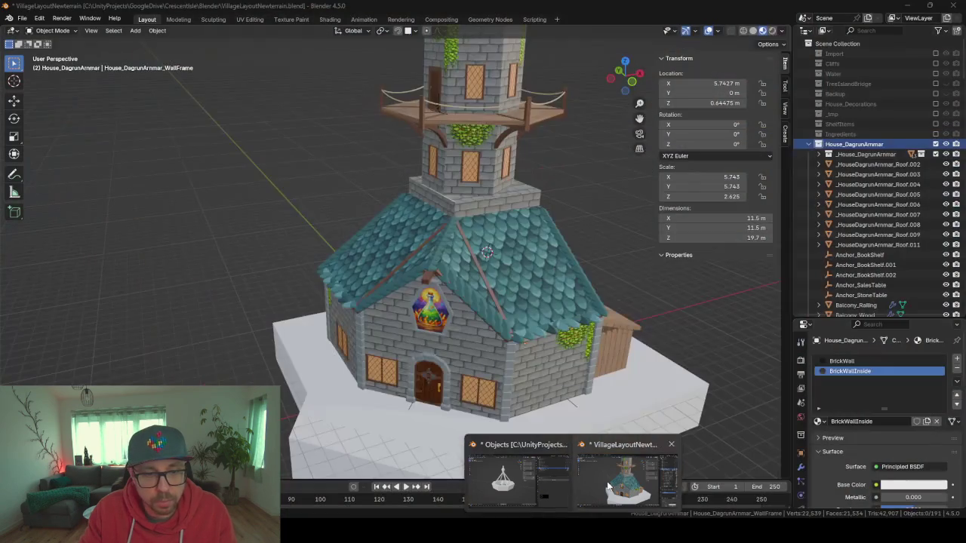
{"action": "left_click", "coordinate": [610, 486]}
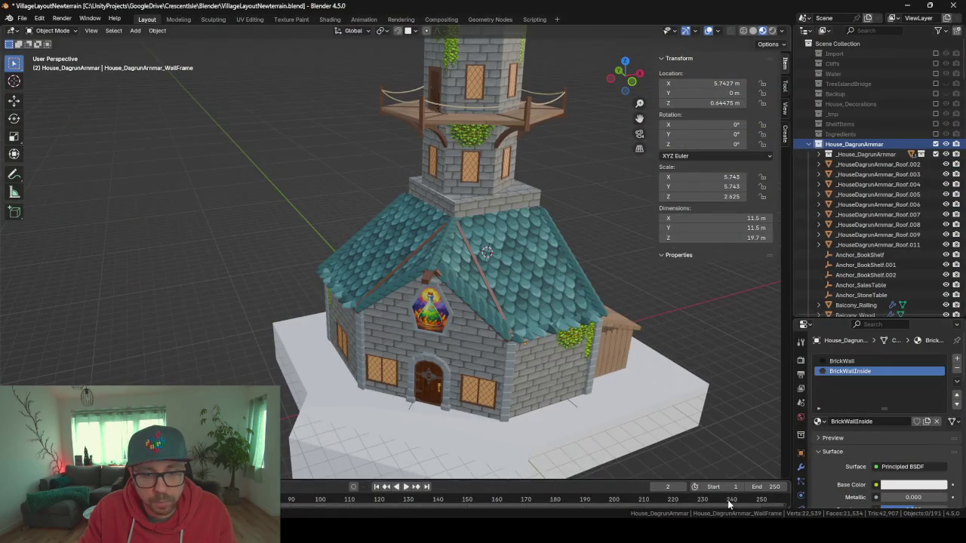
Duplicate the gable-wall ivy plane, shift the copy left along X, and clear its rotation and scale
{"action": "left_click", "coordinate": [573, 341]}
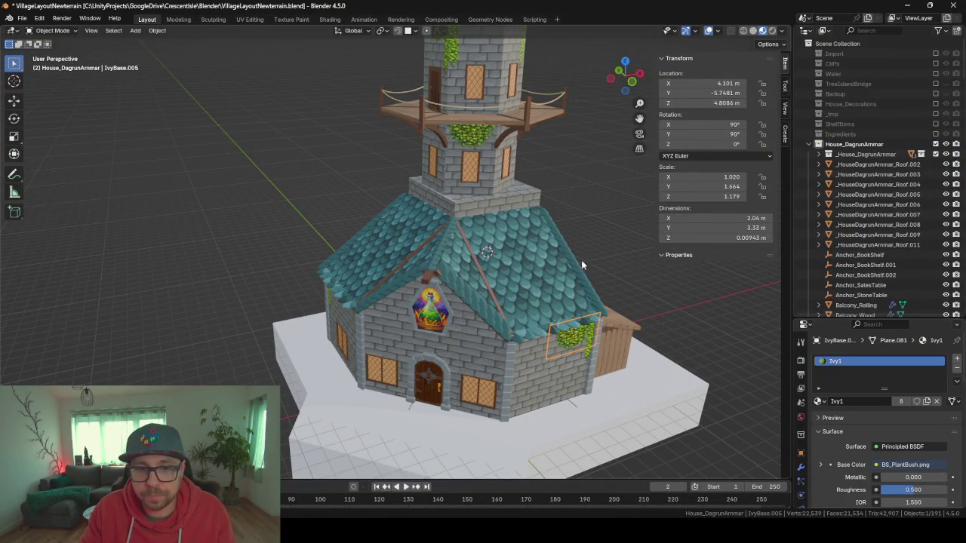
{"action": "scroll", "coordinate": [922, 209], "scroll_direction": "down", "scroll_amount": 15}
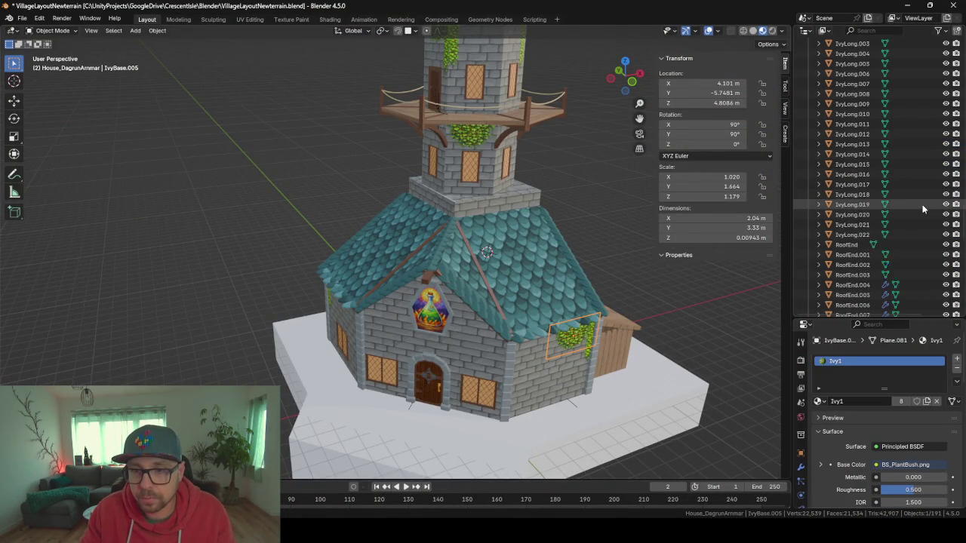
{"action": "scroll", "coordinate": [922, 209], "scroll_direction": "up", "scroll_amount": 12}
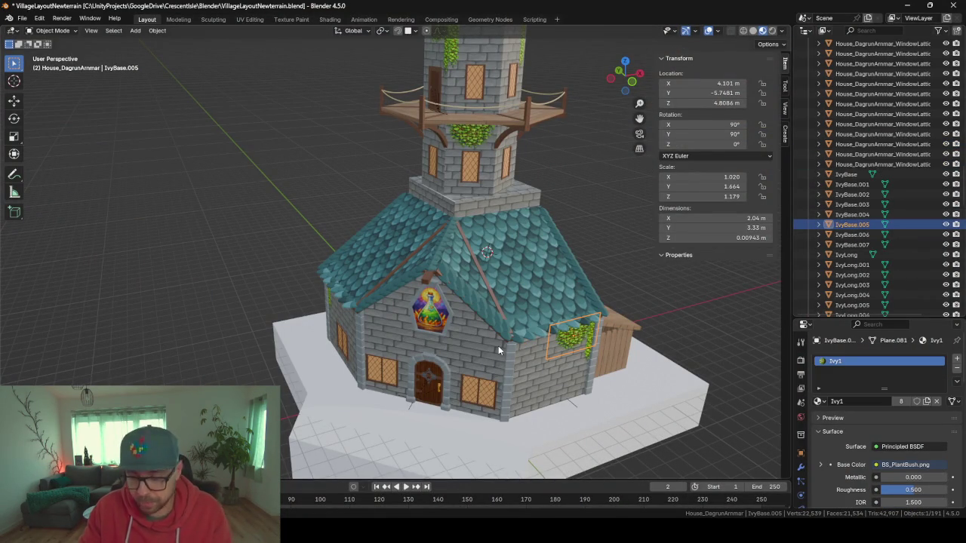
{"action": "key", "text": "KP_Decimal"}
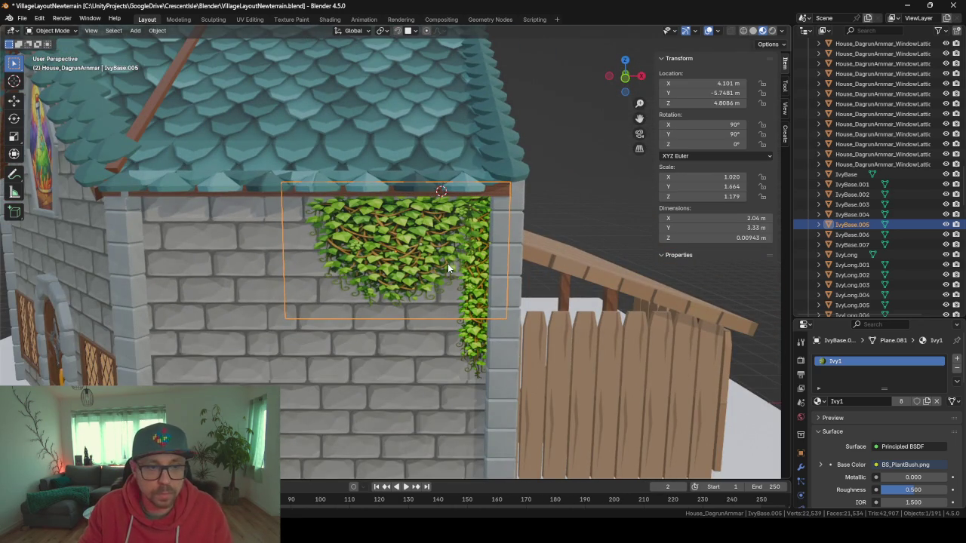
{"action": "key", "text": "shift+d"}
{"action": "key", "text": "x"}
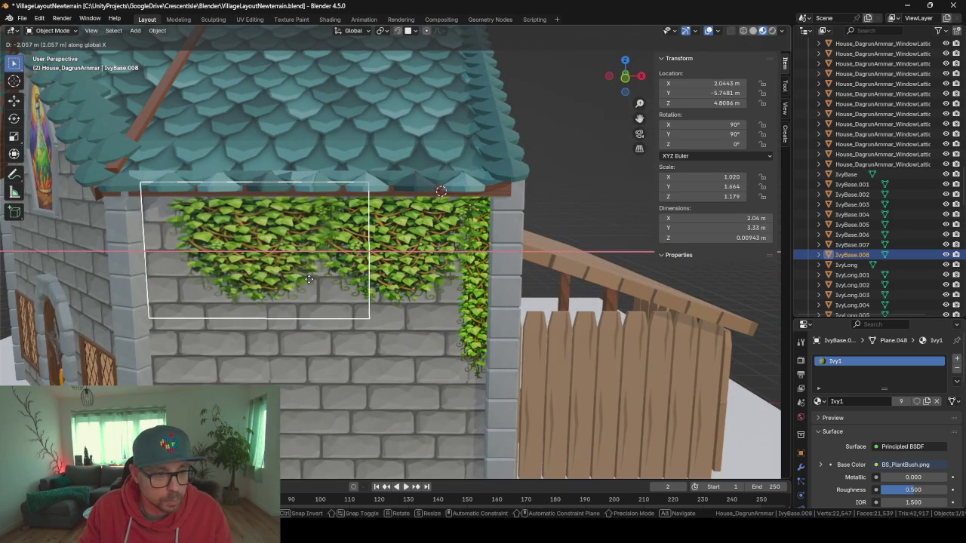
{"action": "left_click", "coordinate": [340, 291]}
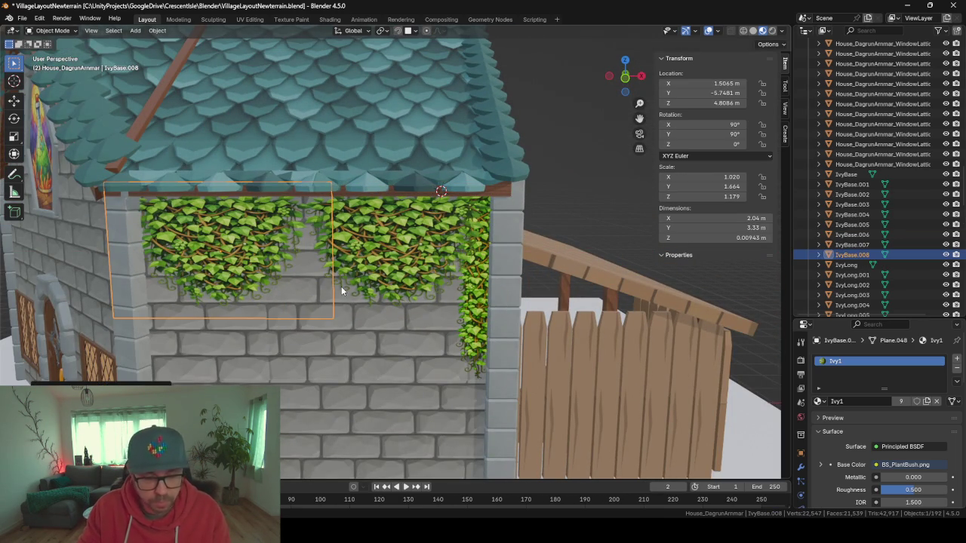
{"action": "key", "text": "alt+r"}
{"action": "key", "text": "alt+s"}
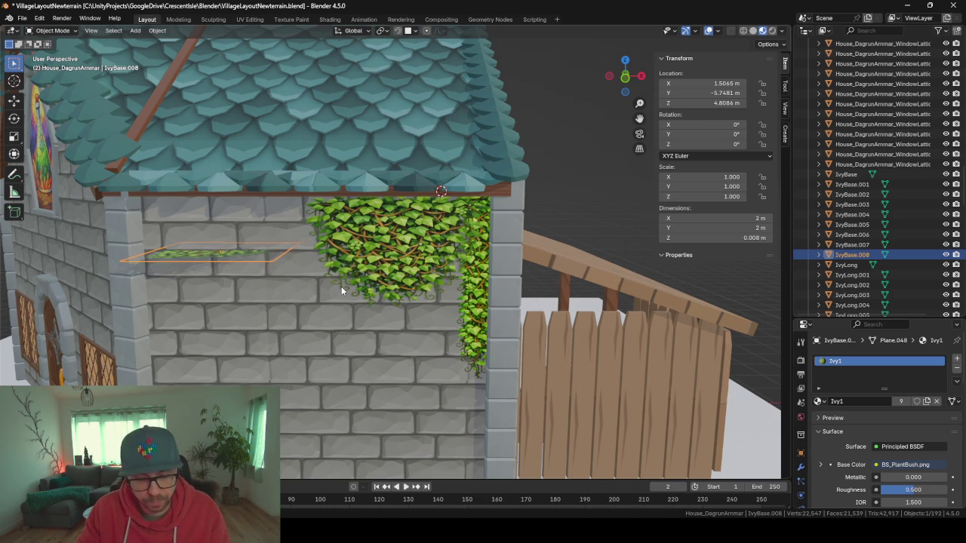
Rotate the copy 90° about X and 90° about Y so it stands upright against the wall
{"action": "key", "text": "r"}
{"action": "key", "text": "x"}
{"action": "key", "text": "9"}
{"action": "key", "text": "0"}
{"action": "key", "text": "Return"}
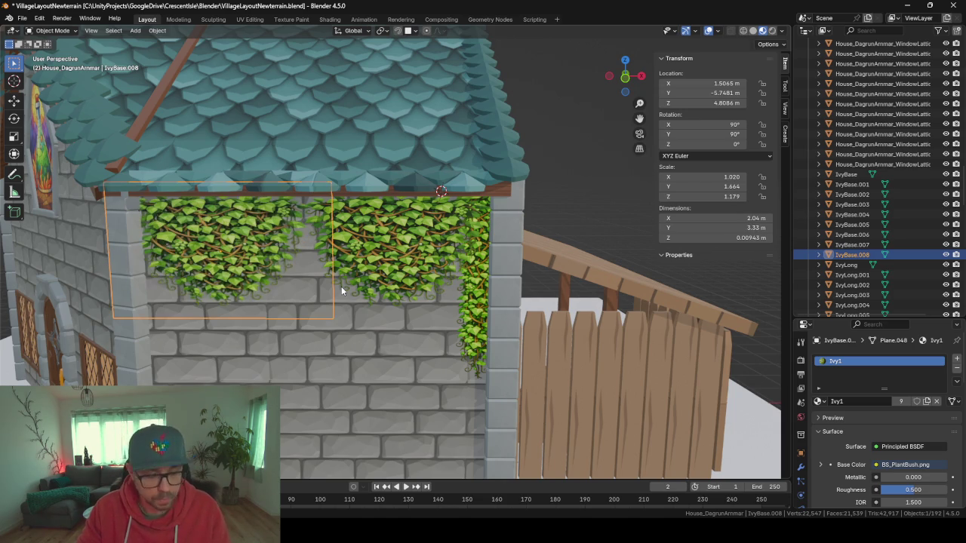
{"action": "key", "text": "r"}
{"action": "key", "text": "y"}
{"action": "key", "text": "9"}
{"action": "key", "text": "0"}
{"action": "key", "text": "Return"}
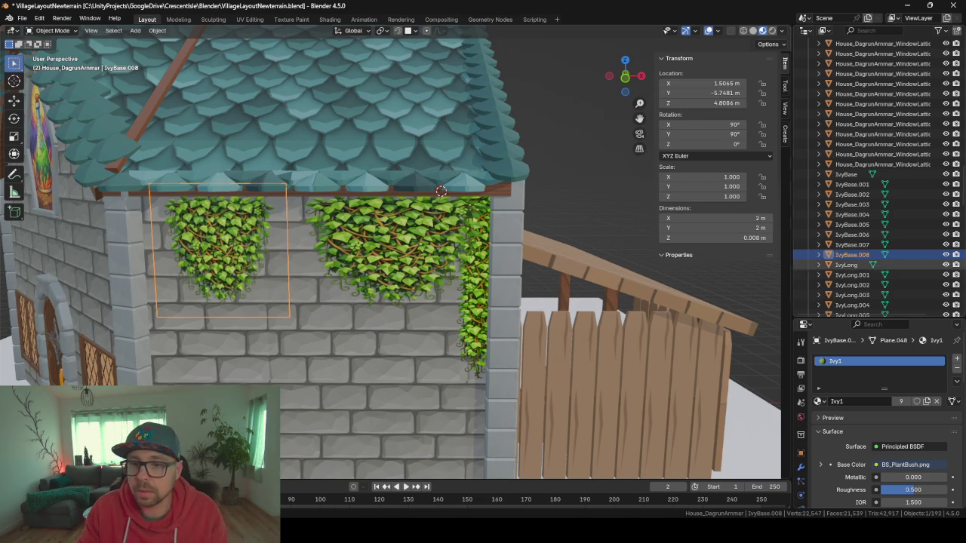
Rename the copied plane to IvyWide, correcting the misspelled first attempt
{"action": "double_click", "coordinate": [847, 255]}
{"action": "scroll", "coordinate": [876, 262], "scroll_direction": "down", "scroll_amount": 3}
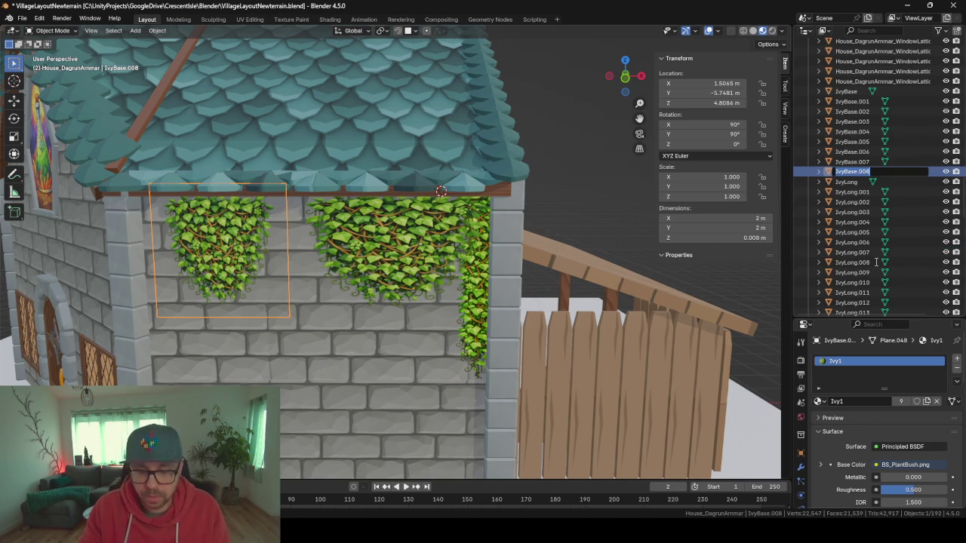
{"action": "type", "text": "IvyWide"}
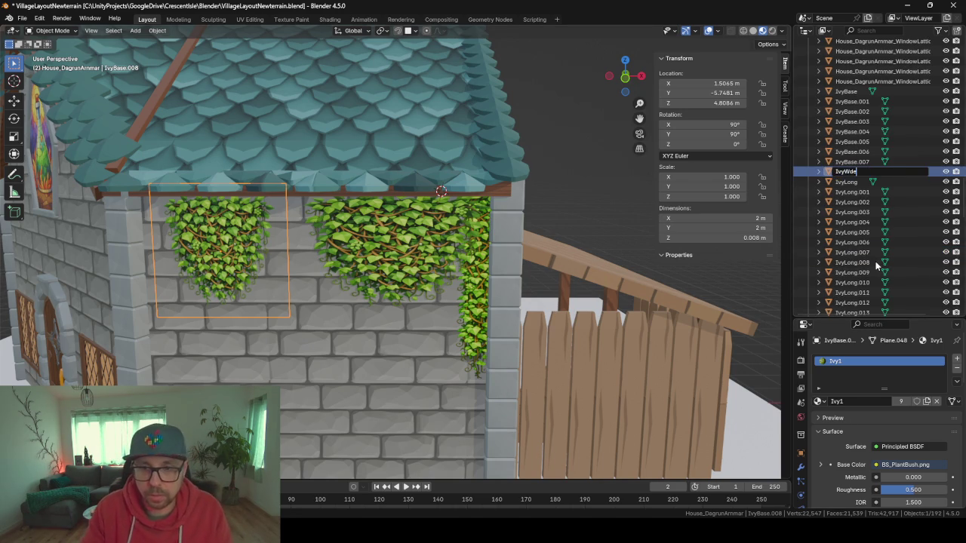
{"action": "key", "text": "Return"}
{"action": "key", "text": "F2"}
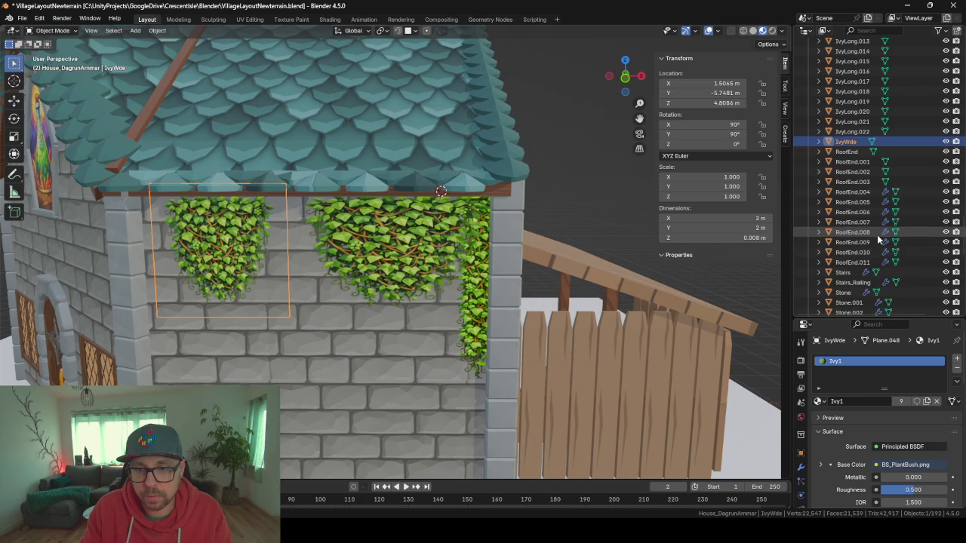
{"action": "key", "text": "Home"}
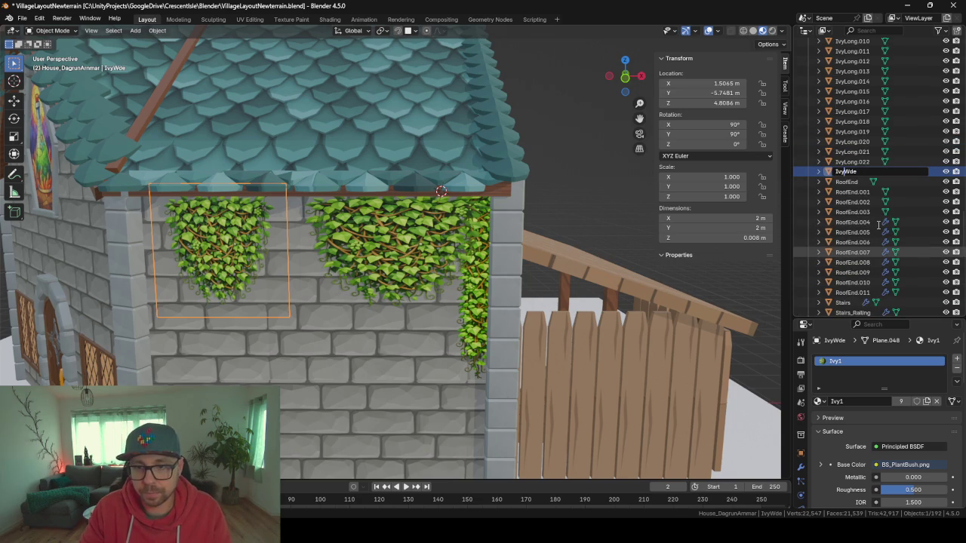
{"action": "type", "text": "i"}
{"action": "key", "text": "Return"}
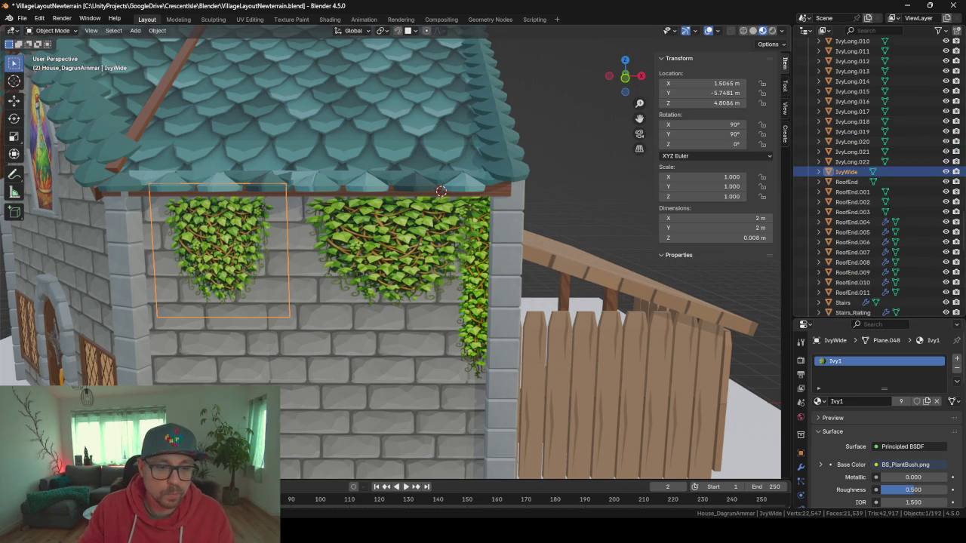
{"action": "mouse_move", "coordinate": [441, 528]}
{"action": "mouse_move", "coordinate": [550, 528]}
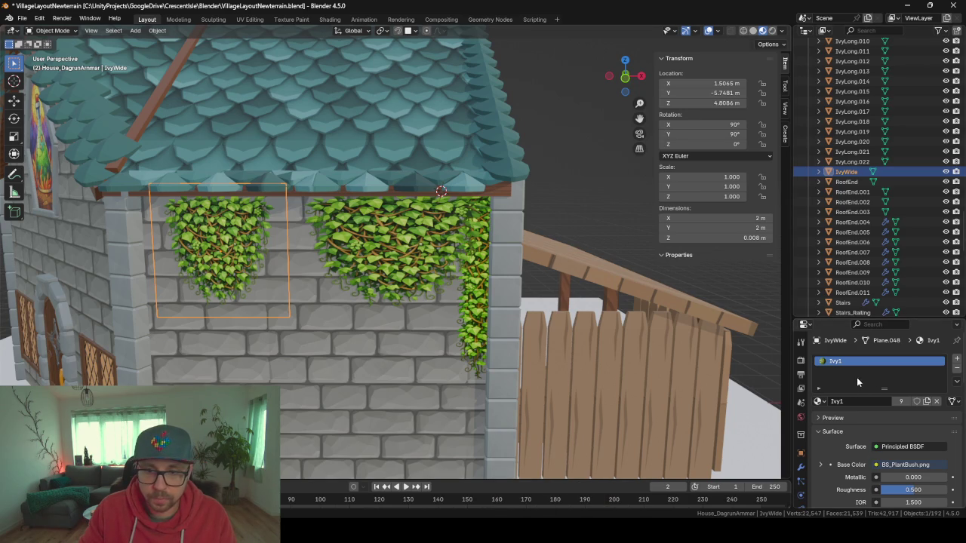
Replace IvyWide's shared Ivy1 material with a new material named IvyWide
{"action": "left_click", "coordinate": [849, 141]}
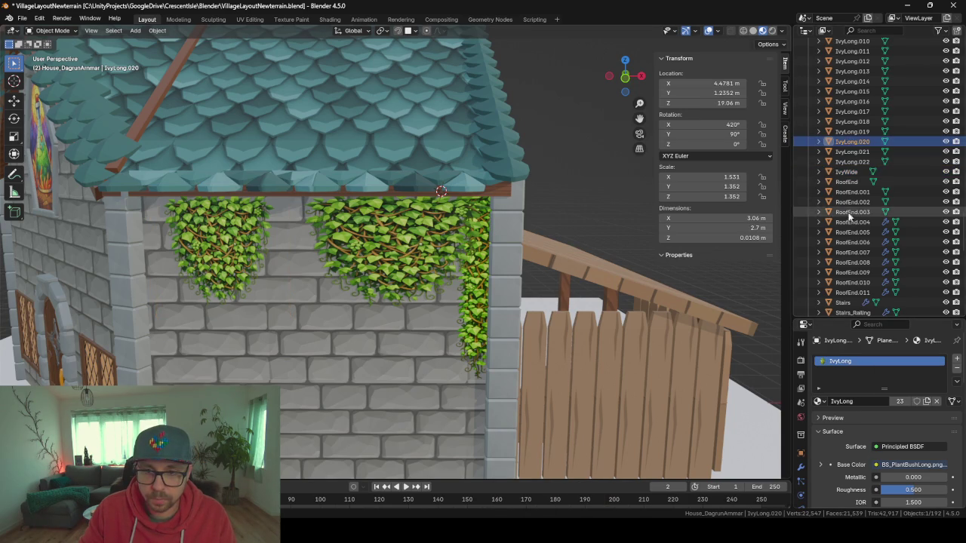
{"action": "left_click", "coordinate": [845, 173]}
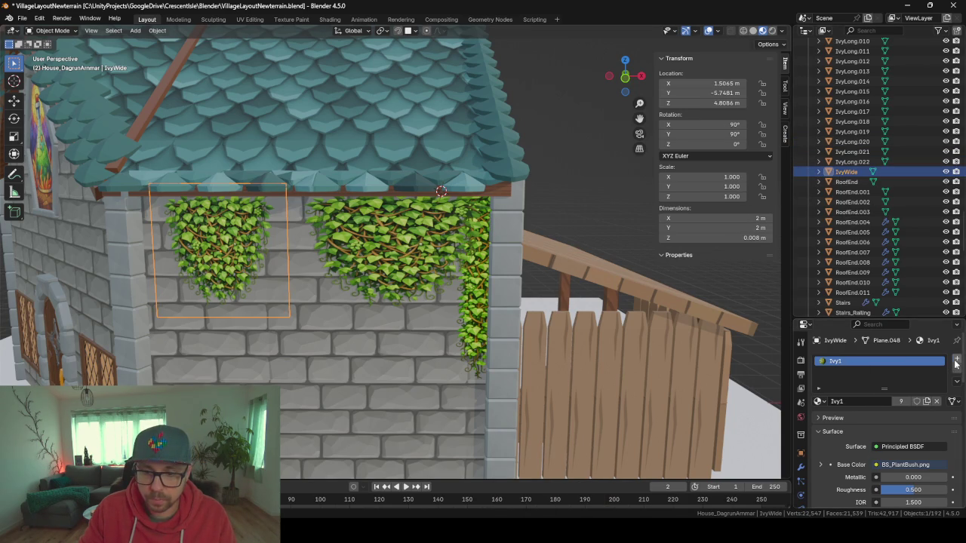
{"action": "left_click", "coordinate": [955, 360]}
{"action": "left_click", "coordinate": [906, 361]}
{"action": "left_click", "coordinate": [956, 369]}
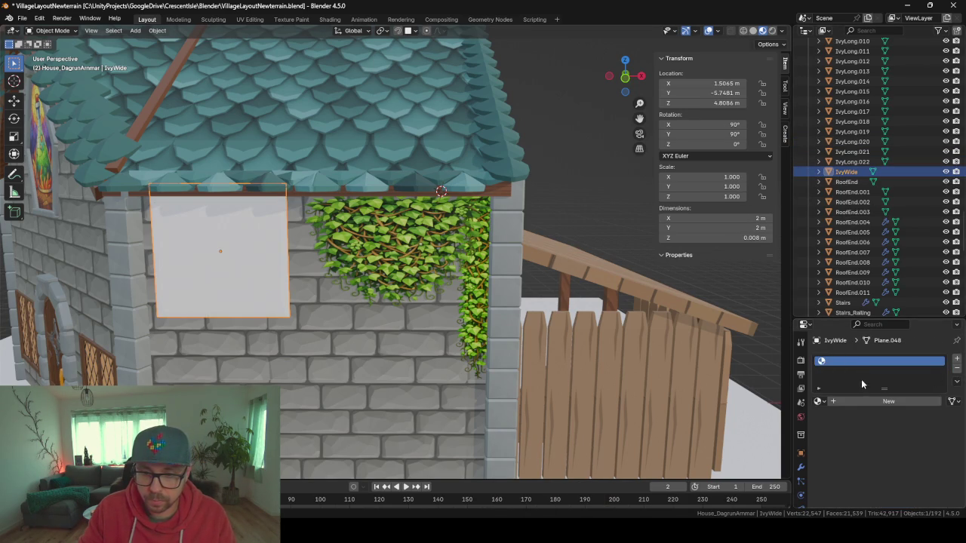
{"action": "left_click", "coordinate": [860, 401]}
{"action": "left_click", "coordinate": [894, 405]}
{"action": "type", "text": "IvyWide"}
{"action": "key", "text": "Return"}
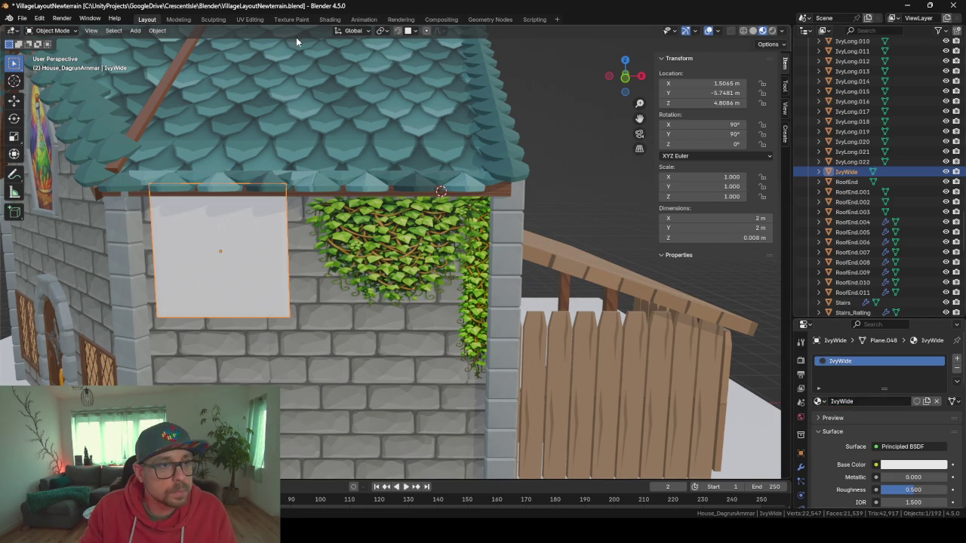
In Shading, add the BS_PlantBushWide image texture to IvyWide with a transparent background
{"action": "left_click", "coordinate": [329, 19]}
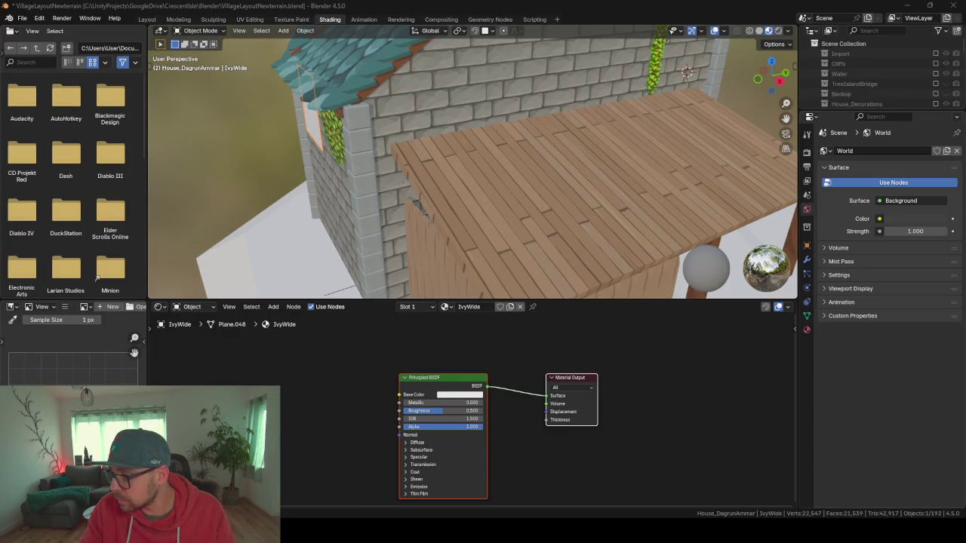
{"action": "left_click_drag", "start_coordinate": [284, 389], "coordinate": [399, 395]}
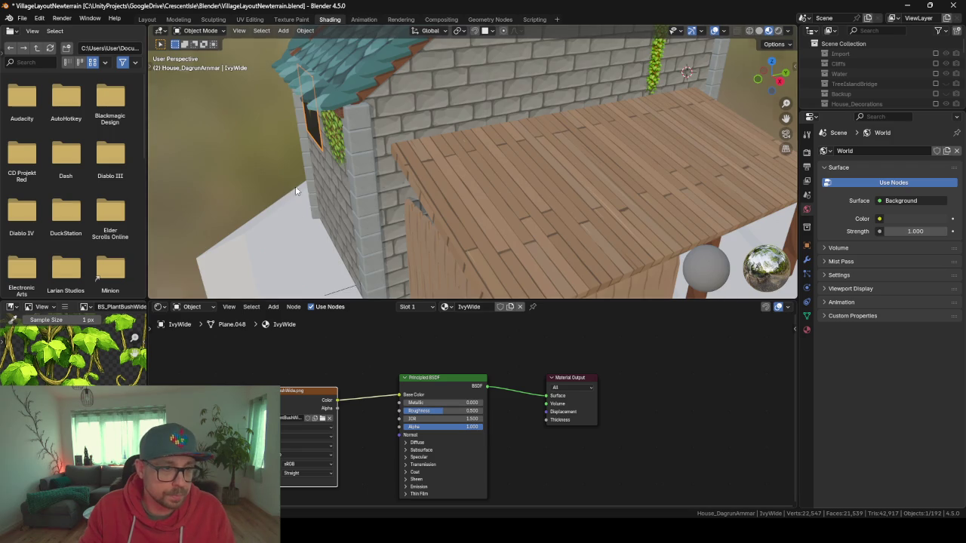
{"action": "left_click_drag", "start_coordinate": [287, 191], "coordinate": [392, 226]}
{"action": "mouse_move", "coordinate": [336, 412]}
{"action": "left_mouse_down"}
{"action": "mouse_move", "coordinate": [402, 427]}
{"action": "mouse_move", "coordinate": [419, 455]}
{"action": "mouse_move", "coordinate": [400, 427]}
{"action": "left_mouse_up"}
{"action": "right_click", "coordinate": [400, 361]}
{"action": "mouse_move", "coordinate": [478, 175]}
{"action": "left_mouse_down"}
{"action": "mouse_move", "coordinate": [489, 155]}
{"action": "mouse_move", "coordinate": [476, 186]}
{"action": "left_mouse_up"}
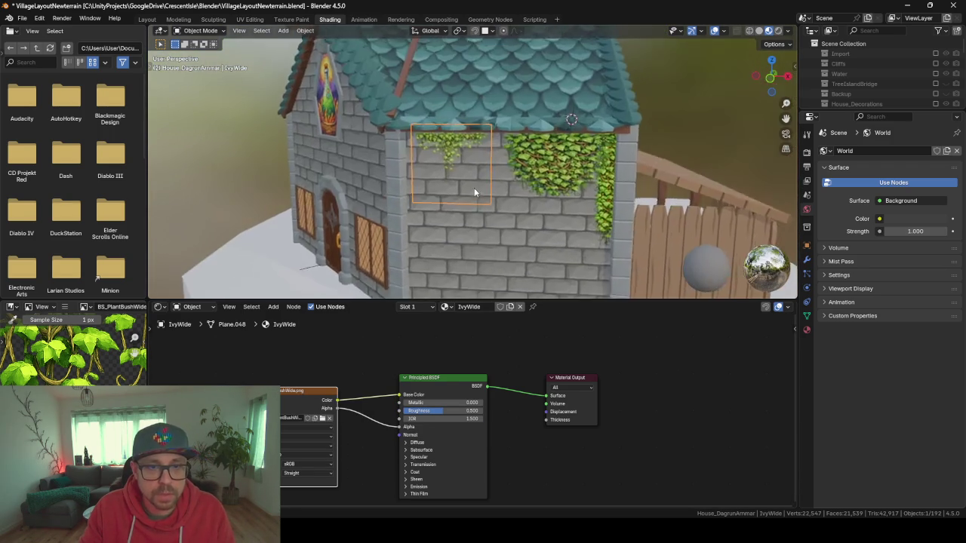
{"action": "scroll", "coordinate": [474, 189], "scroll_direction": "up", "scroll_amount": 6}
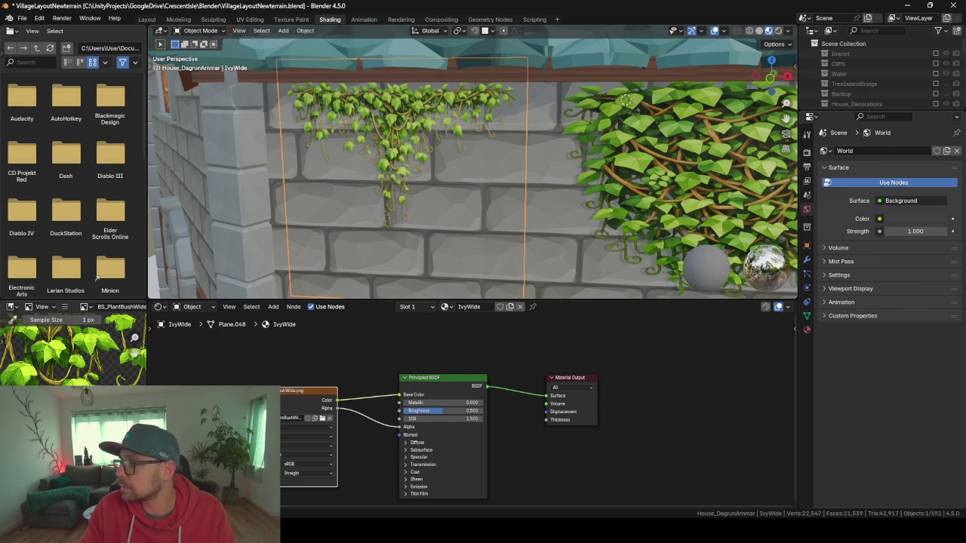
{"action": "scroll", "coordinate": [381, 252], "scroll_direction": "down", "scroll_amount": 4}
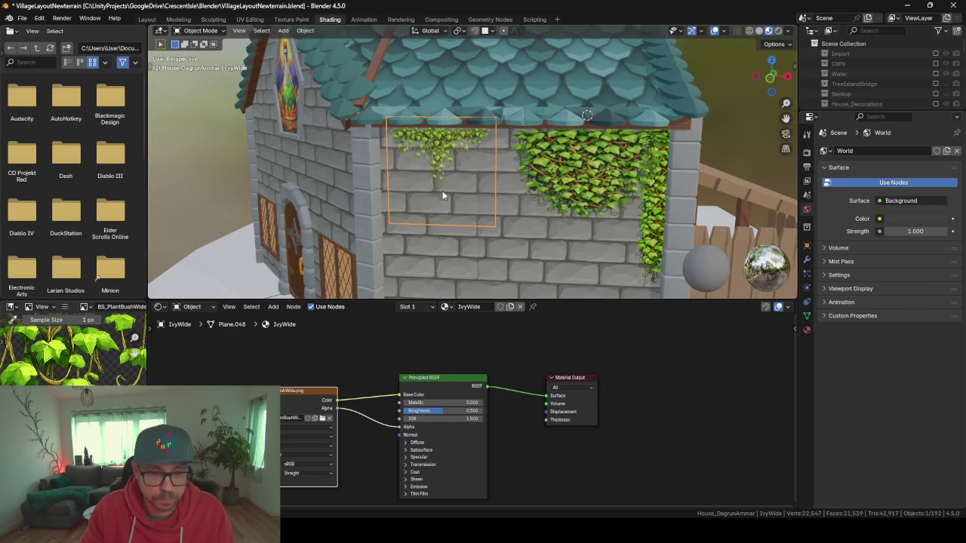
{"action": "key", "text": "shift+Tab"}
Set snapping to Face Project and move the ivy plane onto the wall
{"action": "left_click", "coordinate": [491, 31]}
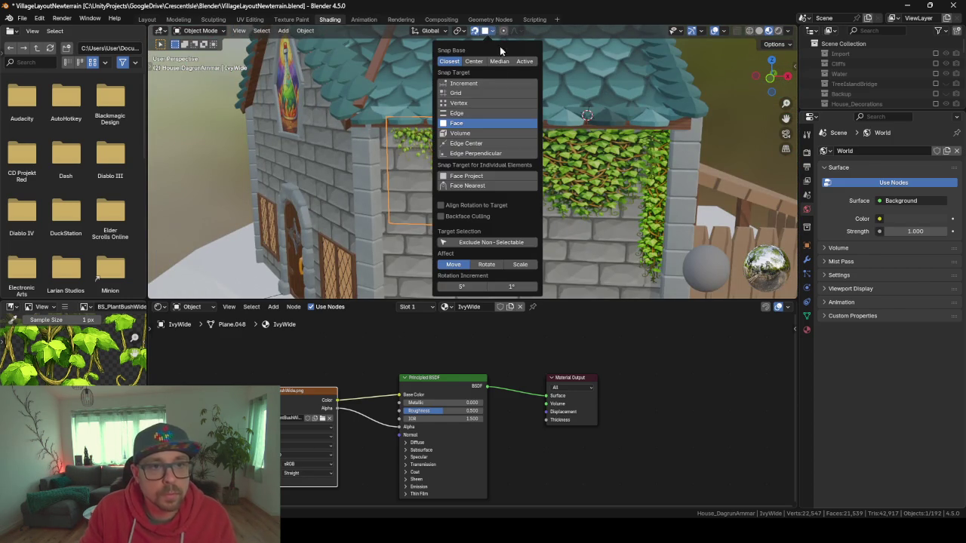
{"action": "left_click", "coordinate": [464, 176]}
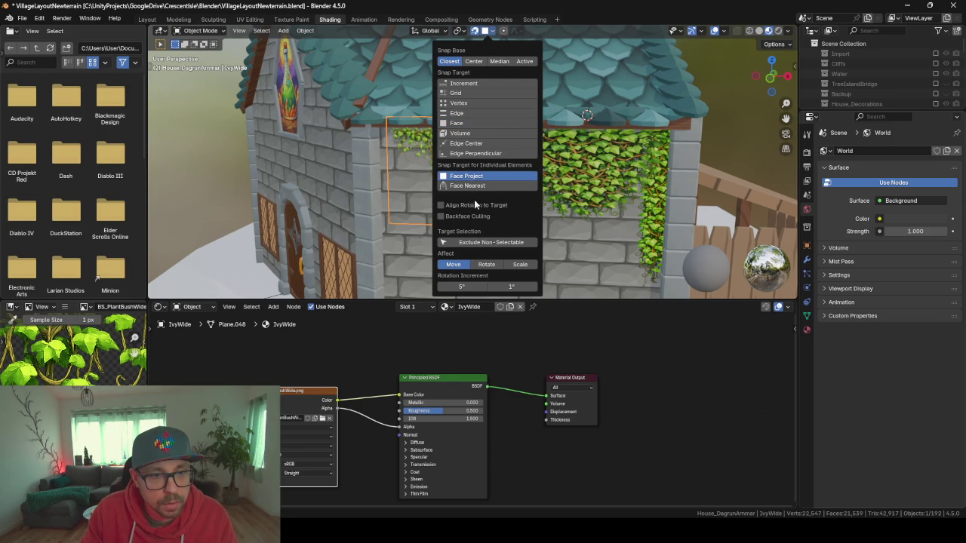
{"action": "key", "text": "g"}
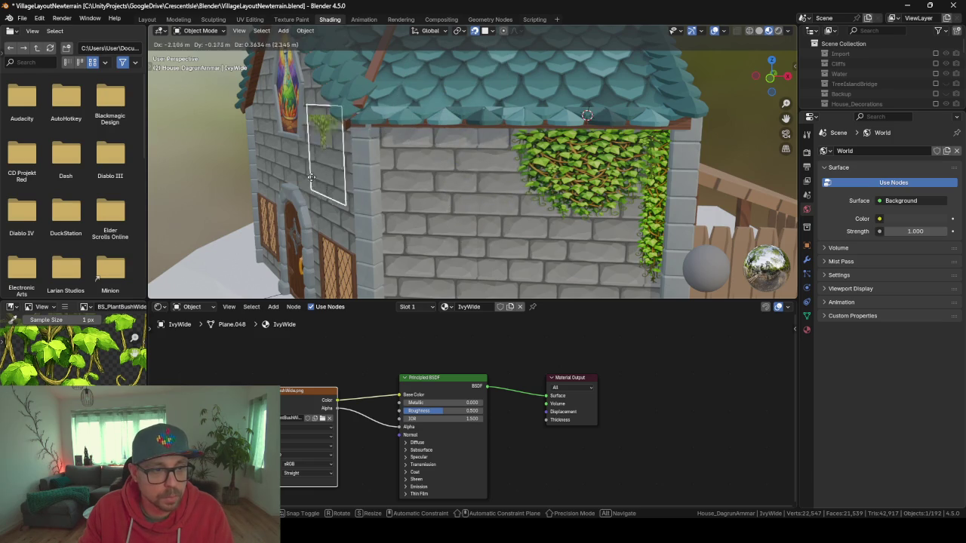
{"action": "left_click", "coordinate": [424, 192]}
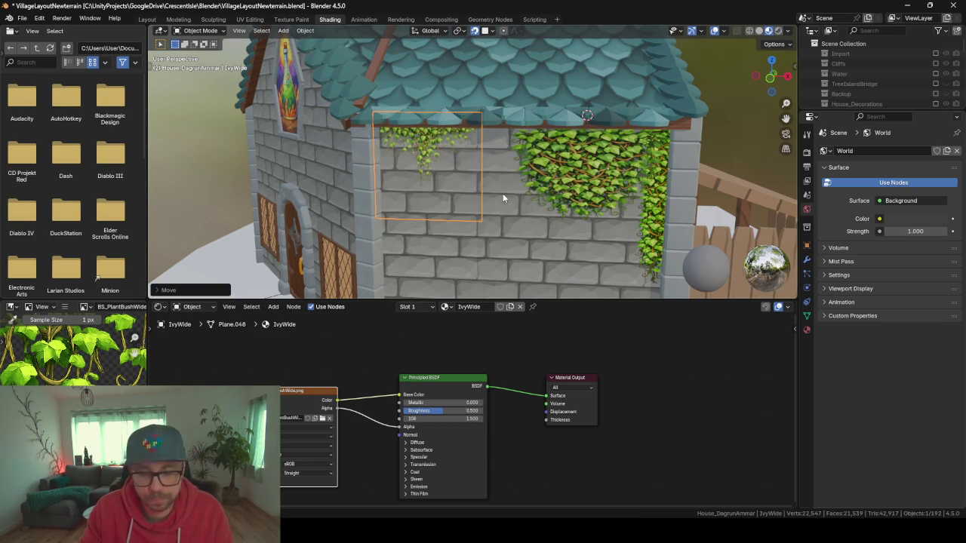
{"action": "scroll", "coordinate": [503, 194], "scroll_direction": "up", "scroll_amount": 3}
{"action": "scroll", "coordinate": [502, 193], "scroll_direction": "down", "scroll_amount": 2}
Enlarge the ivy plane and settle it against the side wall under the roof edge
{"action": "key", "text": "s"}
{"action": "left_click", "coordinate": [545, 211]}
{"action": "key", "text": "g"}
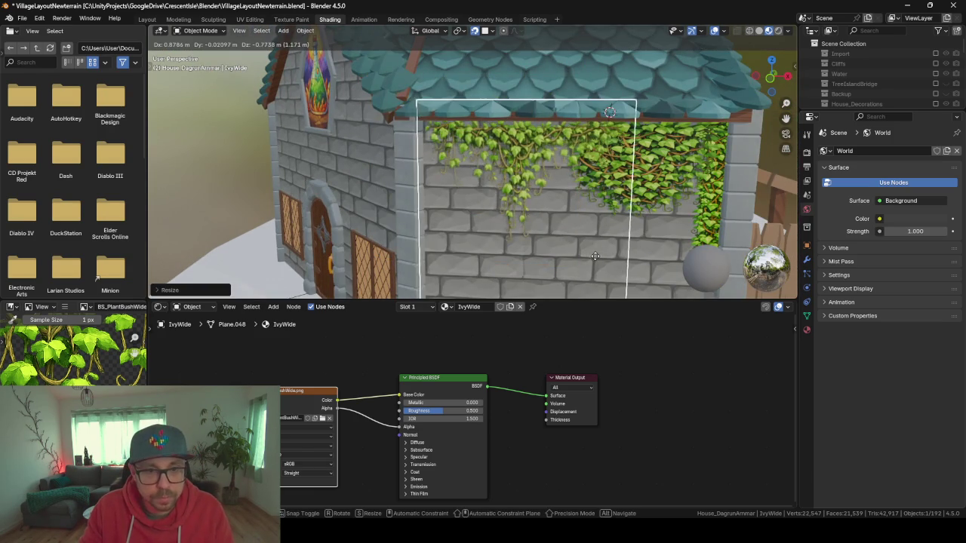
{"action": "left_click", "coordinate": [585, 252]}
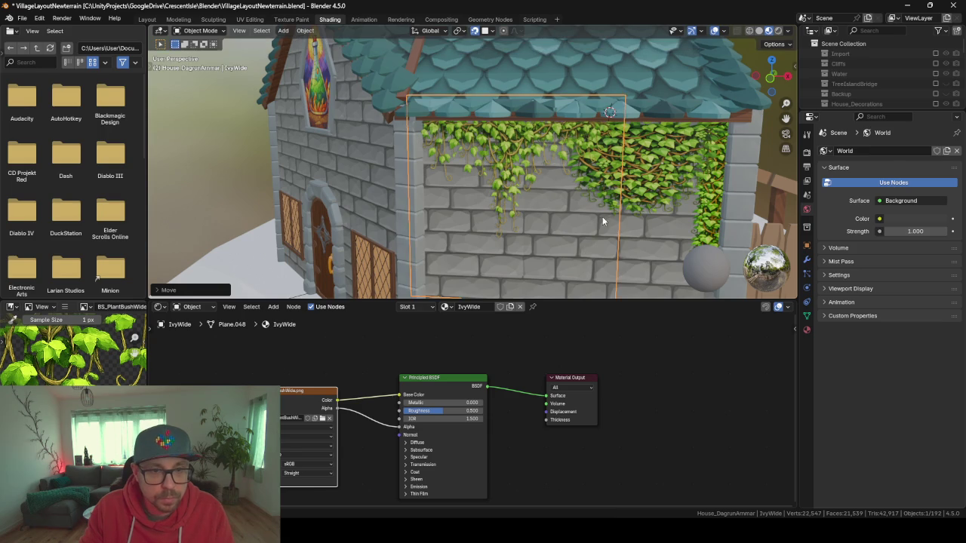
{"action": "key", "text": "g"}
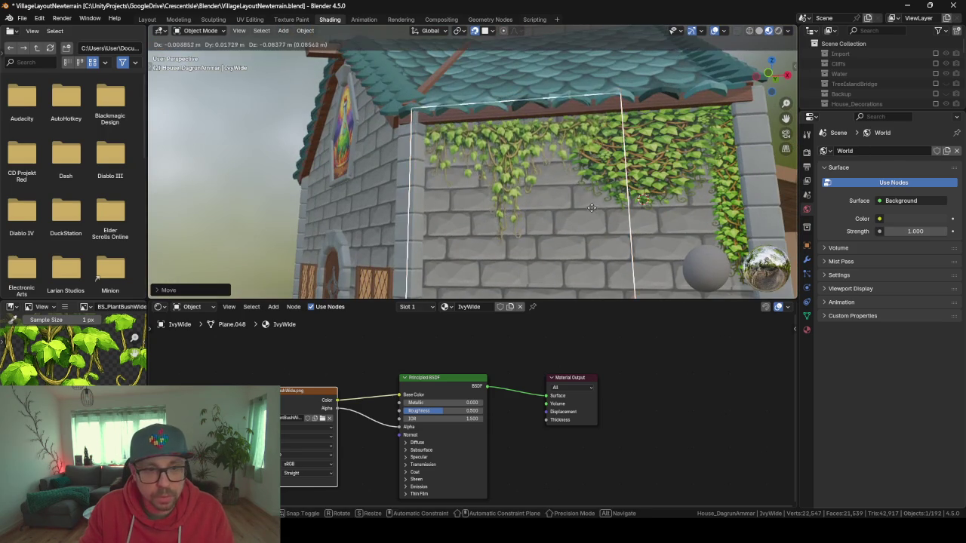
{"action": "left_click", "coordinate": [594, 201]}
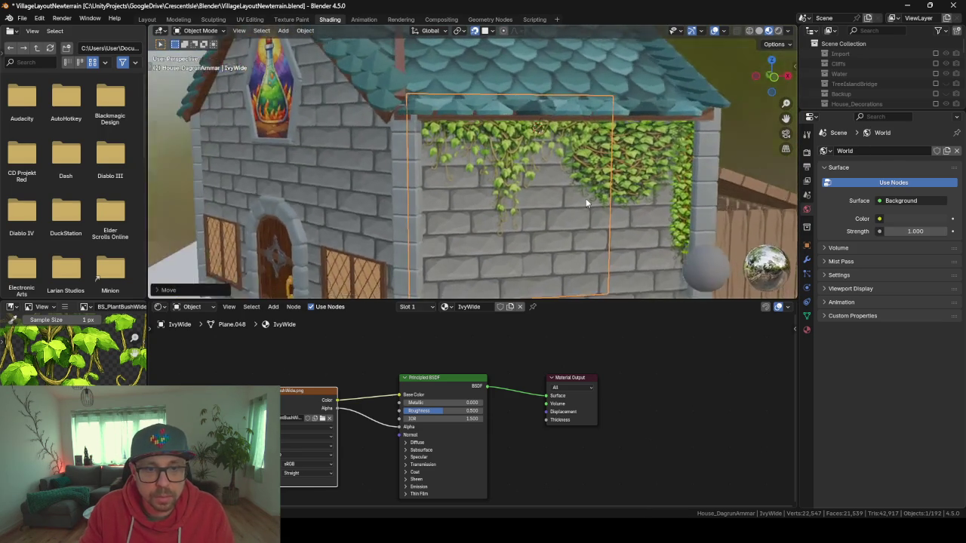
Zoom and orbit the view around to the house front and tower
{"action": "scroll", "coordinate": [593, 155], "scroll_direction": "up", "scroll_amount": 3}
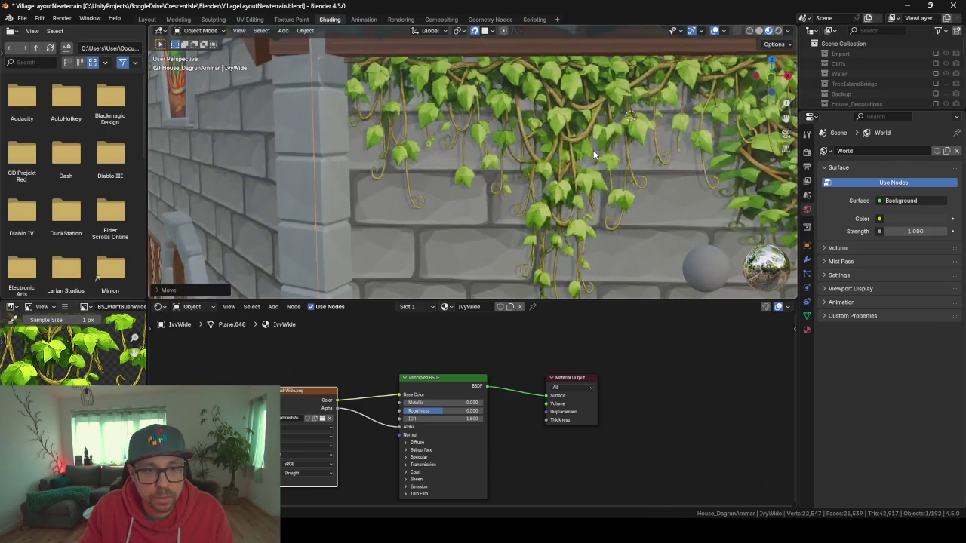
{"action": "scroll", "coordinate": [592, 157], "scroll_direction": "up", "scroll_amount": 4}
{"action": "scroll", "coordinate": [590, 160], "scroll_direction": "up", "scroll_amount": 2}
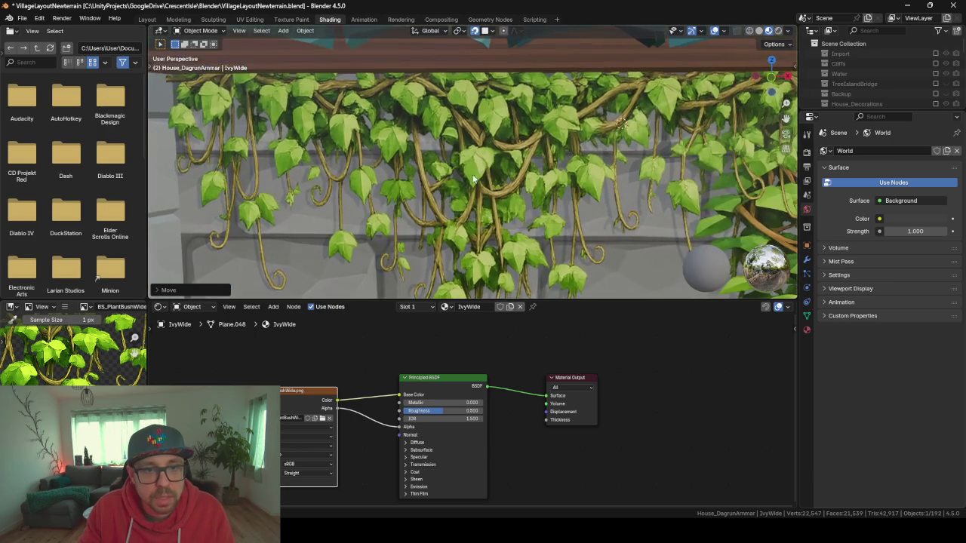
{"action": "scroll", "coordinate": [461, 153], "scroll_direction": "up", "scroll_amount": 2}
{"action": "scroll", "coordinate": [445, 162], "scroll_direction": "up", "scroll_amount": 3}
{"action": "scroll", "coordinate": [445, 161], "scroll_direction": "down", "scroll_amount": 6}
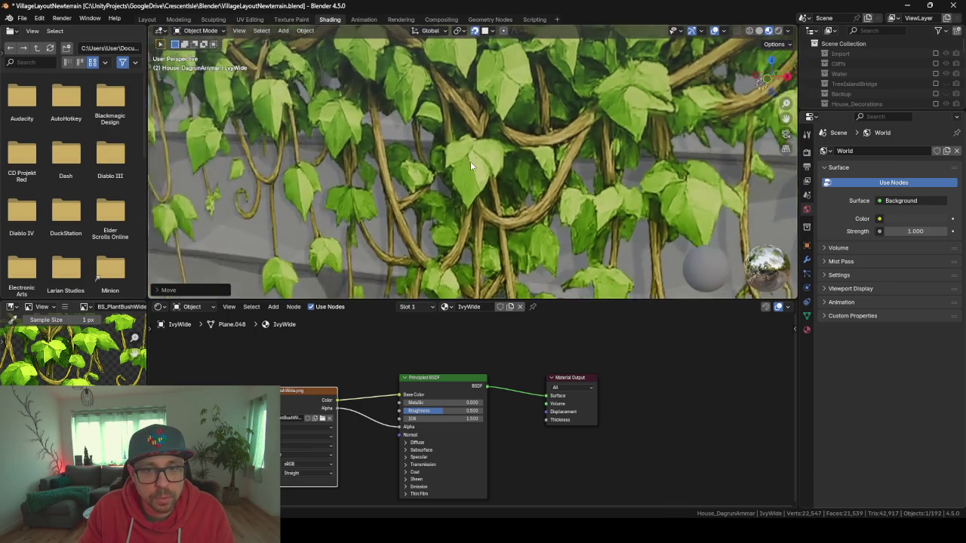
{"action": "scroll", "coordinate": [489, 155], "scroll_direction": "down", "scroll_amount": 5}
{"action": "scroll", "coordinate": [460, 161], "scroll_direction": "up", "scroll_amount": 2}
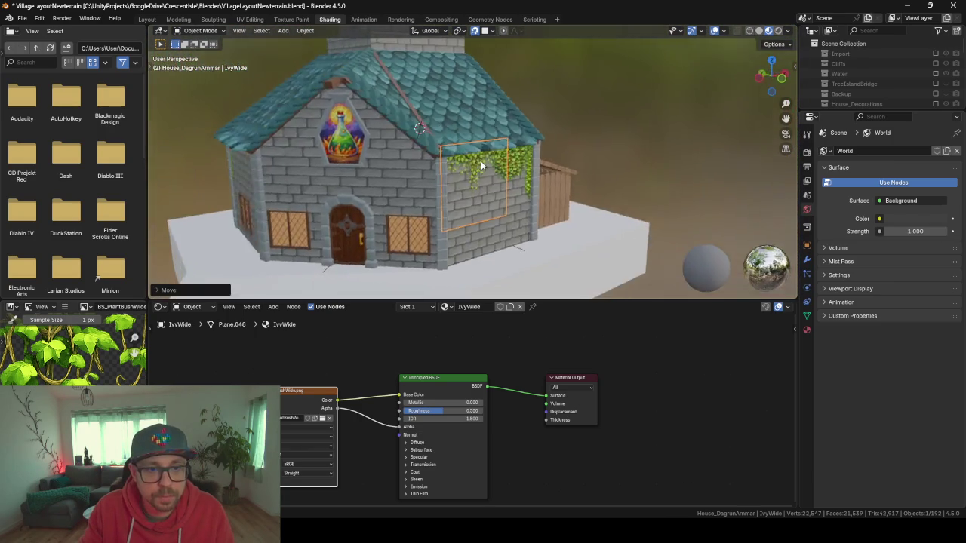
{"action": "scroll", "coordinate": [479, 161], "scroll_direction": "down", "scroll_amount": 2}
{"action": "scroll", "coordinate": [438, 134], "scroll_direction": "up", "scroll_amount": 1}
{"action": "scroll", "coordinate": [451, 131], "scroll_direction": "down", "scroll_amount": 1}
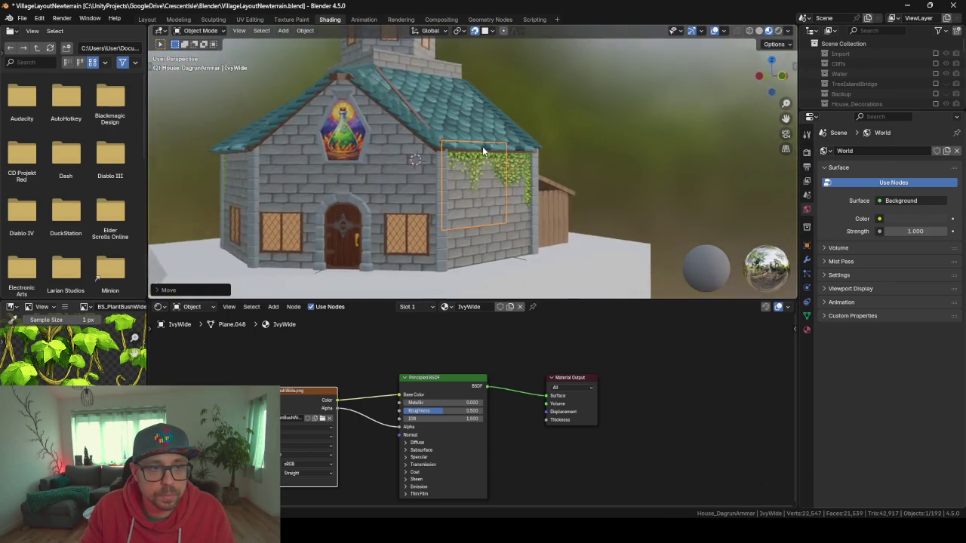
{"action": "scroll", "coordinate": [447, 147], "scroll_direction": "down", "scroll_amount": 1}
{"action": "scroll", "coordinate": [544, 94], "scroll_direction": "up", "scroll_amount": 2}
{"action": "mouse_move", "coordinate": [545, 94]}
{"action": "left_mouse_down"}
{"action": "mouse_move", "coordinate": [606, 125]}
{"action": "mouse_move", "coordinate": [490, 129]}
{"action": "mouse_move", "coordinate": [521, 125]}
{"action": "mouse_move", "coordinate": [537, 86]}
{"action": "mouse_move", "coordinate": [602, 120]}
{"action": "mouse_move", "coordinate": [634, 123]}
{"action": "mouse_move", "coordinate": [409, 153]}
{"action": "mouse_move", "coordinate": [458, 164]}
{"action": "left_mouse_up"}
Duplicate the IvyWide plane onto the house's left wall, set flush against it
{"action": "key", "text": "shift+d"}
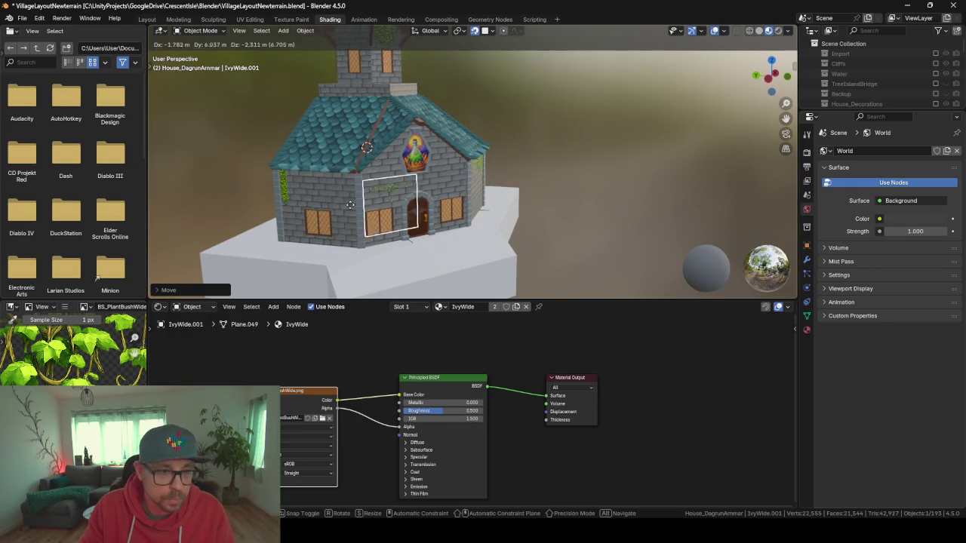
{"action": "left_click", "coordinate": [303, 191]}
{"action": "scroll", "coordinate": [303, 189], "scroll_direction": "up", "scroll_amount": 3}
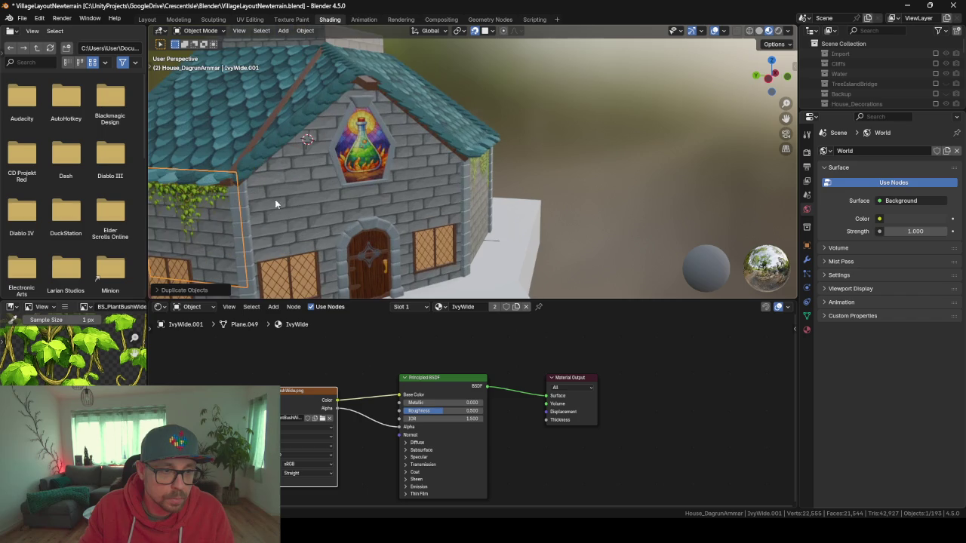
{"action": "mouse_move", "coordinate": [265, 156]}
{"action": "left_mouse_down"}
{"action": "mouse_move", "coordinate": [170, 231]}
{"action": "mouse_move", "coordinate": [311, 167]}
{"action": "mouse_move", "coordinate": [372, 126]}
{"action": "left_mouse_up"}
{"action": "scroll", "coordinate": [436, 127], "scroll_direction": "up", "scroll_amount": 8}
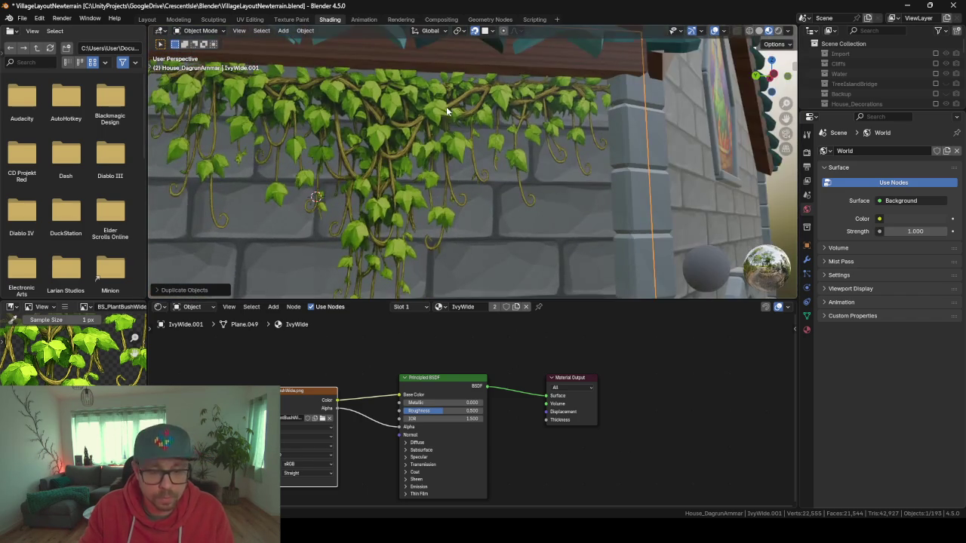
{"action": "key", "text": "g"}
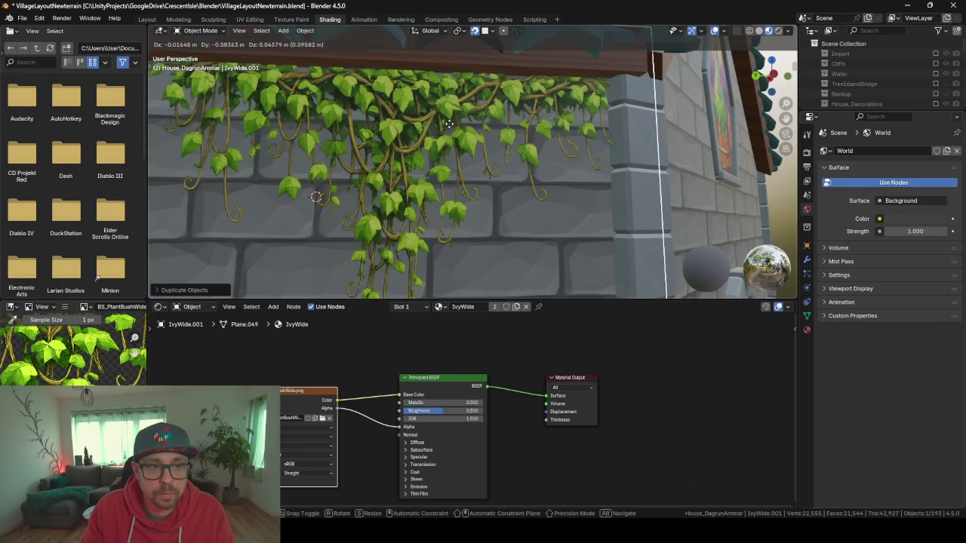
{"action": "left_click", "coordinate": [449, 123]}
{"action": "scroll", "coordinate": [449, 122], "scroll_direction": "down", "scroll_amount": 8}
{"action": "mouse_move", "coordinate": [449, 123]}
{"action": "left_mouse_down"}
{"action": "mouse_move", "coordinate": [410, 146]}
{"action": "mouse_move", "coordinate": [431, 161]}
{"action": "mouse_move", "coordinate": [392, 163]}
{"action": "mouse_move", "coordinate": [424, 169]}
{"action": "mouse_move", "coordinate": [404, 131]}
{"action": "mouse_move", "coordinate": [419, 213]}
{"action": "left_mouse_up"}
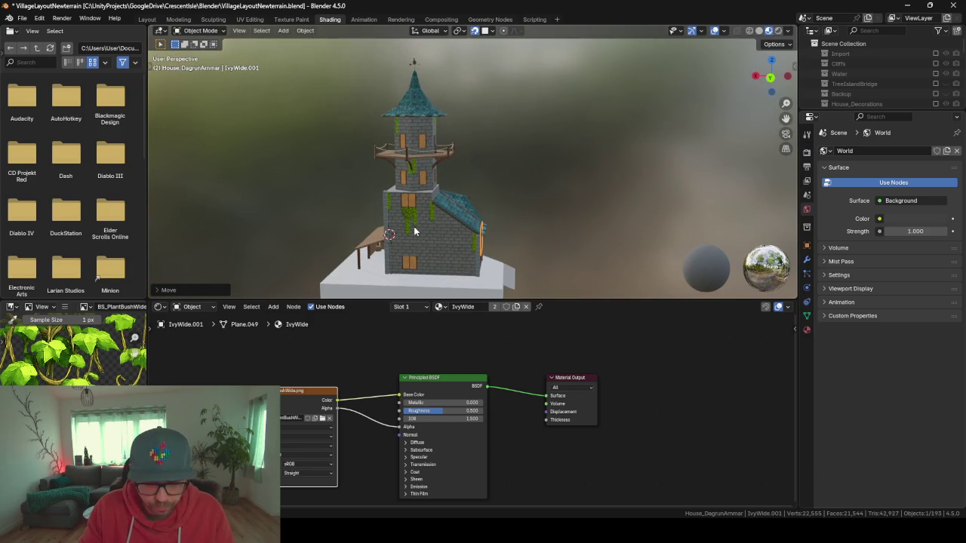
Place a second ivy copy up on the tower and resize it
{"action": "key", "text": "shift+d"}
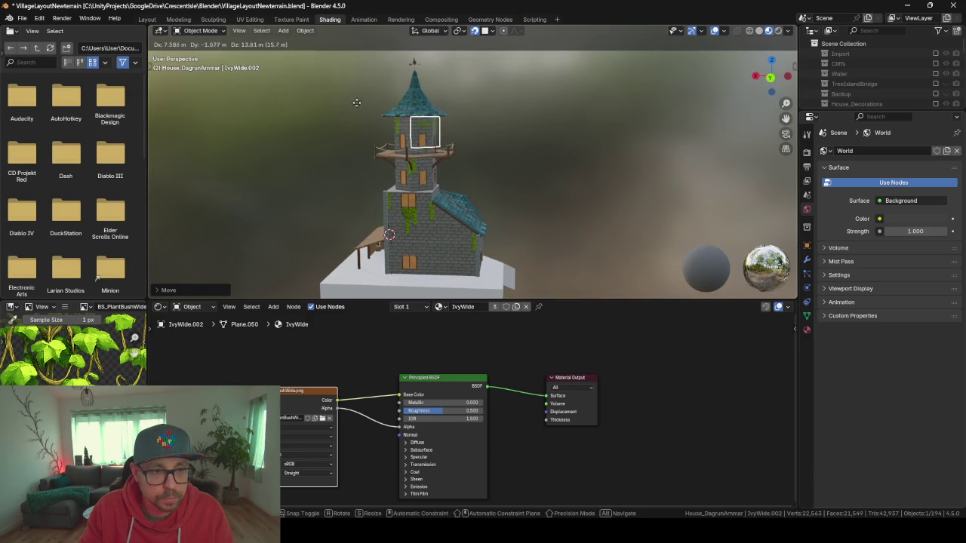
{"action": "left_click", "coordinate": [352, 101]}
{"action": "scroll", "coordinate": [397, 126], "scroll_direction": "up", "scroll_amount": 6}
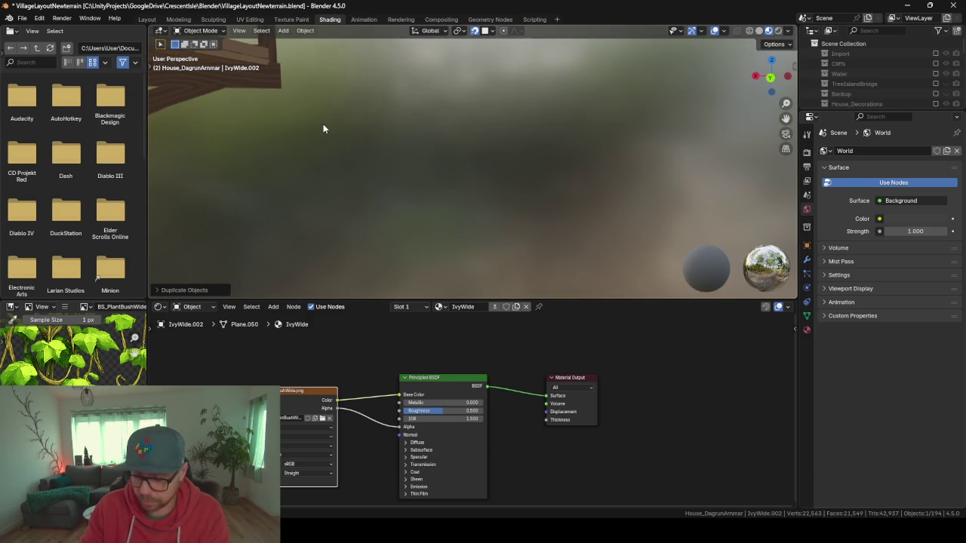
{"action": "scroll", "coordinate": [323, 128], "scroll_direction": "down", "scroll_amount": 6}
{"action": "key", "text": "s"}
{"action": "left_click", "coordinate": [489, 130]}
{"action": "key", "text": "g"}
{"action": "left_click", "coordinate": [535, 207]}
{"action": "key", "text": "g"}
{"action": "left_click", "coordinate": [424, 81]}
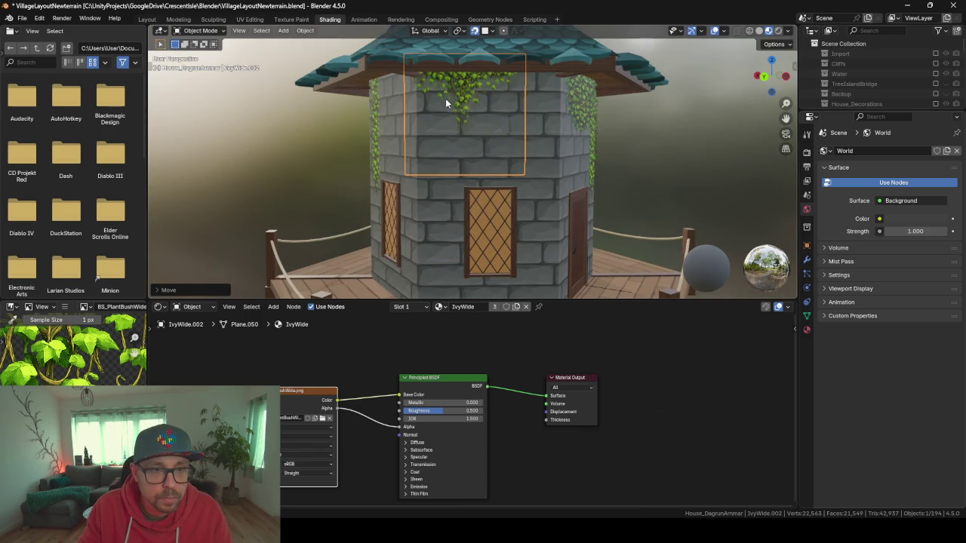
Enlarge the tower ivy and fit it up under the tower roof
{"action": "scroll", "coordinate": [445, 98], "scroll_direction": "up", "scroll_amount": 5}
{"action": "scroll", "coordinate": [463, 76], "scroll_direction": "down", "scroll_amount": 4}
{"action": "key", "text": "g"}
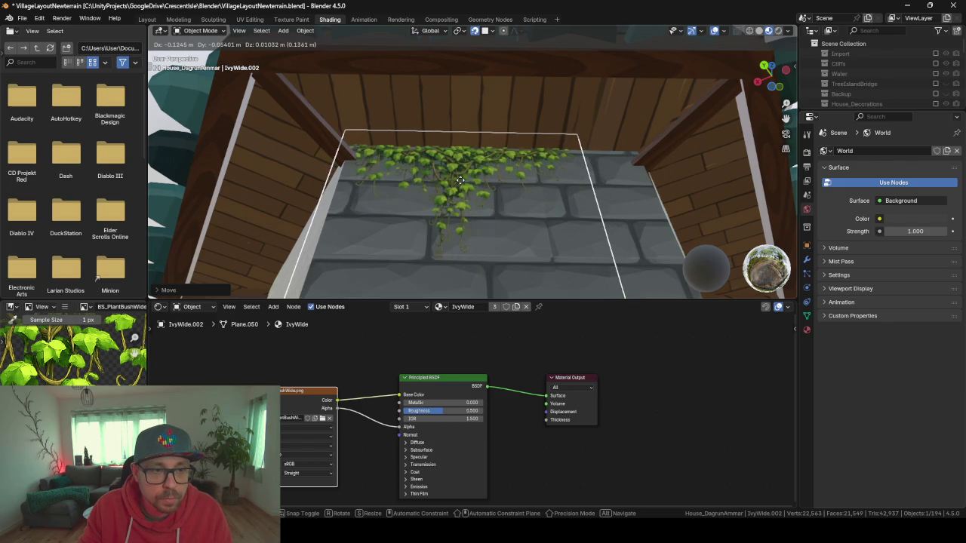
{"action": "left_click", "coordinate": [480, 195]}
{"action": "key", "text": "s"}
{"action": "left_click", "coordinate": [491, 189]}
{"action": "key", "text": "g"}
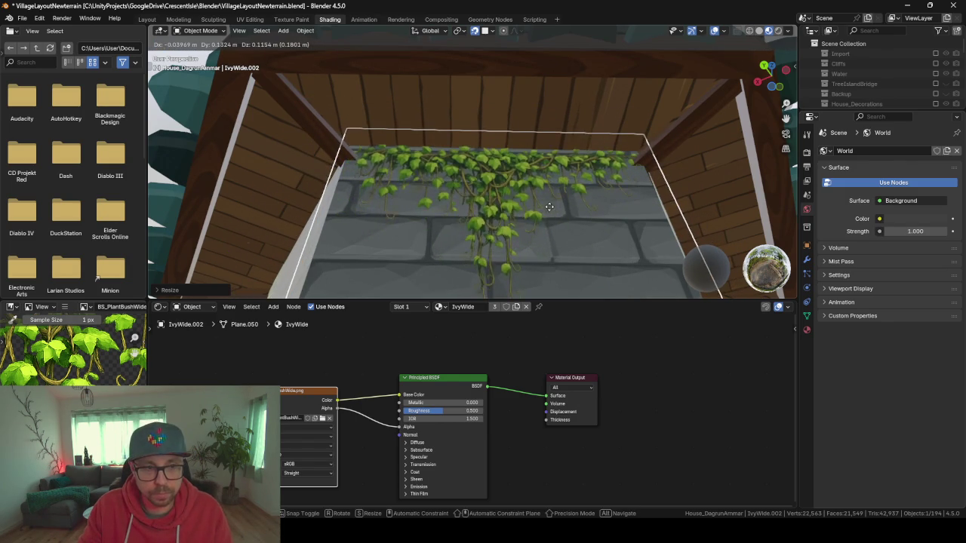
{"action": "left_click", "coordinate": [518, 194]}
{"action": "scroll", "coordinate": [518, 194], "scroll_direction": "down", "scroll_amount": 5}
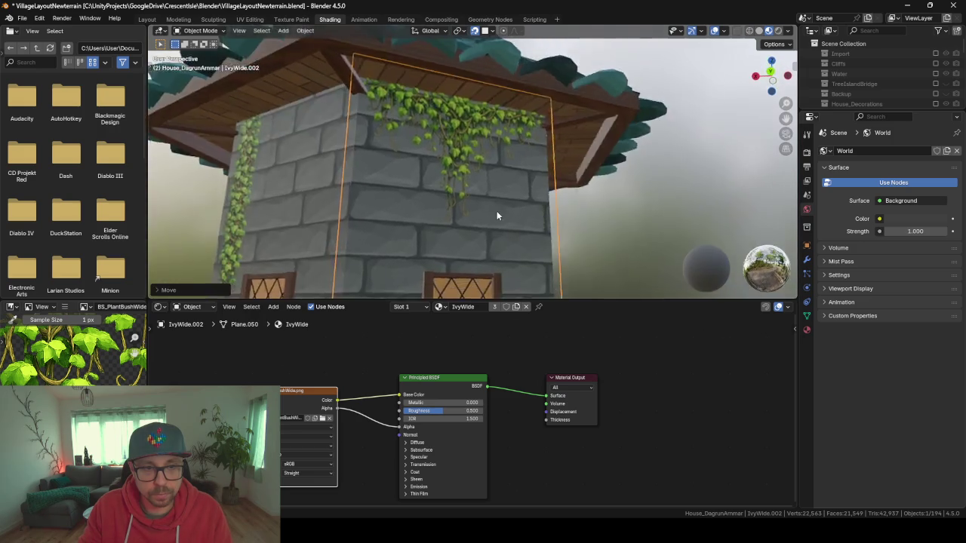
{"action": "scroll", "coordinate": [456, 218], "scroll_direction": "up", "scroll_amount": 3}
{"action": "left_click_drag", "start_coordinate": [456, 217], "coordinate": [432, 196]}
Duplicate the tower ivy again, cancelling the move so the copy stays in place
{"action": "key", "text": "shift+d"}
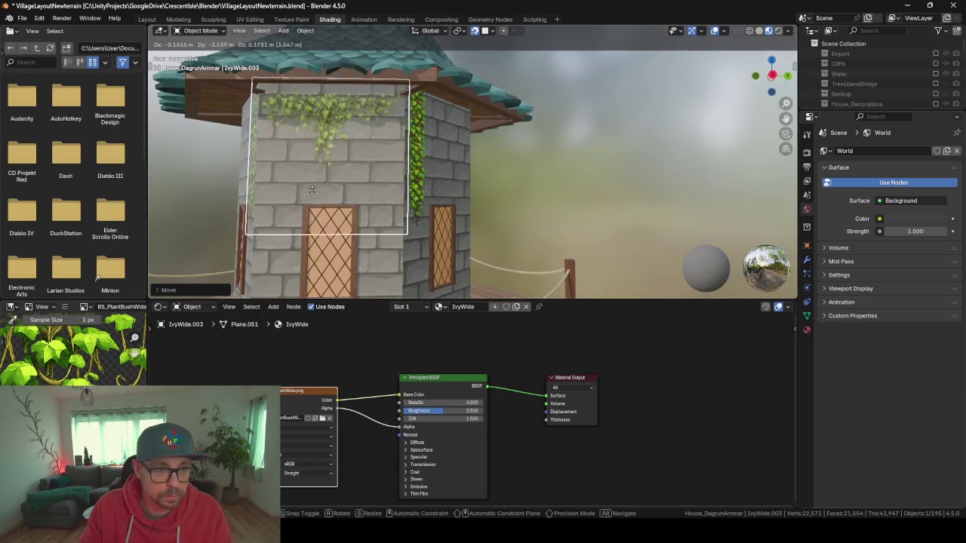
{"action": "right_click", "coordinate": [312, 181]}
{"action": "scroll", "coordinate": [332, 143], "scroll_direction": "down", "scroll_amount": 3}
{"action": "mouse_move", "coordinate": [332, 143]}
{"action": "left_mouse_down"}
{"action": "mouse_move", "coordinate": [380, 149]}
{"action": "mouse_move", "coordinate": [365, 135]}
{"action": "mouse_move", "coordinate": [344, 152]}
{"action": "mouse_move", "coordinate": [362, 151]}
{"action": "mouse_move", "coordinate": [325, 147]}
{"action": "left_mouse_up"}
Ask ChatGPT for a bottom-up growing variant of the hanging-vine image, then return to Blender
{"action": "key", "text": "alt+Tab"}
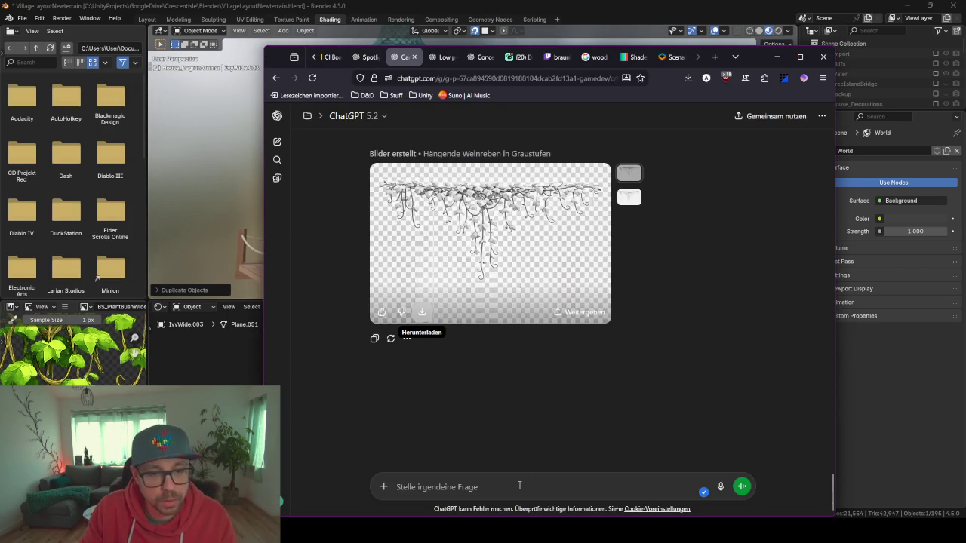
{"action": "type", "text": "E"}
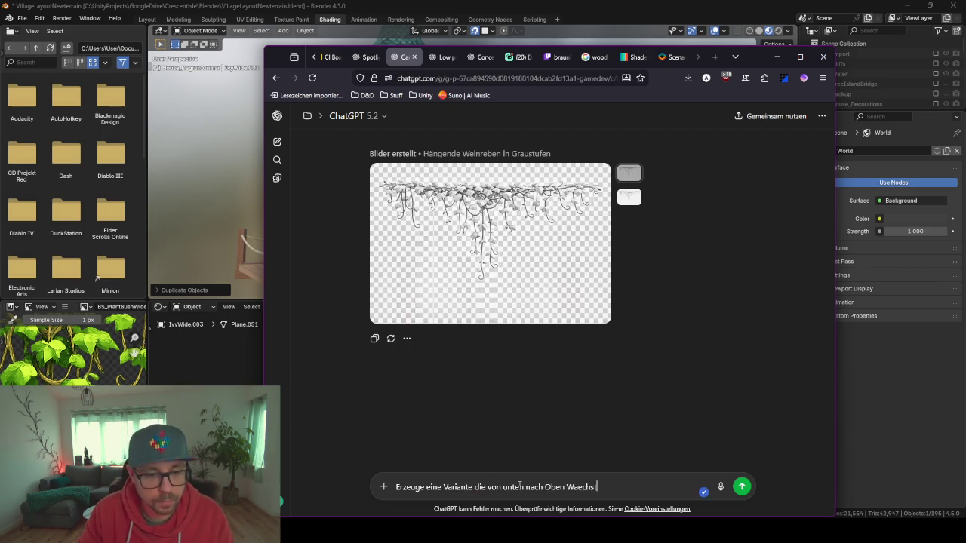
{"action": "key", "text": "Return"}
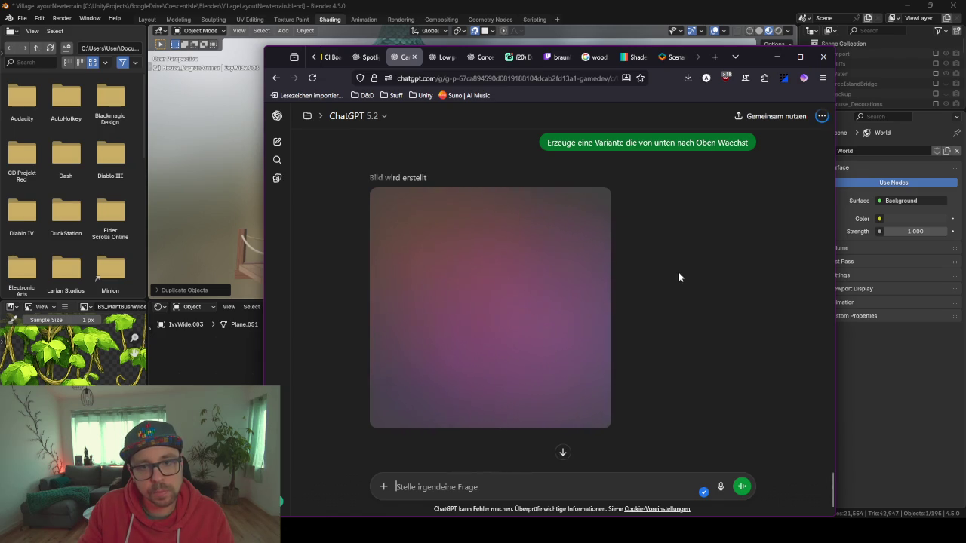
{"action": "left_click", "coordinate": [775, 57]}
{"action": "mouse_move", "coordinate": [415, 212]}
{"action": "left_mouse_down"}
{"action": "mouse_move", "coordinate": [579, 211]}
{"action": "mouse_move", "coordinate": [551, 211]}
{"action": "left_mouse_up"}
Duplicate the IvyBase.007 ivy plane on the tower and shrink the copy
{"action": "left_click", "coordinate": [517, 139]}
{"action": "mouse_move", "coordinate": [517, 139]}
{"action": "left_mouse_down"}
{"action": "mouse_move", "coordinate": [470, 140]}
{"action": "mouse_move", "coordinate": [531, 154]}
{"action": "left_mouse_up"}
{"action": "left_click", "coordinate": [530, 154]}
{"action": "left_click_drag", "start_coordinate": [602, 194], "coordinate": [521, 180]}
{"action": "key", "text": "shift+d"}
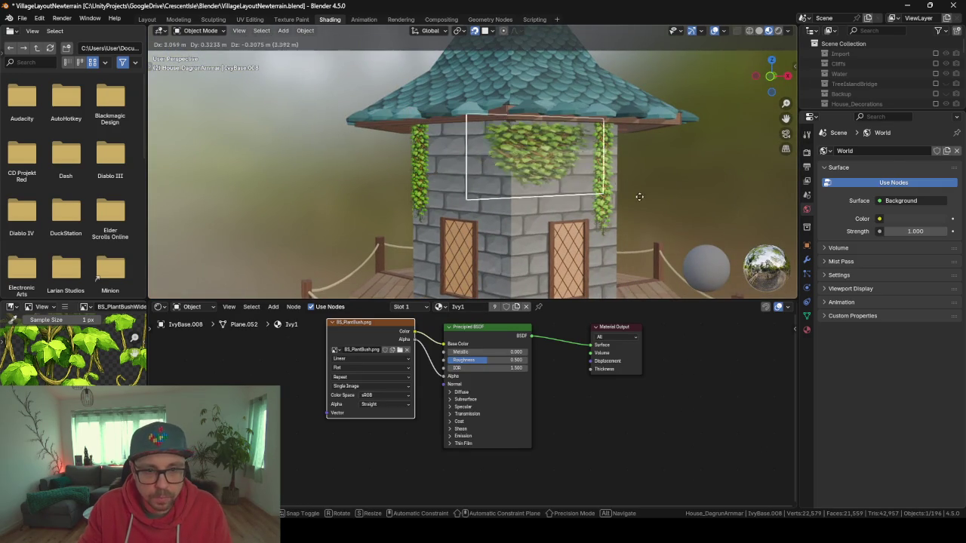
{"action": "left_click", "coordinate": [666, 190]}
{"action": "key", "text": "s"}
{"action": "left_click", "coordinate": [637, 169]}
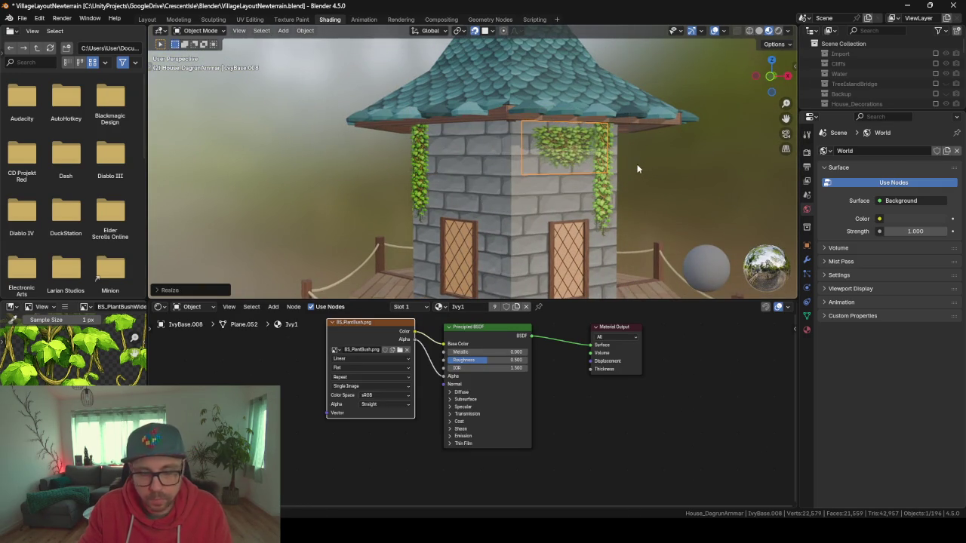
Fit the smaller ivy copy up under the tower roof
{"action": "key", "text": "KP_Decimal"}
{"action": "left_click_drag", "start_coordinate": [508, 184], "coordinate": [472, 151]}
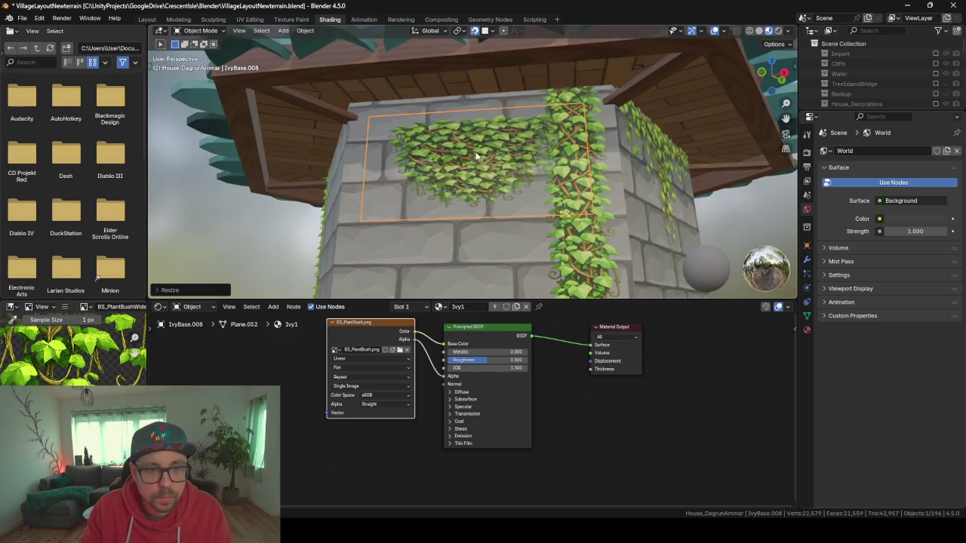
{"action": "key", "text": "g"}
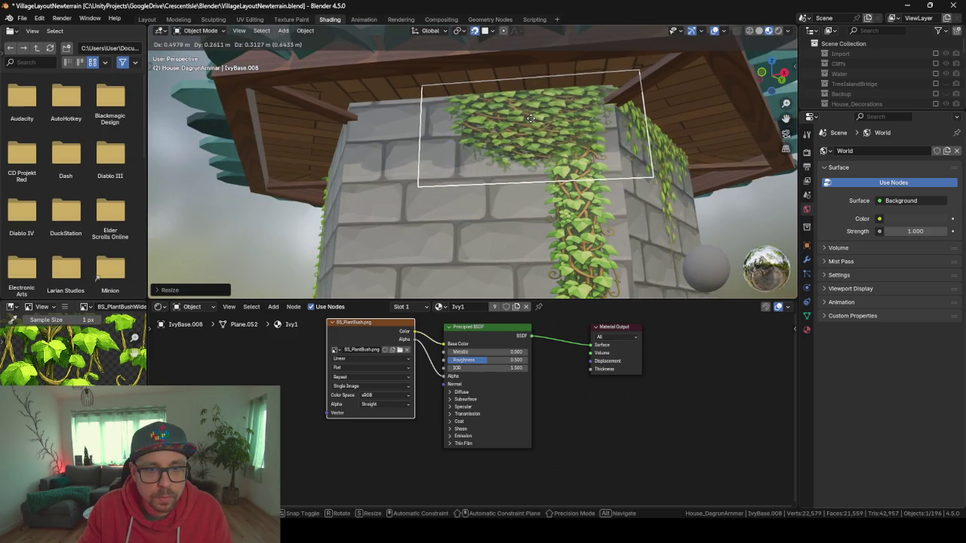
{"action": "left_click", "coordinate": [530, 118]}
{"action": "scroll", "coordinate": [533, 135], "scroll_direction": "down", "scroll_amount": 5}
{"action": "scroll", "coordinate": [422, 180], "scroll_direction": "down", "scroll_amount": 5}
{"action": "mouse_move", "coordinate": [420, 195]}
{"action": "left_mouse_down"}
{"action": "mouse_move", "coordinate": [459, 185]}
{"action": "mouse_move", "coordinate": [576, 192]}
{"action": "left_mouse_up"}
Duplicate the wide ivy plane onto the tower wall
{"action": "left_click", "coordinate": [476, 77]}
{"action": "left_click", "coordinate": [480, 80]}
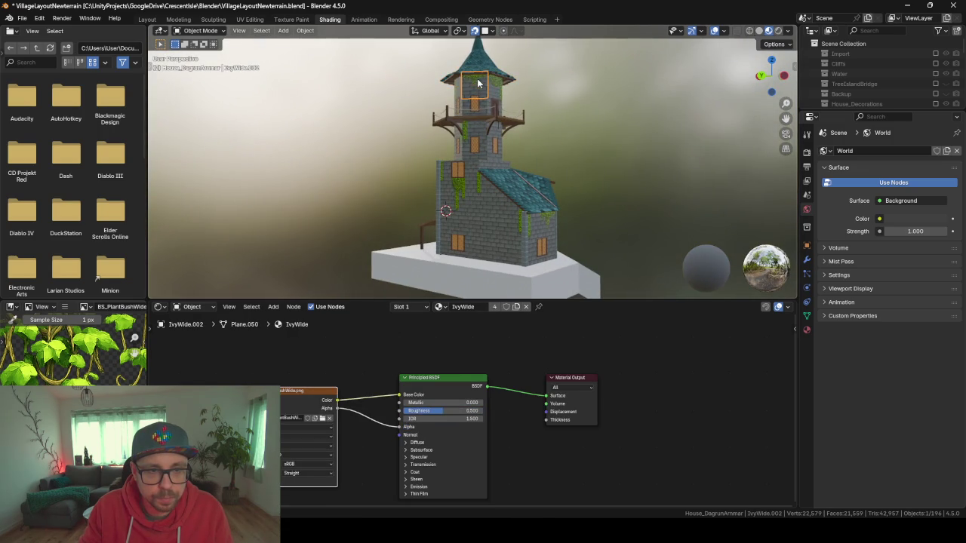
{"action": "scroll", "coordinate": [501, 155], "scroll_direction": "up", "scroll_amount": 3}
{"action": "mouse_move", "coordinate": [590, 102]}
{"action": "left_mouse_down"}
{"action": "mouse_move", "coordinate": [546, 181]}
{"action": "mouse_move", "coordinate": [499, 189]}
{"action": "left_mouse_up"}
{"action": "key", "text": "shift+d"}
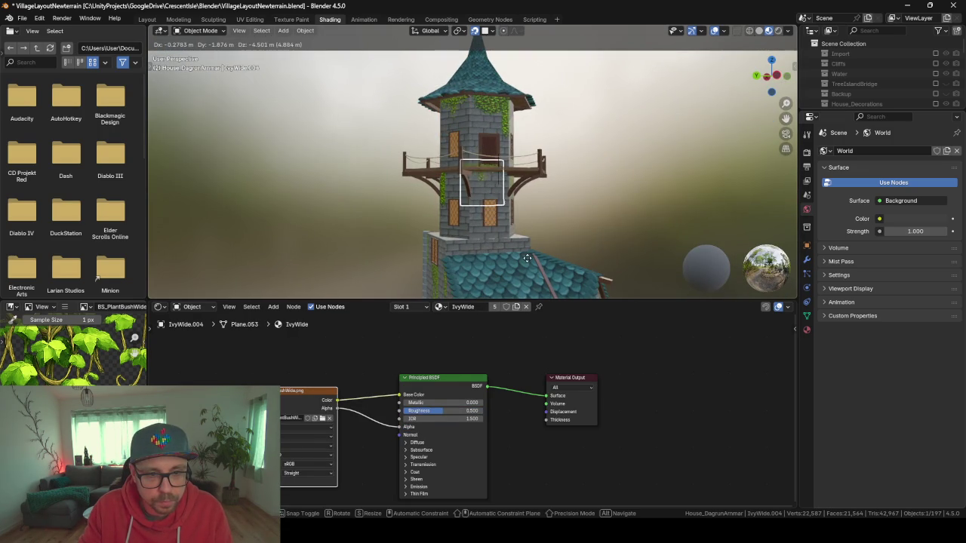
{"action": "left_click", "coordinate": [535, 270]}
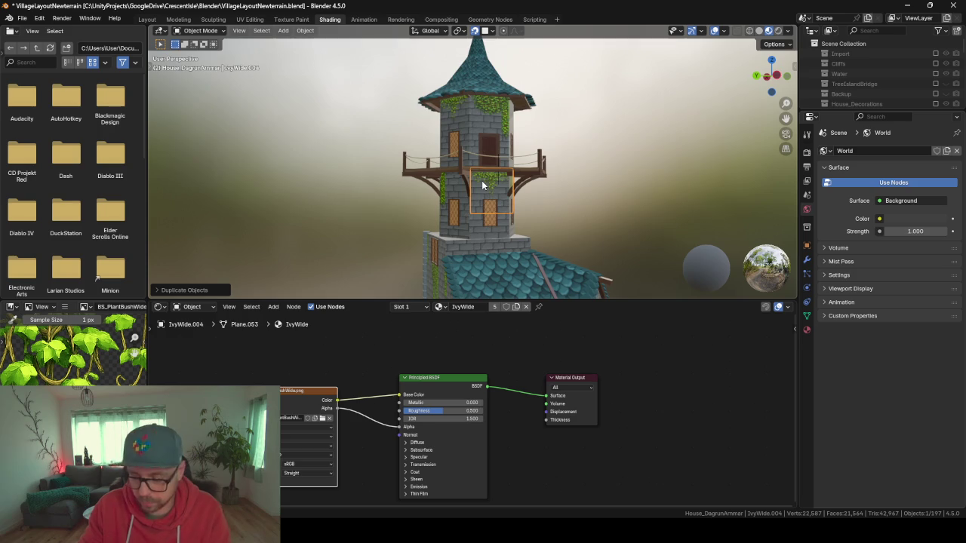
{"action": "scroll", "coordinate": [482, 180], "scroll_direction": "up", "scroll_amount": 5}
{"action": "scroll", "coordinate": [625, 113], "scroll_direction": "down", "scroll_amount": 2}
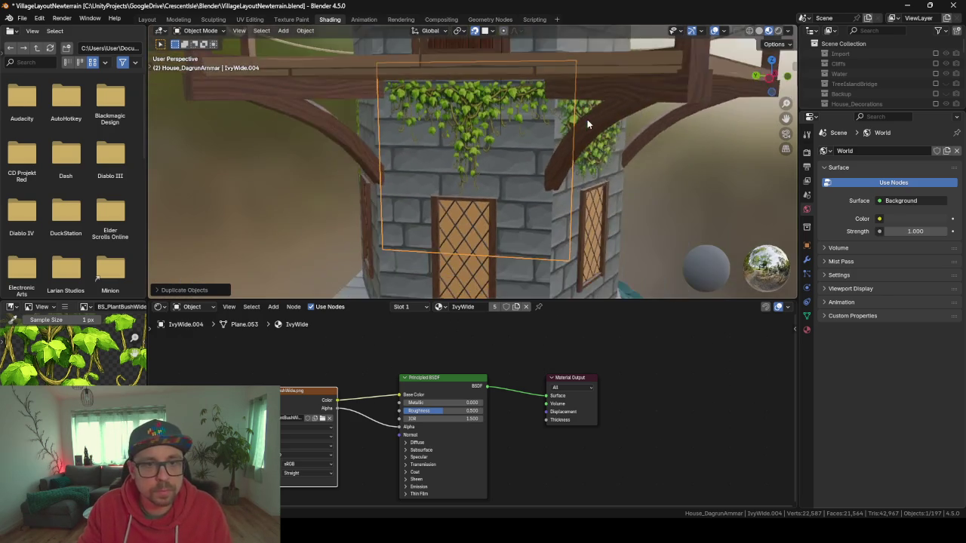
{"action": "left_click_drag", "start_coordinate": [587, 123], "coordinate": [590, 111]}
Move the wide ivy copy, IvyWide.004, to sit above the tower window
{"action": "key", "text": "g"}
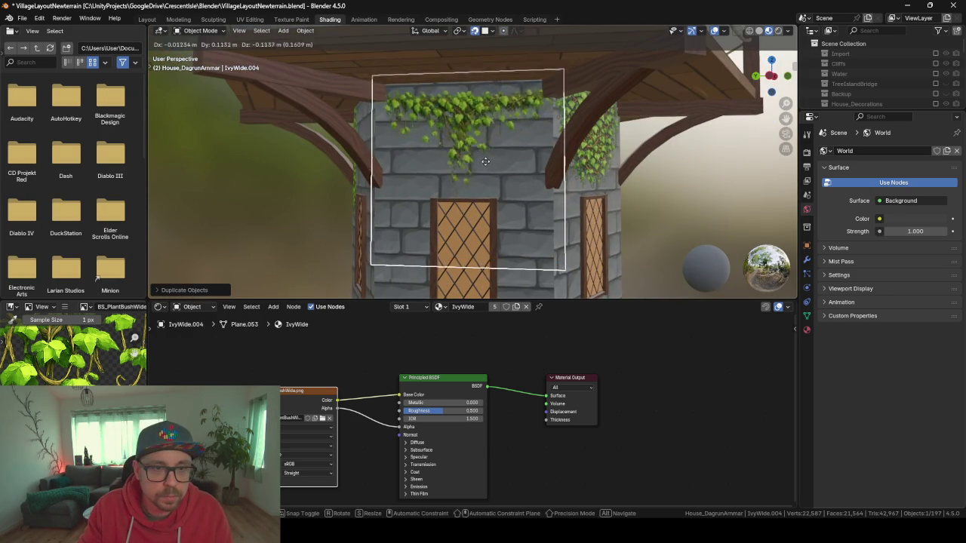
{"action": "left_click", "coordinate": [395, 172]}
{"action": "mouse_move", "coordinate": [395, 172]}
{"action": "left_mouse_down"}
{"action": "mouse_move", "coordinate": [458, 172]}
{"action": "mouse_move", "coordinate": [373, 185]}
{"action": "mouse_move", "coordinate": [496, 198]}
{"action": "mouse_move", "coordinate": [543, 193]}
{"action": "left_mouse_up"}
{"action": "scroll", "coordinate": [457, 172], "scroll_direction": "down", "scroll_amount": 5}
{"action": "scroll", "coordinate": [543, 192], "scroll_direction": "down", "scroll_amount": 3}
{"action": "mouse_move", "coordinate": [484, 182]}
{"action": "left_mouse_down"}
{"action": "mouse_move", "coordinate": [496, 206]}
{"action": "mouse_move", "coordinate": [419, 245]}
{"action": "mouse_move", "coordinate": [348, 236]}
{"action": "mouse_move", "coordinate": [535, 208]}
{"action": "mouse_move", "coordinate": [487, 209]}
{"action": "mouse_move", "coordinate": [597, 217]}
{"action": "mouse_move", "coordinate": [569, 218]}
{"action": "mouse_move", "coordinate": [567, 227]}
{"action": "left_mouse_up"}
{"action": "scroll", "coordinate": [348, 237], "scroll_direction": "down", "scroll_amount": 3}
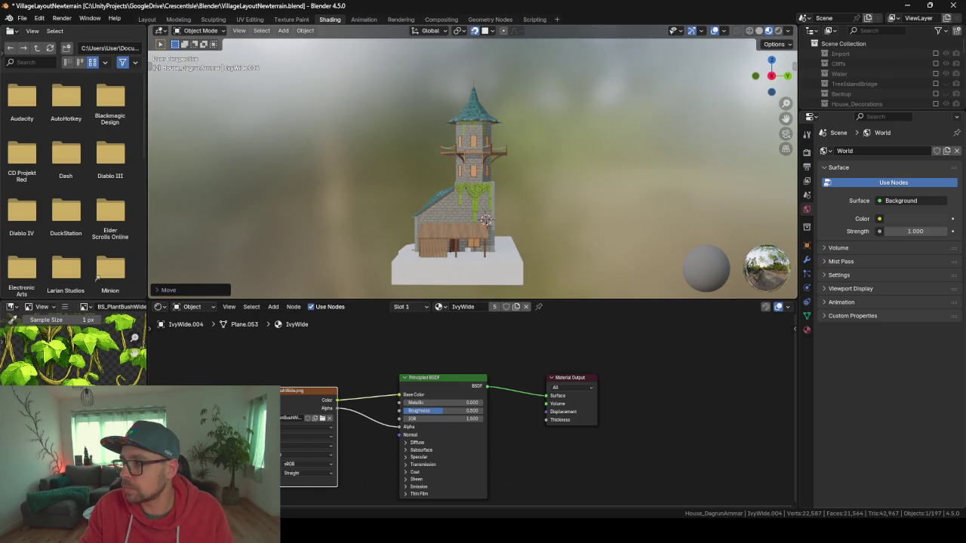
{"action": "key", "text": "alt+Tab"}
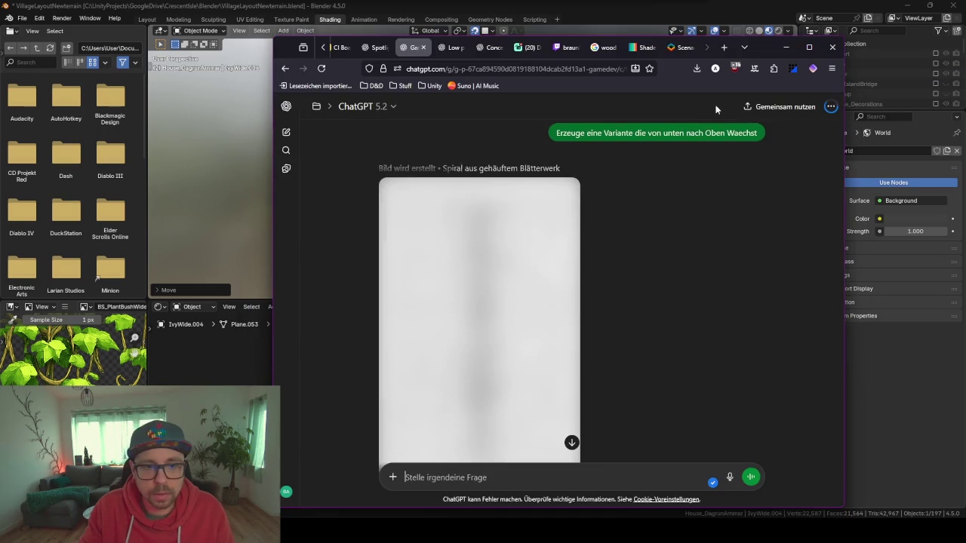
Wait for the greyscale bottom-up vine column to finish generating in the chat
{"action": "scroll", "coordinate": [513, 269], "scroll_direction": "down", "scroll_amount": 3}
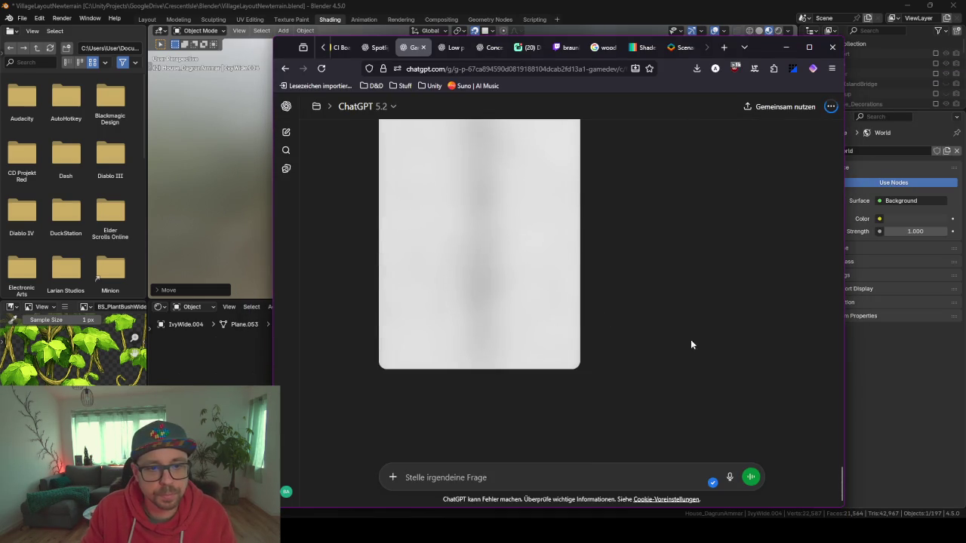
{"action": "scroll", "coordinate": [664, 338], "scroll_direction": "up", "scroll_amount": 2}
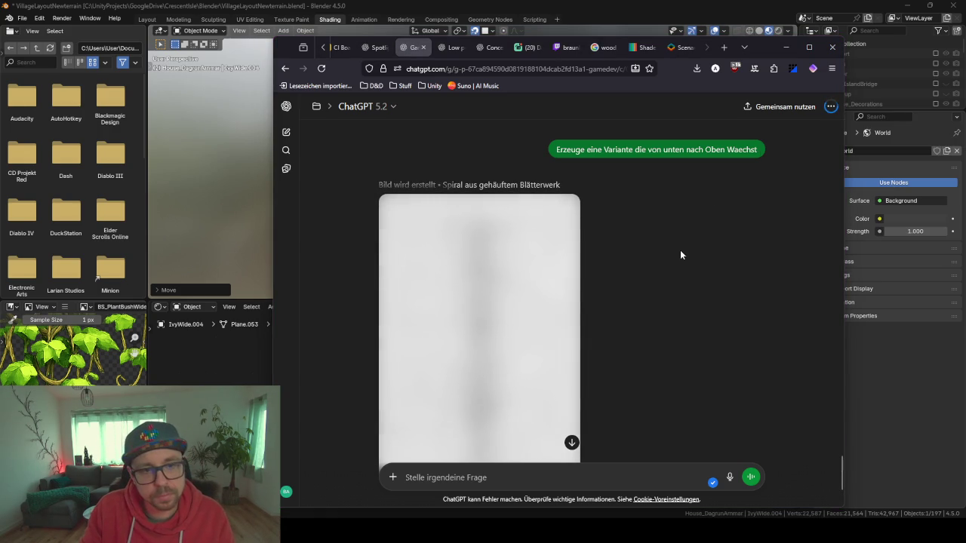
{"action": "scroll", "coordinate": [680, 250], "scroll_direction": "down", "scroll_amount": 3}
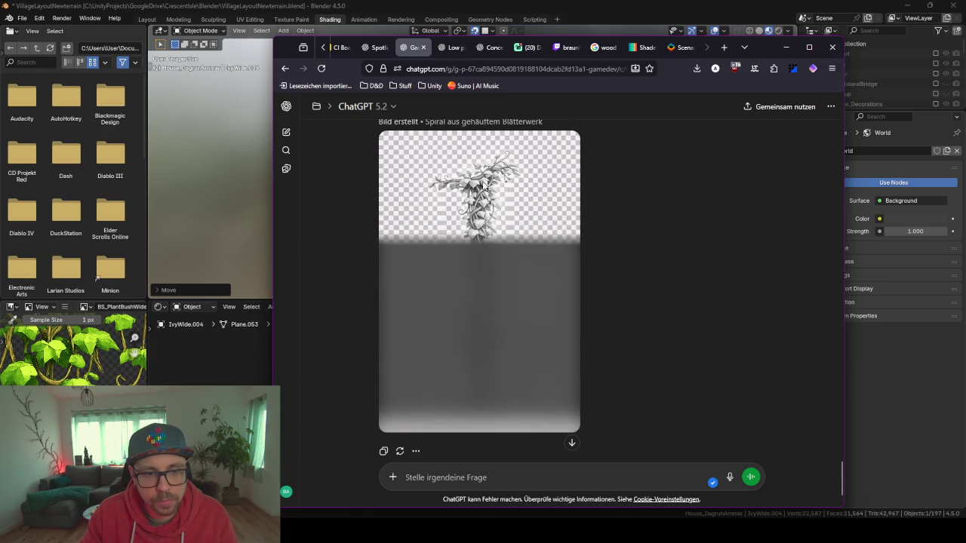
{"action": "scroll", "coordinate": [521, 258], "scroll_direction": "up", "scroll_amount": 2}
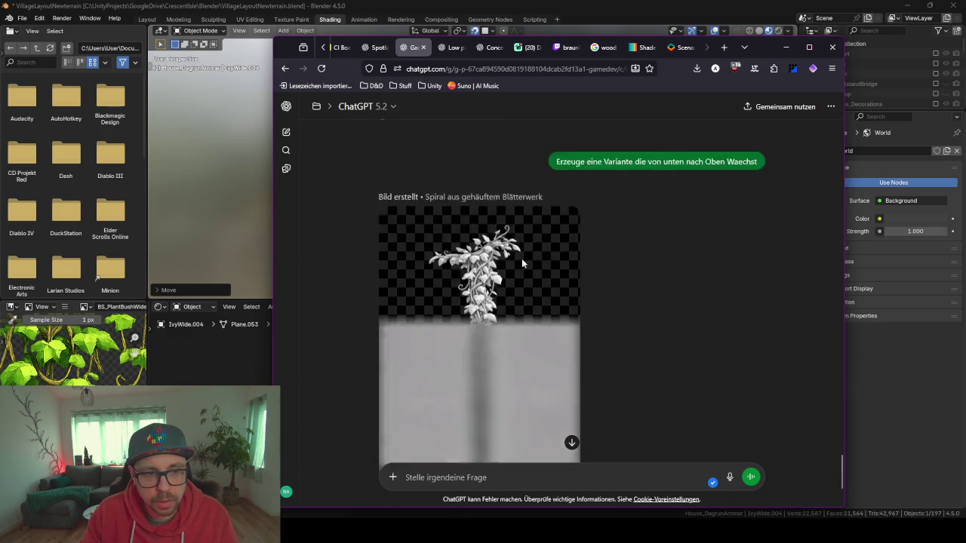
{"action": "scroll", "coordinate": [510, 284], "scroll_direction": "down", "scroll_amount": 4}
{"action": "scroll", "coordinate": [513, 302], "scroll_direction": "up", "scroll_amount": 1}
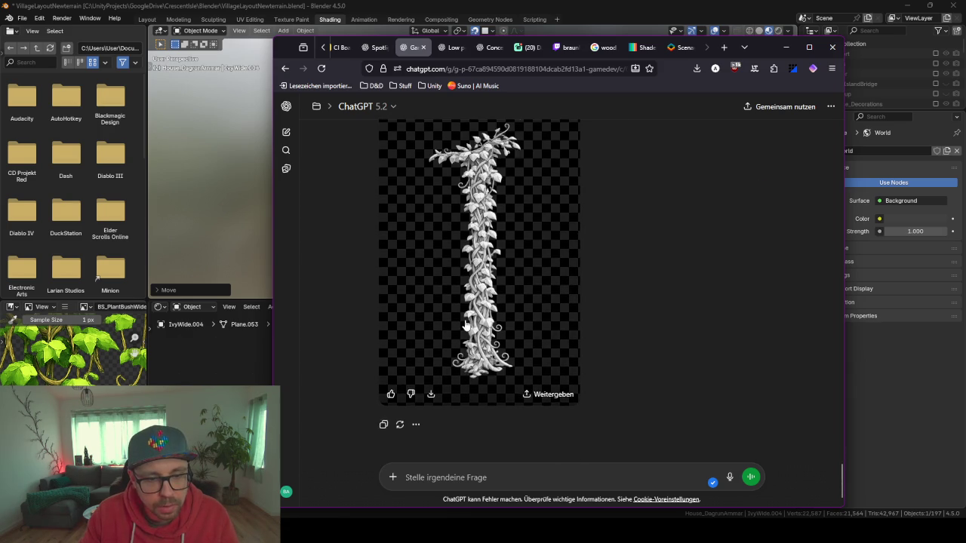
{"action": "scroll", "coordinate": [519, 377], "scroll_direction": "down", "scroll_amount": 1}
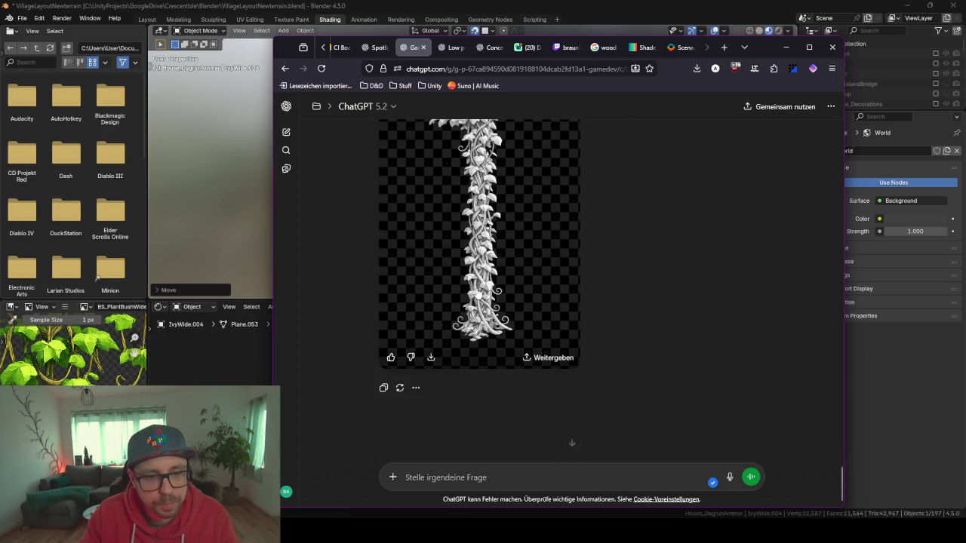
{"action": "left_click", "coordinate": [510, 470]}
Send the prompt 'Erzeuge das in Farbe' requesting a colour version
{"action": "type", "text": "Erz"}
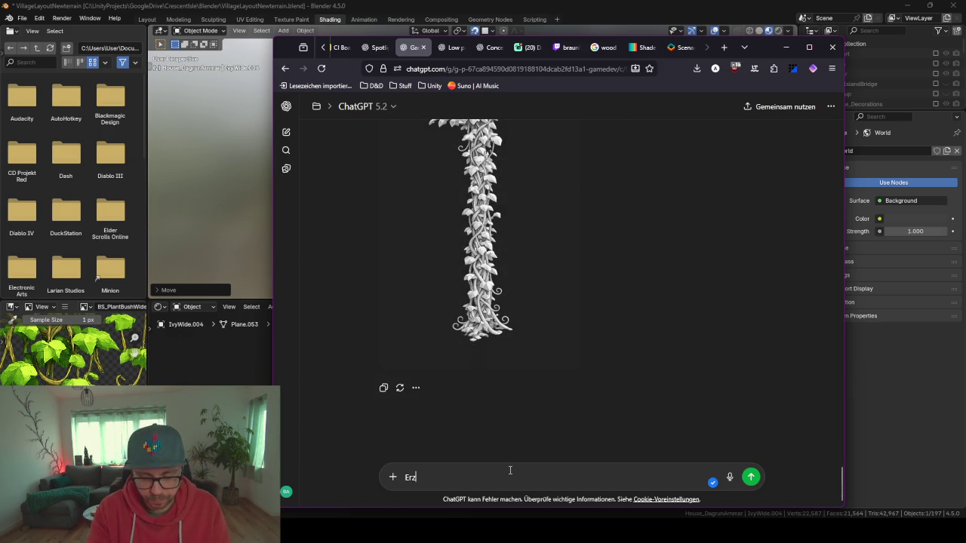
{"action": "type", "text": "euge das in Gat"}
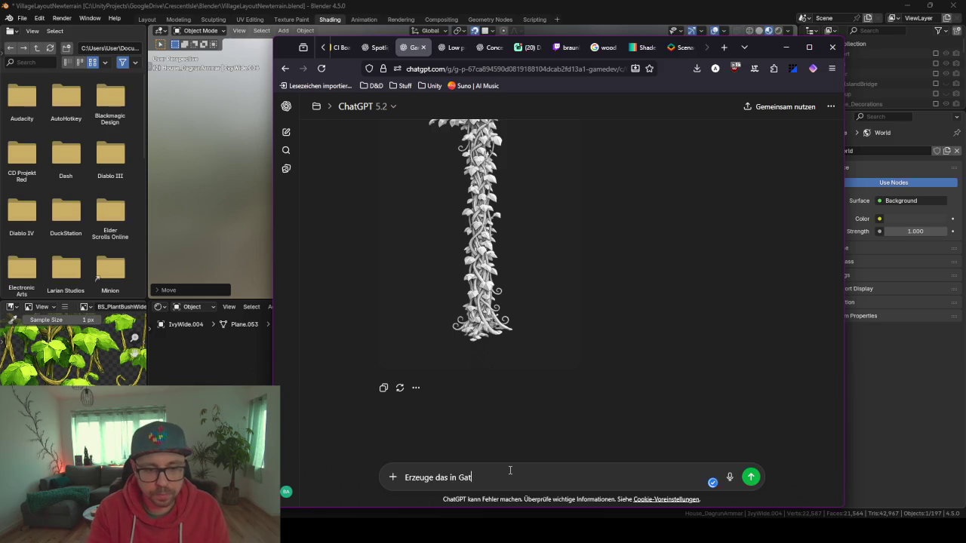
{"action": "key", "text": "BackSpace"}
{"action": "key", "text": "BackSpace"}
{"action": "key", "text": "BackSpace"}
{"action": "type", "text": "Farbe"}
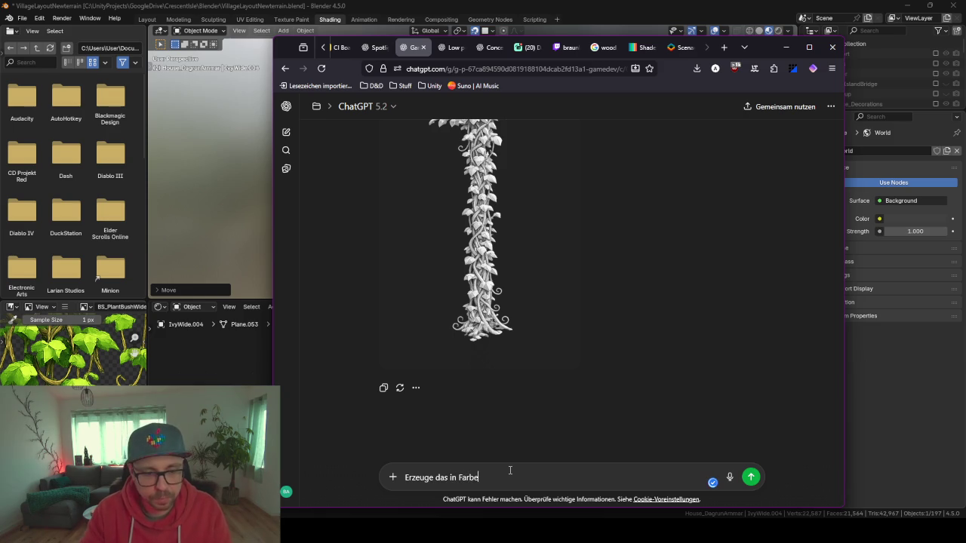
{"action": "key", "text": "Return"}
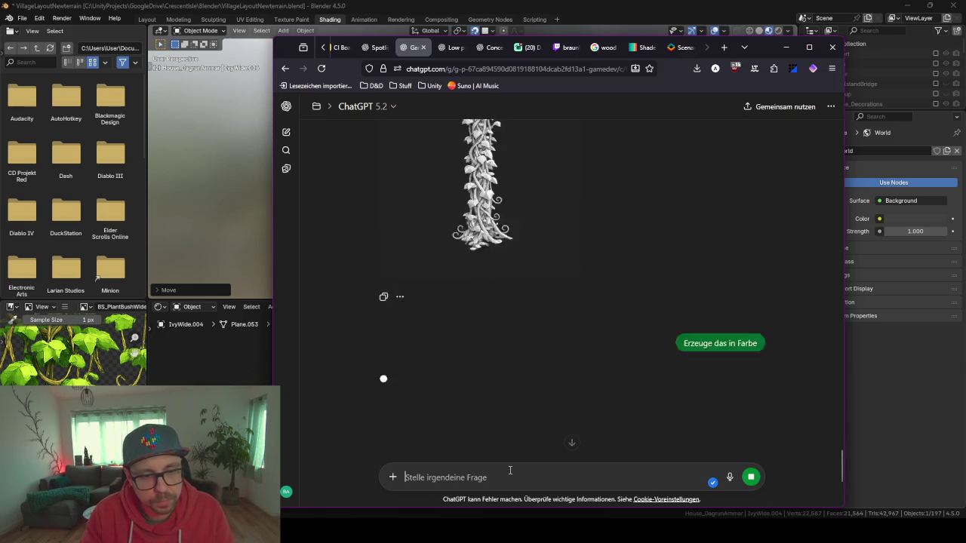
View the bottom-up vine image at full size, then close the preview
{"action": "left_click", "coordinate": [468, 210]}
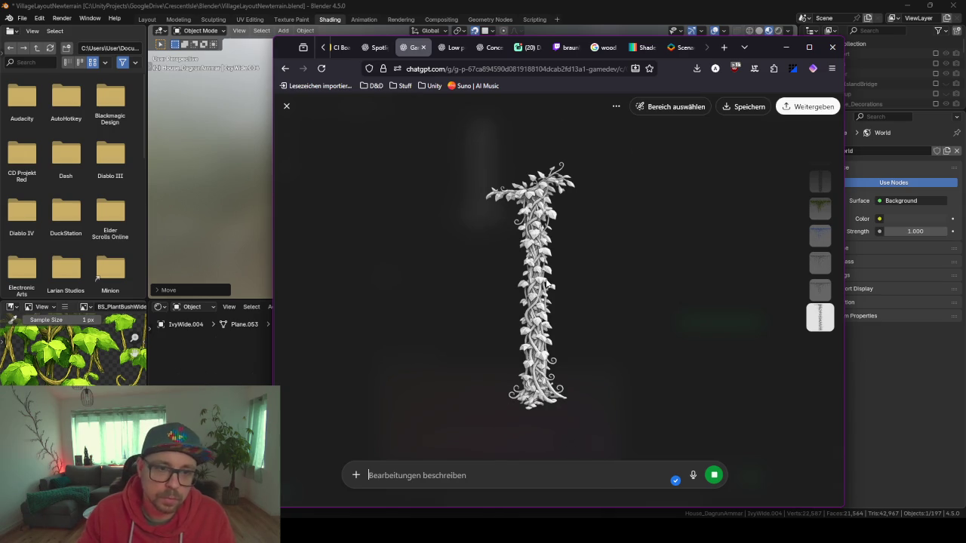
{"action": "key", "text": "Escape"}
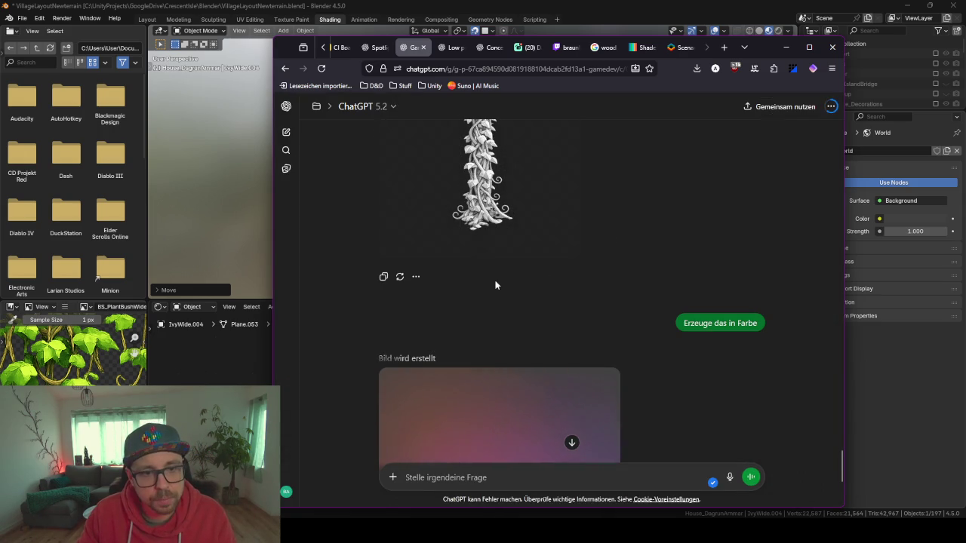
{"action": "scroll", "coordinate": [617, 221], "scroll_direction": "down", "scroll_amount": 3}
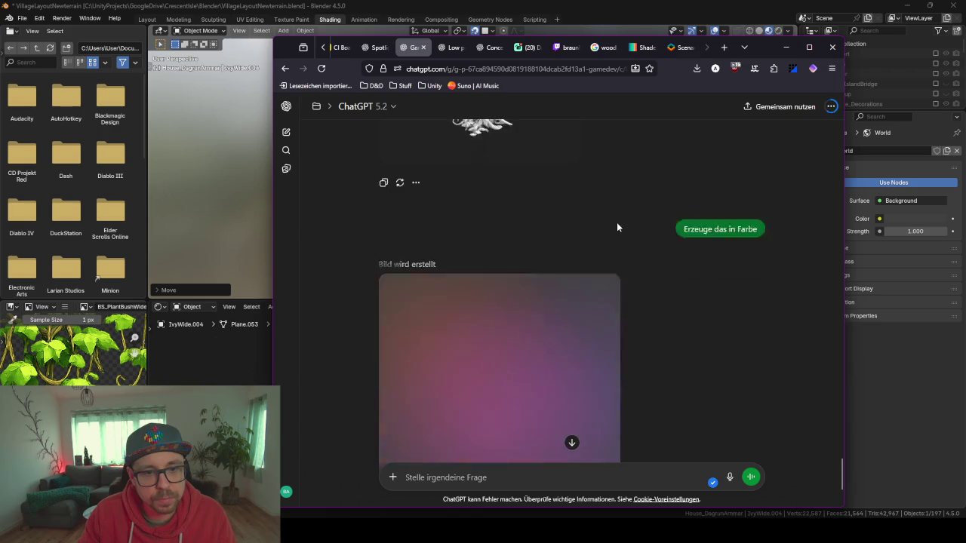
{"action": "scroll", "coordinate": [617, 234], "scroll_direction": "up", "scroll_amount": 4}
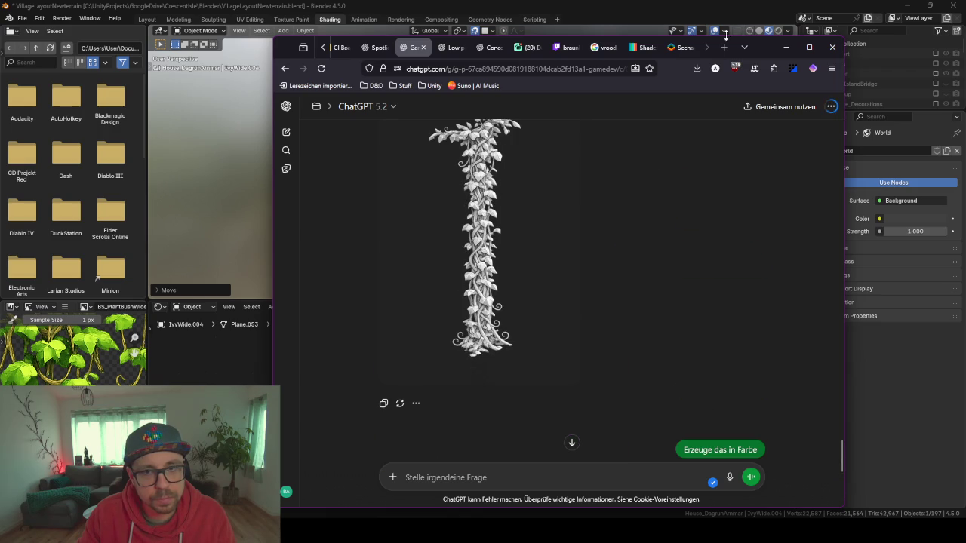
Back in Blender, select the ivy plane below the window on the house wall
{"action": "left_click", "coordinate": [788, 48]}
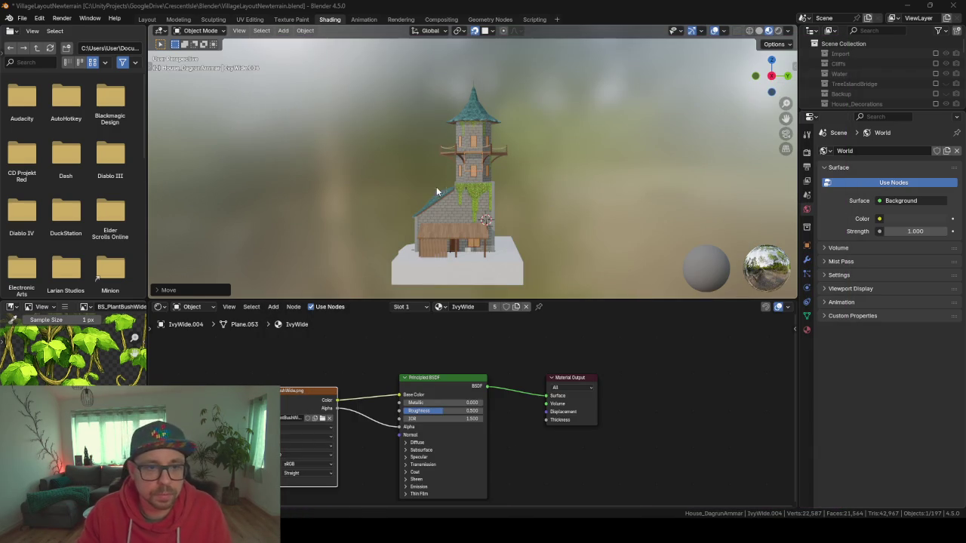
{"action": "scroll", "coordinate": [445, 208], "scroll_direction": "up", "scroll_amount": 4}
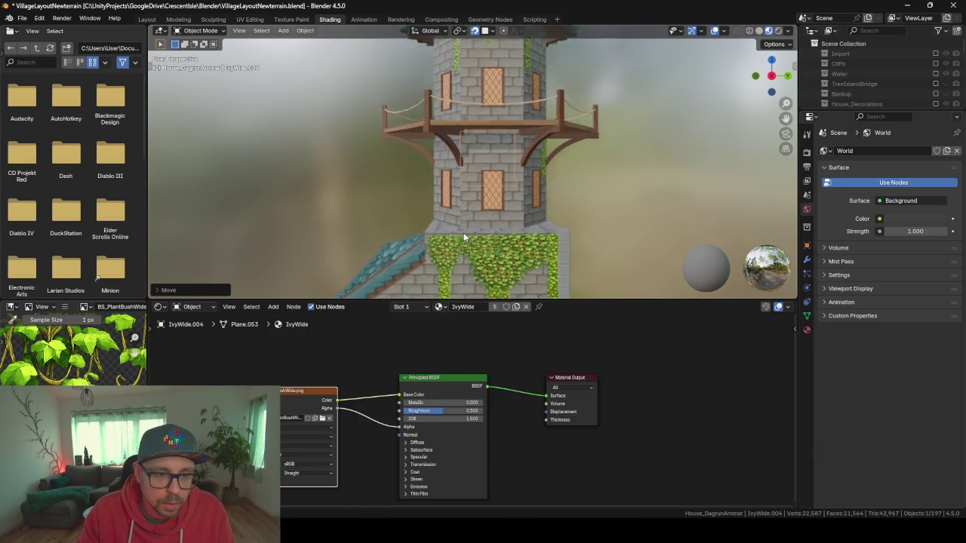
{"action": "scroll", "coordinate": [458, 237], "scroll_direction": "up", "scroll_amount": 3}
{"action": "mouse_move", "coordinate": [448, 148]}
{"action": "left_mouse_down"}
{"action": "mouse_move", "coordinate": [585, 139]}
{"action": "mouse_move", "coordinate": [429, 152]}
{"action": "mouse_move", "coordinate": [338, 146]}
{"action": "left_mouse_up"}
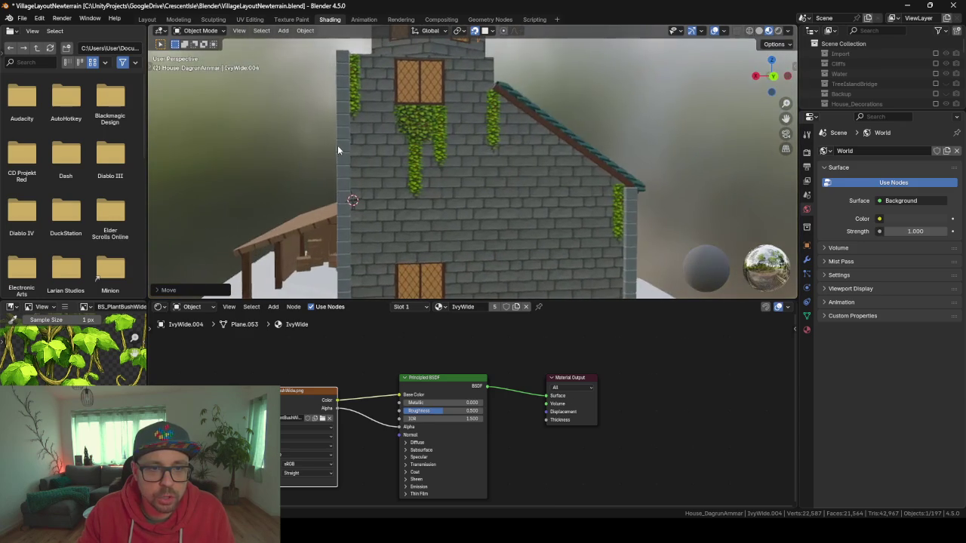
{"action": "left_click", "coordinate": [416, 112]}
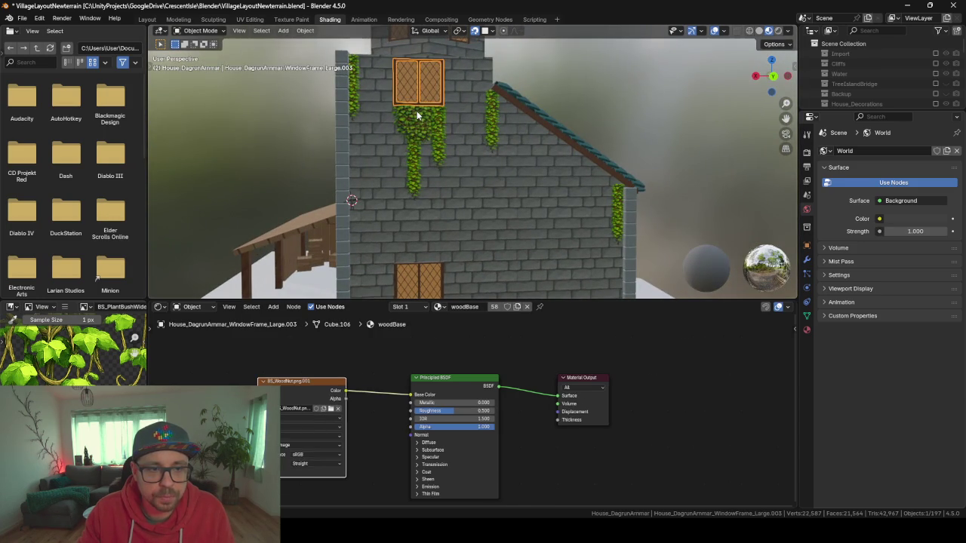
{"action": "left_click", "coordinate": [432, 137]}
{"action": "left_click", "coordinate": [408, 121]}
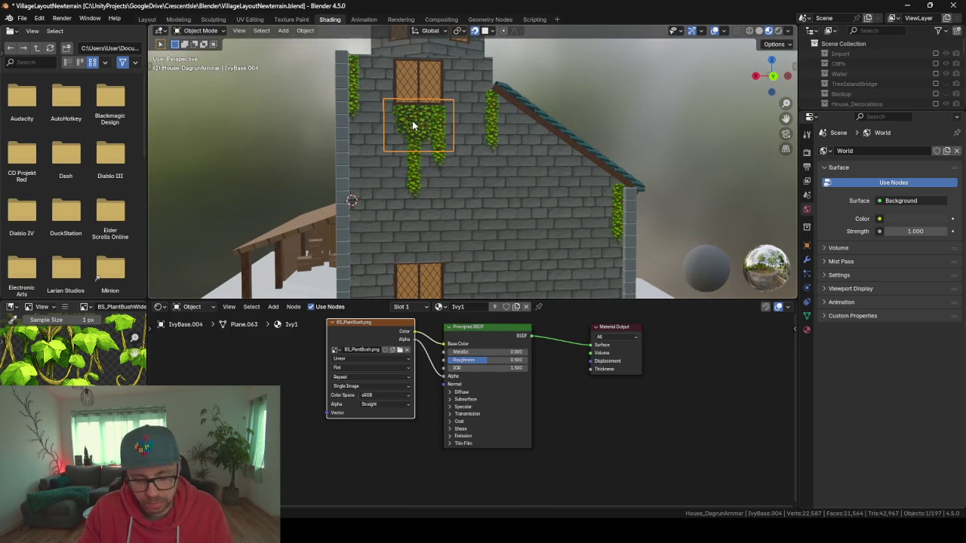
Duplicate the ivy plane under the roof edge and rotate it on X to follow the gable
{"action": "key", "text": "shift+d"}
{"action": "left_click", "coordinate": [533, 149]}
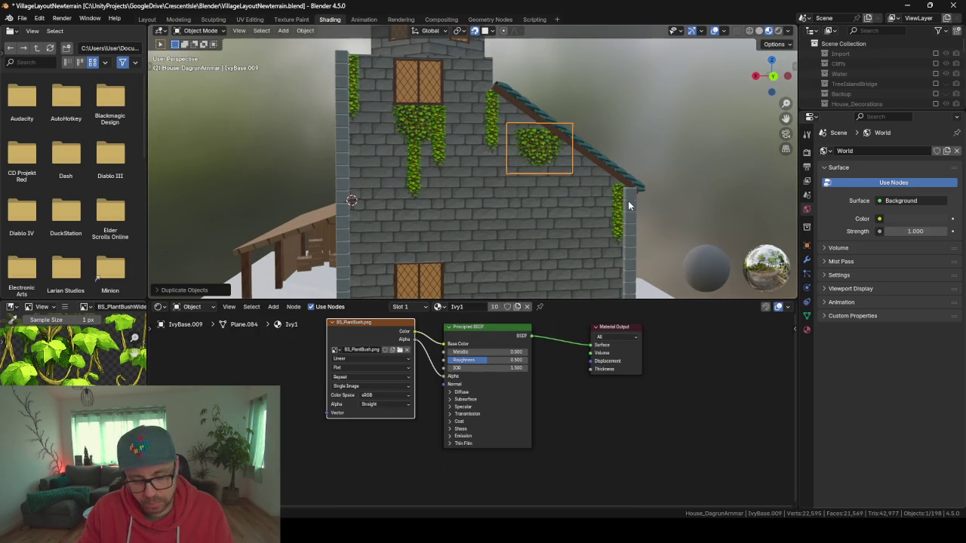
{"action": "key", "text": "r"}
{"action": "key", "text": "x"}
{"action": "key", "text": "x"}
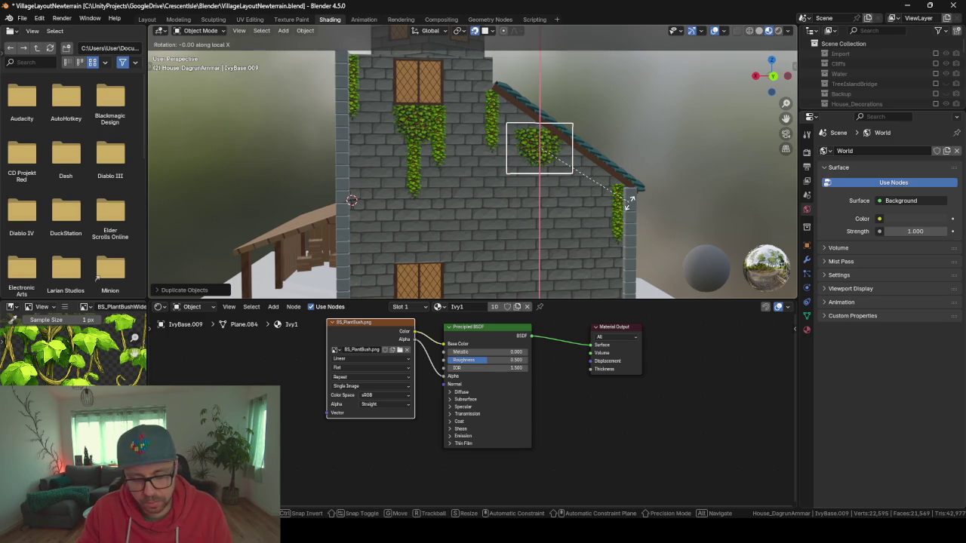
{"action": "key", "text": "x"}
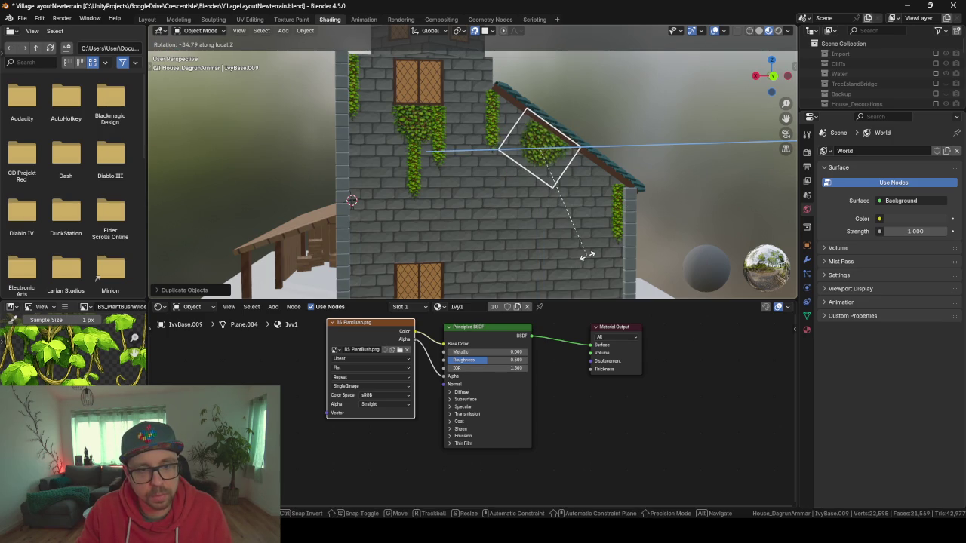
{"action": "left_click", "coordinate": [587, 258]}
In Edit Mode, move one side face of the ivy plane with axis constraints
{"action": "scroll", "coordinate": [581, 189], "scroll_direction": "up", "scroll_amount": 6}
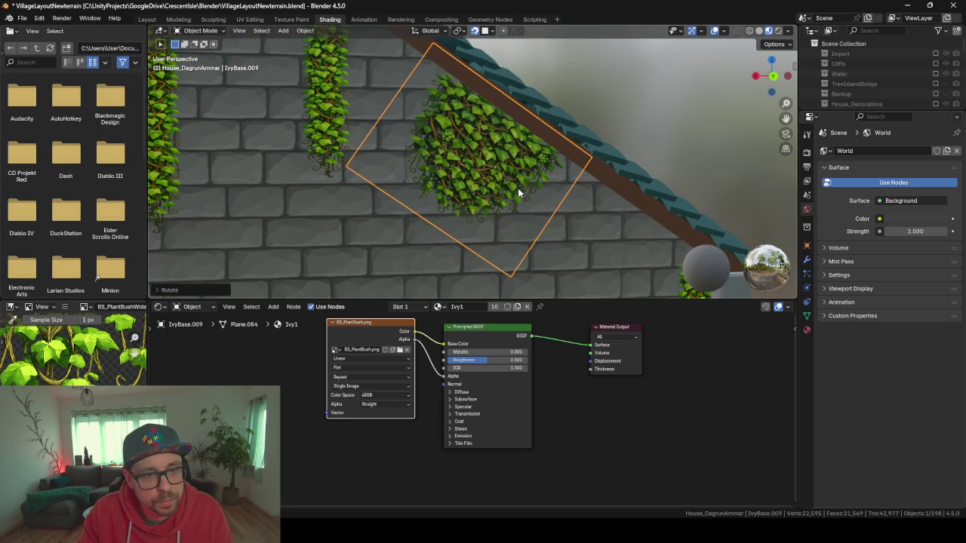
{"action": "scroll", "coordinate": [518, 188], "scroll_direction": "down", "scroll_amount": 1}
{"action": "key", "text": "Tab"}
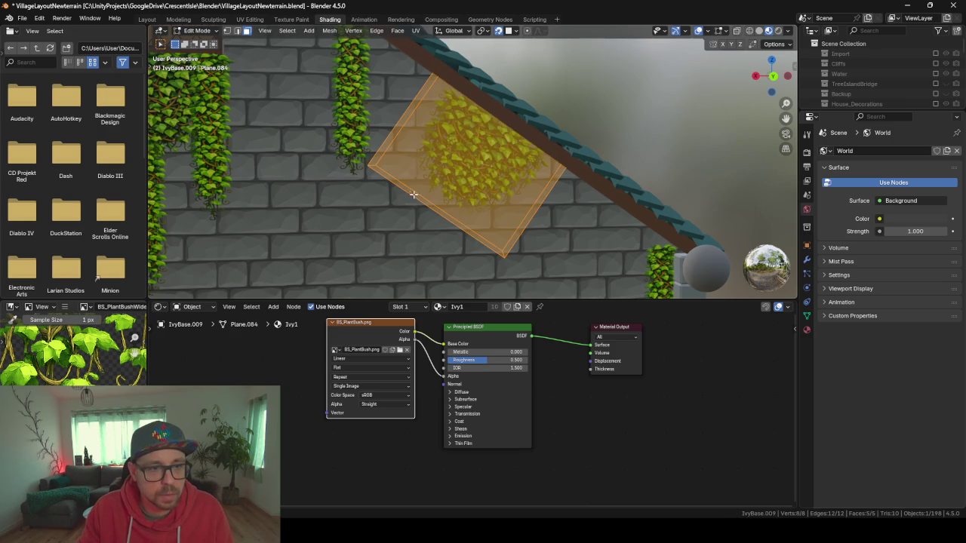
{"action": "left_click", "coordinate": [420, 197]}
{"action": "key", "text": "g"}
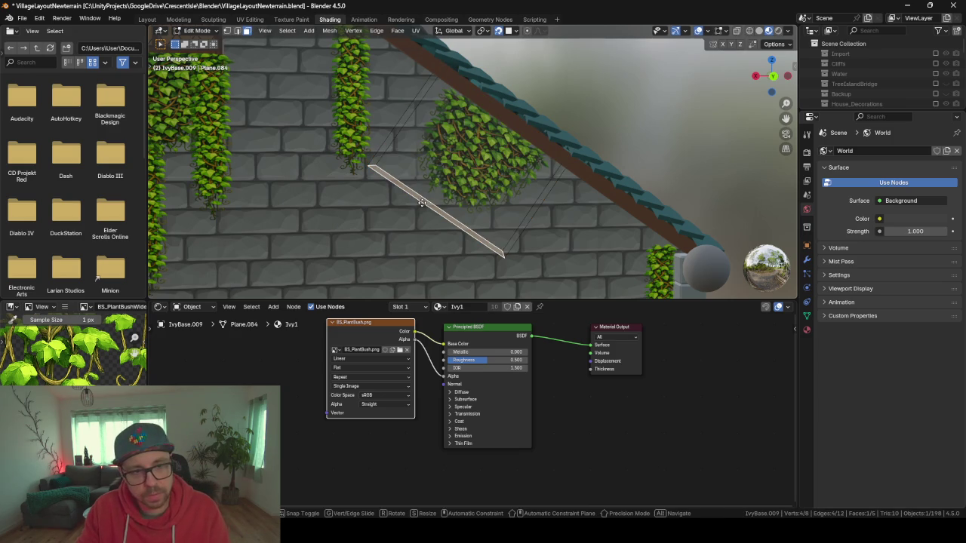
{"action": "key", "text": "shift+x"}
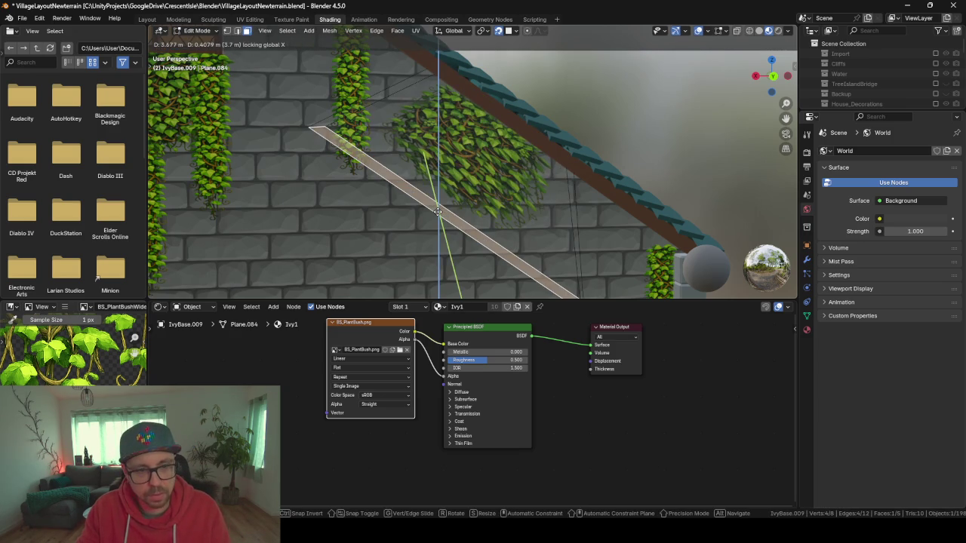
{"action": "key", "text": "shift+z"}
{"action": "key", "text": "shift+z"}
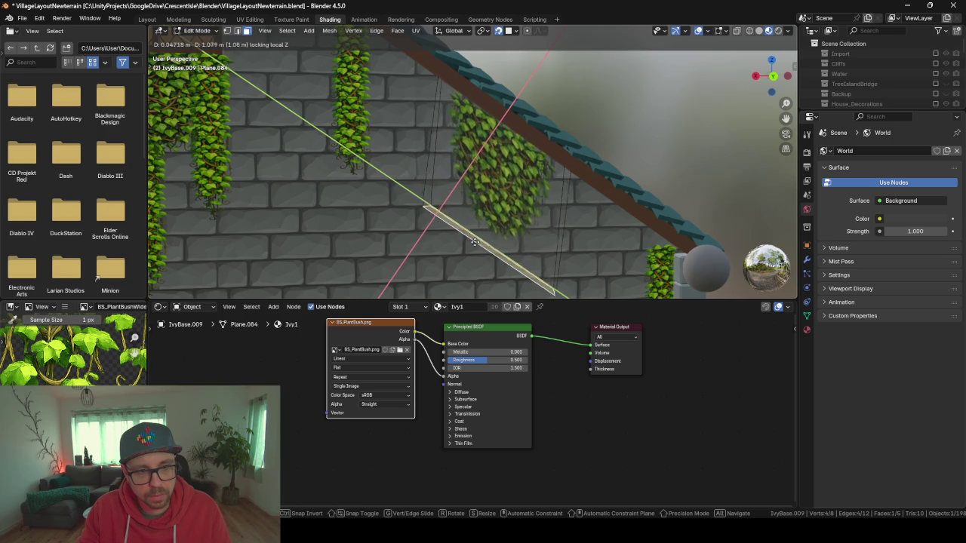
{"action": "left_click", "coordinate": [479, 238]}
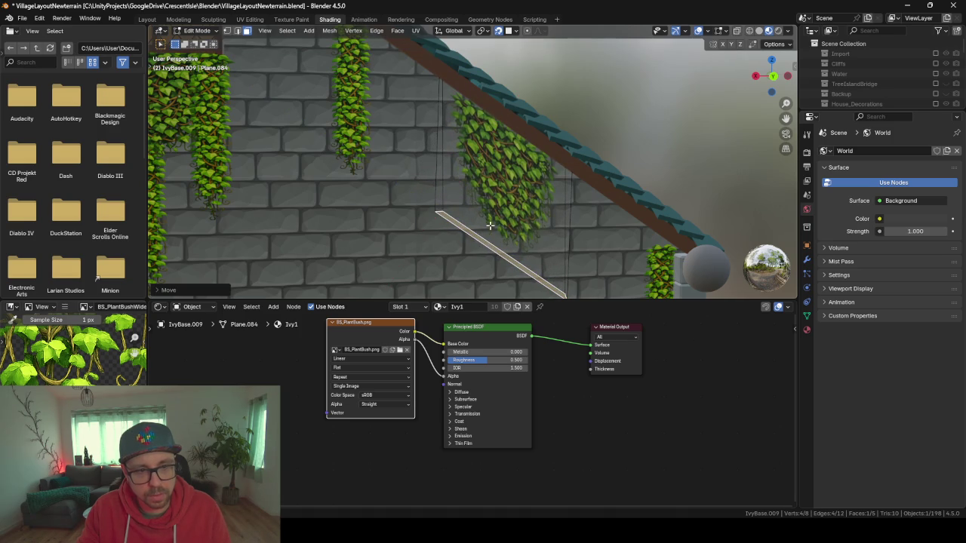
{"action": "key", "text": "Tab"}
Delete the IvyBase.009 ivy plane copy from the wall
{"action": "mouse_move", "coordinate": [429, 186]}
{"action": "left_mouse_down"}
{"action": "mouse_move", "coordinate": [433, 146]}
{"action": "mouse_move", "coordinate": [492, 168]}
{"action": "mouse_move", "coordinate": [475, 198]}
{"action": "left_mouse_up"}
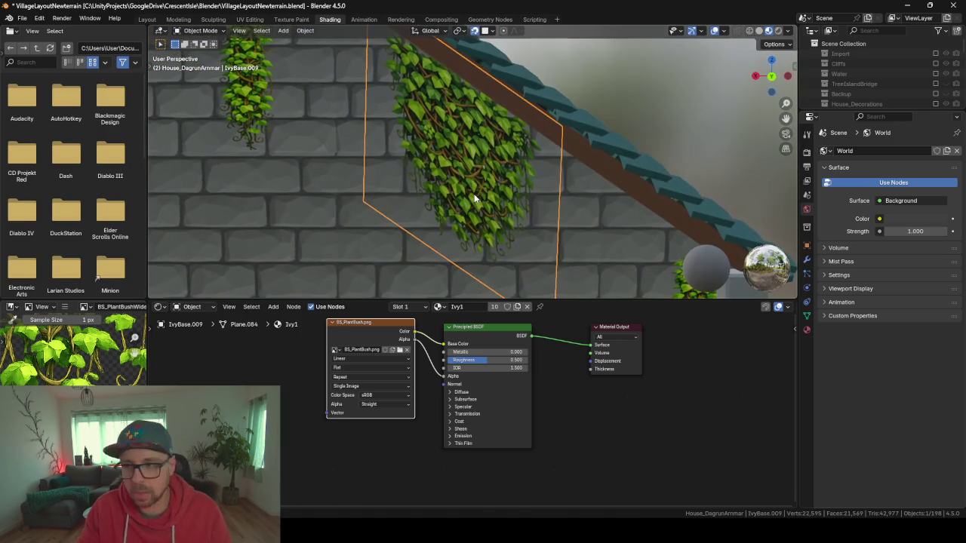
{"action": "key", "text": "Delete"}
{"action": "scroll", "coordinate": [475, 198], "scroll_direction": "down", "scroll_amount": 2}
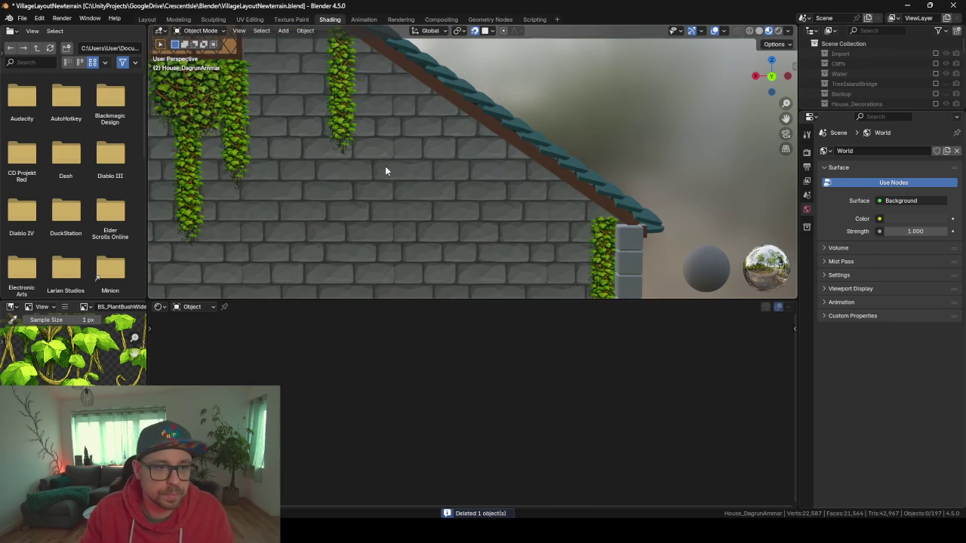
Switch to ChatGPT and review the two colour bottom-up vine columns
{"action": "mouse_move", "coordinate": [439, 532]}
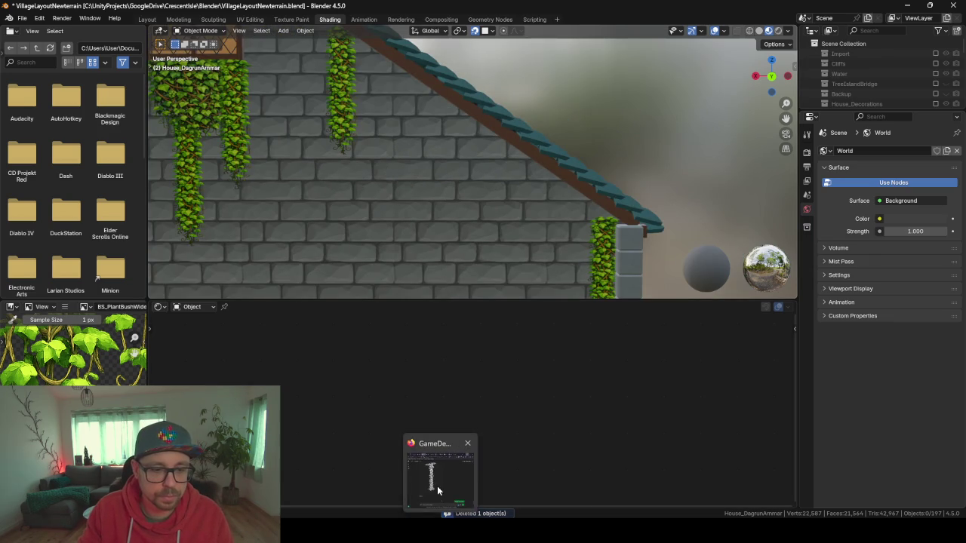
{"action": "left_click", "coordinate": [437, 491]}
{"action": "scroll", "coordinate": [517, 301], "scroll_direction": "up", "scroll_amount": 1}
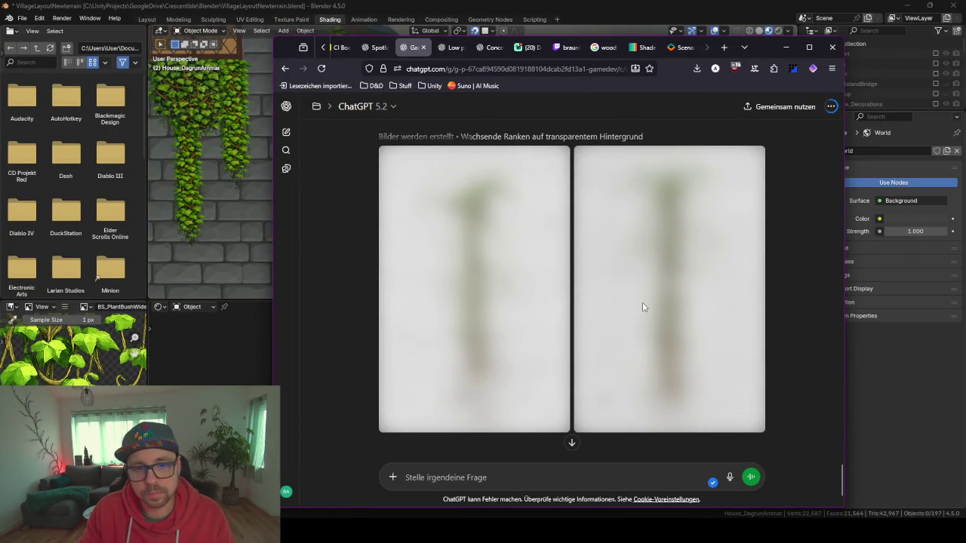
{"action": "scroll", "coordinate": [643, 307], "scroll_direction": "up", "scroll_amount": 2}
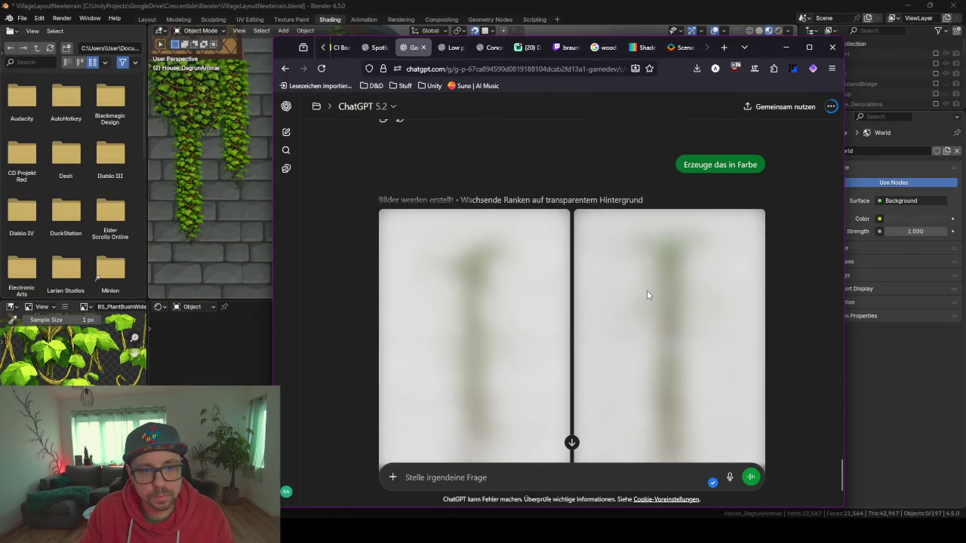
{"action": "scroll", "coordinate": [647, 295], "scroll_direction": "down", "scroll_amount": 1}
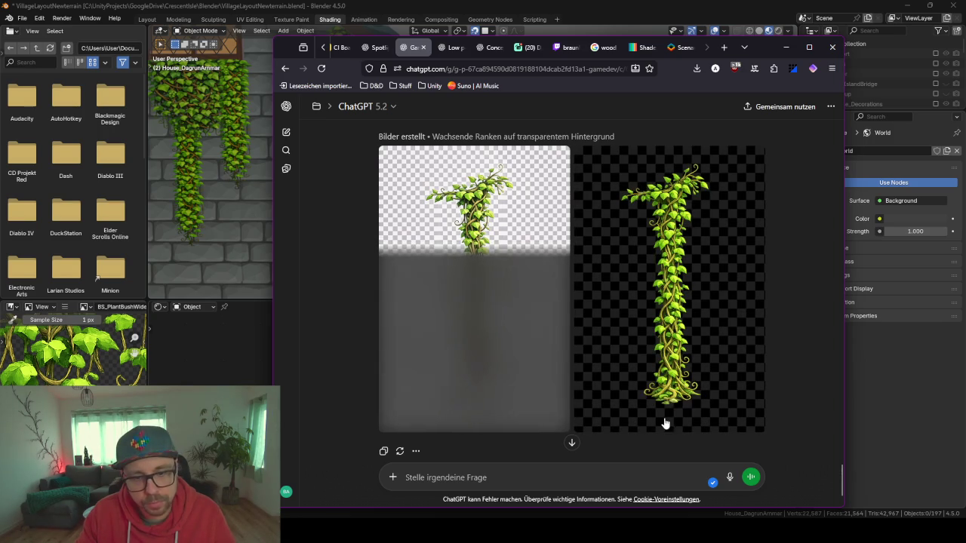
{"action": "scroll", "coordinate": [521, 398], "scroll_direction": "down", "scroll_amount": 1}
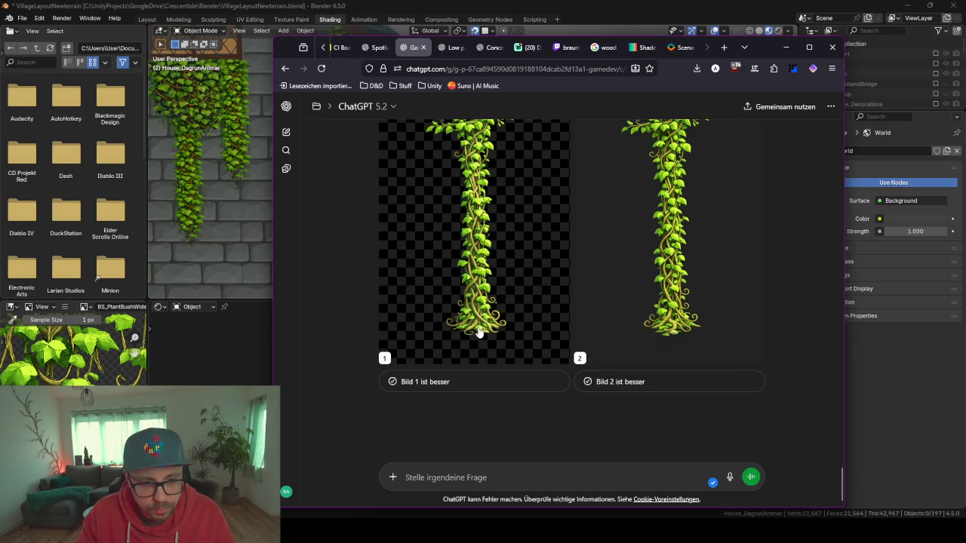
{"action": "scroll", "coordinate": [509, 284], "scroll_direction": "up", "scroll_amount": 2}
{"action": "scroll", "coordinate": [509, 295], "scroll_direction": "down", "scroll_amount": 2}
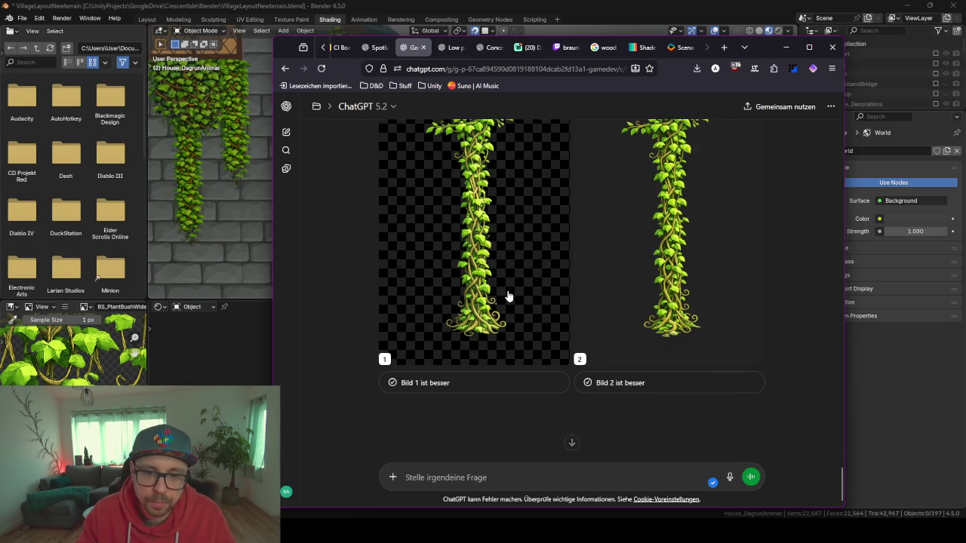
{"action": "scroll", "coordinate": [509, 296], "scroll_direction": "up", "scroll_amount": 2}
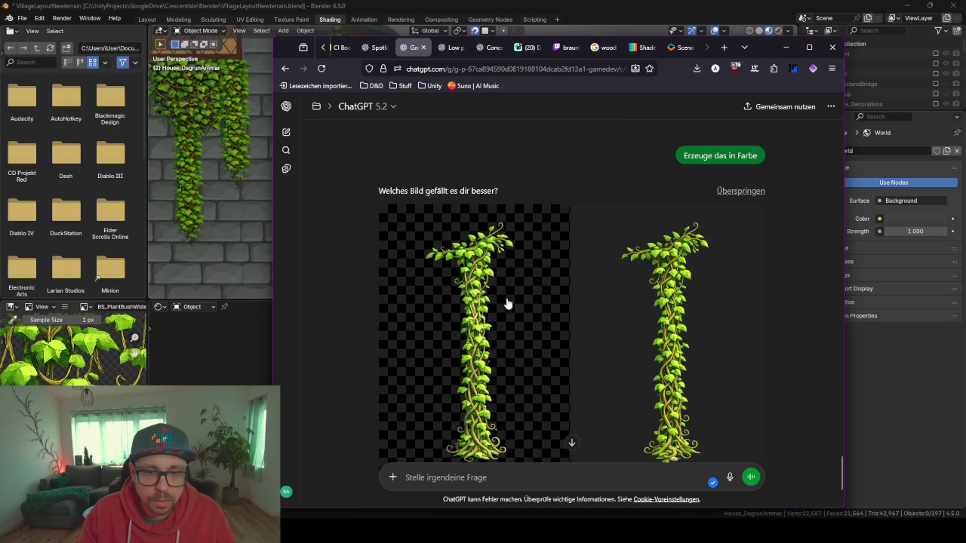
{"action": "scroll", "coordinate": [626, 280], "scroll_direction": "down", "scroll_amount": 2}
{"action": "left_click", "coordinate": [599, 391]}
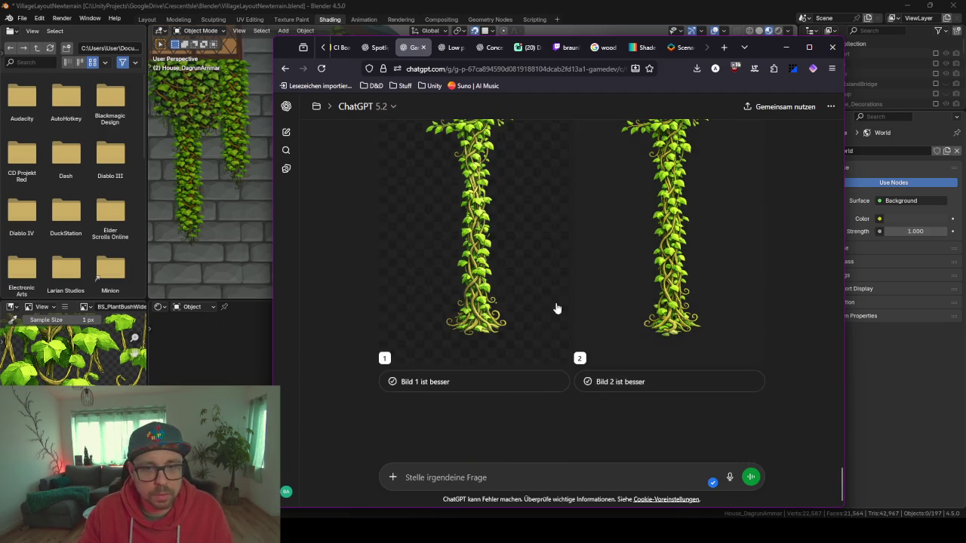
{"action": "scroll", "coordinate": [559, 302], "scroll_direction": "up", "scroll_amount": 3}
{"action": "scroll", "coordinate": [559, 303], "scroll_direction": "down", "scroll_amount": 2}
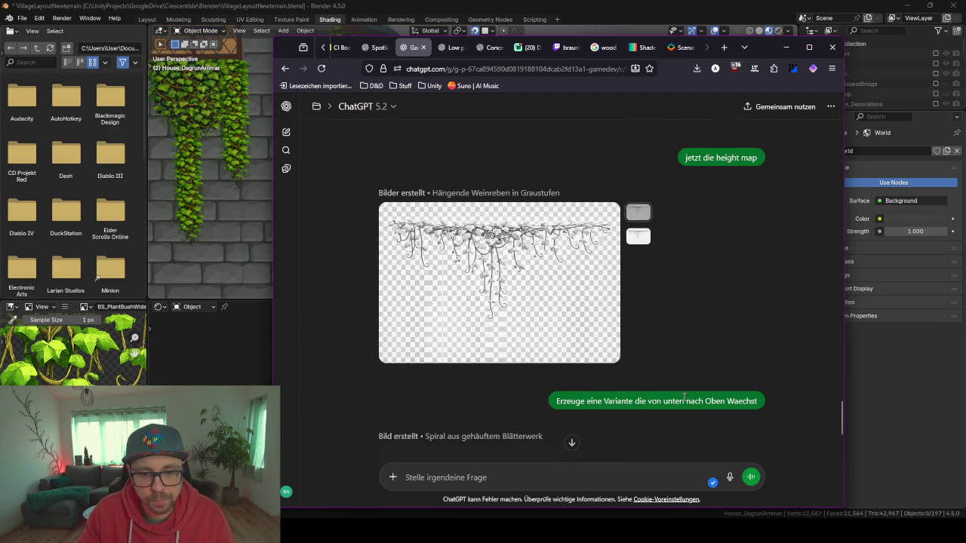
{"action": "scroll", "coordinate": [689, 359], "scroll_direction": "down", "scroll_amount": 2}
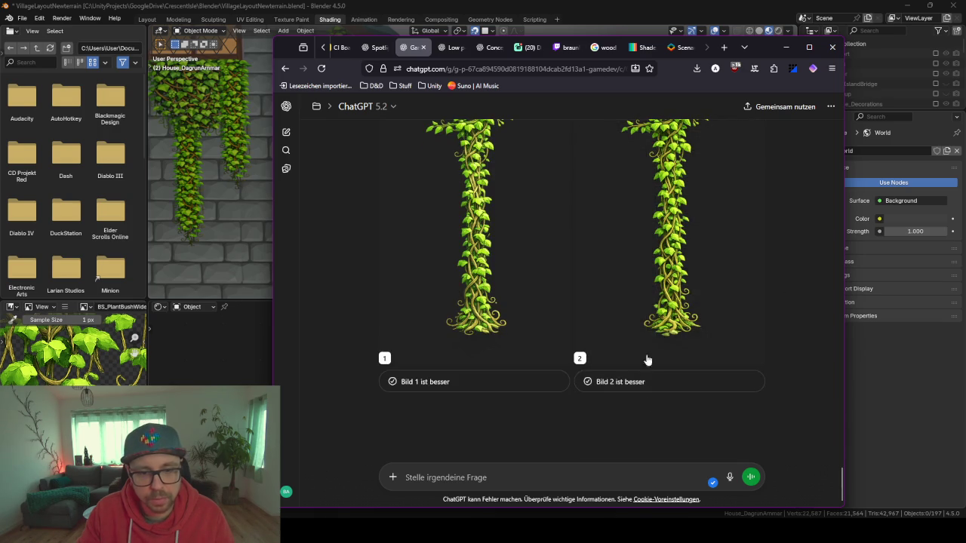
Inspect the first colour vine image full size and mark 'Bild 1 ist besser'
{"action": "left_click", "coordinate": [502, 255]}
{"action": "scroll", "coordinate": [575, 361], "scroll_direction": "down", "scroll_amount": 2}
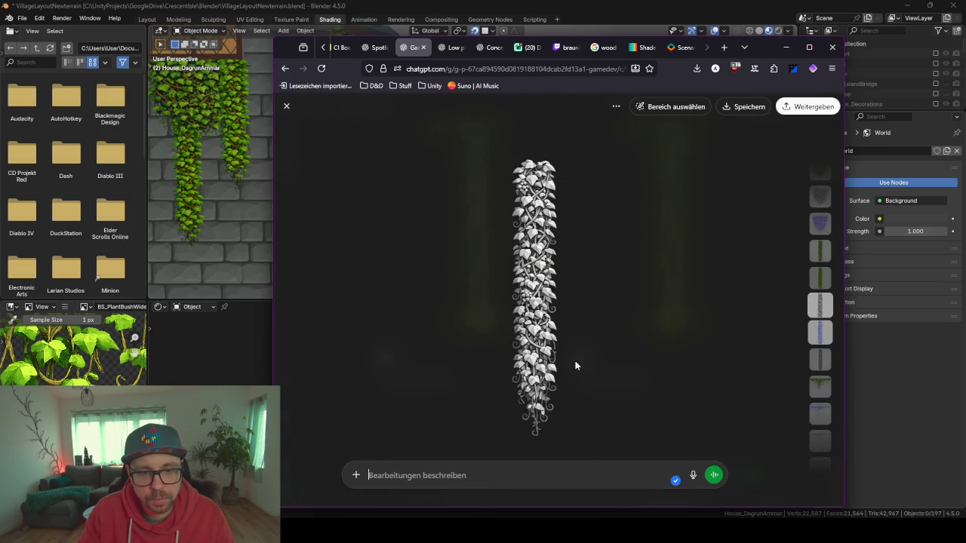
{"action": "key", "text": "Escape"}
{"action": "left_click", "coordinate": [483, 381]}
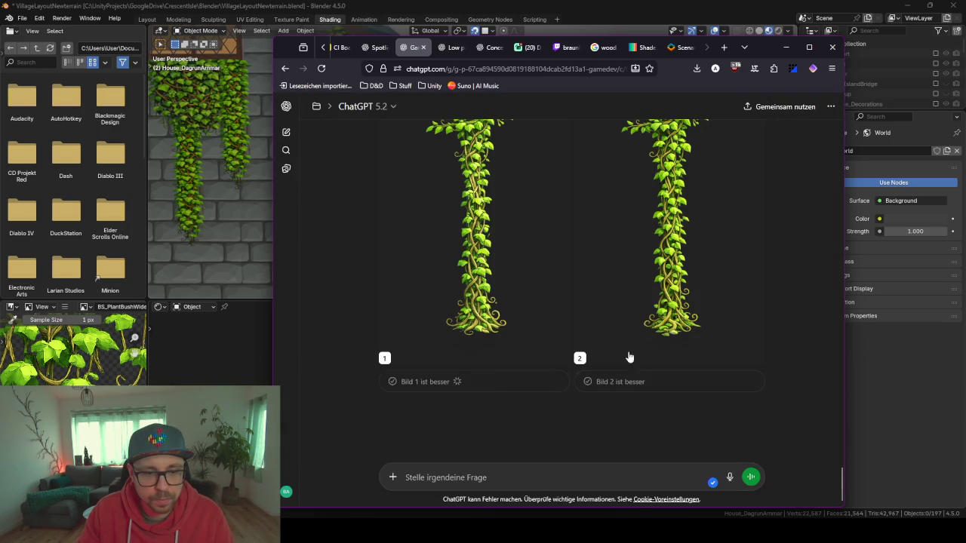
Reopen the earlier bottom-to-top variant prompt for editing
{"action": "scroll", "coordinate": [638, 316], "scroll_direction": "up", "scroll_amount": 3}
{"action": "scroll", "coordinate": [638, 315], "scroll_direction": "up", "scroll_amount": 4}
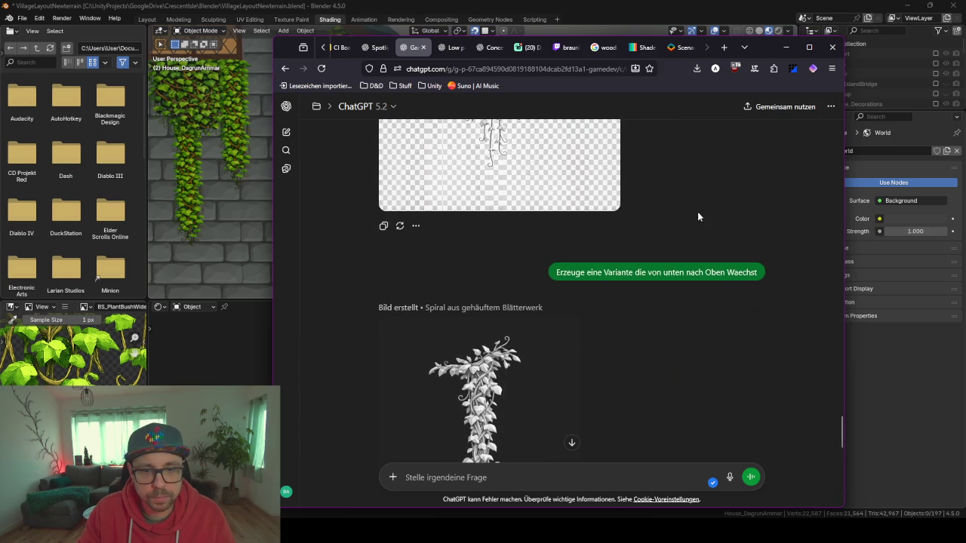
{"action": "left_click", "coordinate": [756, 290]}
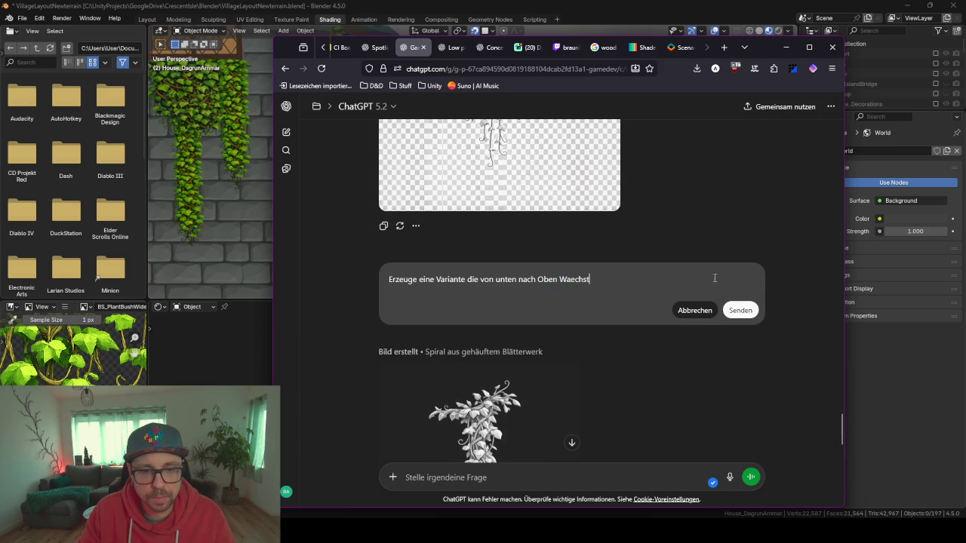
Replace the old prompt with a request for a new wide plant hanging on a slope ('schräge gehängt breite')
{"action": "key", "text": "ctrl+a"}
{"action": "type", "text": "Erzeuge"}
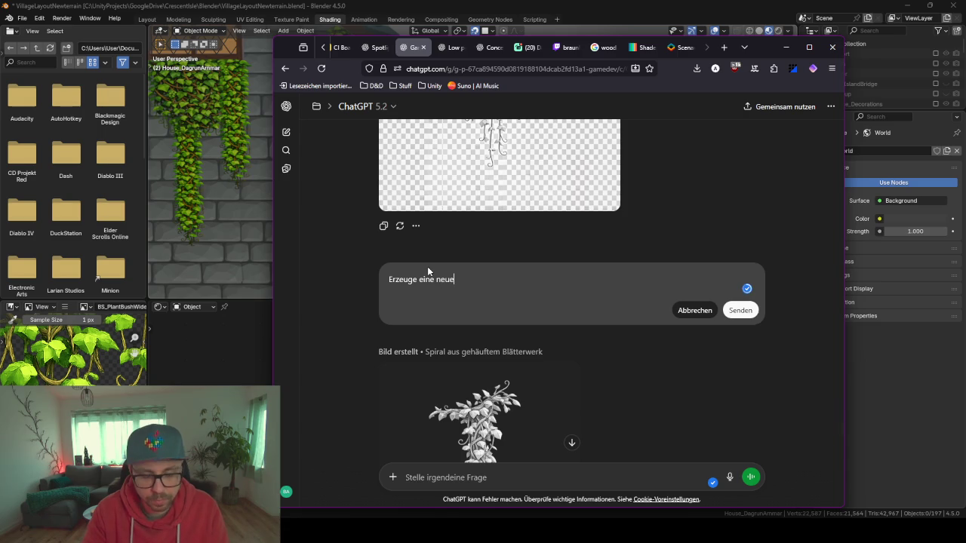
{"action": "type", "text": " eine neue Pflanz"}
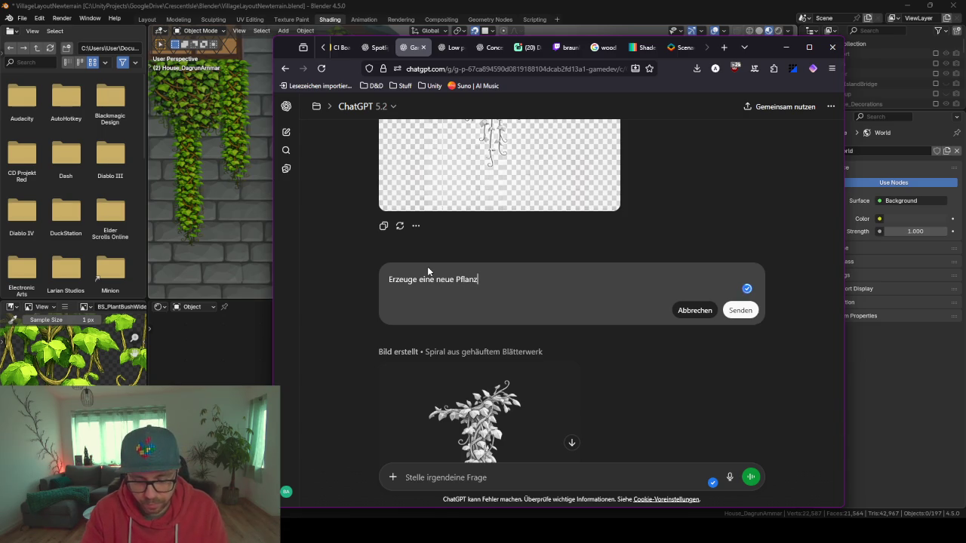
{"action": "type", "text": "e welche in e"}
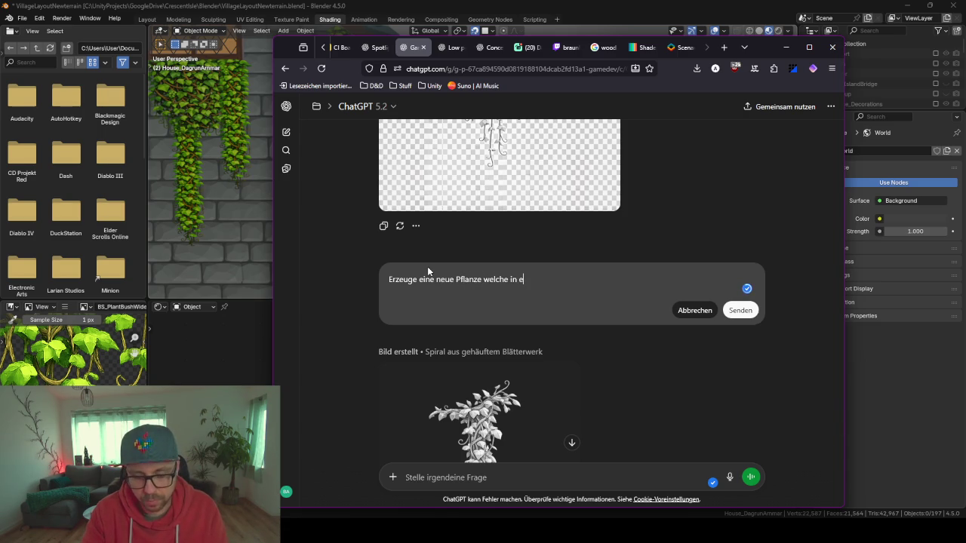
{"action": "type", "text": "iner schragen"}
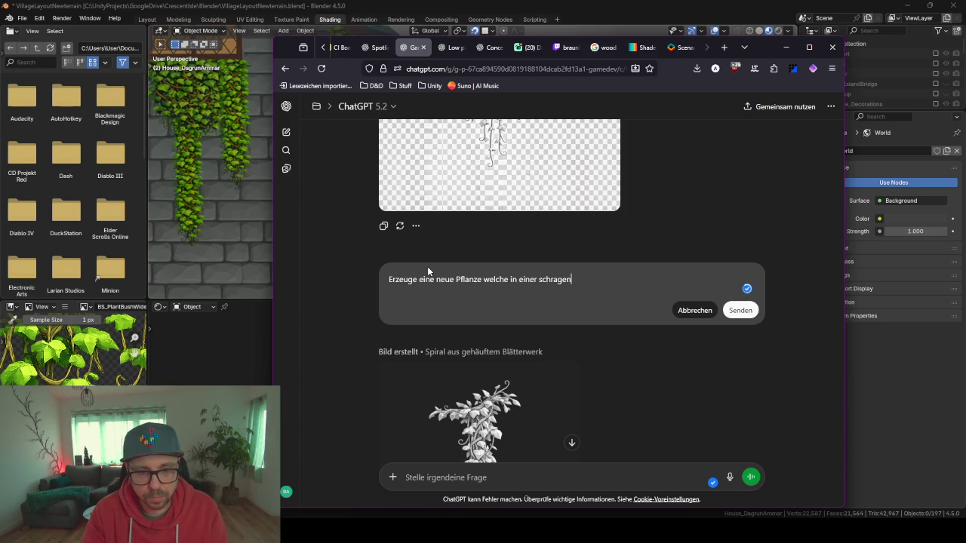
{"action": "key", "text": "BackSpace"}
{"action": "key", "text": "BackSpace"}
{"action": "key", "text": "BackSpace"}
{"action": "type", "text": "eg"}
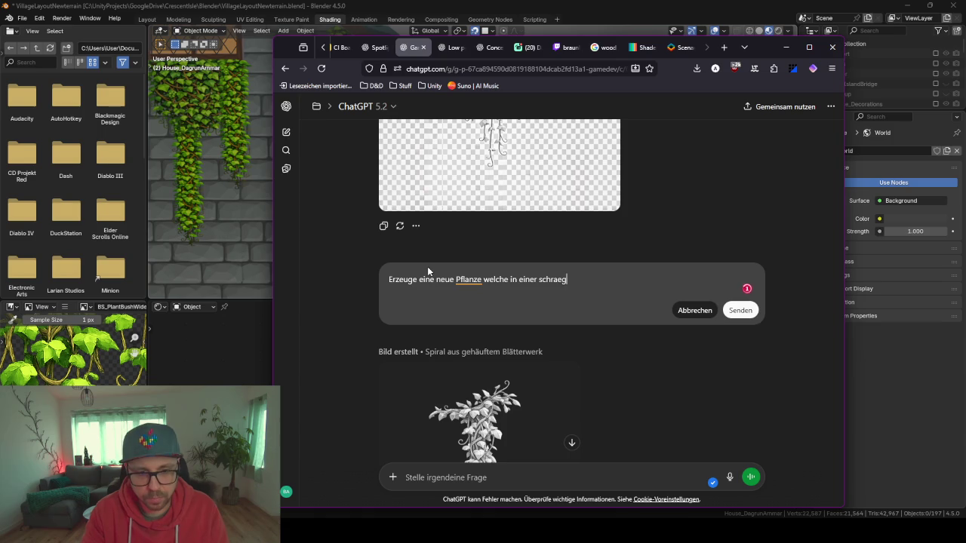
{"action": "type", "text": "ehaengt."}
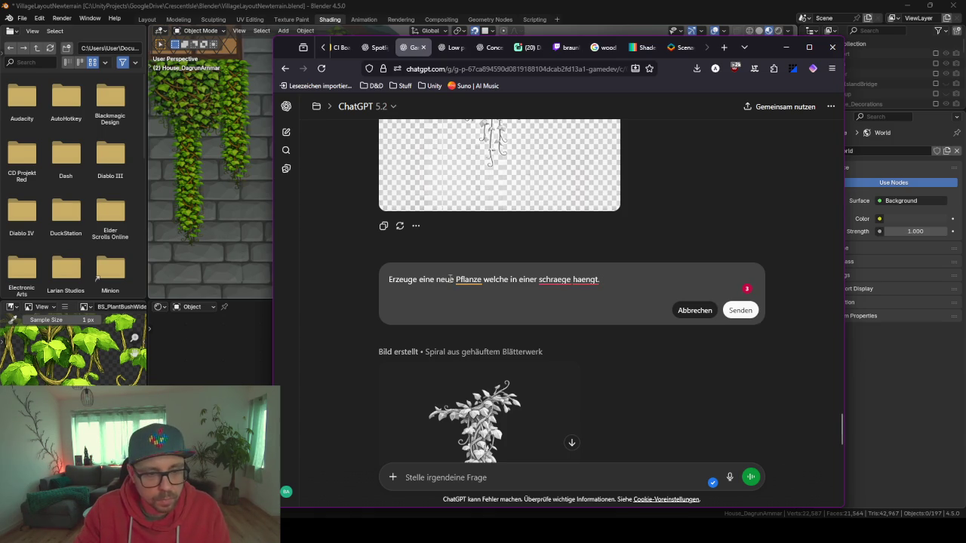
{"action": "type", "text": "breite"}
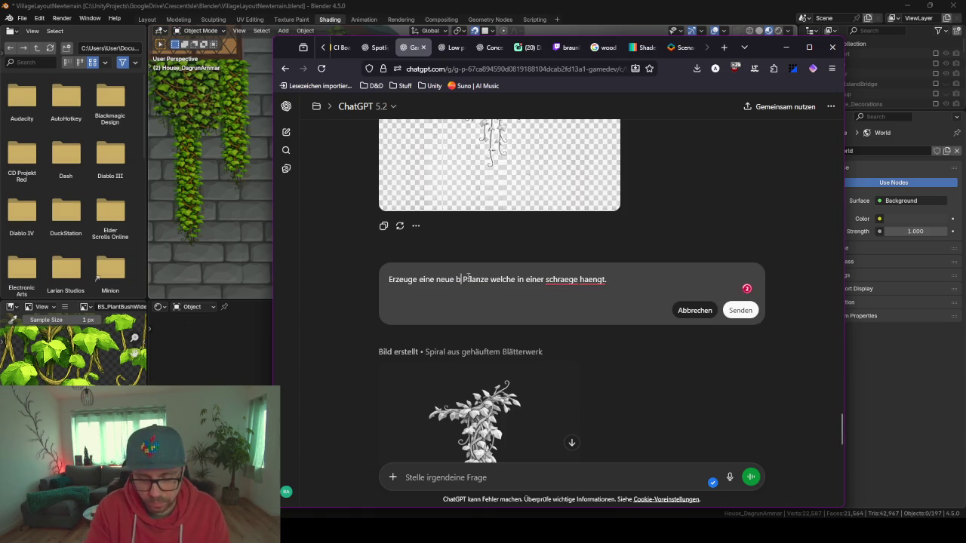
{"action": "left_click", "coordinate": [616, 272]}
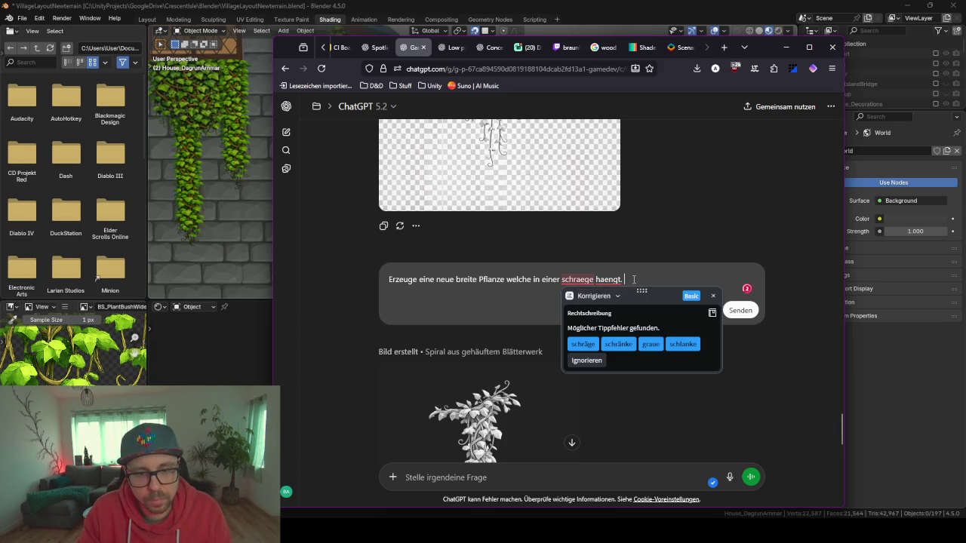
{"action": "left_click", "coordinate": [642, 280]}
Fix the last word to 'Farben', send the prompt and follow the image as it starts generating
{"action": "scroll", "coordinate": [642, 281], "scroll_direction": "up", "scroll_amount": 3}
{"action": "scroll", "coordinate": [642, 286], "scroll_direction": "down", "scroll_amount": 2}
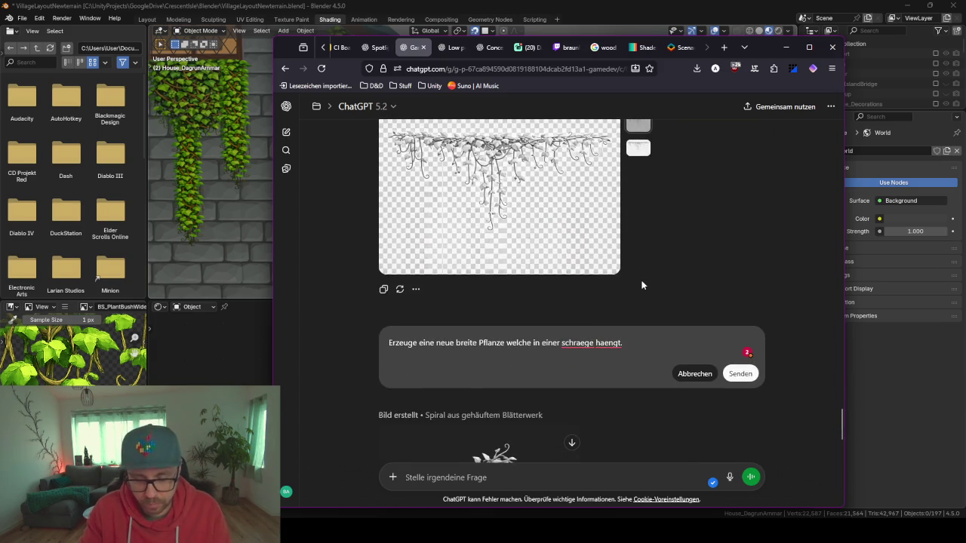
{"action": "key", "text": "BackSpace"}
{"action": "key", "text": "BackSpace"}
{"action": "key", "text": "BackSpace"}
{"action": "type", "text": "In"}
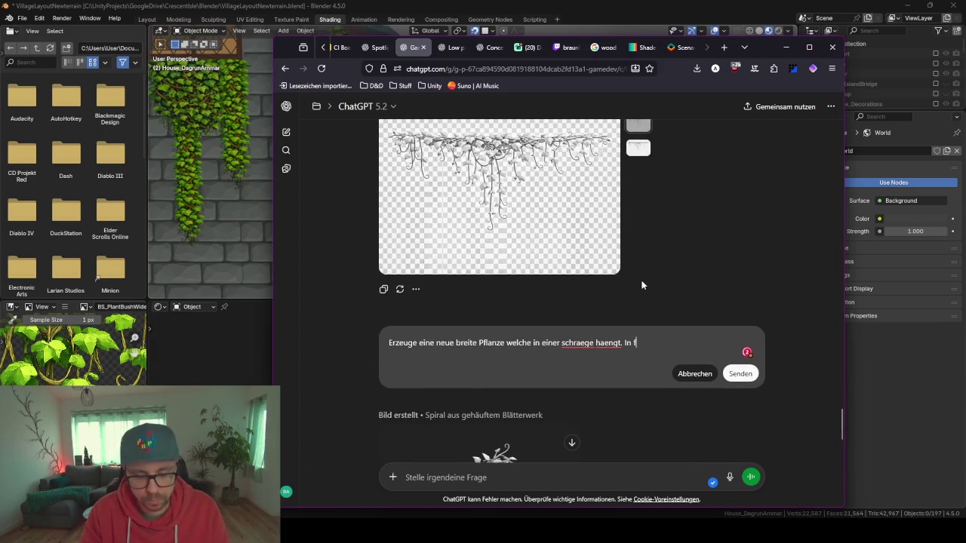
{"action": "type", "text": "Farbne"}
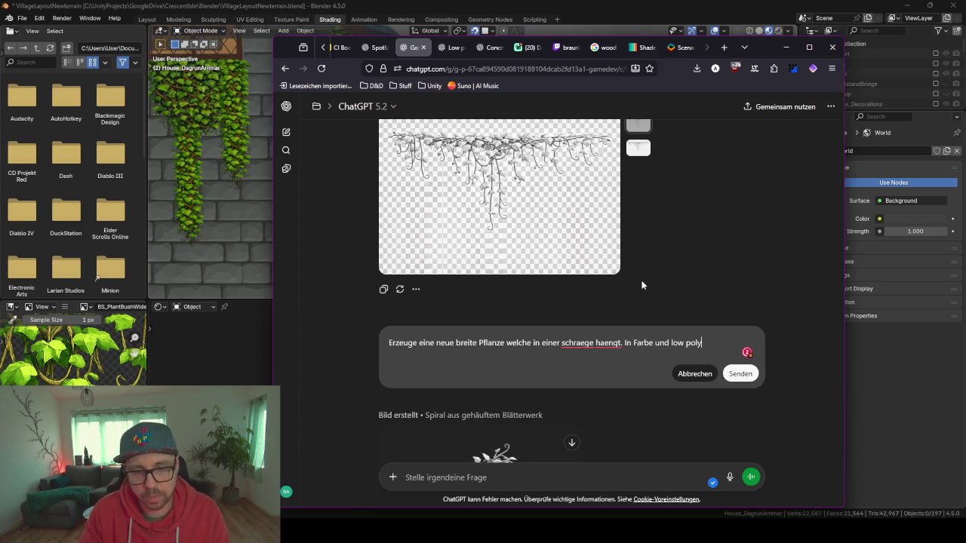
{"action": "left_click", "coordinate": [741, 374]}
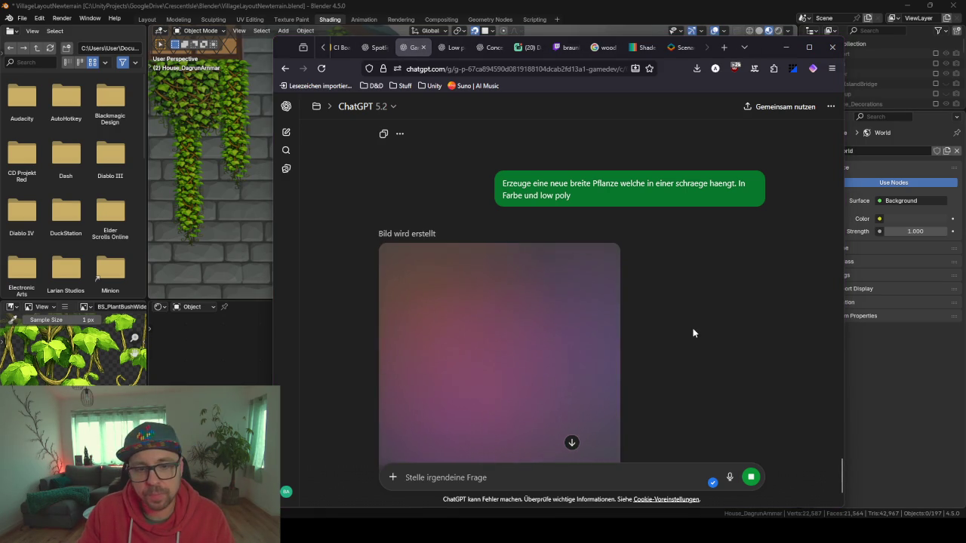
{"action": "scroll", "coordinate": [693, 328], "scroll_direction": "down", "scroll_amount": 2}
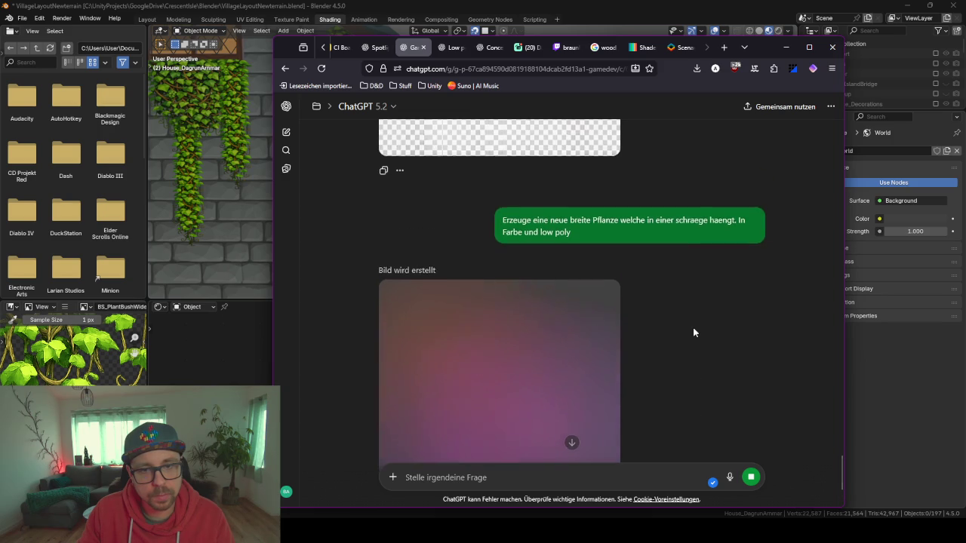
{"action": "scroll", "coordinate": [693, 332], "scroll_direction": "down", "scroll_amount": 3}
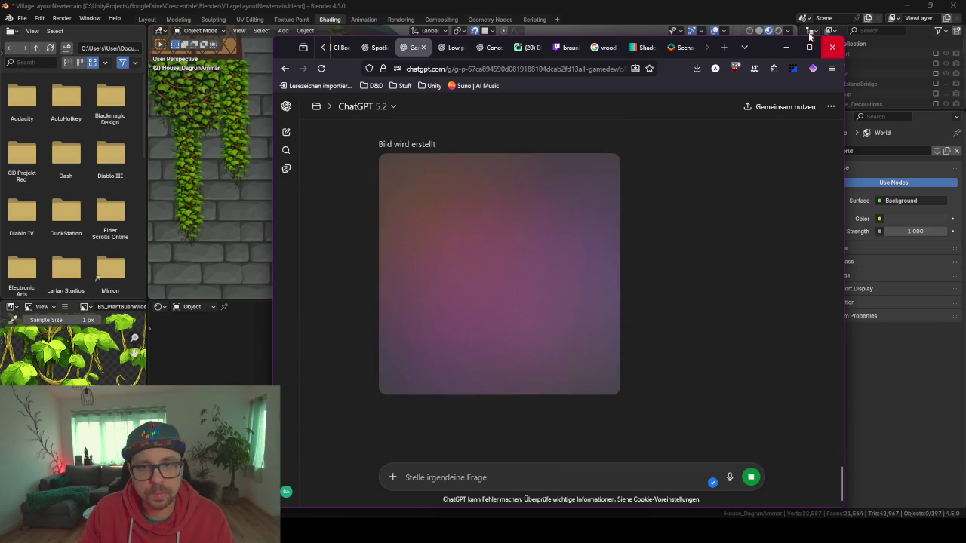
{"action": "left_click_drag", "start_coordinate": [793, 45], "coordinate": [790, 50]}
Bring Blender forward, select the white base plinth and orbit in on the ivy-covered house front
{"action": "left_click", "coordinate": [779, 55]}
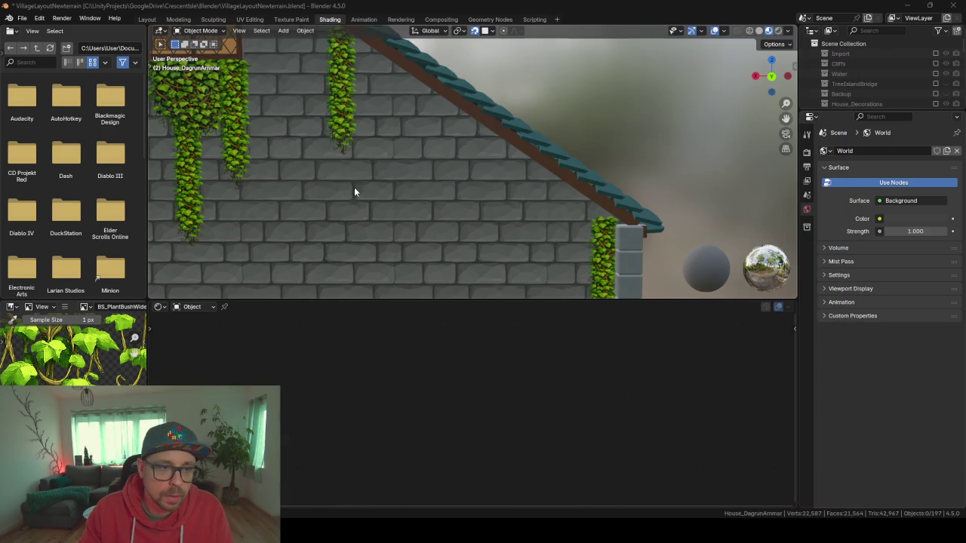
{"action": "scroll", "coordinate": [365, 192], "scroll_direction": "down", "scroll_amount": 6}
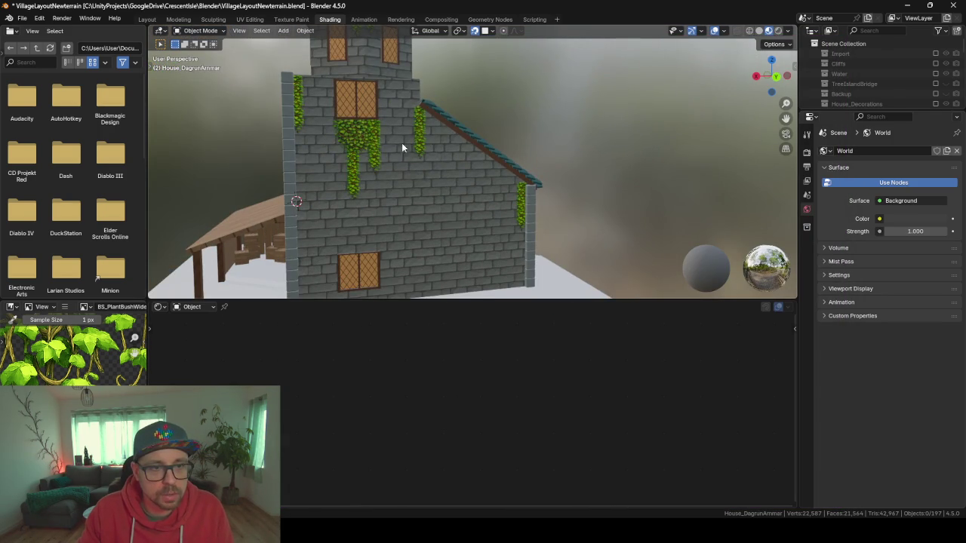
{"action": "mouse_move", "coordinate": [488, 170]}
{"action": "left_mouse_down"}
{"action": "mouse_move", "coordinate": [426, 160]}
{"action": "mouse_move", "coordinate": [411, 167]}
{"action": "mouse_move", "coordinate": [417, 197]}
{"action": "mouse_move", "coordinate": [332, 186]}
{"action": "mouse_move", "coordinate": [440, 198]}
{"action": "mouse_move", "coordinate": [364, 181]}
{"action": "mouse_move", "coordinate": [476, 184]}
{"action": "mouse_move", "coordinate": [465, 168]}
{"action": "mouse_move", "coordinate": [443, 201]}
{"action": "mouse_move", "coordinate": [492, 170]}
{"action": "mouse_move", "coordinate": [553, 169]}
{"action": "mouse_move", "coordinate": [563, 187]}
{"action": "mouse_move", "coordinate": [523, 177]}
{"action": "mouse_move", "coordinate": [542, 174]}
{"action": "mouse_move", "coordinate": [511, 158]}
{"action": "mouse_move", "coordinate": [384, 151]}
{"action": "mouse_move", "coordinate": [510, 149]}
{"action": "mouse_move", "coordinate": [463, 106]}
{"action": "mouse_move", "coordinate": [470, 96]}
{"action": "mouse_move", "coordinate": [473, 141]}
{"action": "mouse_move", "coordinate": [529, 176]}
{"action": "mouse_move", "coordinate": [591, 189]}
{"action": "mouse_move", "coordinate": [578, 205]}
{"action": "mouse_move", "coordinate": [519, 220]}
{"action": "left_mouse_up"}
{"action": "scroll", "coordinate": [470, 113], "scroll_direction": "down", "scroll_amount": 5}
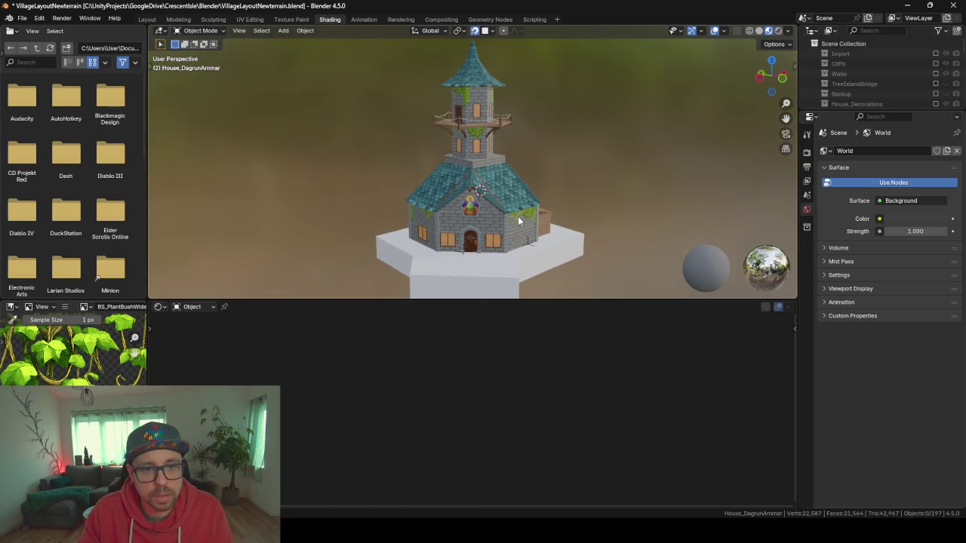
{"action": "left_click", "coordinate": [505, 263]}
{"action": "scroll", "coordinate": [423, 249], "scroll_direction": "up", "scroll_amount": 2}
{"action": "mouse_move", "coordinate": [438, 233]}
{"action": "left_mouse_down"}
{"action": "mouse_move", "coordinate": [461, 258]}
{"action": "mouse_move", "coordinate": [528, 238]}
{"action": "mouse_move", "coordinate": [504, 107]}
{"action": "mouse_move", "coordinate": [508, 189]}
{"action": "left_mouse_up"}
{"action": "scroll", "coordinate": [483, 249], "scroll_direction": "up", "scroll_amount": 2}
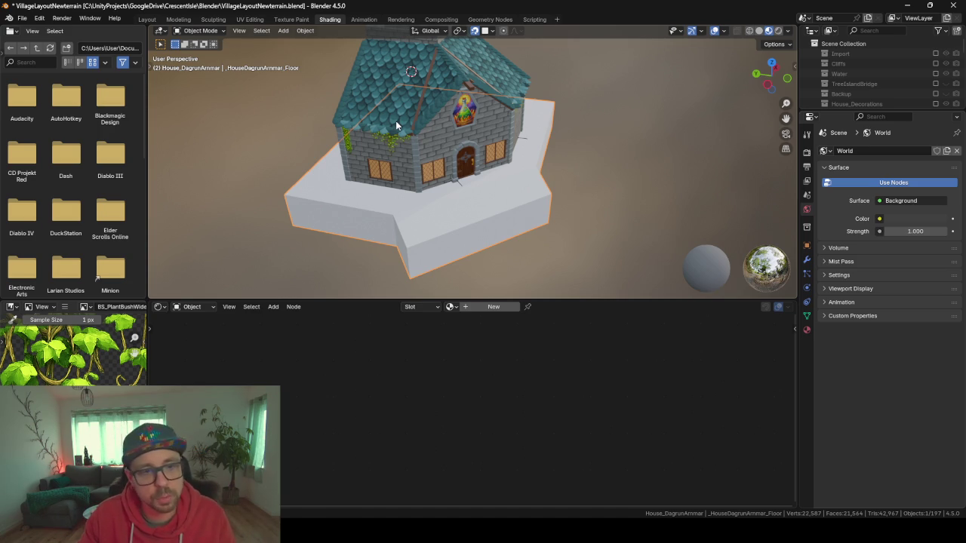
{"action": "mouse_move", "coordinate": [475, 179]}
{"action": "left_mouse_down"}
{"action": "mouse_move", "coordinate": [350, 156]}
{"action": "mouse_move", "coordinate": [431, 175]}
{"action": "mouse_move", "coordinate": [590, 143]}
{"action": "left_mouse_up"}
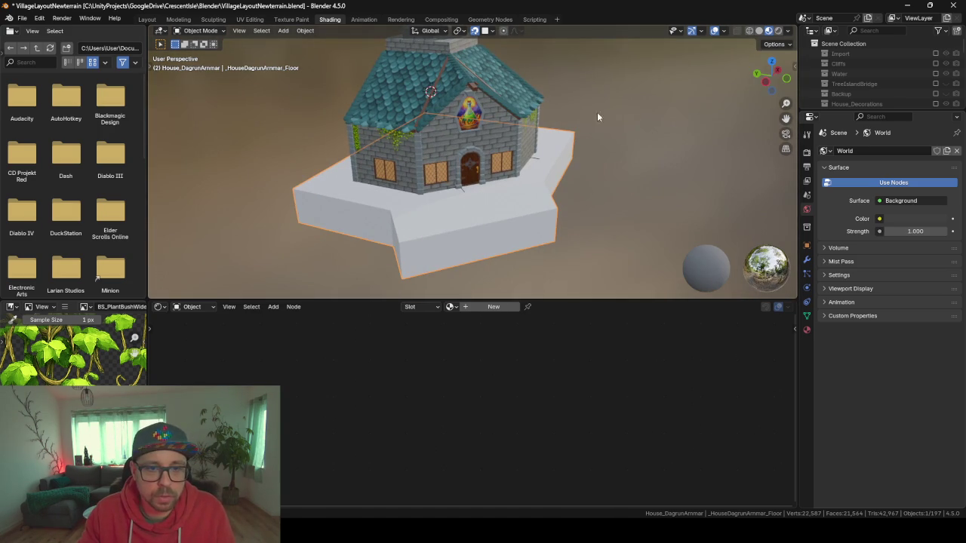
Walk through the front door in Walk Navigation, then back out to view the whole house front
{"action": "right_click", "coordinate": [428, 218]}
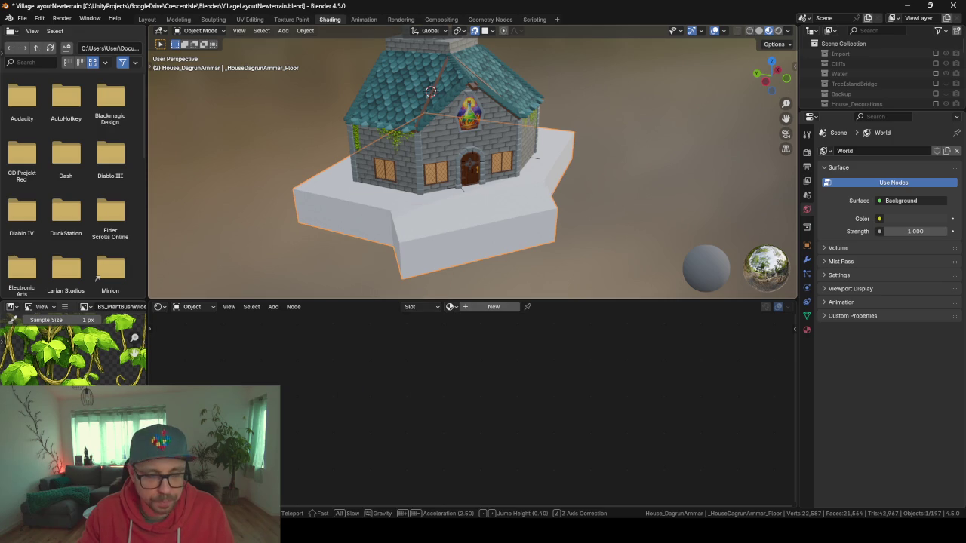
{"action": "key", "text": "shift+grave"}
{"action": "key", "text": "w"}
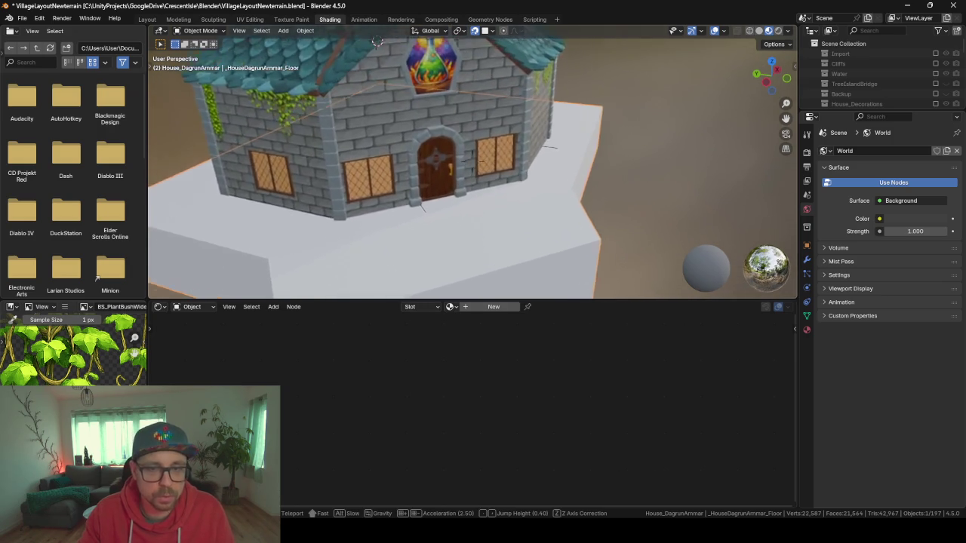
{"action": "key", "text": "w"}
{"action": "key", "text": "s"}
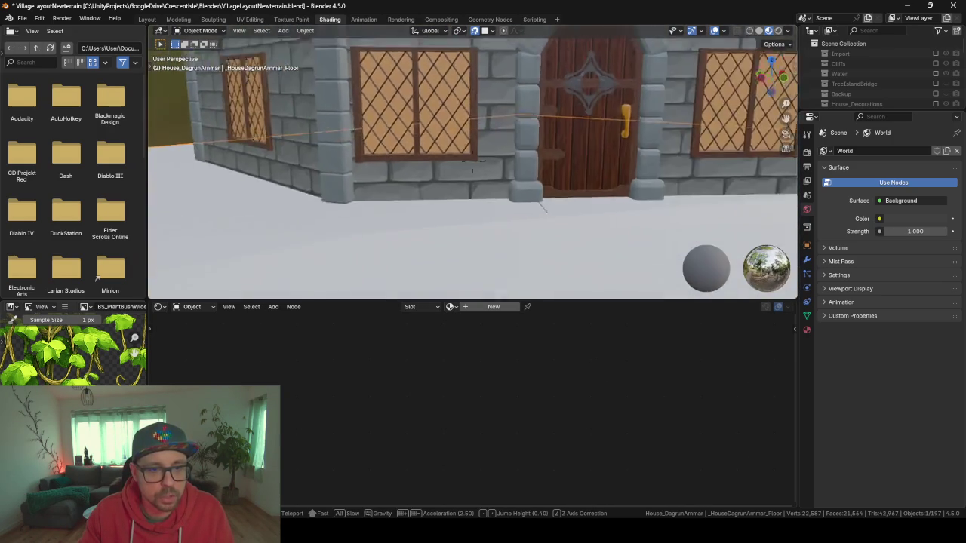
{"action": "key", "text": "s"}
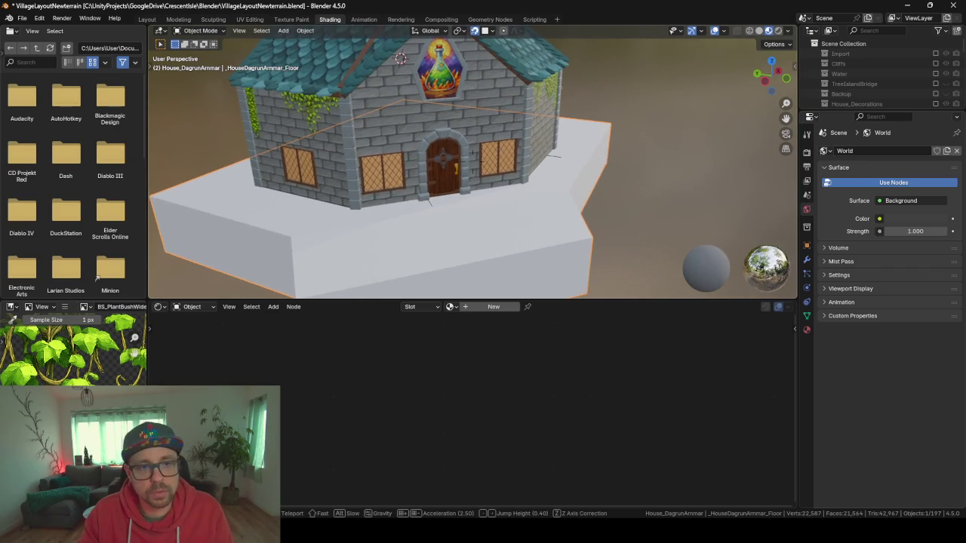
{"action": "left_click", "coordinate": [547, 185]}
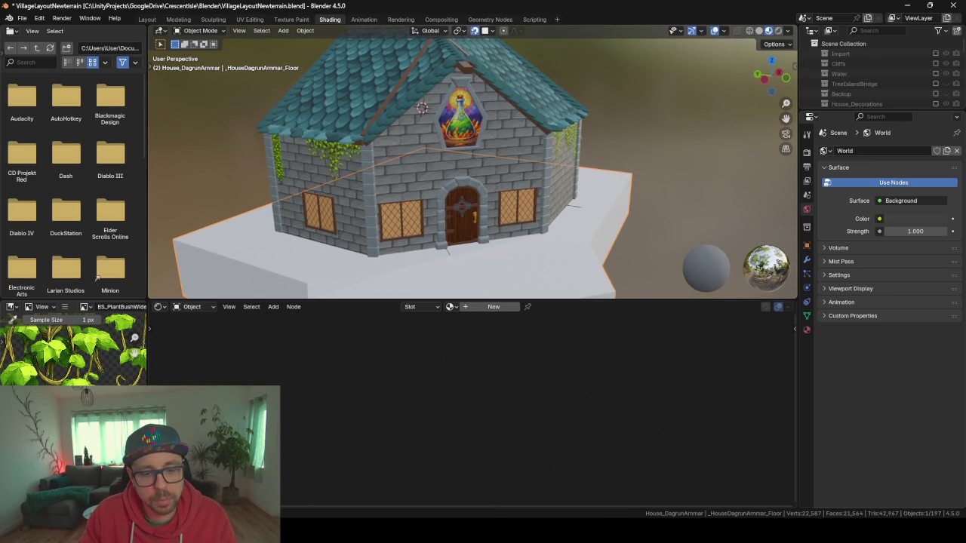
Restore the browser from the taskbar and switch to the Miro 'CI Board' tab
{"action": "mouse_move", "coordinate": [550, 532]}
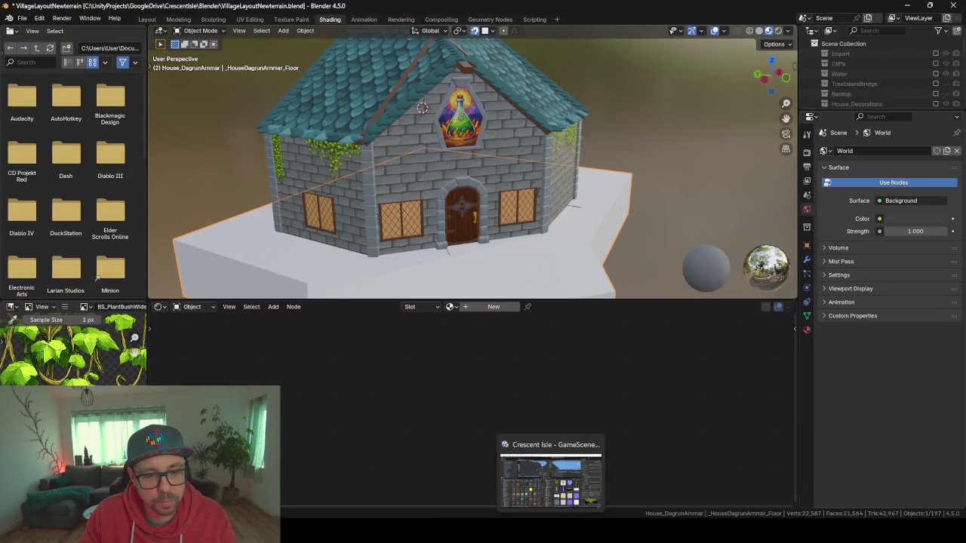
{"action": "left_click", "coordinate": [551, 532]}
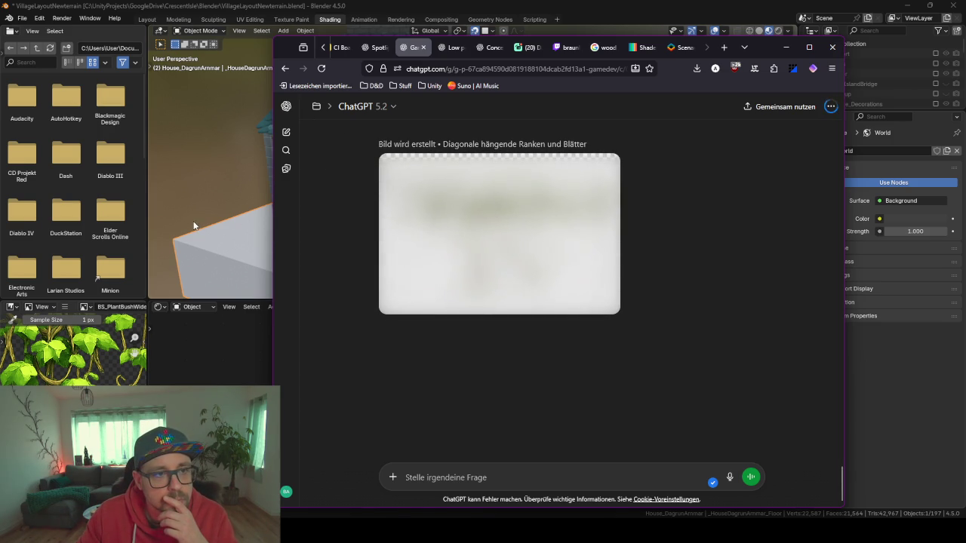
{"action": "left_click", "coordinate": [341, 49]}
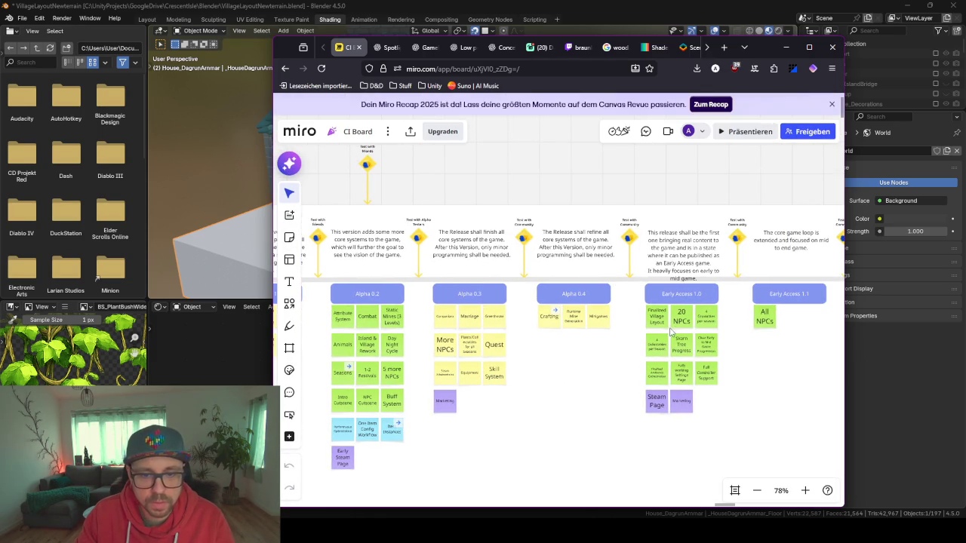
Browse the roadmap, checking the Early Access 1.0 card and the Marketing sticky
{"action": "left_click", "coordinate": [669, 302]}
{"action": "left_click", "coordinate": [554, 363]}
{"action": "scroll", "coordinate": [611, 388], "scroll_direction": "up", "scroll_amount": 3}
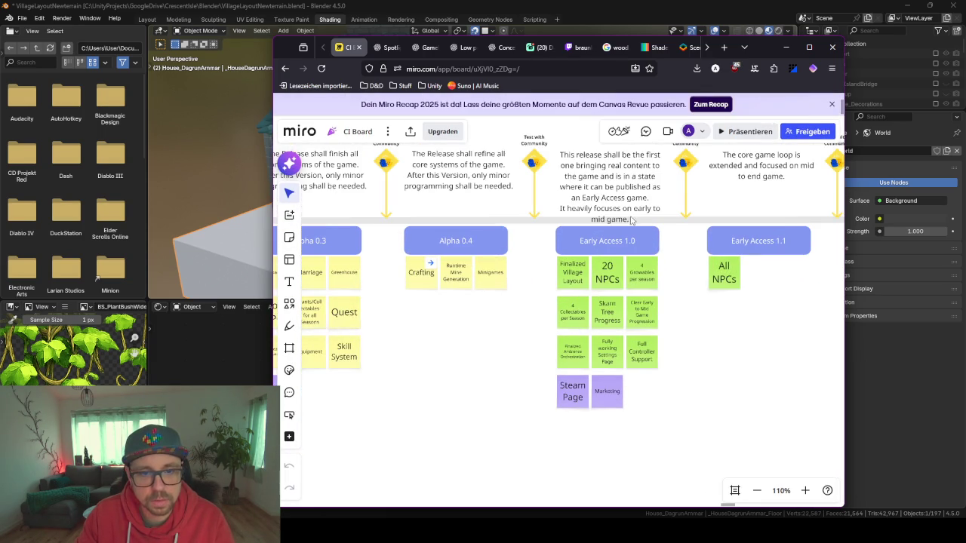
{"action": "scroll", "coordinate": [566, 279], "scroll_direction": "up", "scroll_amount": 1}
{"action": "scroll", "coordinate": [561, 316], "scroll_direction": "down", "scroll_amount": 2}
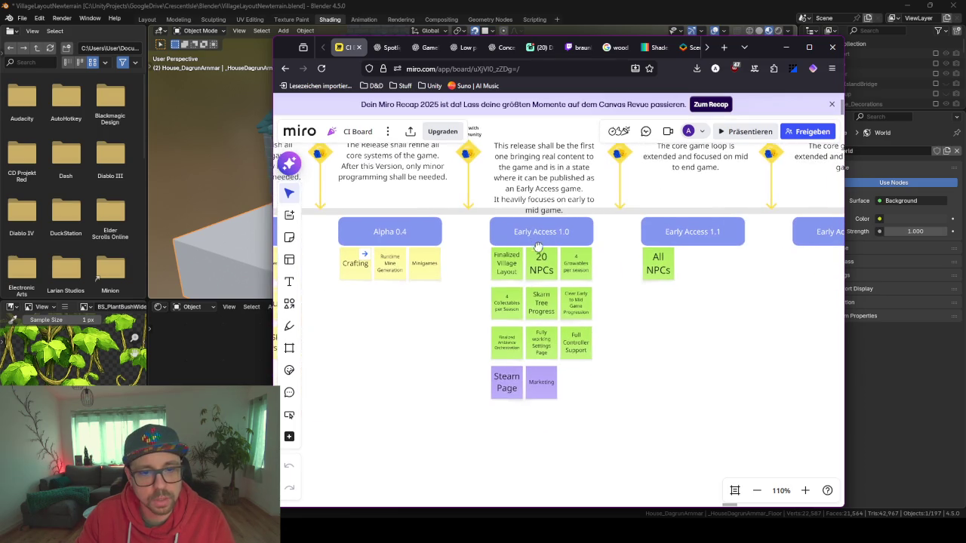
{"action": "scroll", "coordinate": [550, 254], "scroll_direction": "up", "scroll_amount": 4}
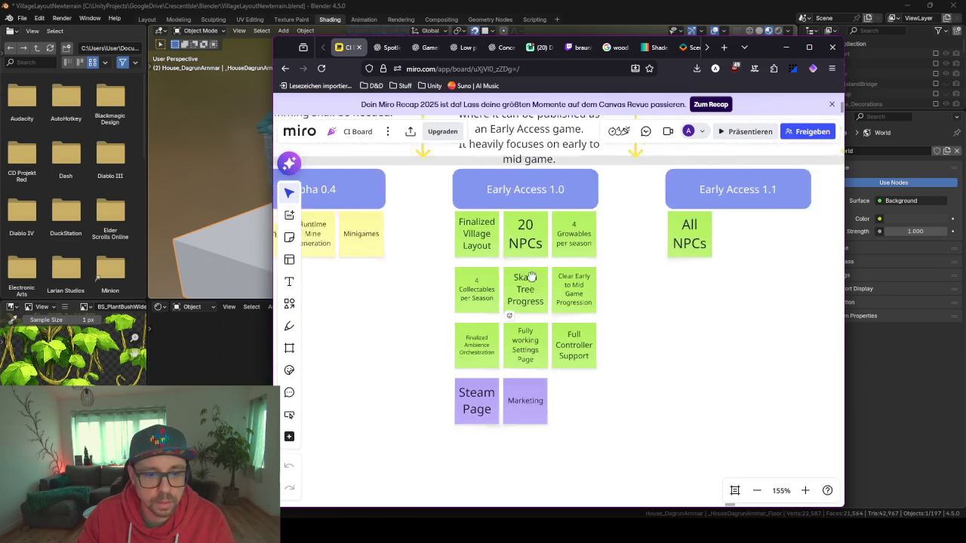
{"action": "left_click", "coordinate": [503, 363]}
{"action": "scroll", "coordinate": [627, 355], "scroll_direction": "down", "scroll_amount": 3}
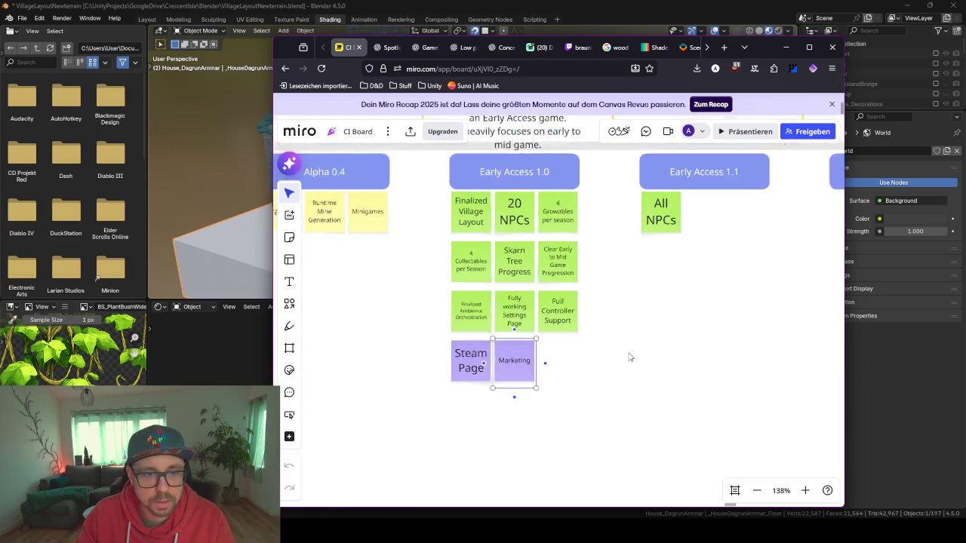
{"action": "scroll", "coordinate": [571, 330], "scroll_direction": "right", "scroll_amount": 3}
{"action": "scroll", "coordinate": [517, 305], "scroll_direction": "down", "scroll_amount": 5}
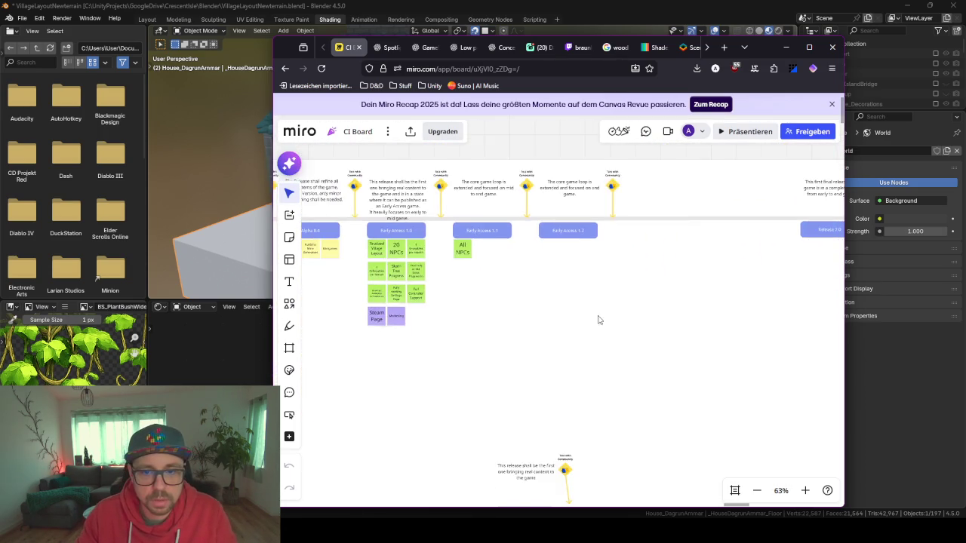
{"action": "scroll", "coordinate": [491, 229], "scroll_direction": "up", "scroll_amount": 5}
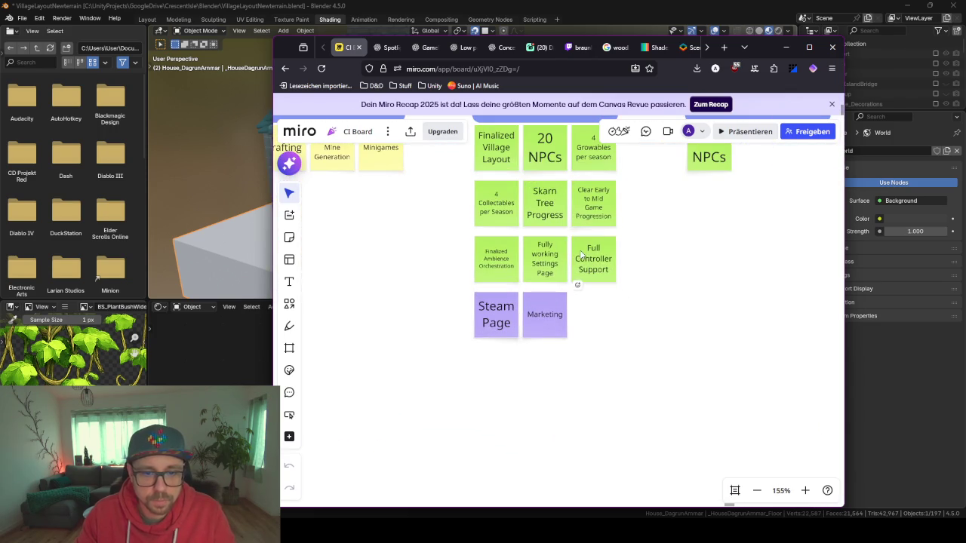
Duplicate the Full Controller Support sticky beside Marketing and retitle the copy 'Replace AI Textures'
{"action": "left_click", "coordinate": [603, 278]}
{"action": "key", "text": "ctrl+d"}
{"action": "mouse_move", "coordinate": [665, 265]}
{"action": "left_mouse_down"}
{"action": "mouse_move", "coordinate": [578, 331]}
{"action": "mouse_move", "coordinate": [585, 323]}
{"action": "left_mouse_up"}
{"action": "scroll", "coordinate": [585, 323], "scroll_direction": "up", "scroll_amount": 3}
{"action": "double_click", "coordinate": [602, 322]}
{"action": "key", "text": "ctrl+a"}
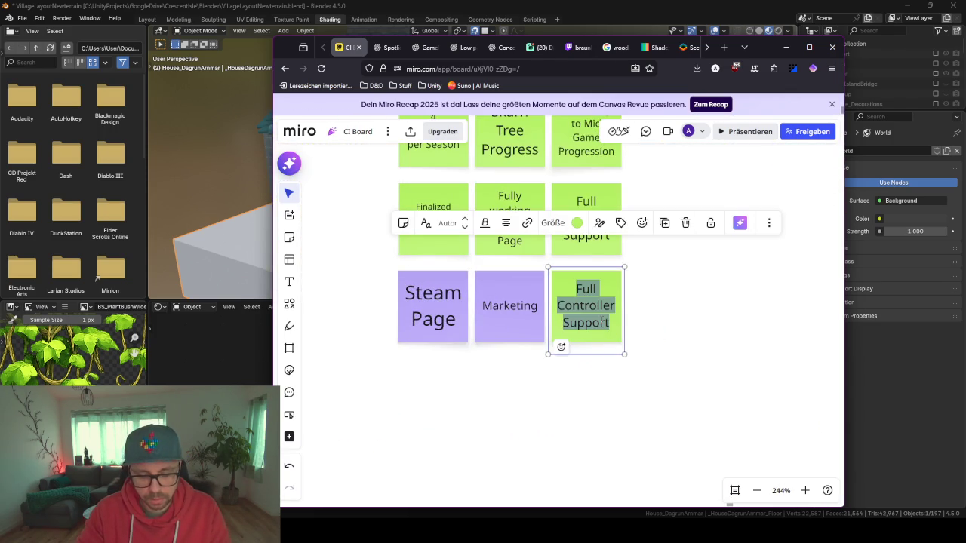
{"action": "type", "text": "Replace"}
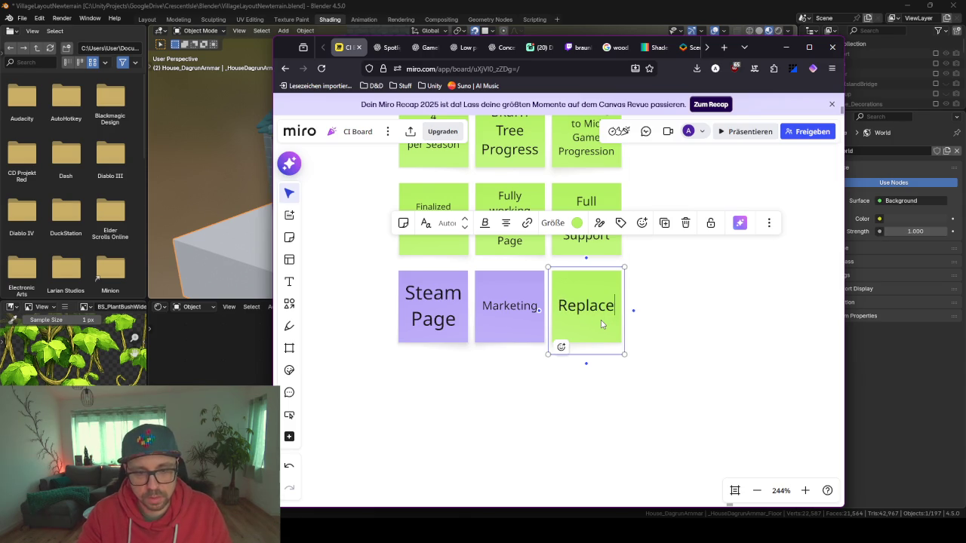
{"action": "type", "text": " AI Text"}
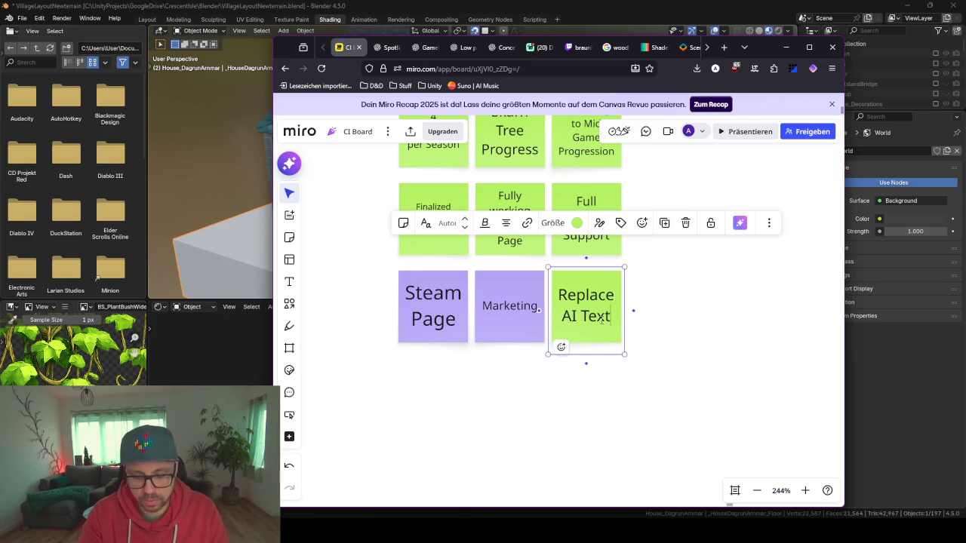
{"action": "type", "text": "ures"}
{"action": "left_click", "coordinate": [652, 326]}
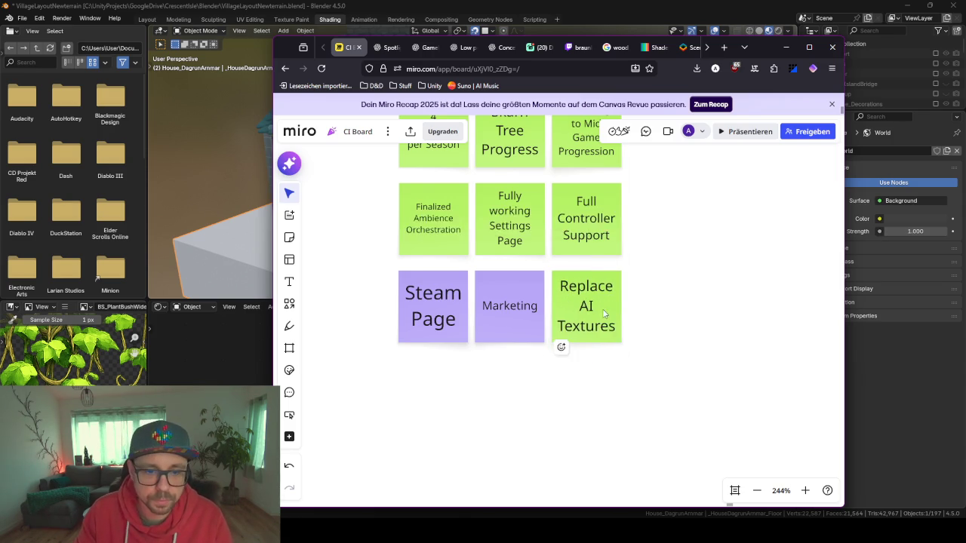
Pan left and right across the roadmap to review the release columns
{"action": "scroll", "coordinate": [560, 332], "scroll_direction": "down", "scroll_amount": 5}
{"action": "scroll", "coordinate": [570, 193], "scroll_direction": "up", "scroll_amount": 1}
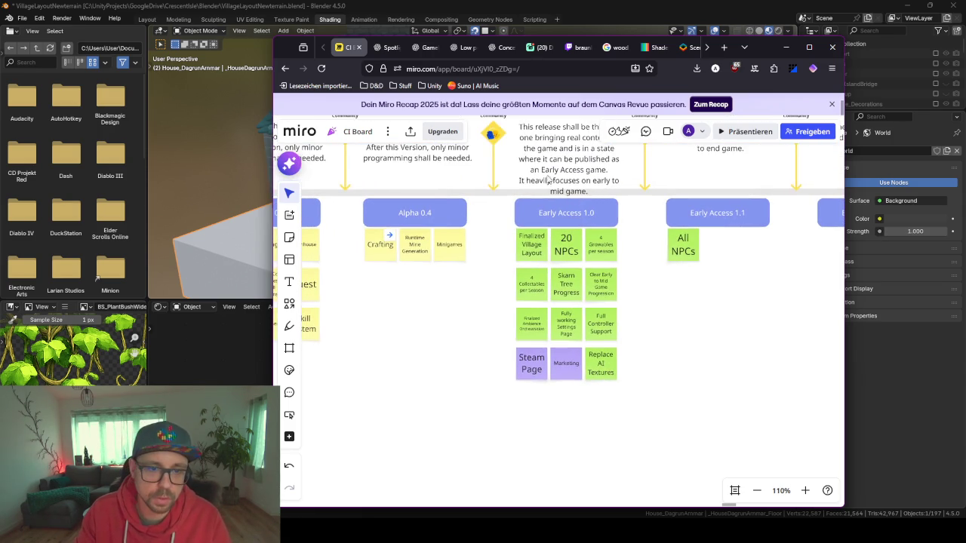
{"action": "scroll", "coordinate": [541, 310], "scroll_direction": "left", "scroll_amount": 5}
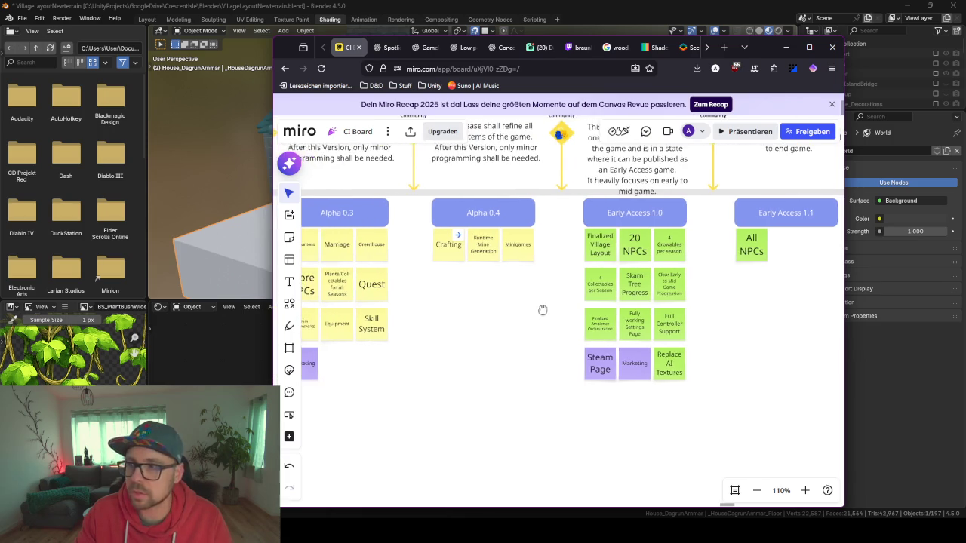
{"action": "scroll", "coordinate": [616, 316], "scroll_direction": "down", "scroll_amount": 2}
{"action": "left_click_drag", "start_coordinate": [529, 396], "coordinate": [565, 387]}
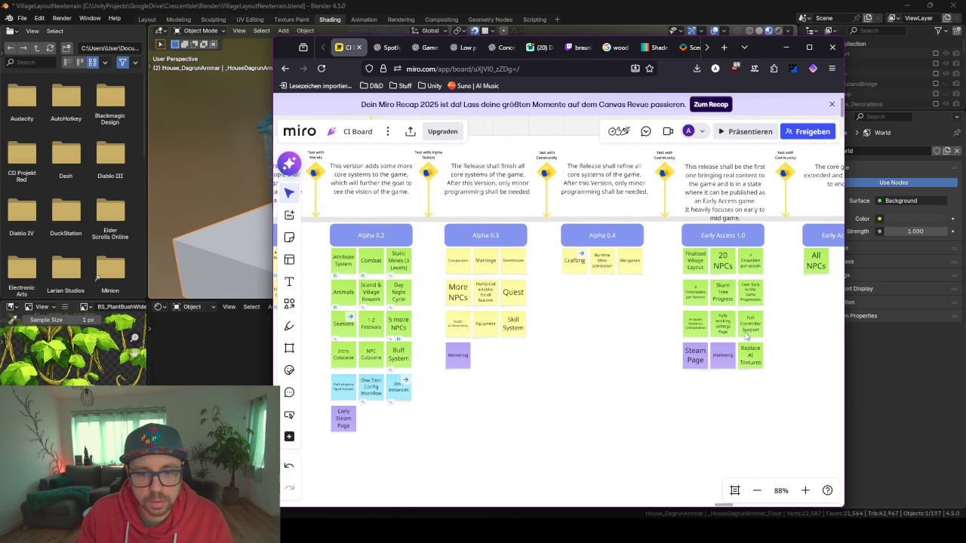
{"action": "scroll", "coordinate": [717, 332], "scroll_direction": "right", "scroll_amount": 2}
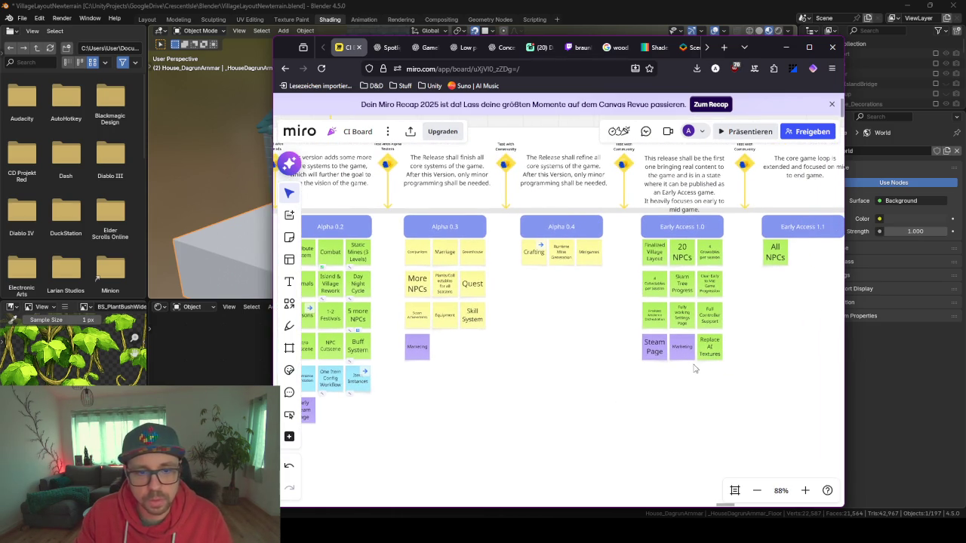
{"action": "scroll", "coordinate": [528, 329], "scroll_direction": "left", "scroll_amount": 3}
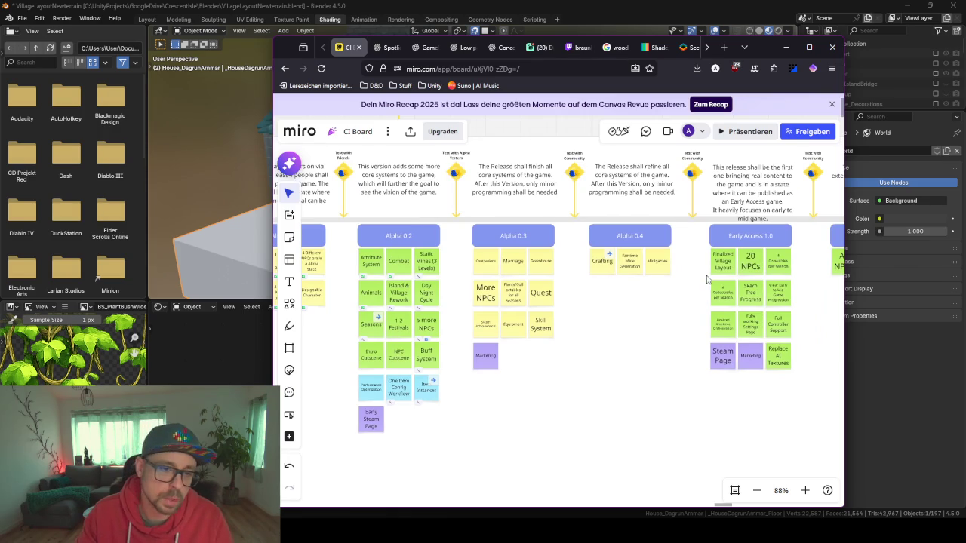
{"action": "scroll", "coordinate": [558, 362], "scroll_direction": "left", "scroll_amount": 4}
{"action": "scroll", "coordinate": [528, 362], "scroll_direction": "right", "scroll_amount": 4}
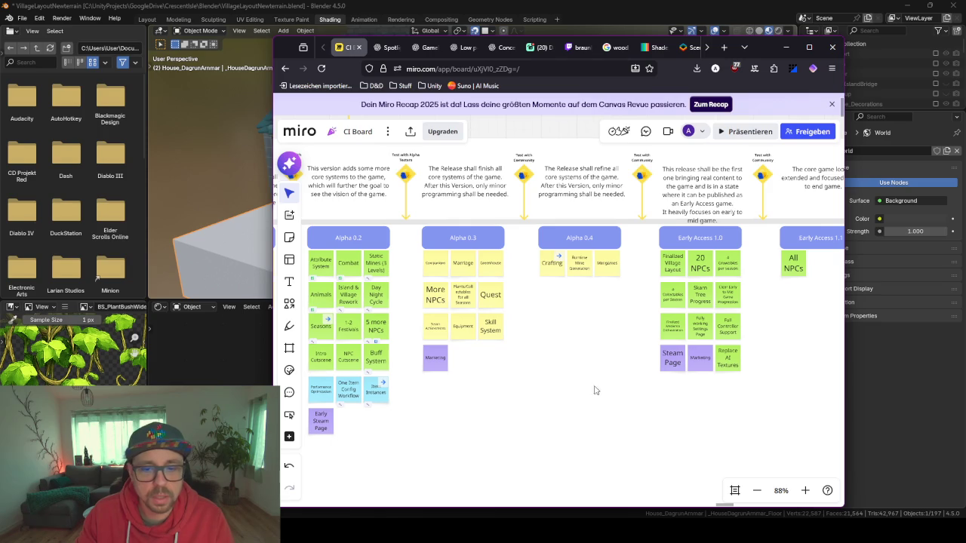
In the vine-image chat, send 'erzeuge dazu die normal map'
{"action": "left_click", "coordinate": [427, 49]}
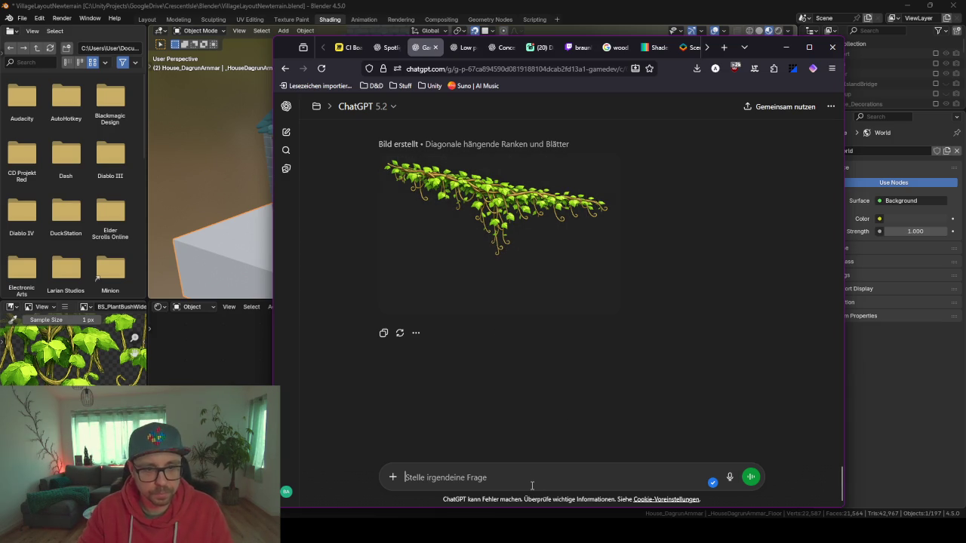
{"action": "type", "text": "erzeuge dazu die normal map"}
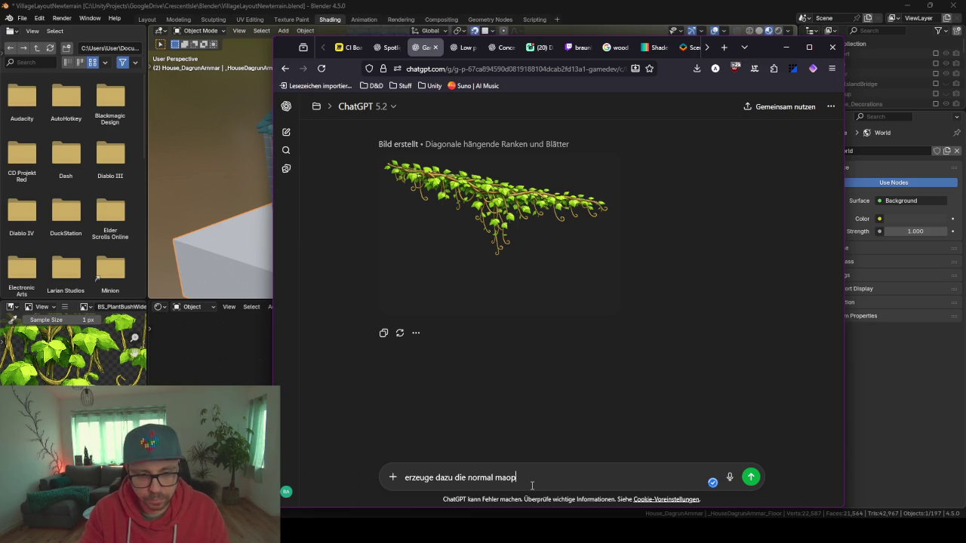
{"action": "key", "text": "Return"}
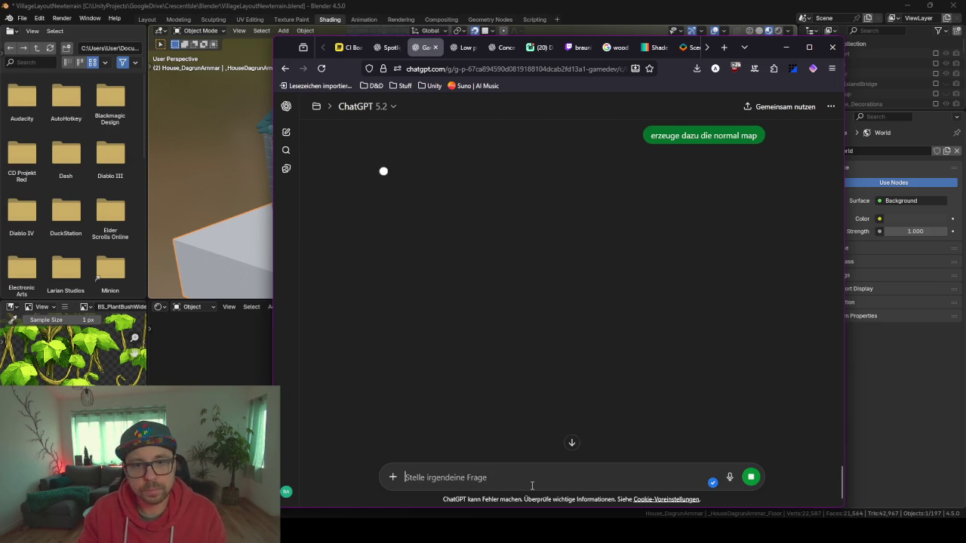
{"action": "scroll", "coordinate": [613, 253], "scroll_direction": "up", "scroll_amount": 3}
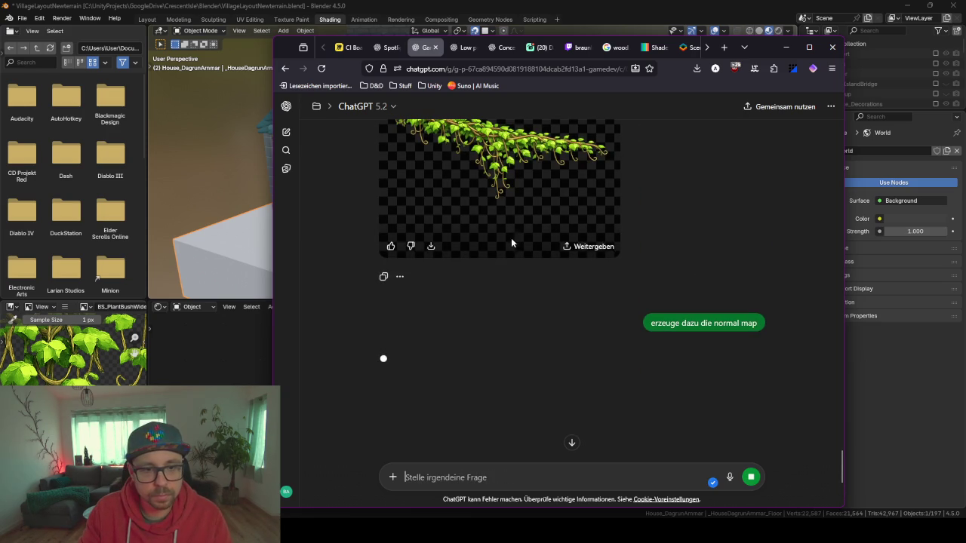
Download the generated diagonal vine image
{"action": "left_click", "coordinate": [432, 248]}
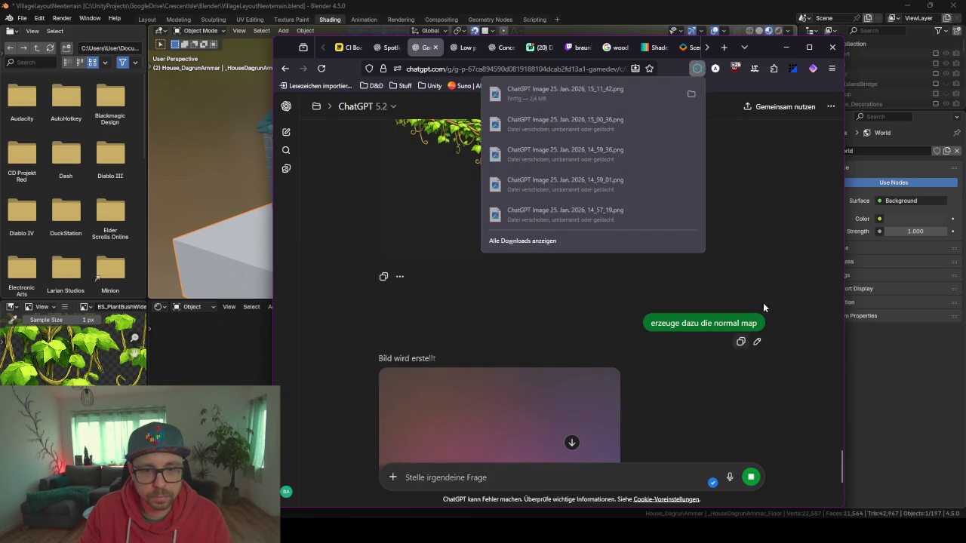
{"action": "left_click", "coordinate": [764, 253]}
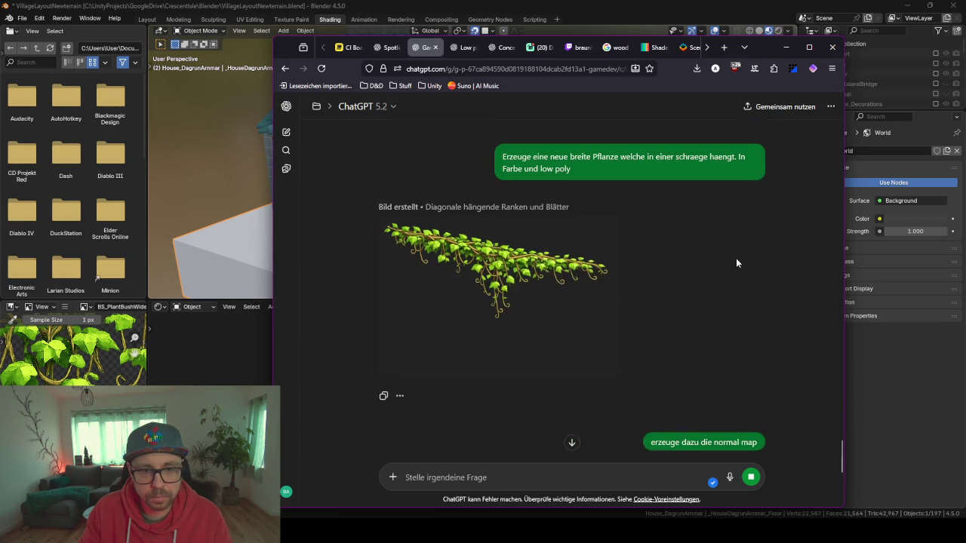
{"action": "scroll", "coordinate": [737, 263], "scroll_direction": "up", "scroll_amount": 5}
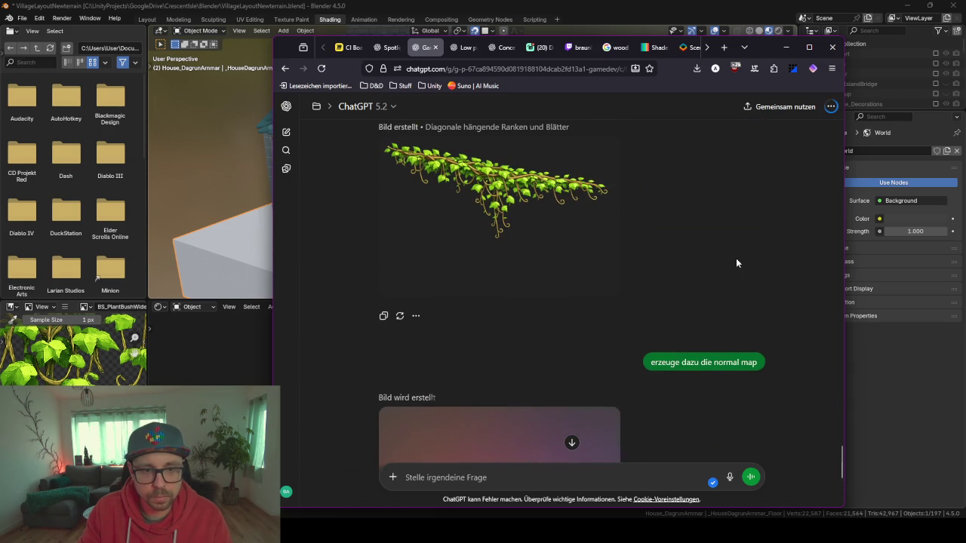
{"action": "scroll", "coordinate": [737, 262], "scroll_direction": "down", "scroll_amount": 2}
{"action": "scroll", "coordinate": [736, 262], "scroll_direction": "down", "scroll_amount": 1}
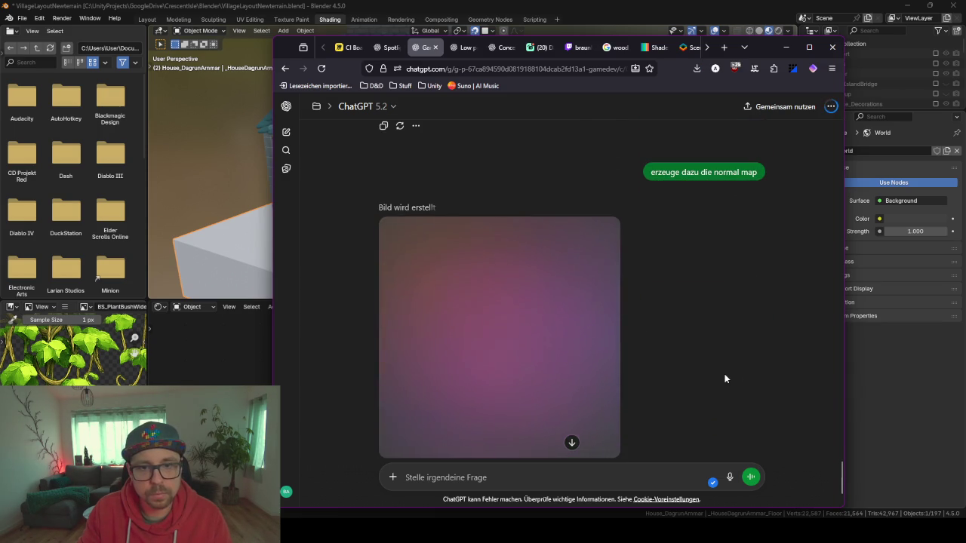
Bring the Blender house scene to the front and orbit around the house
{"action": "left_click", "coordinate": [817, 6]}
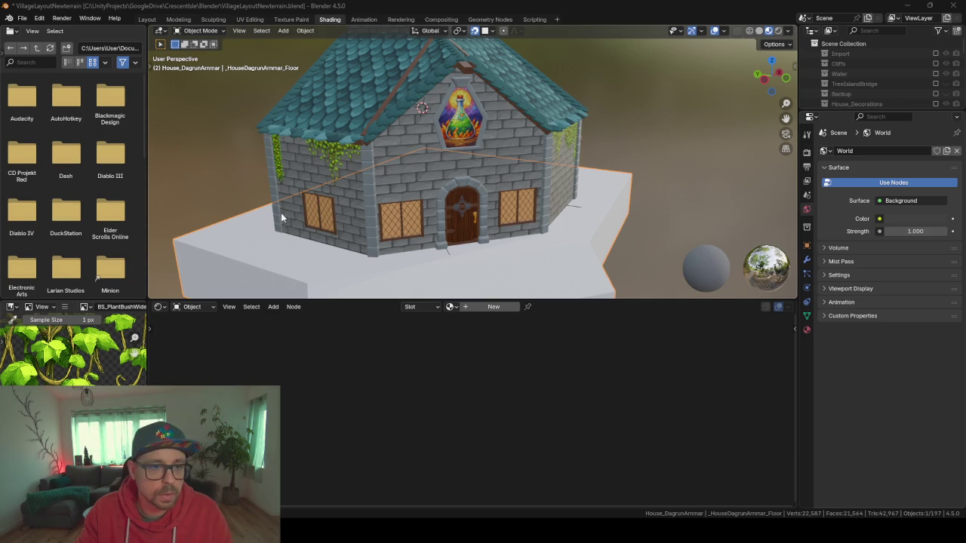
{"action": "mouse_move", "coordinate": [371, 193]}
{"action": "left_mouse_down"}
{"action": "mouse_move", "coordinate": [333, 191]}
{"action": "mouse_move", "coordinate": [358, 204]}
{"action": "left_mouse_up"}
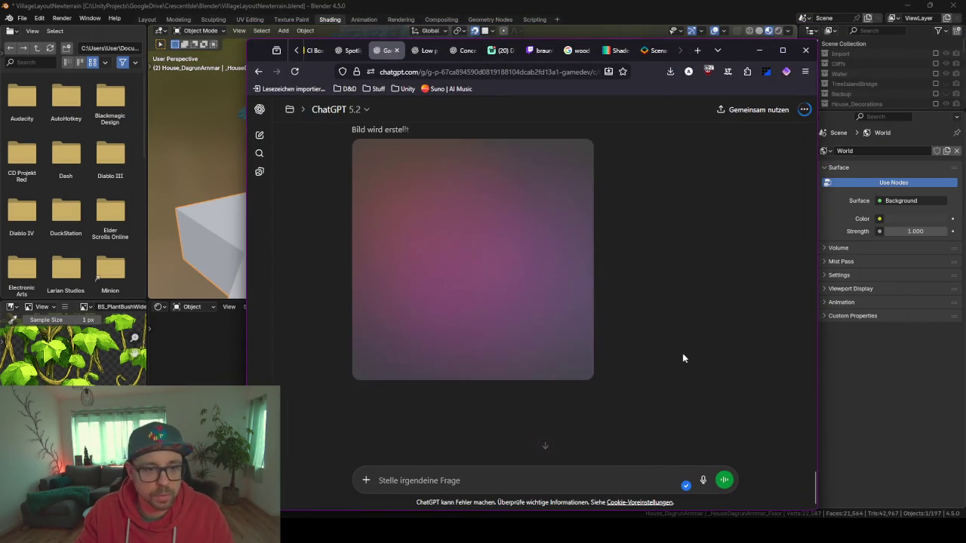
{"action": "mouse_move", "coordinate": [523, 479]}
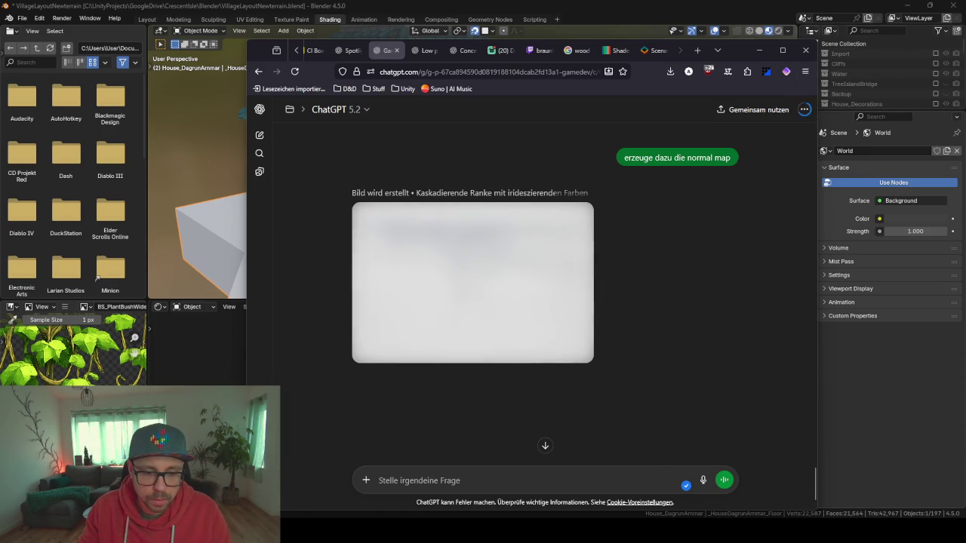
{"action": "key", "text": "alt+Tab"}
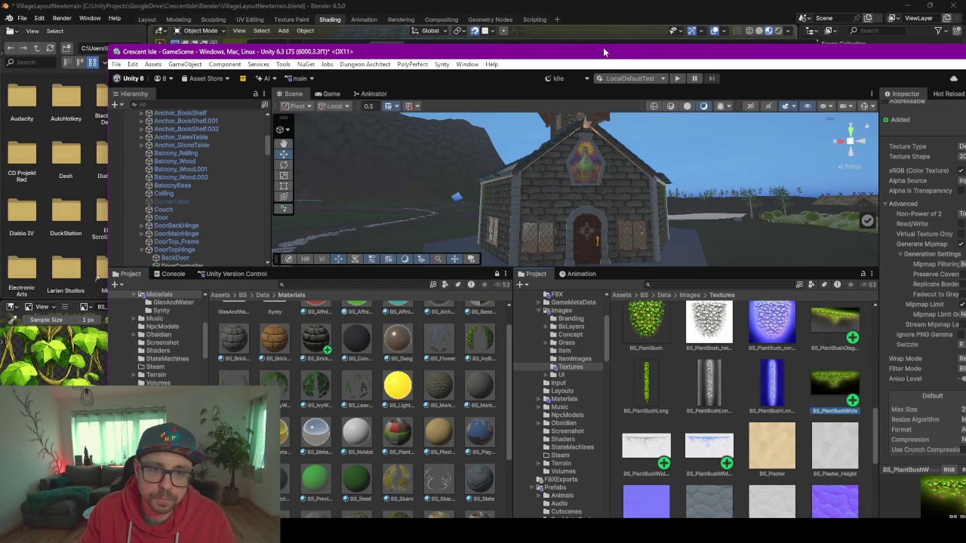
Move the Unity window aside and bring the Blender house scene back to the front
{"action": "left_click_drag", "start_coordinate": [603, 47], "coordinate": [965, 53]}
{"action": "left_click", "coordinate": [907, 134]}
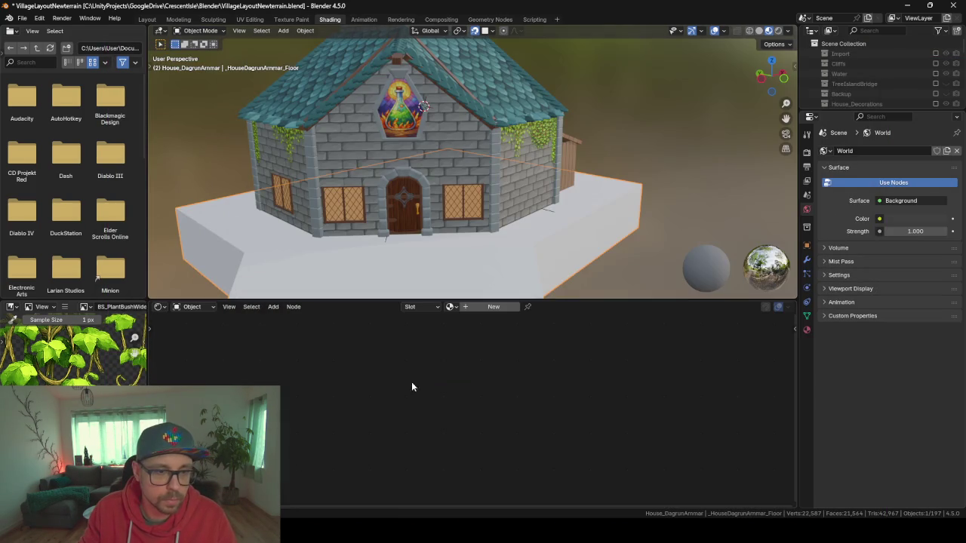
Duplicate the ivy plane onto the front wall left of the window and reset its scale
{"action": "left_click", "coordinate": [521, 139]}
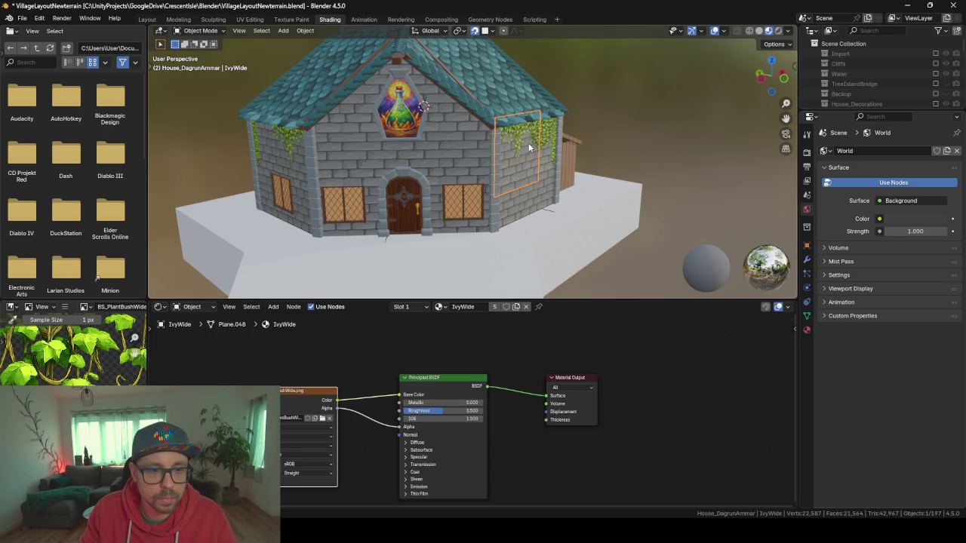
{"action": "key", "text": "shift+d"}
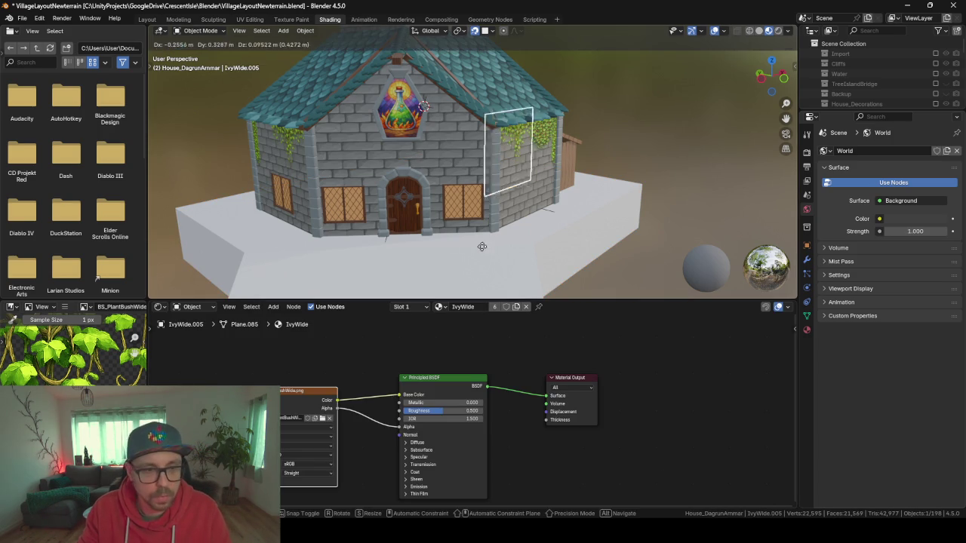
{"action": "left_click", "coordinate": [363, 173]}
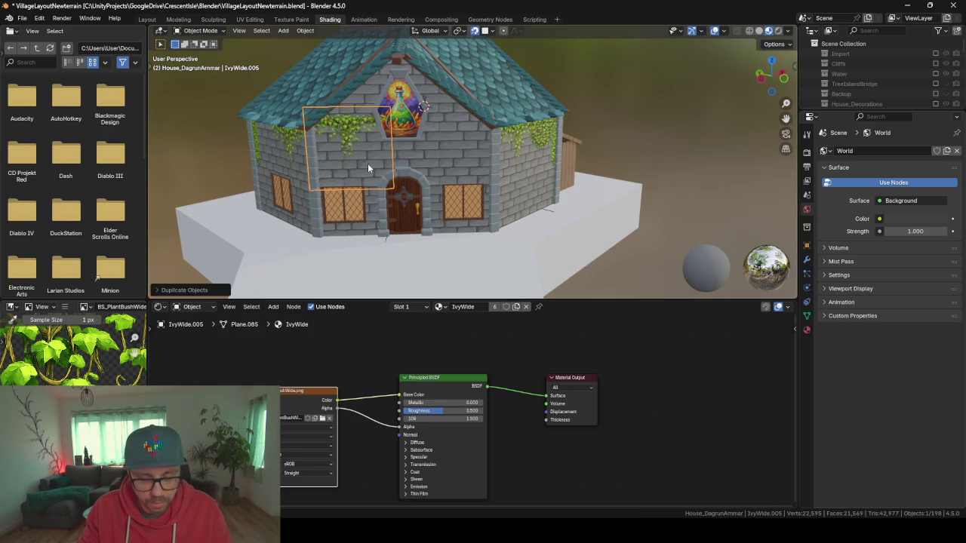
{"action": "key", "text": "alt+s"}
{"action": "scroll", "coordinate": [363, 151], "scroll_direction": "up", "scroll_amount": 5}
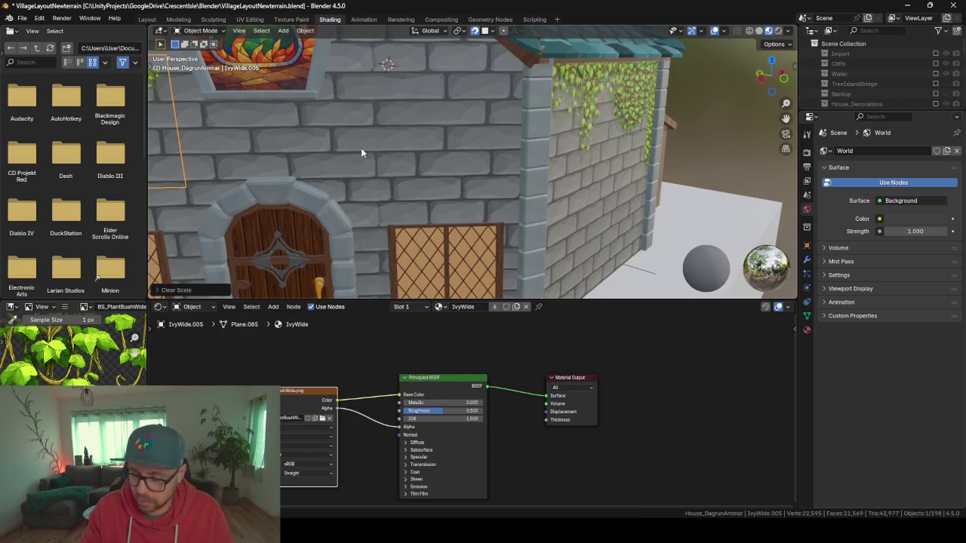
{"action": "key", "text": "KP_Decimal"}
{"action": "scroll", "coordinate": [397, 191], "scroll_direction": "down", "scroll_amount": 3}
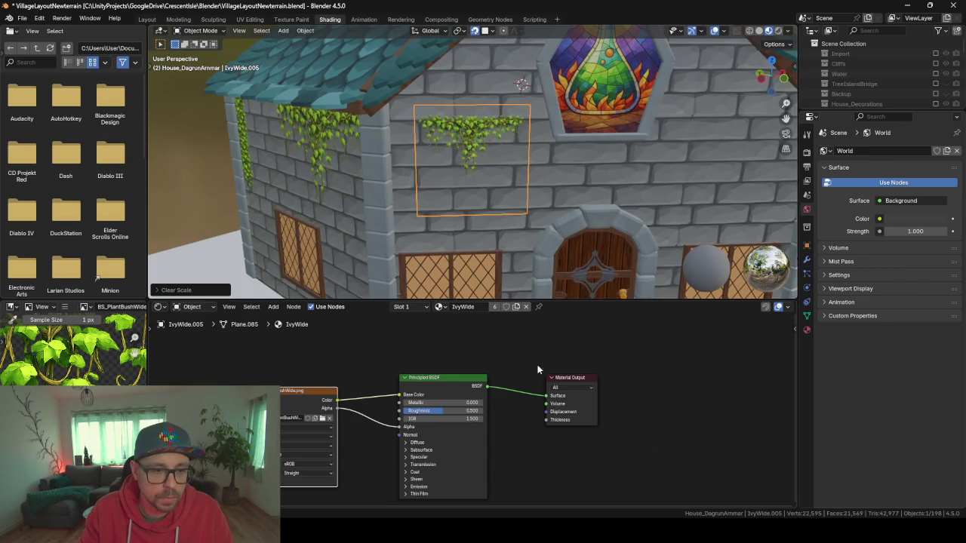
Rename the copy IvyDigonally and replace its IvyWide material with a new blank one
{"action": "left_click", "coordinate": [807, 330]}
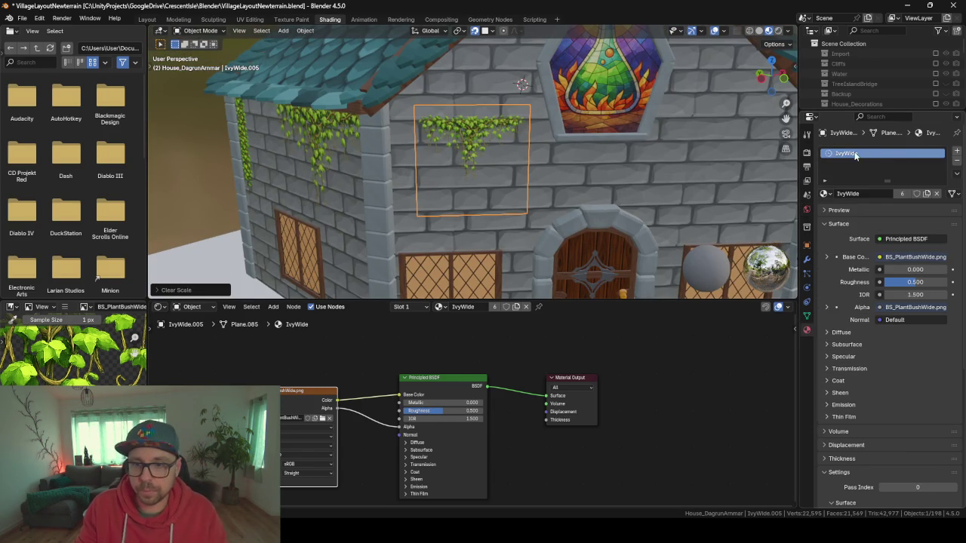
{"action": "key", "text": "F2"}
{"action": "type", "text": "IvyDigonally"}
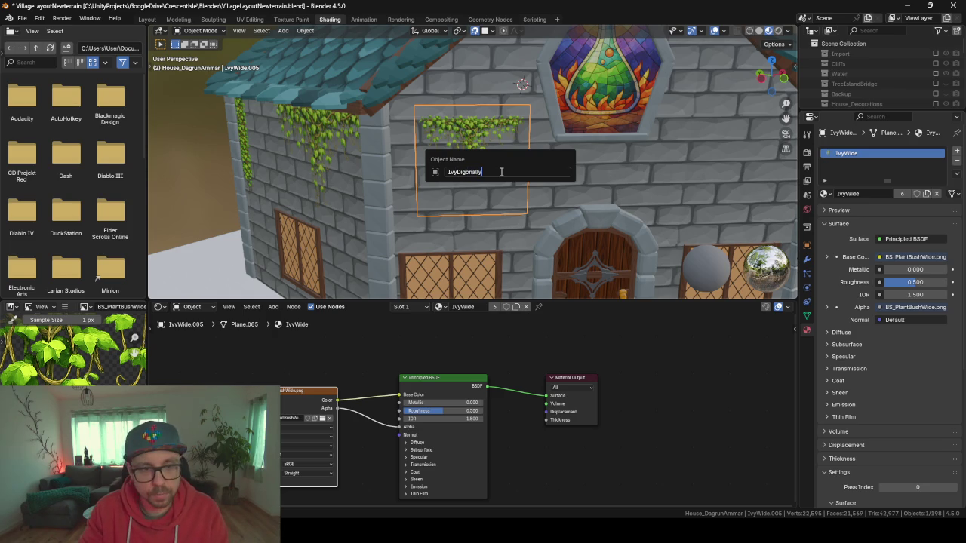
{"action": "key", "text": "Return"}
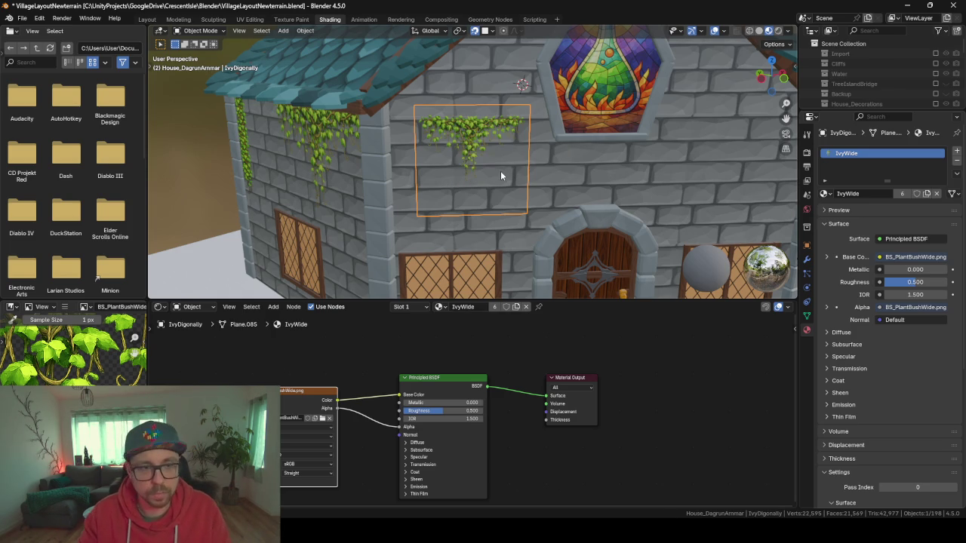
{"action": "left_click", "coordinate": [957, 160]}
{"action": "left_click", "coordinate": [880, 193]}
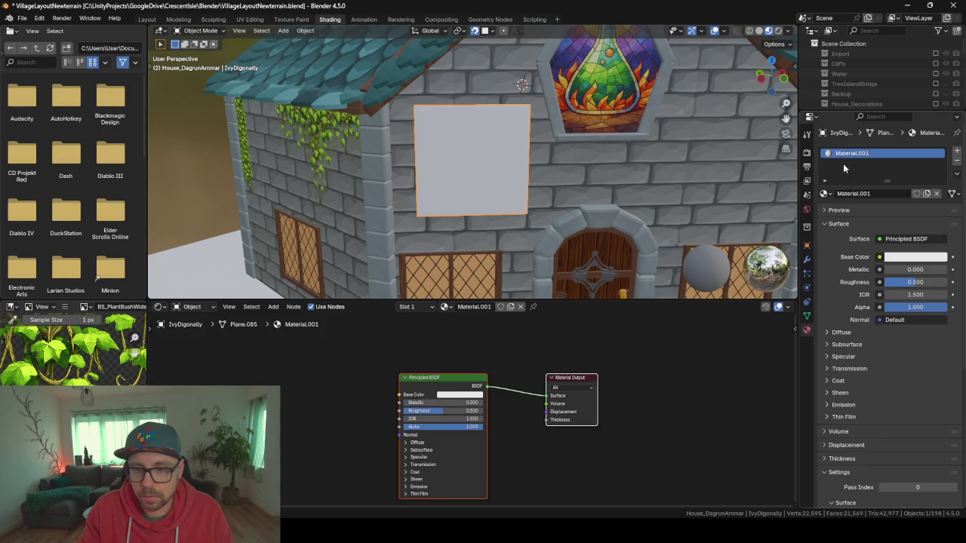
Name the material IvyDigonally and feed BS_PlantBushDiagonally.png's Color and Alpha into the Principled BSDF
{"action": "type", "text": "IvyDigonally"}
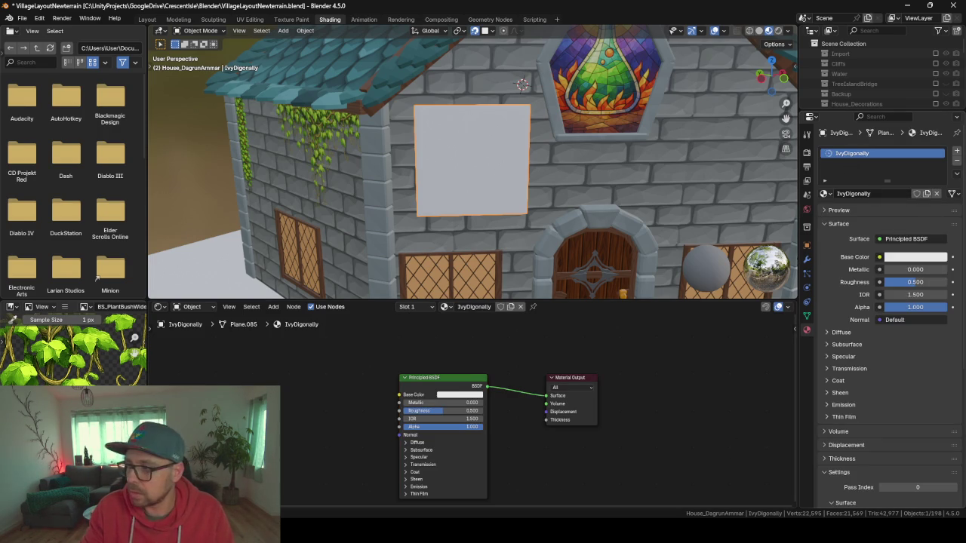
{"action": "key", "text": "alt+Tab"}
{"action": "mouse_move", "coordinate": [97, 279]}
{"action": "left_mouse_down"}
{"action": "mouse_move", "coordinate": [307, 401]}
{"action": "mouse_move", "coordinate": [396, 395]}
{"action": "left_mouse_up"}
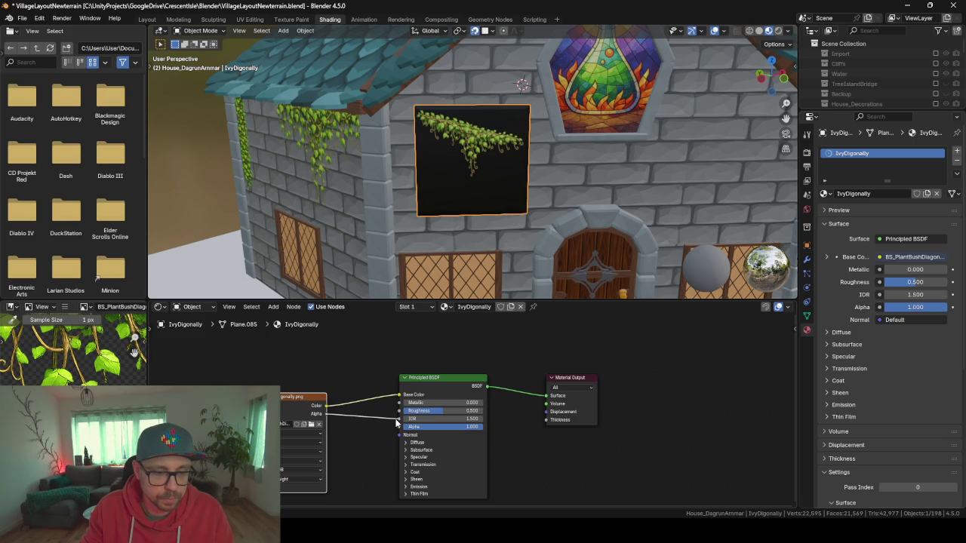
{"action": "left_click_drag", "start_coordinate": [397, 429], "coordinate": [396, 430]}
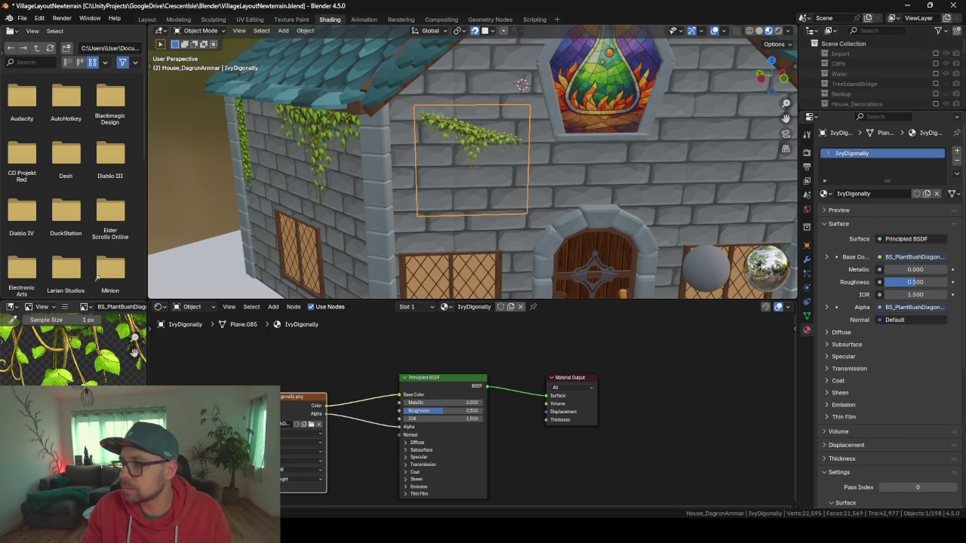
{"action": "left_click_drag", "start_coordinate": [484, 213], "coordinate": [430, 155]}
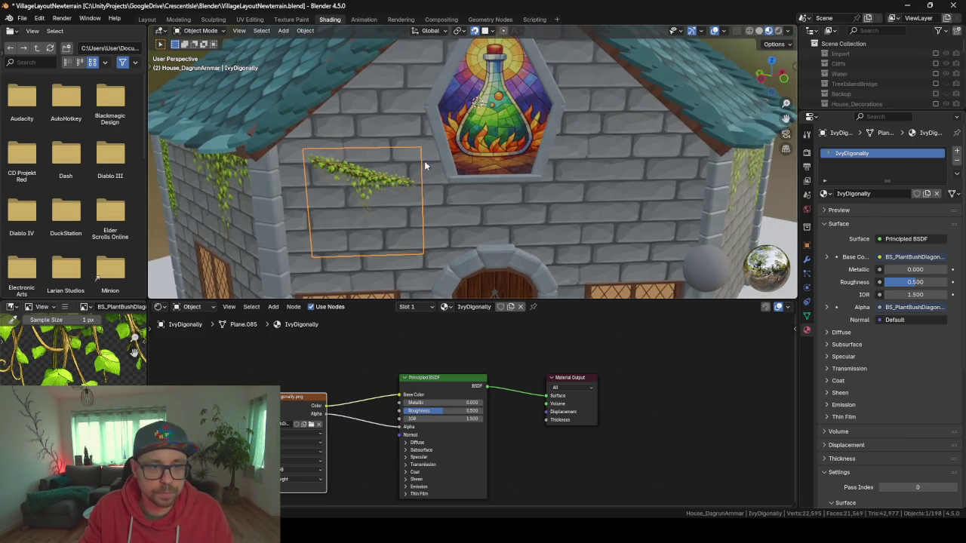
Move the ivy plane beside the stained-glass window and rotate it about Z to match the roofline
{"action": "mouse_move", "coordinate": [367, 187]}
{"action": "left_mouse_down"}
{"action": "mouse_move", "coordinate": [603, 146]}
{"action": "mouse_move", "coordinate": [625, 115]}
{"action": "mouse_move", "coordinate": [517, 176]}
{"action": "mouse_move", "coordinate": [521, 183]}
{"action": "left_mouse_up"}
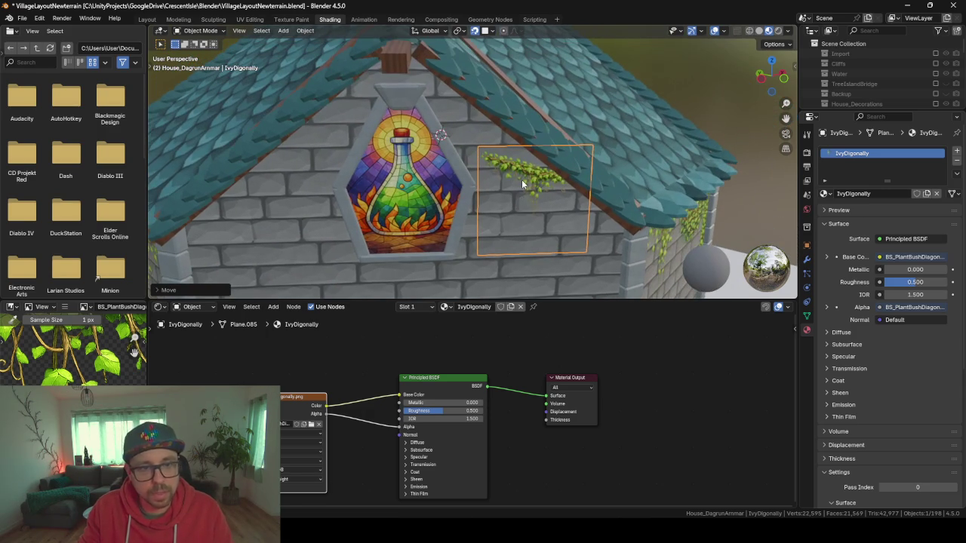
{"action": "key", "text": "r"}
{"action": "key", "text": "z"}
{"action": "key", "text": "z"}
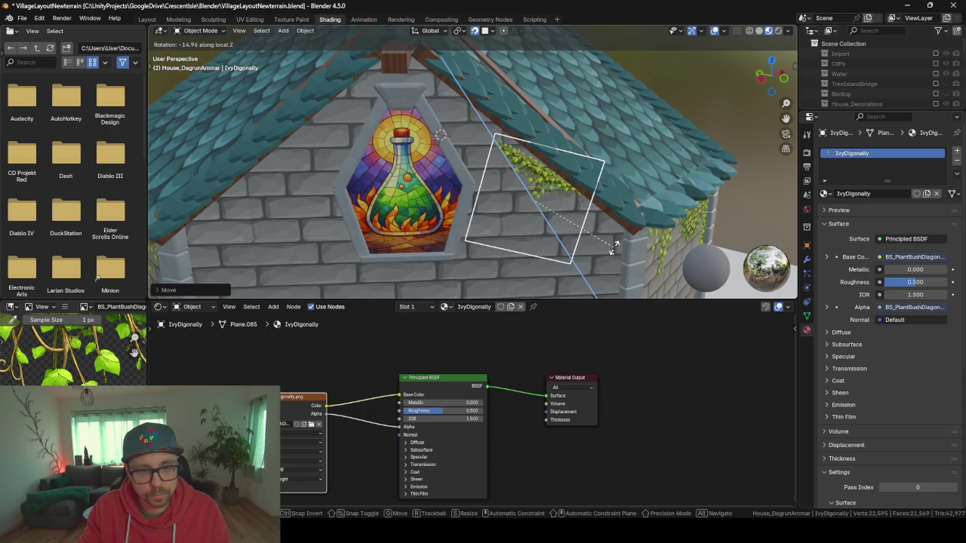
{"action": "left_click", "coordinate": [600, 219]}
{"action": "scroll", "coordinate": [596, 214], "scroll_direction": "down", "scroll_amount": 5}
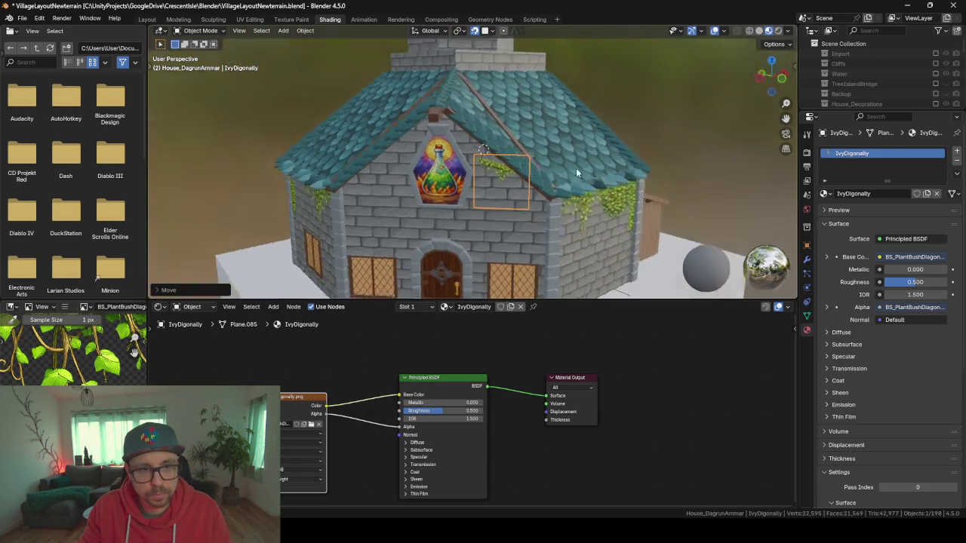
{"action": "mouse_move", "coordinate": [539, 136]}
{"action": "left_mouse_down"}
{"action": "mouse_move", "coordinate": [461, 141]}
{"action": "mouse_move", "coordinate": [614, 165]}
{"action": "mouse_move", "coordinate": [466, 190]}
{"action": "mouse_move", "coordinate": [621, 168]}
{"action": "mouse_move", "coordinate": [488, 182]}
{"action": "left_mouse_up"}
Tuck the diagonal ivy plane just below the sloping roof edge on the side wall
{"action": "key", "text": "g"}
{"action": "left_click", "coordinate": [491, 191]}
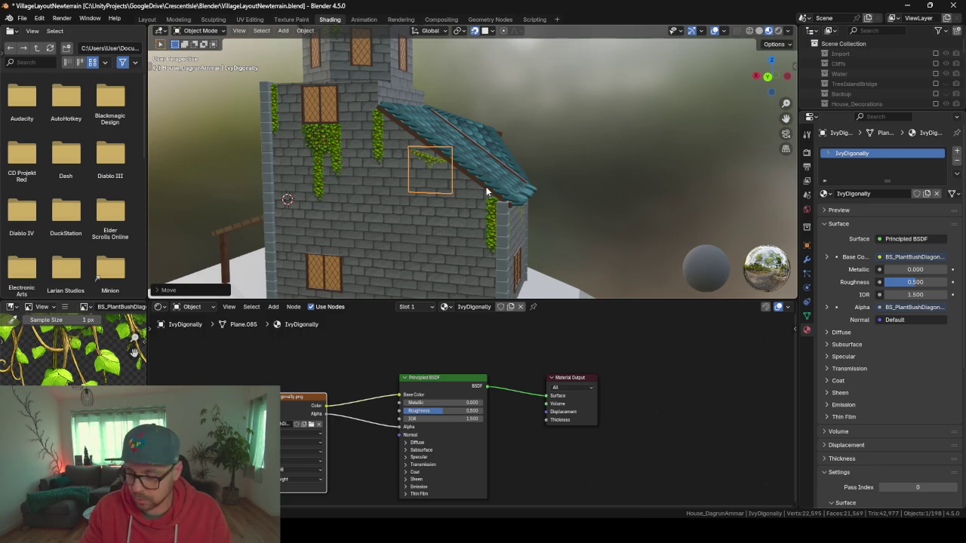
{"action": "key", "text": "KP_Decimal"}
{"action": "scroll", "coordinate": [486, 187], "scroll_direction": "down", "scroll_amount": 2}
{"action": "mouse_move", "coordinate": [486, 186]}
{"action": "left_mouse_down"}
{"action": "mouse_move", "coordinate": [503, 187]}
{"action": "mouse_move", "coordinate": [423, 160]}
{"action": "left_mouse_up"}
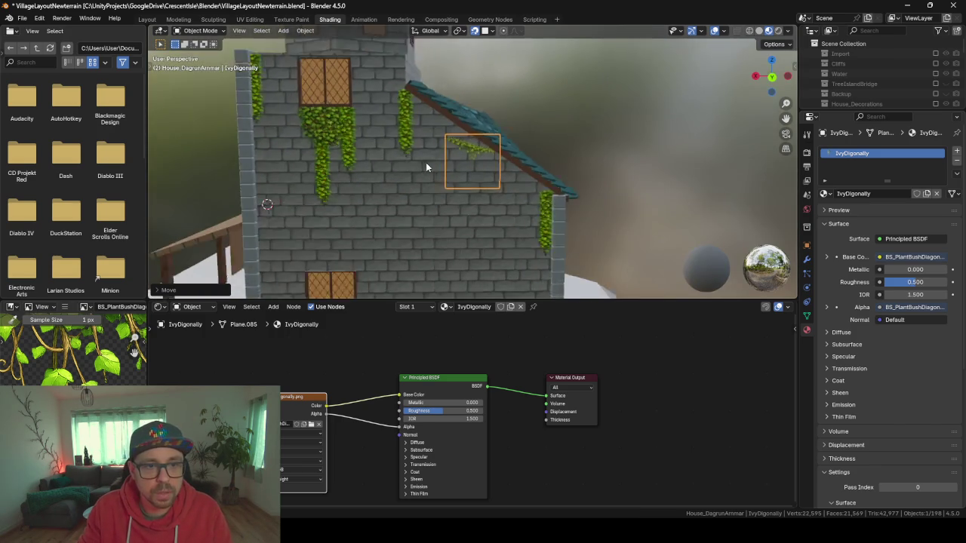
{"action": "scroll", "coordinate": [423, 160], "scroll_direction": "up", "scroll_amount": 2}
{"action": "key", "text": "g"}
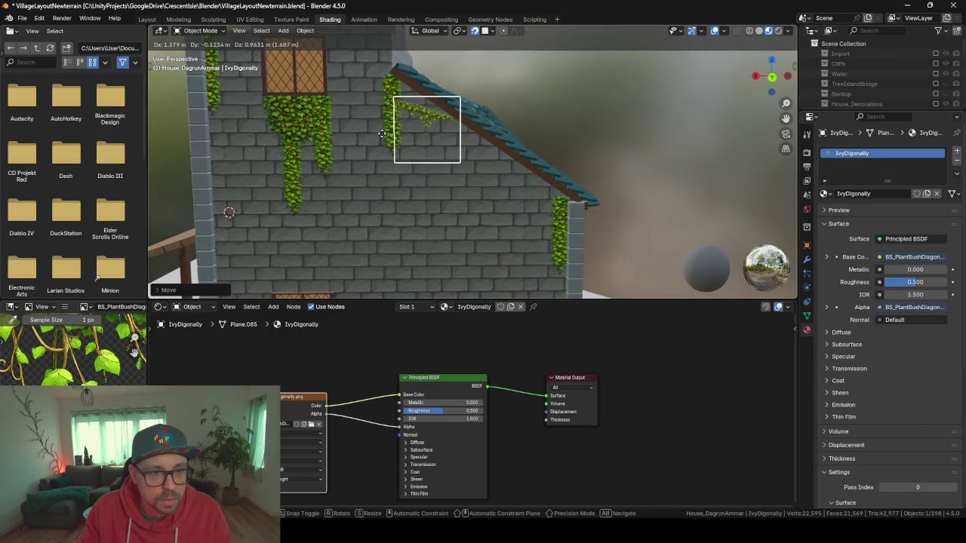
{"action": "left_click", "coordinate": [401, 160]}
Duplicate the long hanging ivy strand and place the copy further right along the tower wall
{"action": "scroll", "coordinate": [391, 143], "scroll_direction": "up", "scroll_amount": 2}
{"action": "scroll", "coordinate": [463, 192], "scroll_direction": "up", "scroll_amount": 1}
{"action": "left_click", "coordinate": [395, 161]}
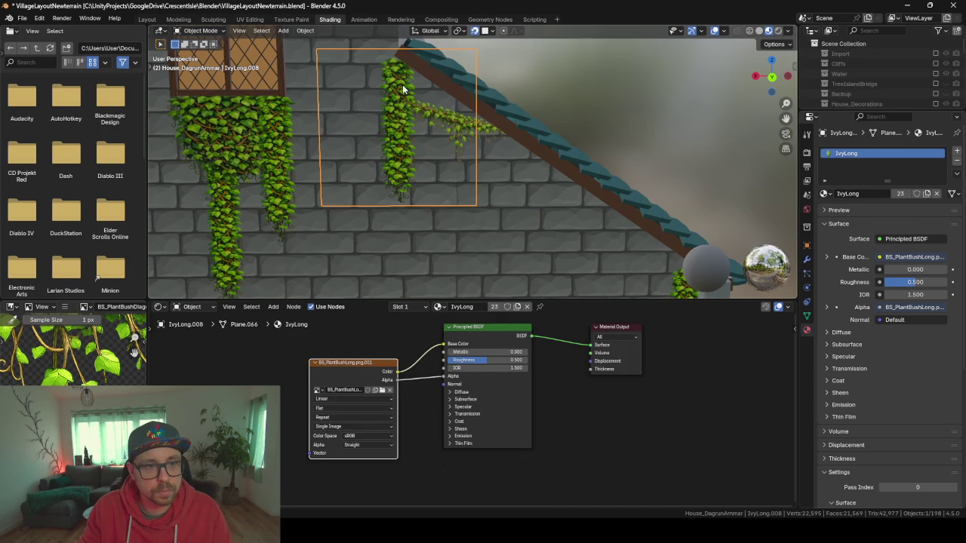
{"action": "key", "text": "shift+d"}
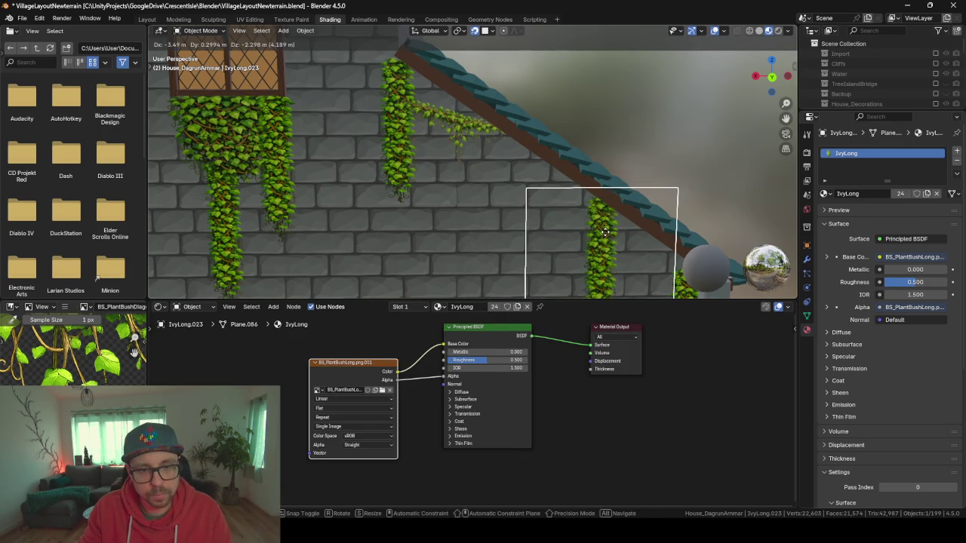
{"action": "left_click", "coordinate": [612, 233]}
Duplicate the diagonal ivy plane and place the copy at the corner under the roof
{"action": "left_click", "coordinate": [461, 141]}
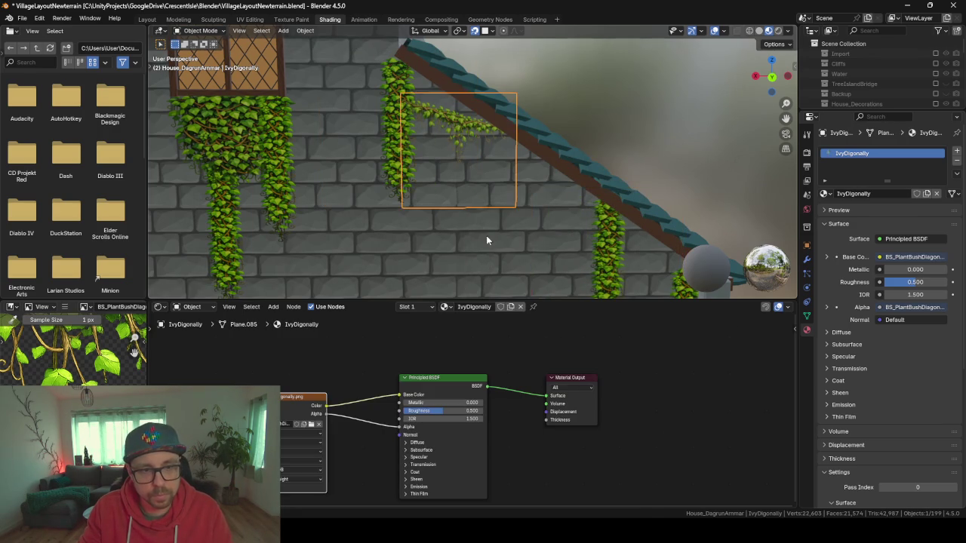
{"action": "scroll", "coordinate": [410, 135], "scroll_direction": "up", "scroll_amount": 2}
{"action": "key", "text": "shift+d"}
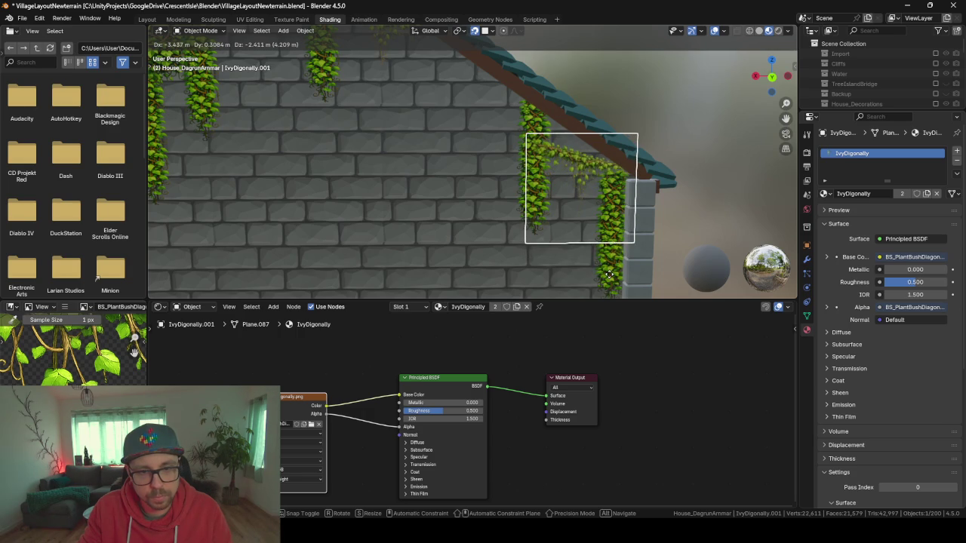
{"action": "left_click", "coordinate": [611, 281]}
{"action": "scroll", "coordinate": [448, 174], "scroll_direction": "down", "scroll_amount": 5}
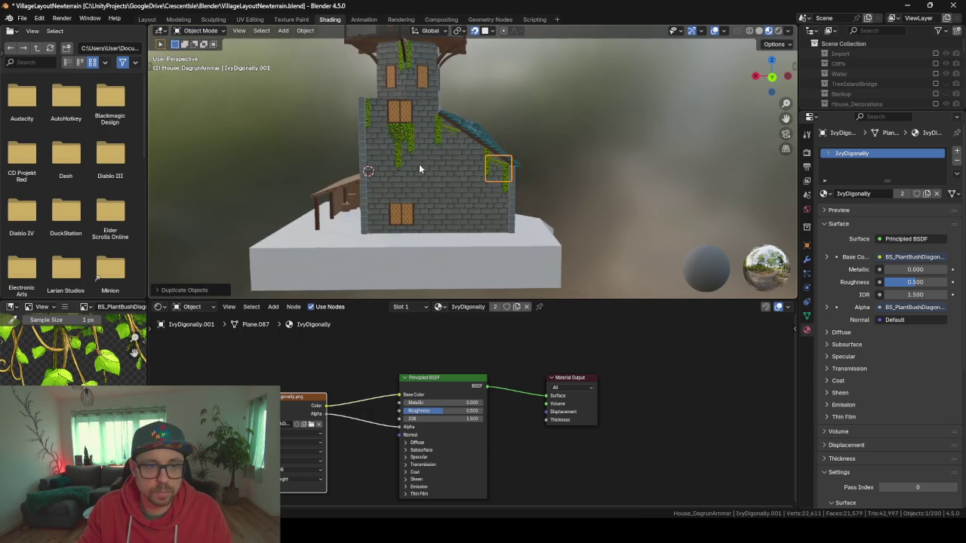
Duplicate the gable's diagonal ivy patch and drop it right of the stained-glass window
{"action": "mouse_move", "coordinate": [575, 150]}
{"action": "left_mouse_down"}
{"action": "mouse_move", "coordinate": [555, 163]}
{"action": "mouse_move", "coordinate": [544, 151]}
{"action": "mouse_move", "coordinate": [514, 153]}
{"action": "left_mouse_up"}
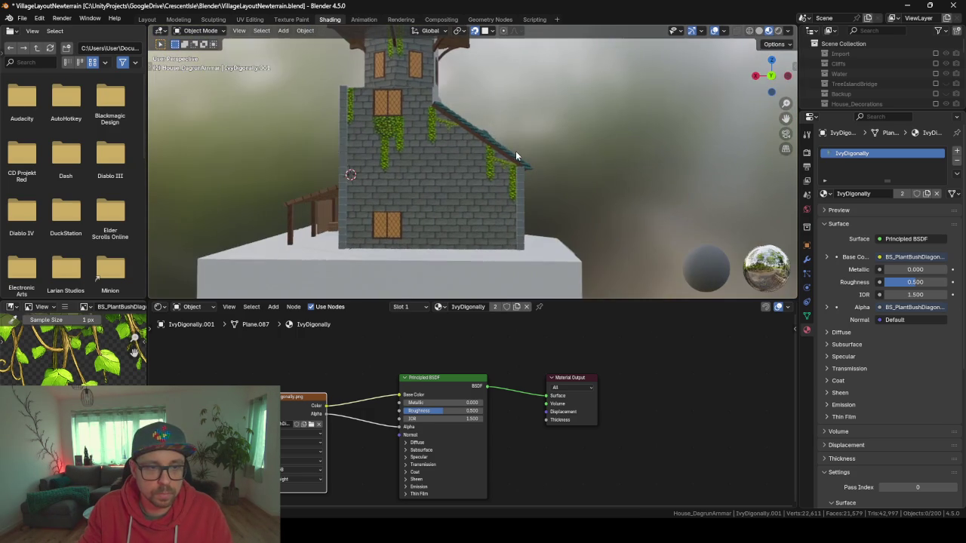
{"action": "left_click_drag", "start_coordinate": [609, 159], "coordinate": [492, 155]}
{"action": "left_click", "coordinate": [501, 162]}
{"action": "left_click_drag", "start_coordinate": [628, 166], "coordinate": [469, 178]}
{"action": "key", "text": "shift+d"}
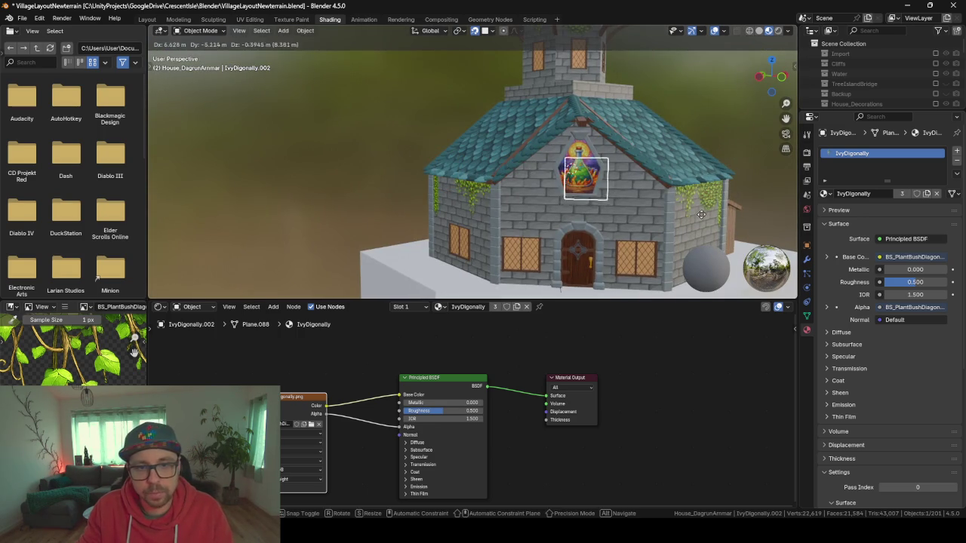
{"action": "left_click", "coordinate": [740, 212]}
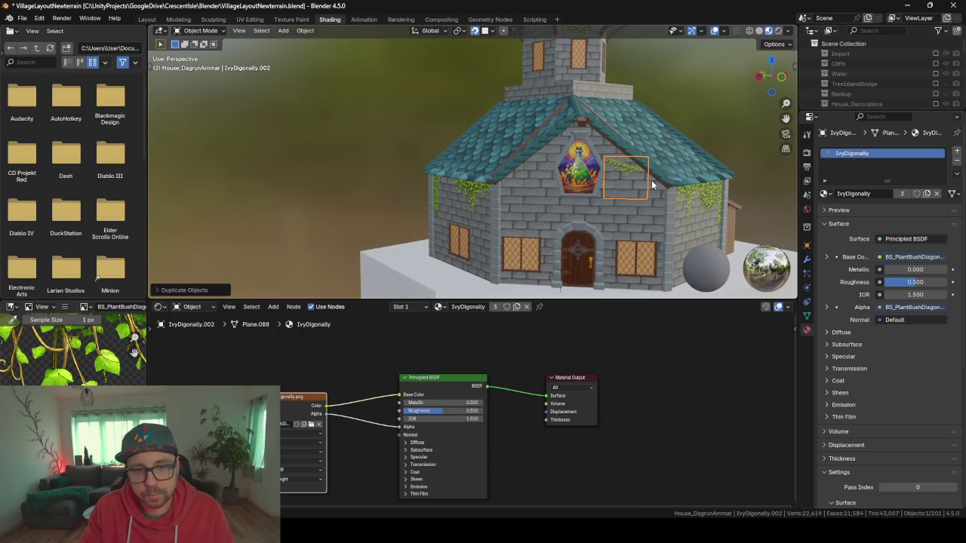
Enlarge that ivy copy and move it beside the stained-glass window
{"action": "scroll", "coordinate": [647, 186], "scroll_direction": "up", "scroll_amount": 5}
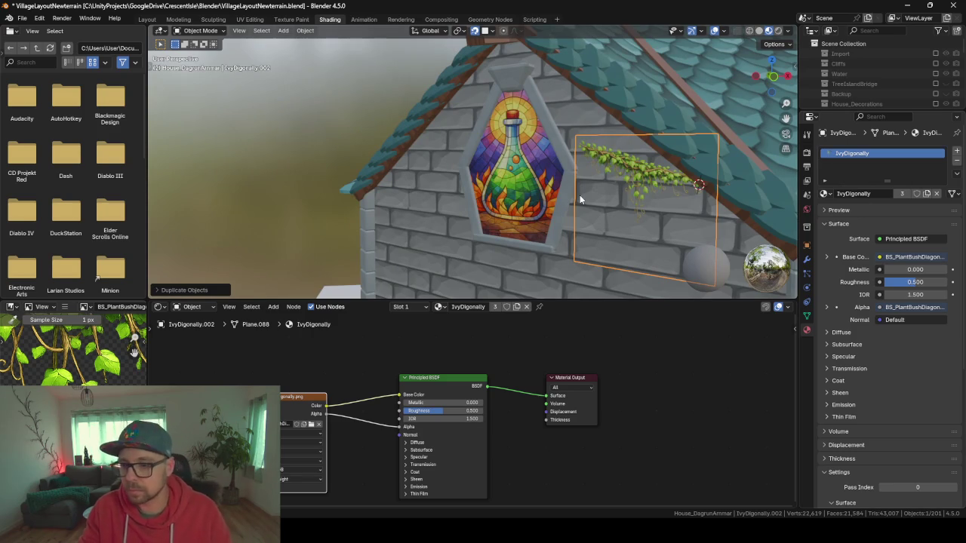
{"action": "key", "text": "KP_6"}
{"action": "key", "text": "KP_6"}
{"action": "key", "text": "KP_6"}
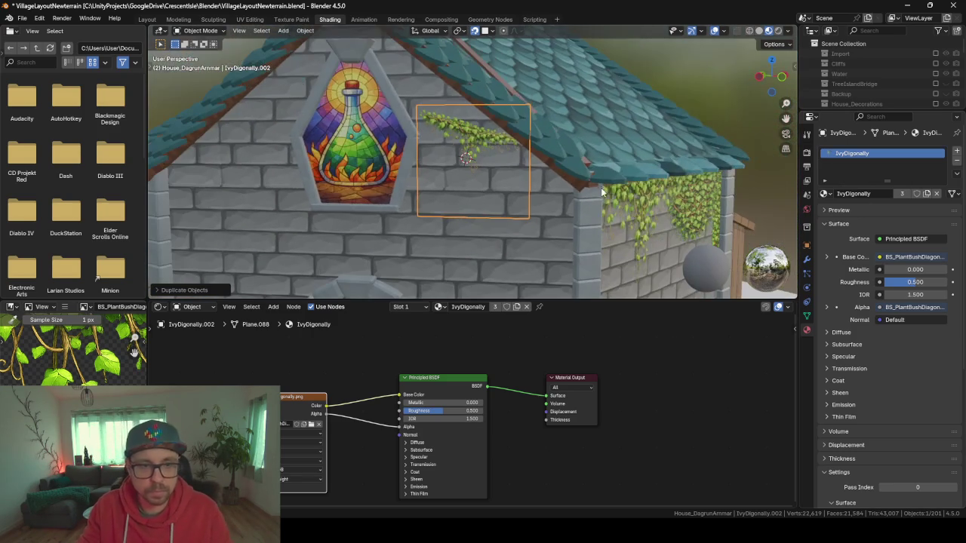
{"action": "key", "text": "s"}
{"action": "left_click", "coordinate": [595, 169]}
{"action": "key", "text": "KP_4"}
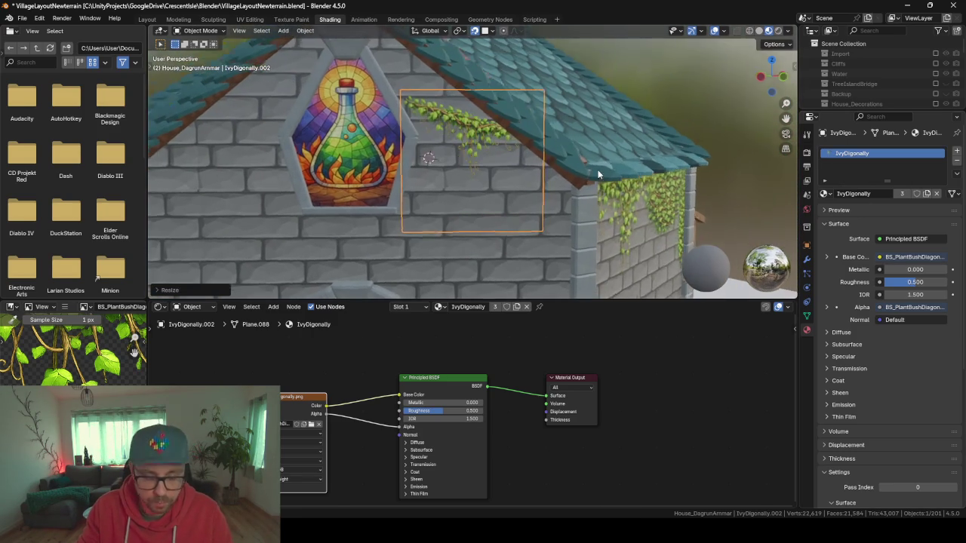
{"action": "key", "text": "g"}
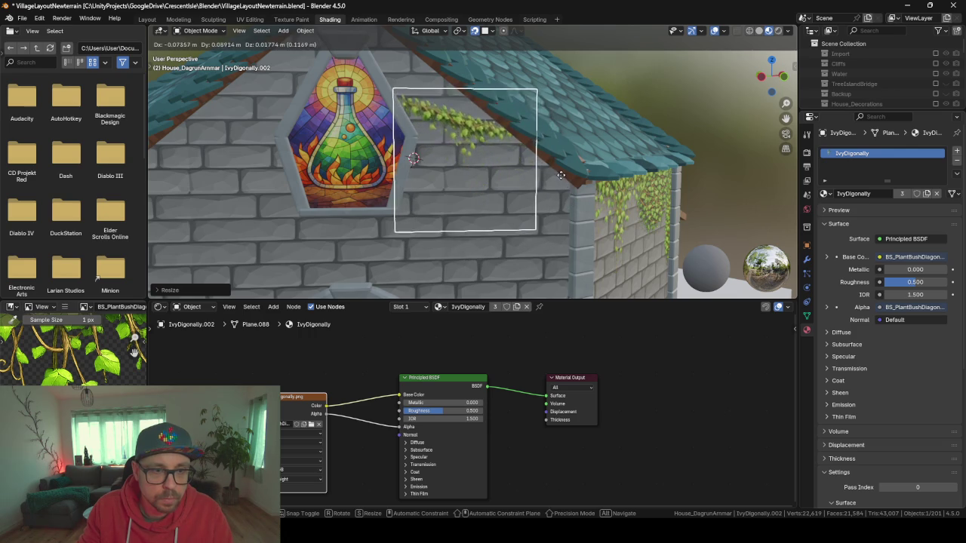
{"action": "left_click", "coordinate": [405, 212]}
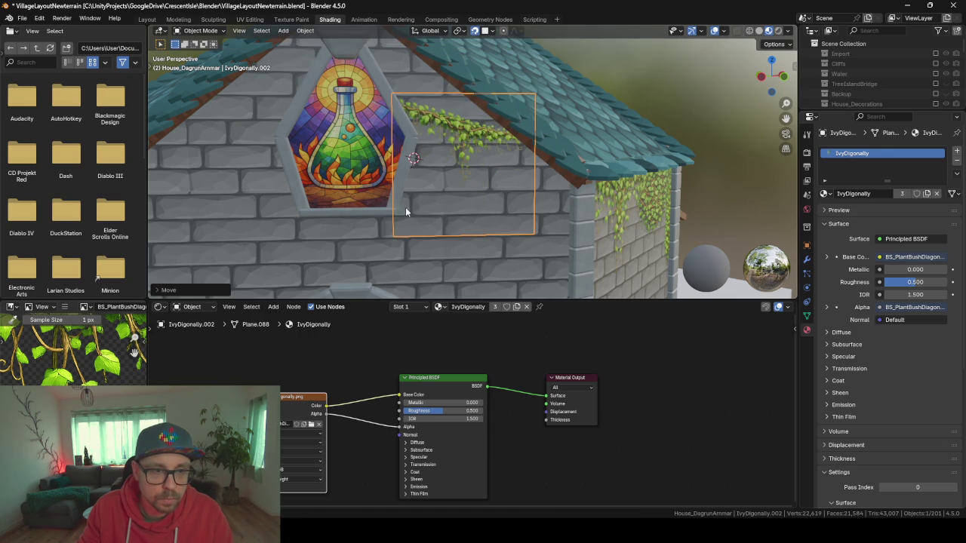
{"action": "key", "text": "KP_Decimal"}
Duplicate the ivy patch to the window's left side and mirror it with scale -1 on local Y
{"action": "key", "text": "shift+d"}
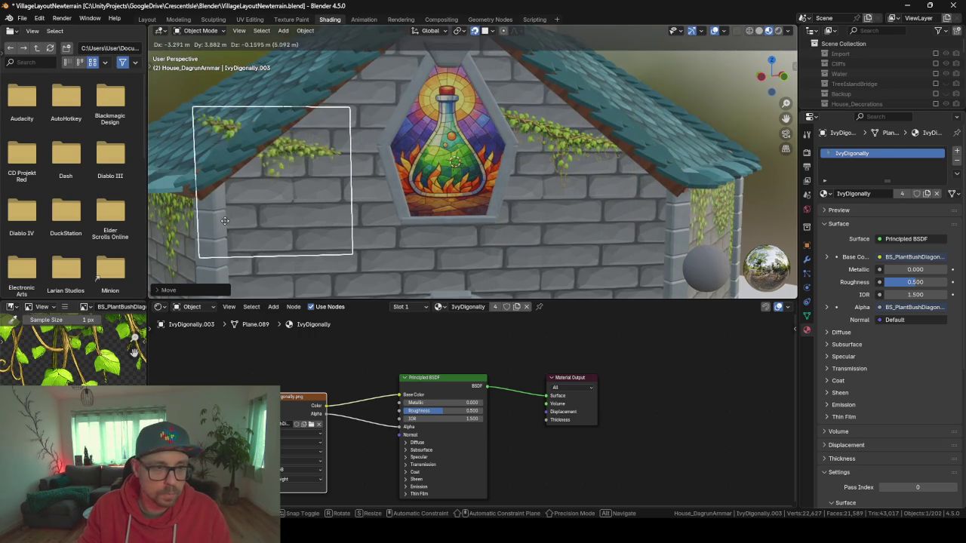
{"action": "left_click", "coordinate": [269, 251]}
{"action": "key", "text": "s"}
{"action": "key", "text": "x"}
{"action": "key", "text": "x"}
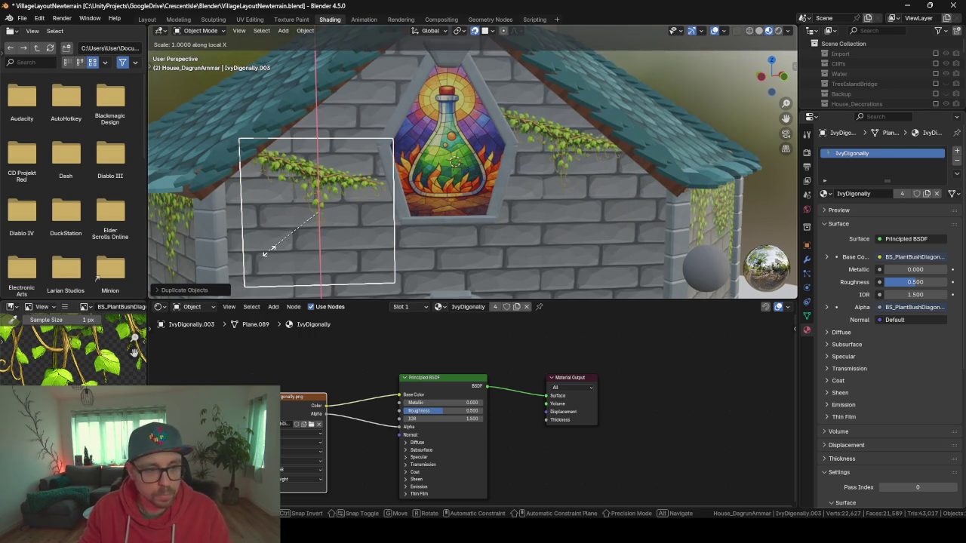
{"action": "key", "text": "y"}
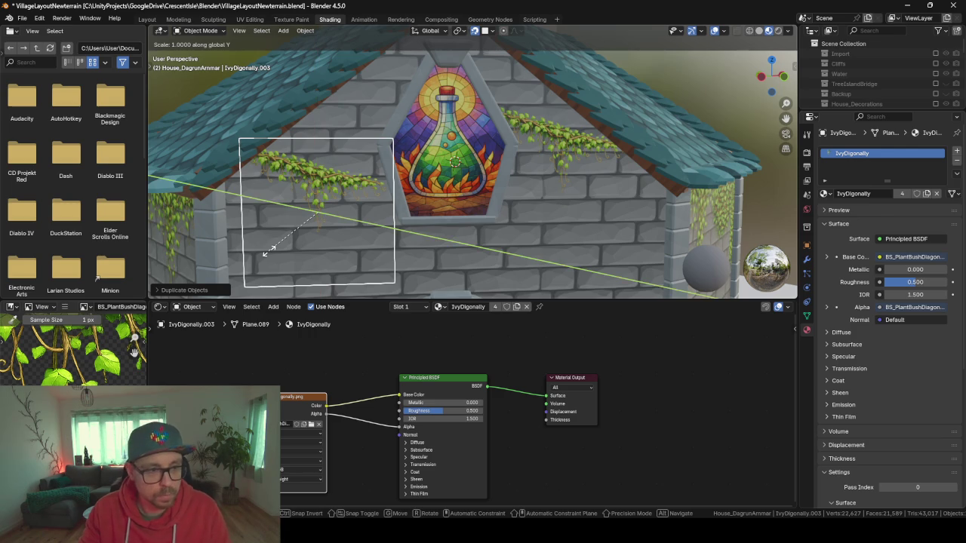
{"action": "key", "text": "y"}
{"action": "left_click", "coordinate": [268, 251]}
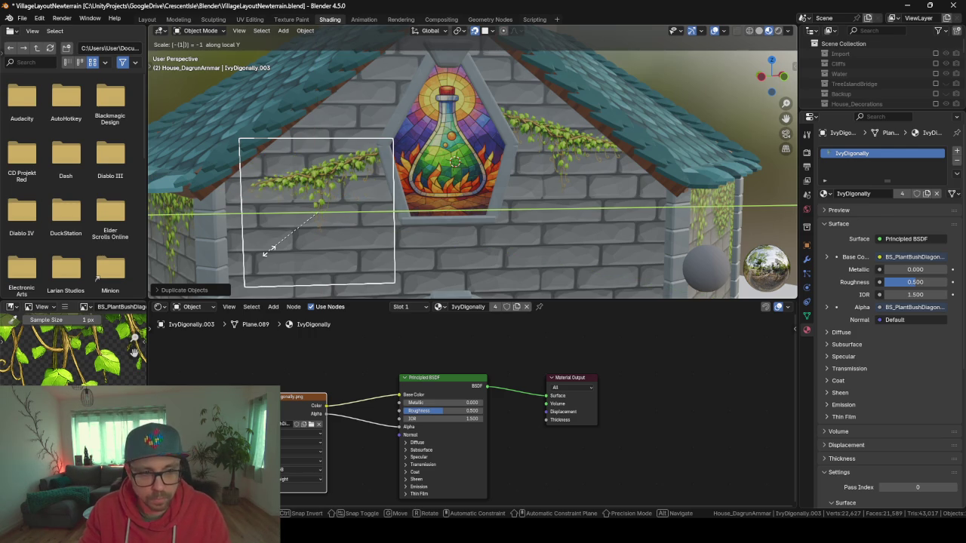
Shrink the mirrored ivy and position it at the window's upper left
{"action": "scroll", "coordinate": [268, 250], "scroll_direction": "down", "scroll_amount": 1}
{"action": "mouse_move", "coordinate": [268, 255]}
{"action": "left_mouse_down"}
{"action": "mouse_move", "coordinate": [278, 197]}
{"action": "mouse_move", "coordinate": [287, 227]}
{"action": "left_mouse_up"}
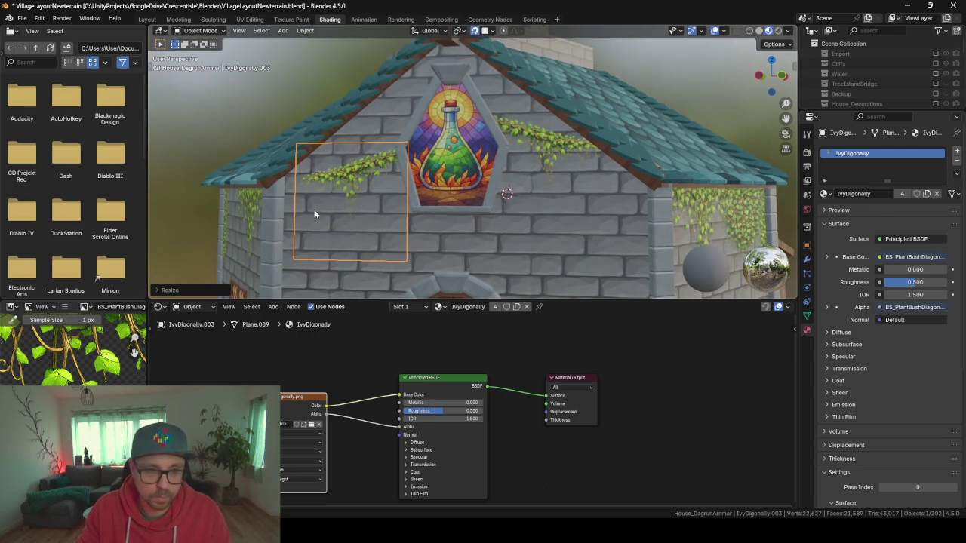
{"action": "key", "text": "g"}
{"action": "left_click", "coordinate": [354, 142]}
{"action": "key", "text": "s"}
{"action": "left_click", "coordinate": [404, 182]}
{"action": "key", "text": "g"}
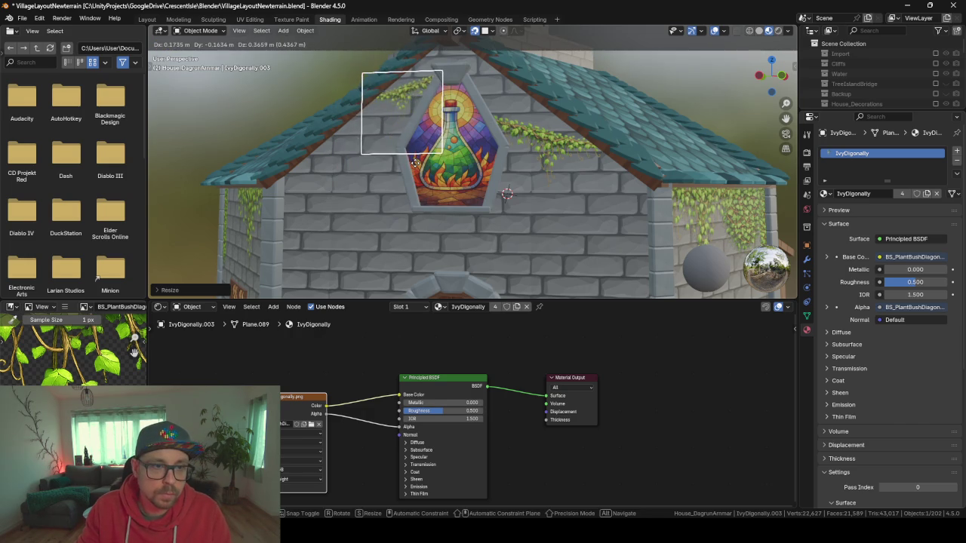
{"action": "left_click", "coordinate": [402, 158]}
{"action": "mouse_move", "coordinate": [401, 159]}
{"action": "left_mouse_down"}
{"action": "mouse_move", "coordinate": [348, 140]}
{"action": "mouse_move", "coordinate": [399, 152]}
{"action": "mouse_move", "coordinate": [356, 170]}
{"action": "mouse_move", "coordinate": [376, 198]}
{"action": "mouse_move", "coordinate": [304, 201]}
{"action": "mouse_move", "coordinate": [330, 201]}
{"action": "left_mouse_up"}
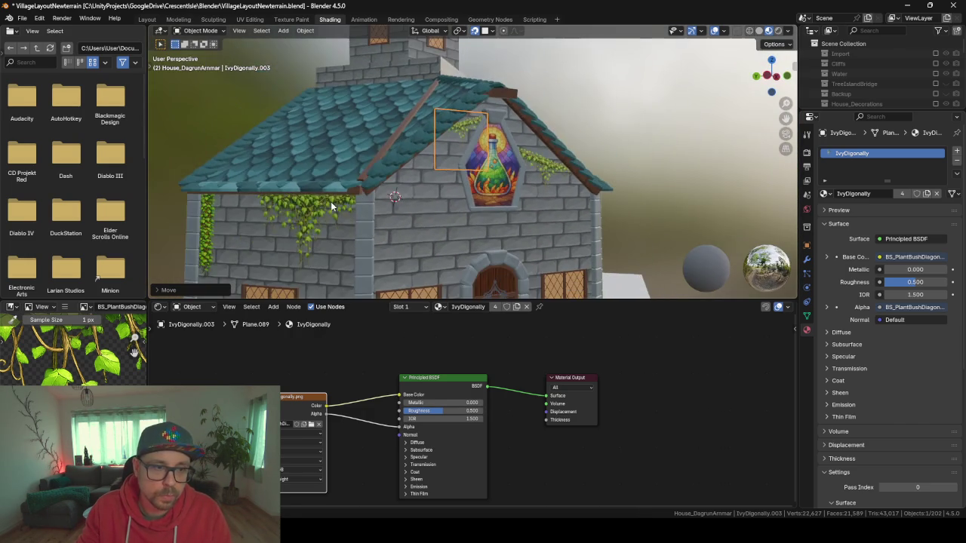
{"action": "left_click", "coordinate": [318, 216]}
Duplicate the wide ivy plane, scale it, and move it over the front door arch
{"action": "key", "text": "shift+d"}
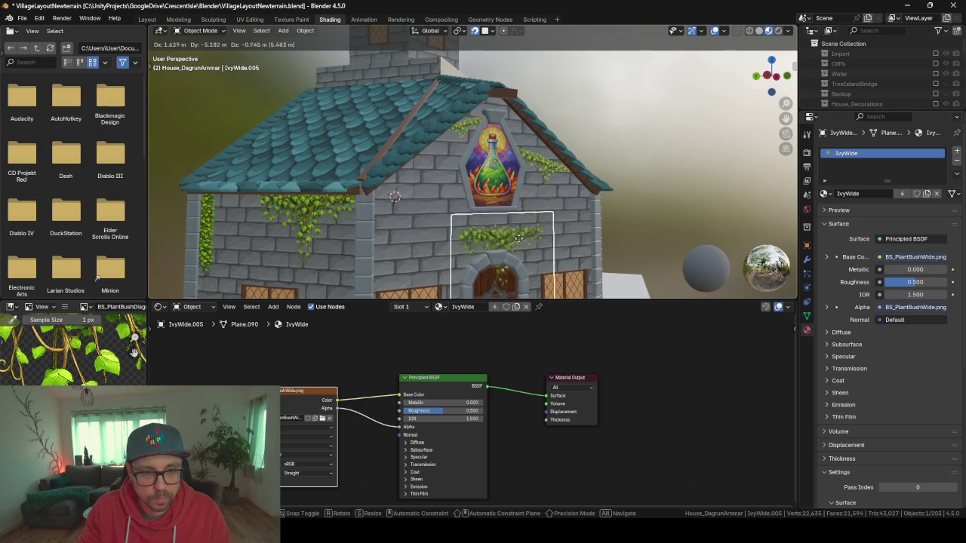
{"action": "left_click", "coordinate": [521, 242]}
{"action": "mouse_move", "coordinate": [521, 242]}
{"action": "left_mouse_down"}
{"action": "mouse_move", "coordinate": [504, 236]}
{"action": "mouse_move", "coordinate": [515, 233]}
{"action": "left_mouse_up"}
{"action": "key", "text": "s"}
{"action": "left_click", "coordinate": [520, 229]}
{"action": "key", "text": "g"}
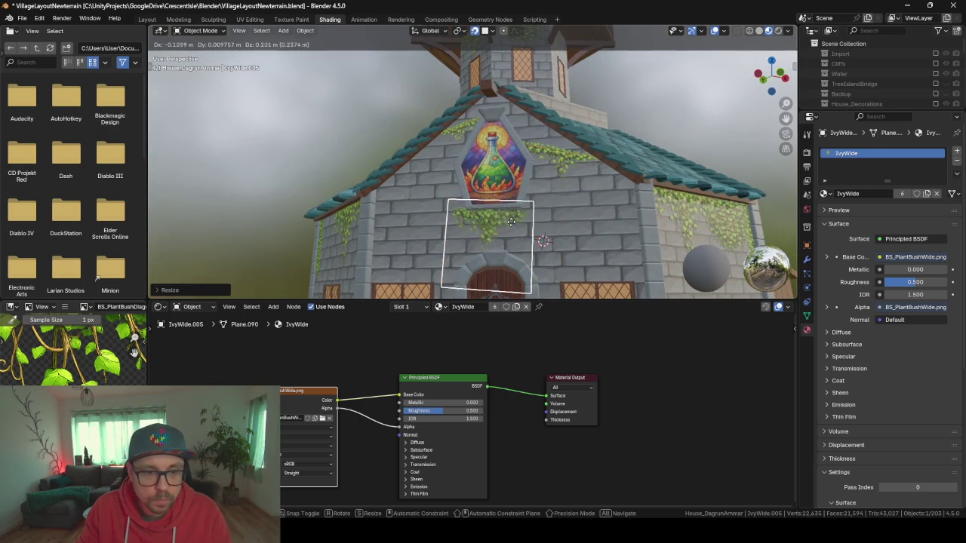
{"action": "left_click", "coordinate": [611, 218]}
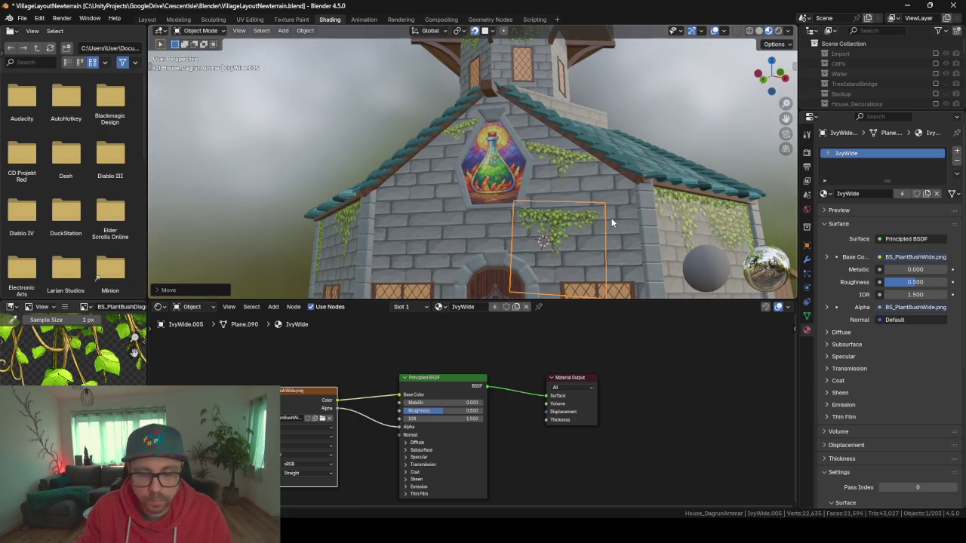
Reset the ivy plane's rotation, turn it upright 90° on X, and reposition it
{"action": "scroll", "coordinate": [611, 218], "scroll_direction": "up", "scroll_amount": 5}
{"action": "scroll", "coordinate": [529, 151], "scroll_direction": "down", "scroll_amount": 3}
{"action": "mouse_move", "coordinate": [529, 156]}
{"action": "left_mouse_down"}
{"action": "mouse_move", "coordinate": [593, 166]}
{"action": "mouse_move", "coordinate": [541, 175]}
{"action": "left_mouse_up"}
{"action": "key", "text": "alt+r"}
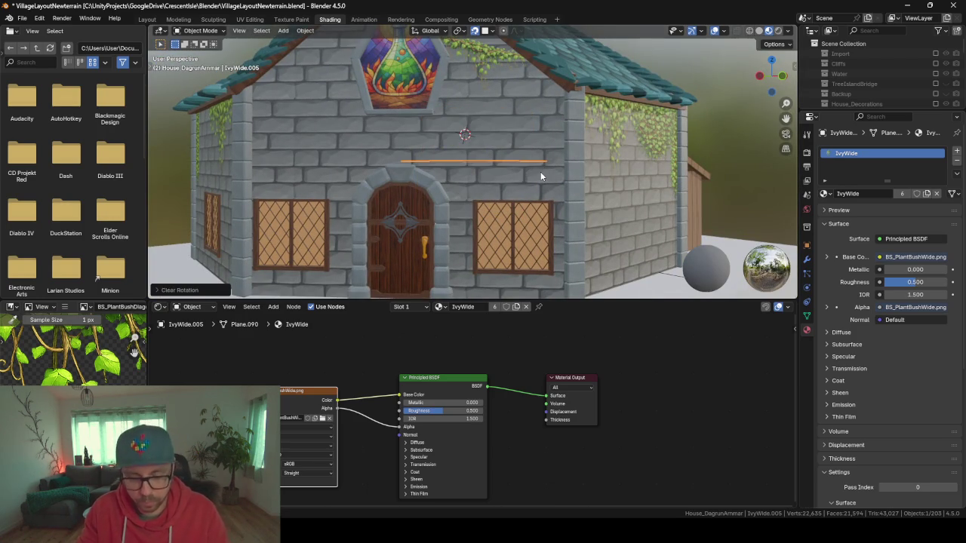
{"action": "key", "text": "r"}
{"action": "key", "text": "x"}
{"action": "key", "text": "9"}
{"action": "key", "text": "0"}
{"action": "key", "text": "Return"}
{"action": "key", "text": "g"}
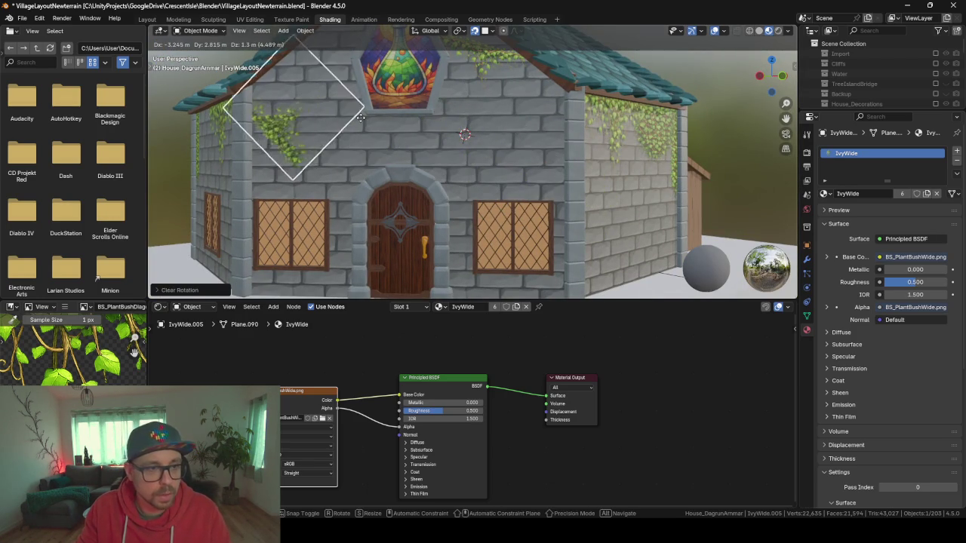
{"action": "left_click", "coordinate": [357, 131]}
Delete the ivy plane, undo the deletion, and move it again
{"action": "key", "text": "Delete"}
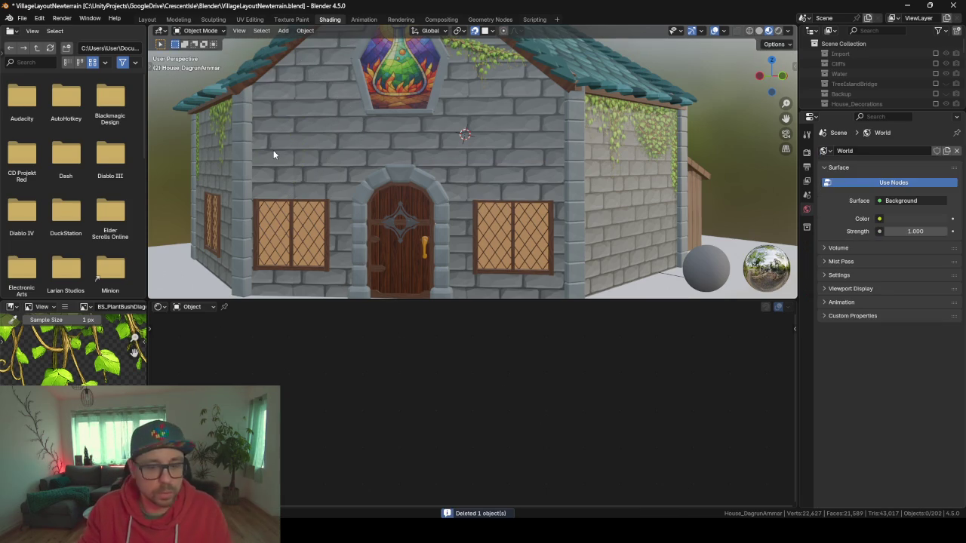
{"action": "scroll", "coordinate": [323, 149], "scroll_direction": "up", "scroll_amount": 3}
{"action": "scroll", "coordinate": [323, 154], "scroll_direction": "down", "scroll_amount": 5}
{"action": "key", "text": "ctrl+z"}
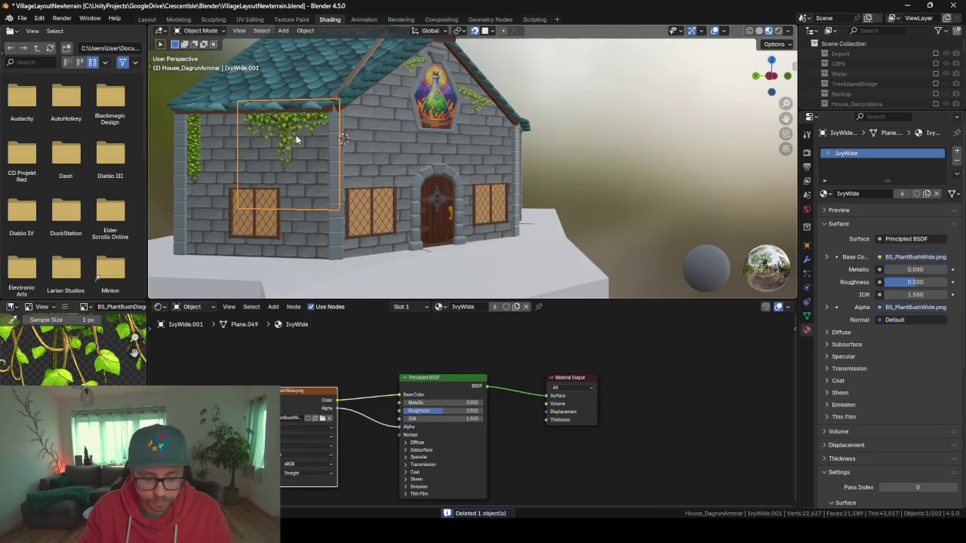
{"action": "key", "text": "g"}
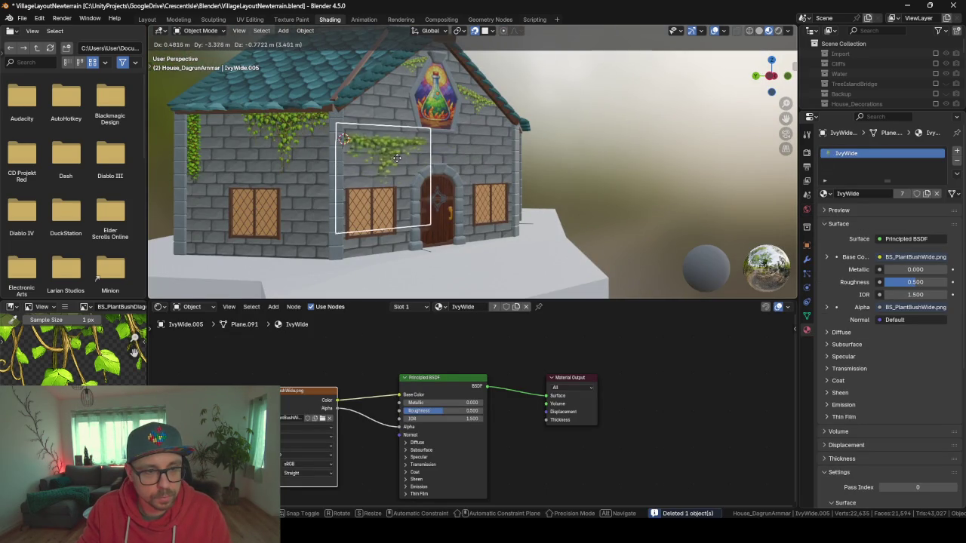
{"action": "left_click", "coordinate": [386, 154]}
{"action": "scroll", "coordinate": [385, 153], "scroll_direction": "up", "scroll_amount": 3}
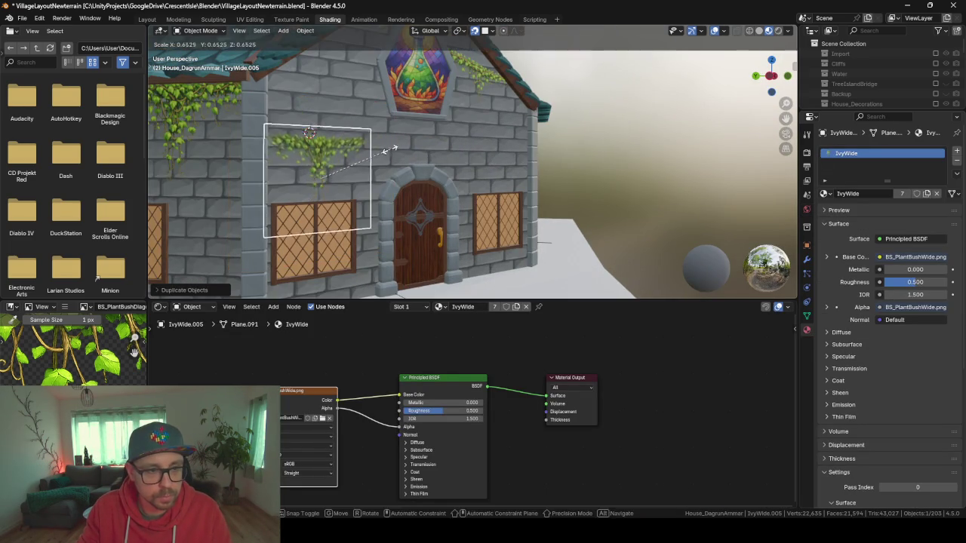
Place the ivy plane just above the front door, scale it down, and raise it slightly
{"action": "key", "text": "g"}
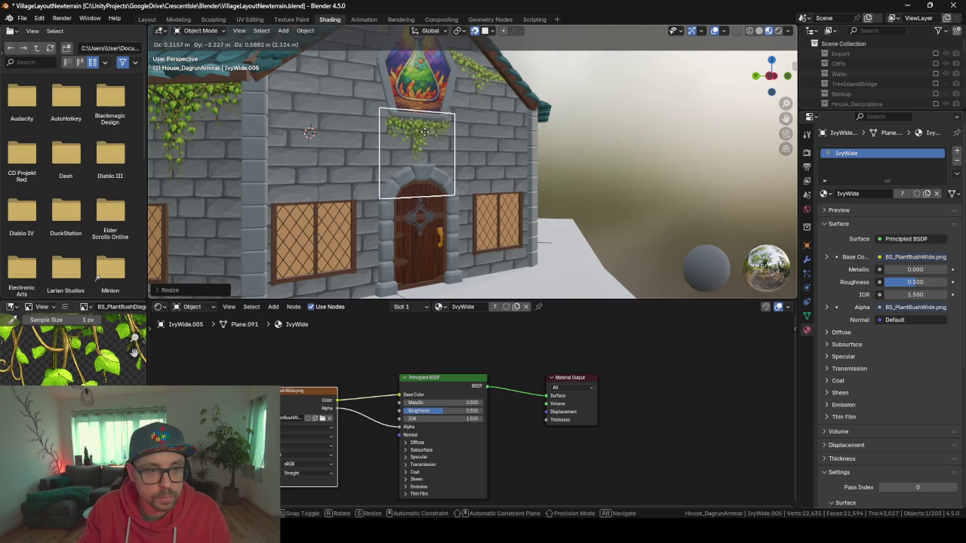
{"action": "left_click", "coordinate": [444, 145]}
{"action": "mouse_move", "coordinate": [444, 145]}
{"action": "left_mouse_down"}
{"action": "mouse_move", "coordinate": [507, 155]}
{"action": "mouse_move", "coordinate": [485, 156]}
{"action": "left_mouse_up"}
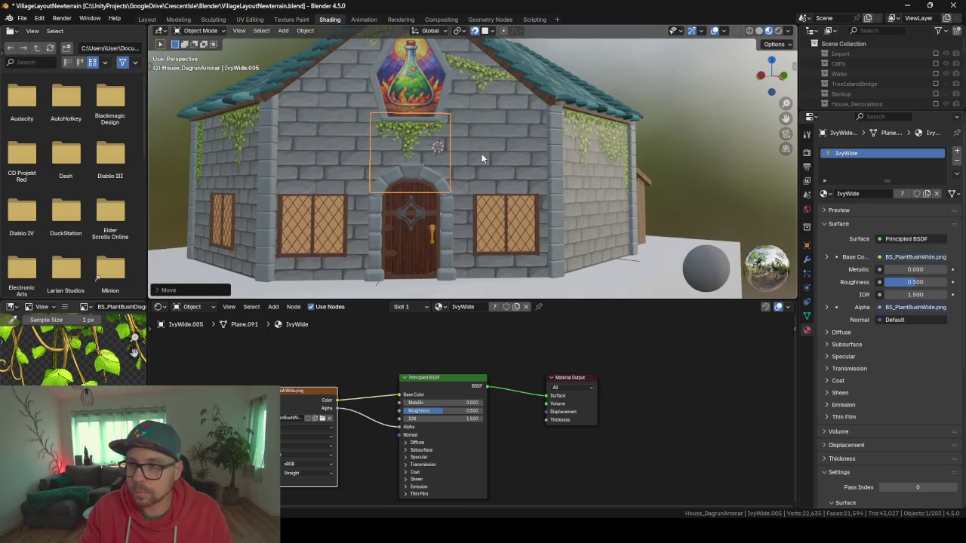
{"action": "key", "text": "KP_Decimal"}
{"action": "key", "text": "s"}
{"action": "left_click", "coordinate": [546, 139]}
{"action": "key", "text": "g"}
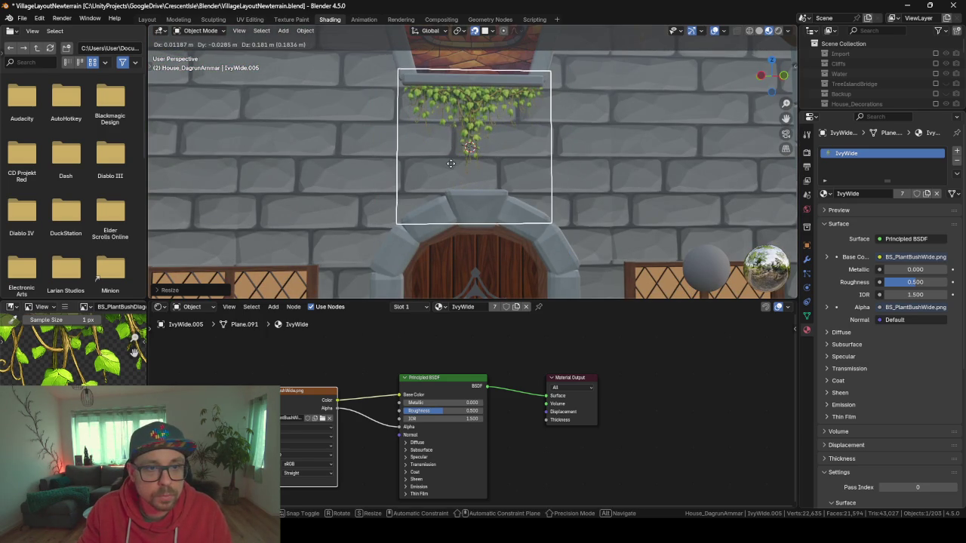
{"action": "left_click", "coordinate": [452, 163]}
Orbit to the tower side and select the long ivy plane on the tower wall
{"action": "scroll", "coordinate": [457, 164], "scroll_direction": "down", "scroll_amount": 3}
{"action": "scroll", "coordinate": [468, 166], "scroll_direction": "down", "scroll_amount": 8}
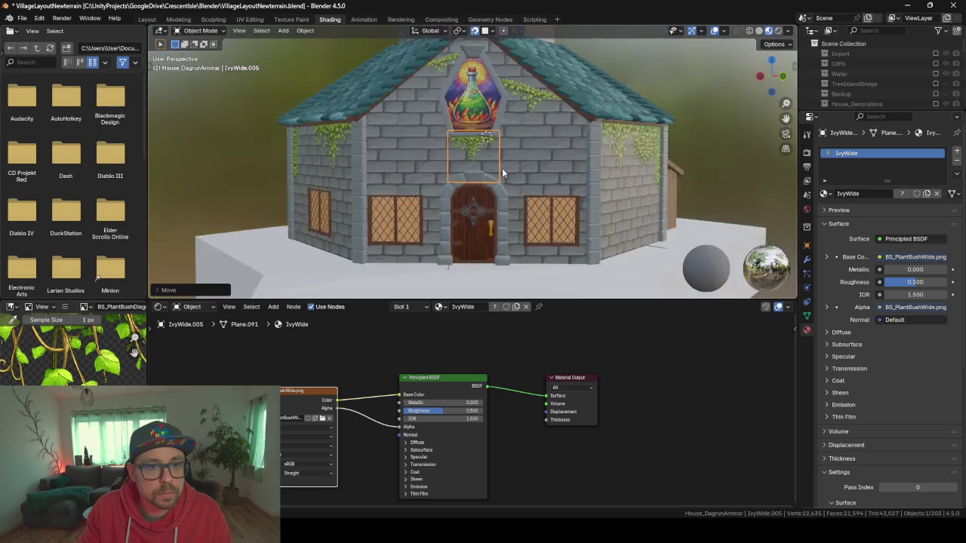
{"action": "mouse_move", "coordinate": [503, 183]}
{"action": "left_mouse_down"}
{"action": "mouse_move", "coordinate": [583, 179]}
{"action": "mouse_move", "coordinate": [335, 162]}
{"action": "mouse_move", "coordinate": [427, 173]}
{"action": "mouse_move", "coordinate": [488, 173]}
{"action": "mouse_move", "coordinate": [325, 153]}
{"action": "mouse_move", "coordinate": [429, 170]}
{"action": "mouse_move", "coordinate": [454, 158]}
{"action": "left_mouse_up"}
{"action": "left_click", "coordinate": [435, 148]}
Duplicate the long hanging ivy twice onto the tower wall beside the roof
{"action": "scroll", "coordinate": [460, 158], "scroll_direction": "up", "scroll_amount": 4}
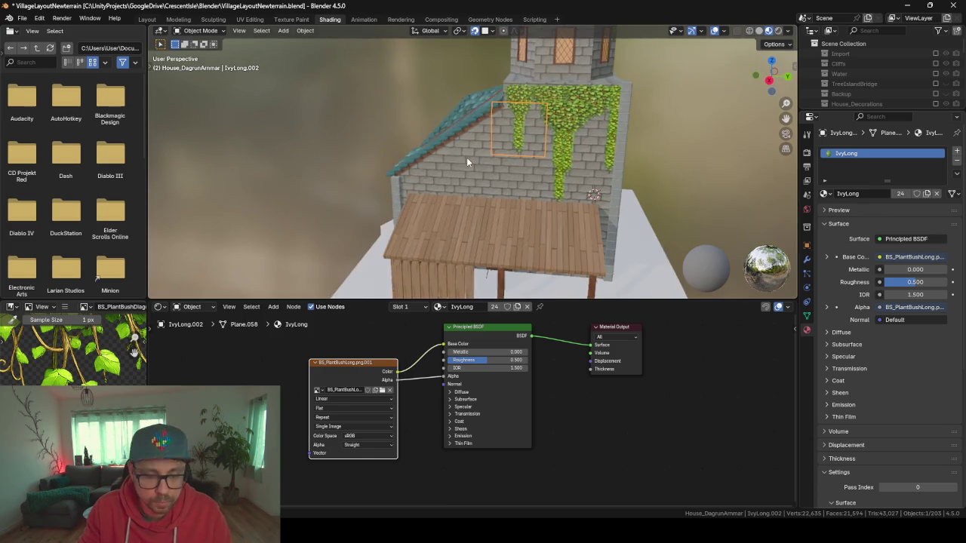
{"action": "key", "text": "shift+d"}
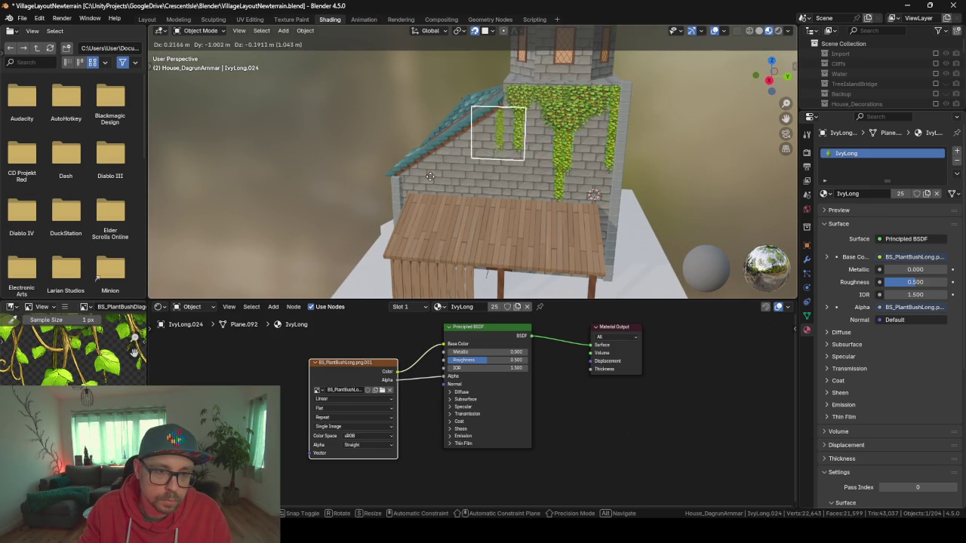
{"action": "left_click", "coordinate": [405, 190]}
{"action": "key", "text": "shift+d"}
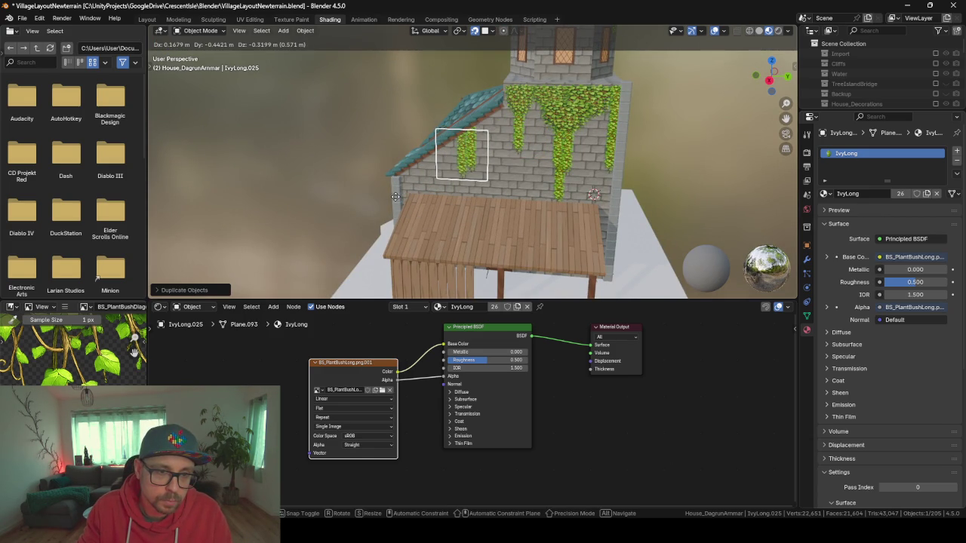
{"action": "scroll", "coordinate": [394, 194], "scroll_direction": "down", "scroll_amount": 5}
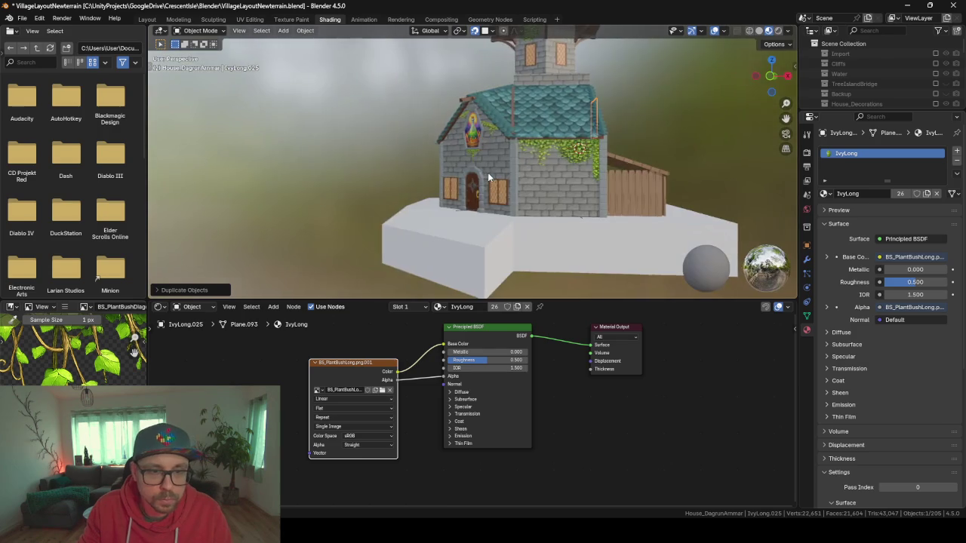
{"action": "scroll", "coordinate": [526, 172], "scroll_direction": "up", "scroll_amount": 5}
Add another long ivy copy beside the front gable and orbit around the whole house
{"action": "key", "text": "shift+d"}
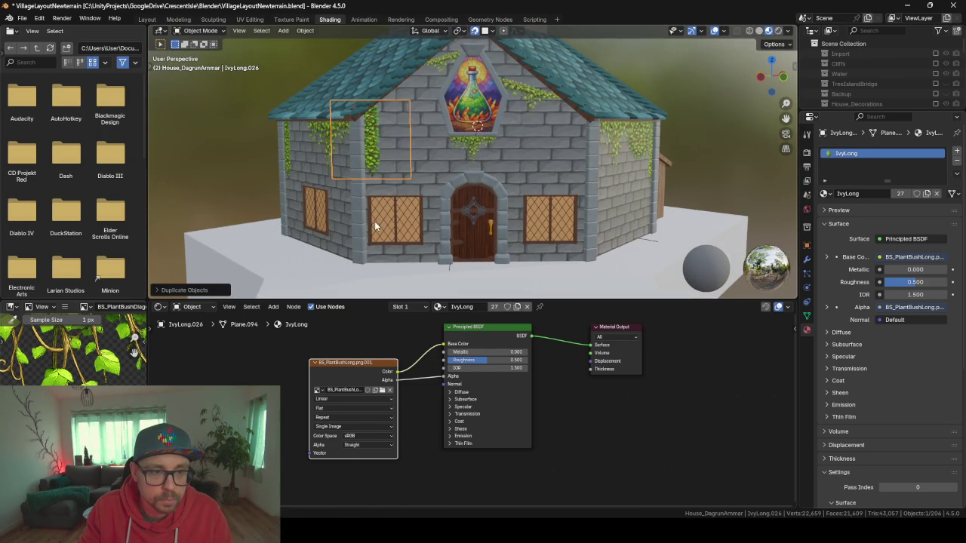
{"action": "left_click", "coordinate": [375, 222]}
{"action": "left_click", "coordinate": [465, 202]}
{"action": "scroll", "coordinate": [465, 202], "scroll_direction": "down", "scroll_amount": 5}
{"action": "mouse_move", "coordinate": [605, 169]}
{"action": "left_mouse_down"}
{"action": "mouse_move", "coordinate": [563, 126]}
{"action": "mouse_move", "coordinate": [499, 112]}
{"action": "mouse_move", "coordinate": [537, 133]}
{"action": "mouse_move", "coordinate": [606, 137]}
{"action": "mouse_move", "coordinate": [405, 262]}
{"action": "left_mouse_up"}
{"action": "key", "text": "alt+Tab"}
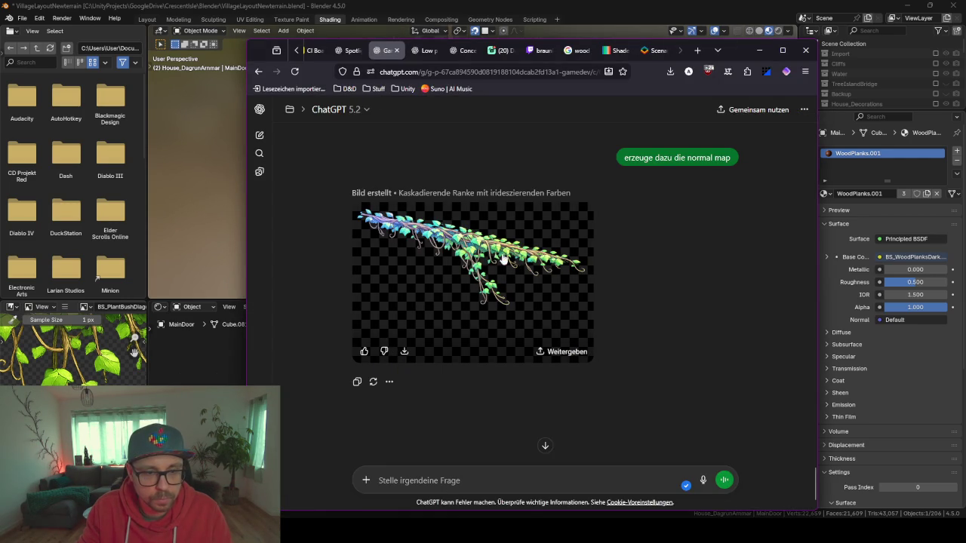
Download the cascading vine image and send the prompt 'jetzt height map'
{"action": "left_click", "coordinate": [406, 352]}
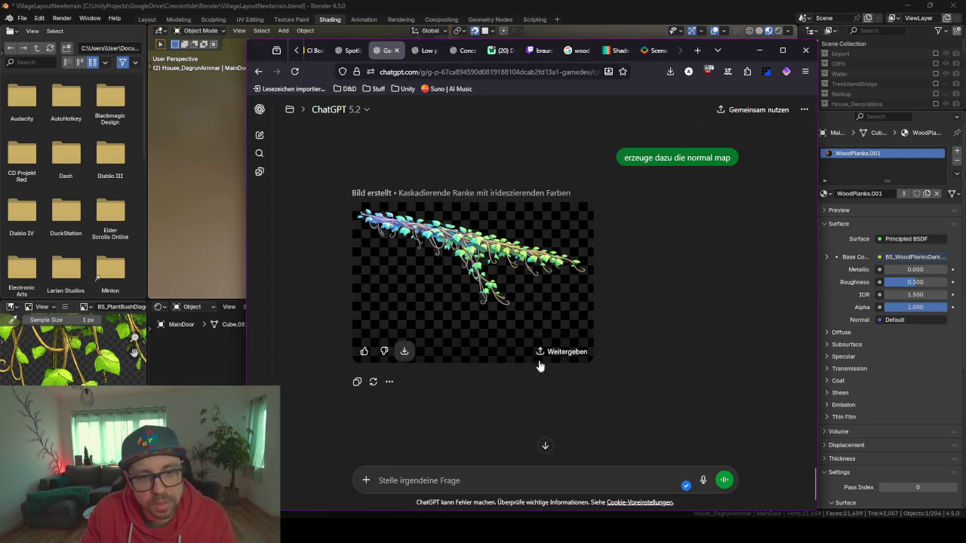
{"action": "left_click", "coordinate": [513, 488]}
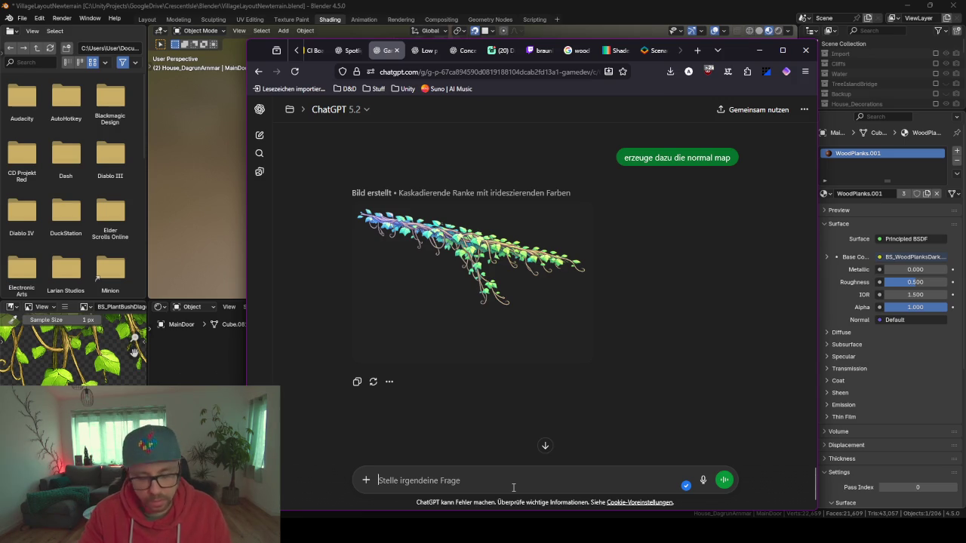
{"action": "type", "text": "jetzt hei"}
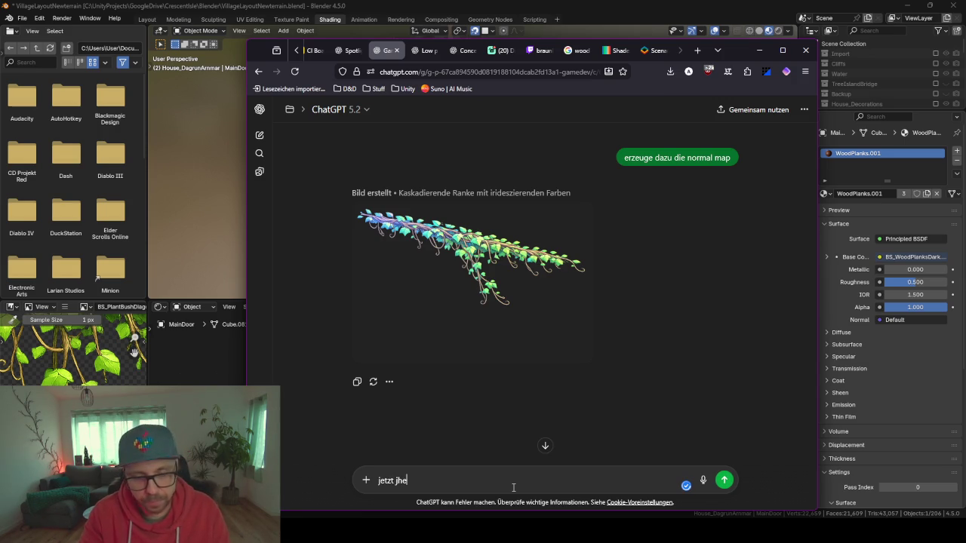
{"action": "type", "text": "ght map"}
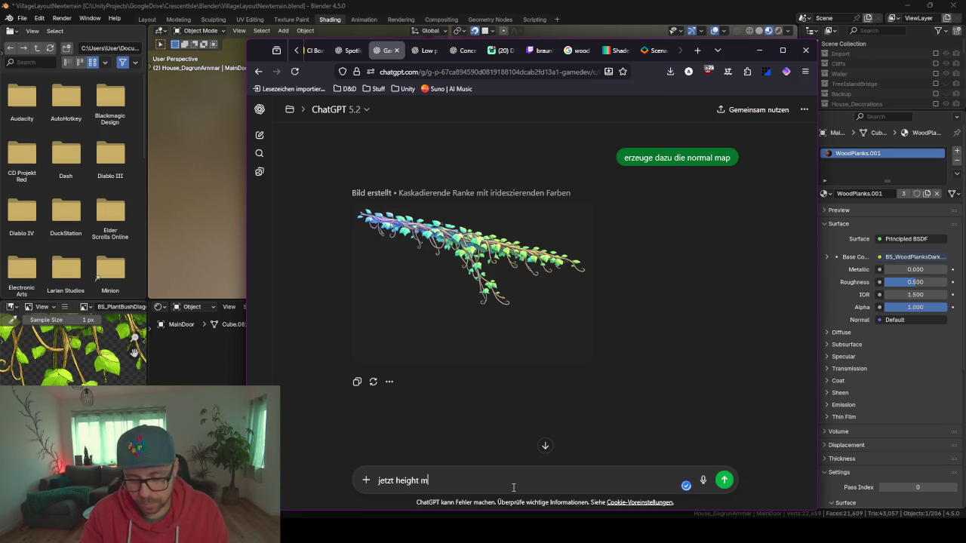
{"action": "key", "text": "Return"}
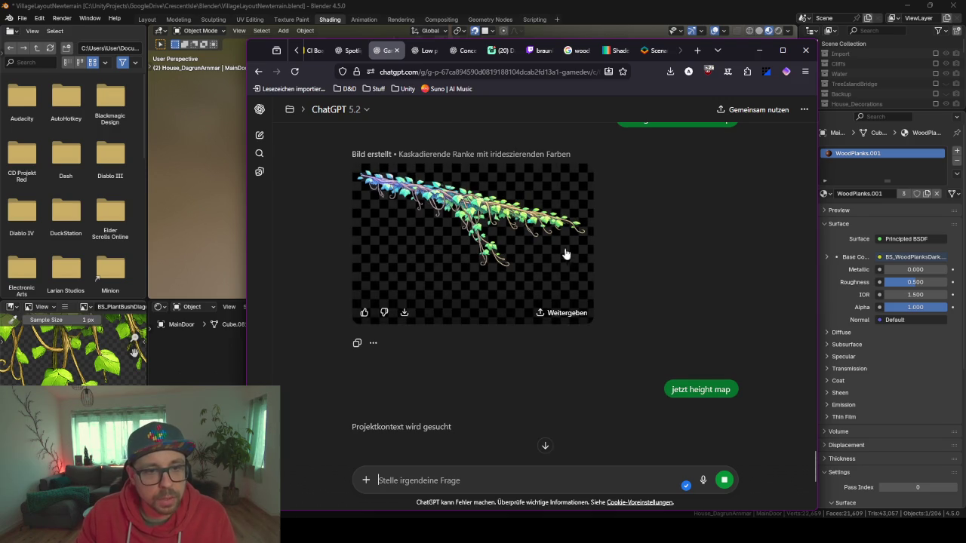
Scroll through the chat while the height map generates, then minimize the browser
{"action": "scroll", "coordinate": [636, 266], "scroll_direction": "up", "scroll_amount": 1}
{"action": "scroll", "coordinate": [671, 311], "scroll_direction": "up", "scroll_amount": 3}
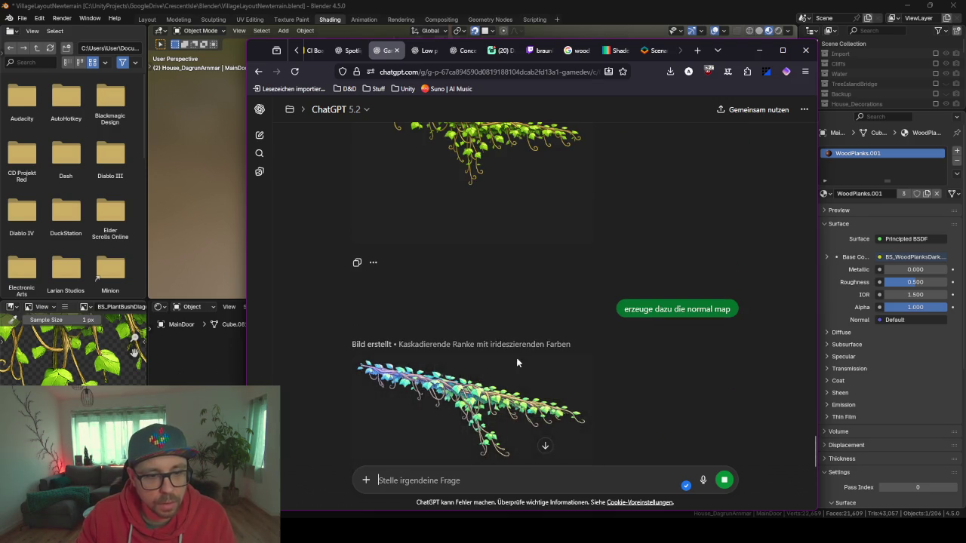
{"action": "scroll", "coordinate": [555, 307], "scroll_direction": "up", "scroll_amount": 2}
{"action": "scroll", "coordinate": [592, 326], "scroll_direction": "down", "scroll_amount": 2}
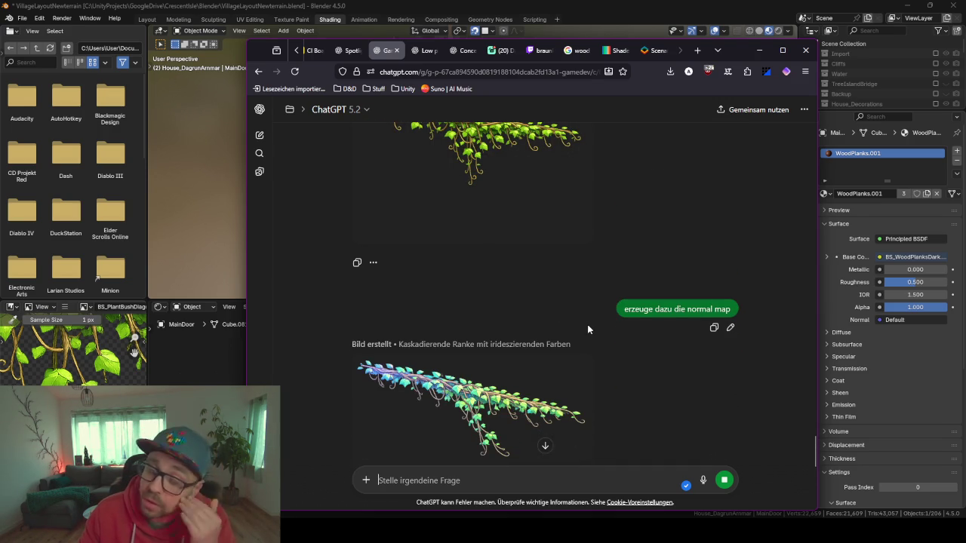
{"action": "scroll", "coordinate": [533, 285], "scroll_direction": "down", "scroll_amount": 2}
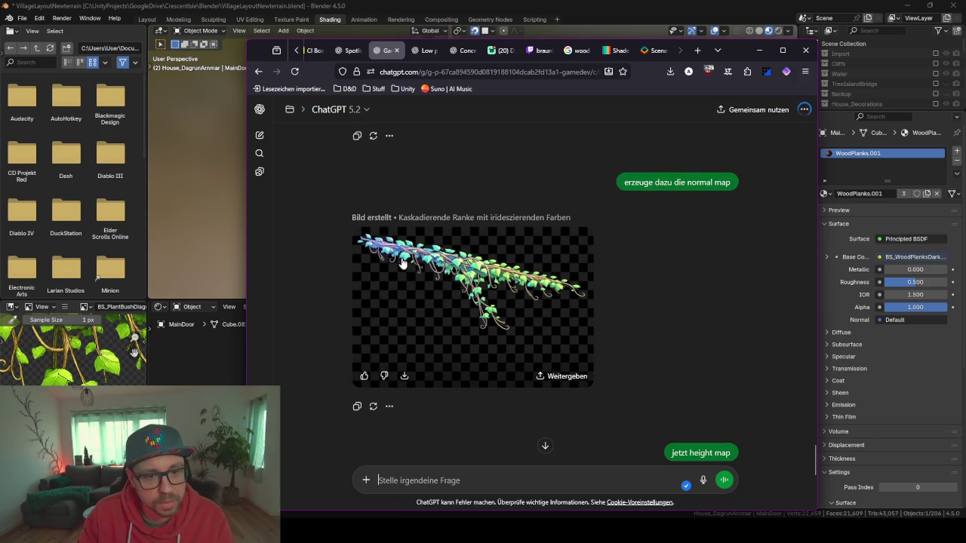
{"action": "scroll", "coordinate": [522, 161], "scroll_direction": "up", "scroll_amount": 3}
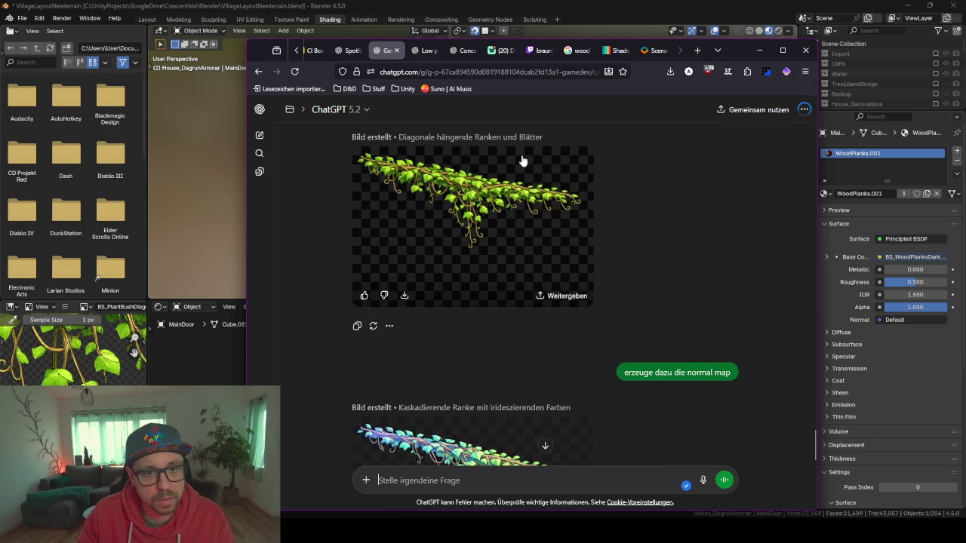
{"action": "scroll", "coordinate": [635, 310], "scroll_direction": "down", "scroll_amount": 5}
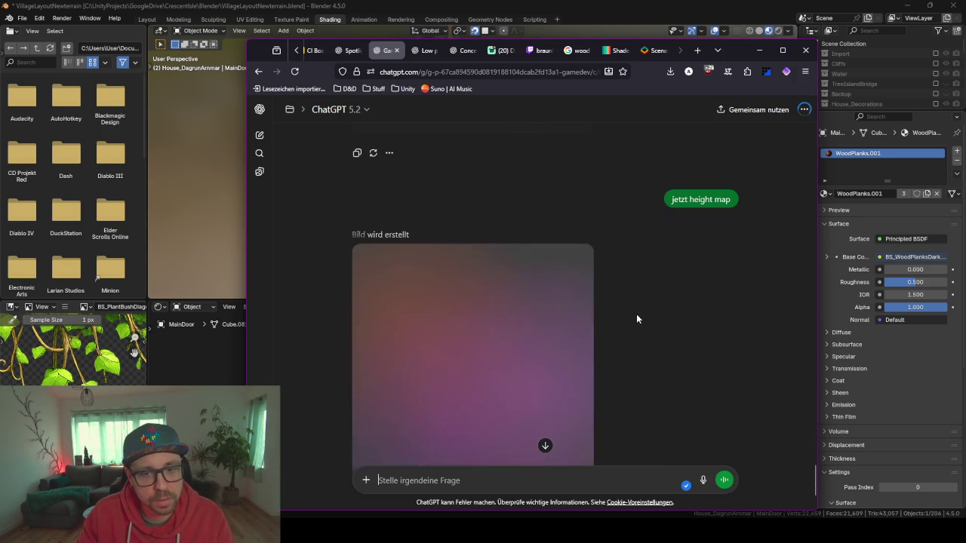
{"action": "scroll", "coordinate": [635, 314], "scroll_direction": "down", "scroll_amount": 2}
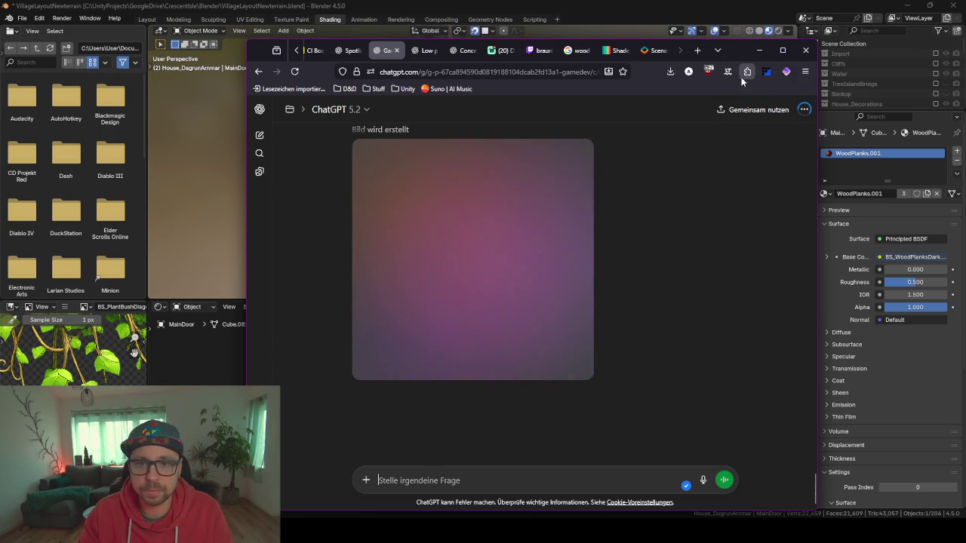
{"action": "scroll", "coordinate": [682, 267], "scroll_direction": "up", "scroll_amount": 3}
{"action": "scroll", "coordinate": [679, 276], "scroll_direction": "down", "scroll_amount": 3}
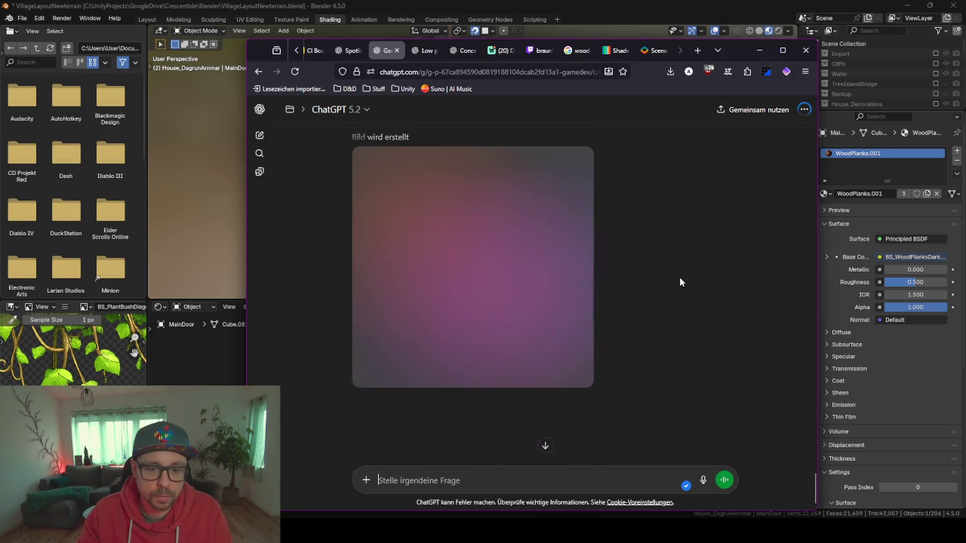
{"action": "left_click", "coordinate": [759, 50]}
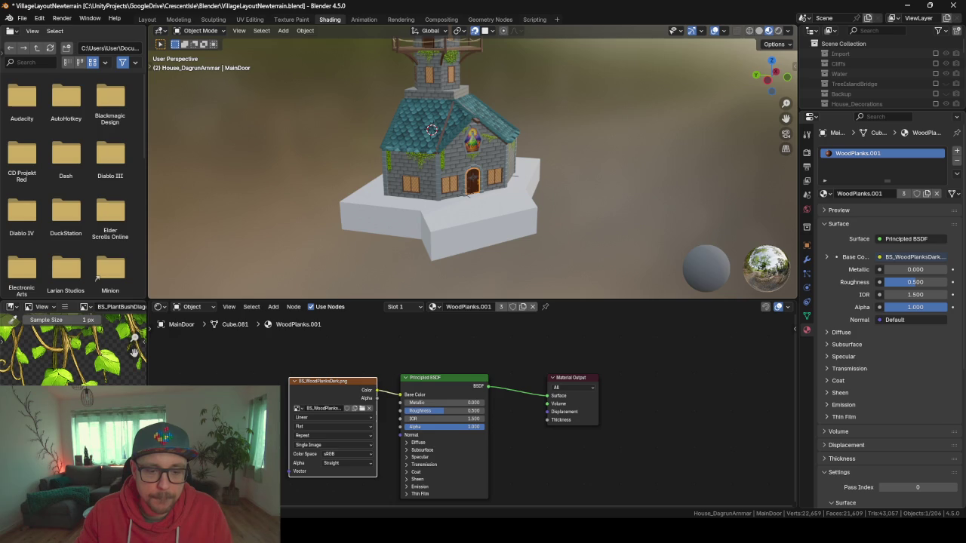
{"action": "mouse_move", "coordinate": [430, 532]}
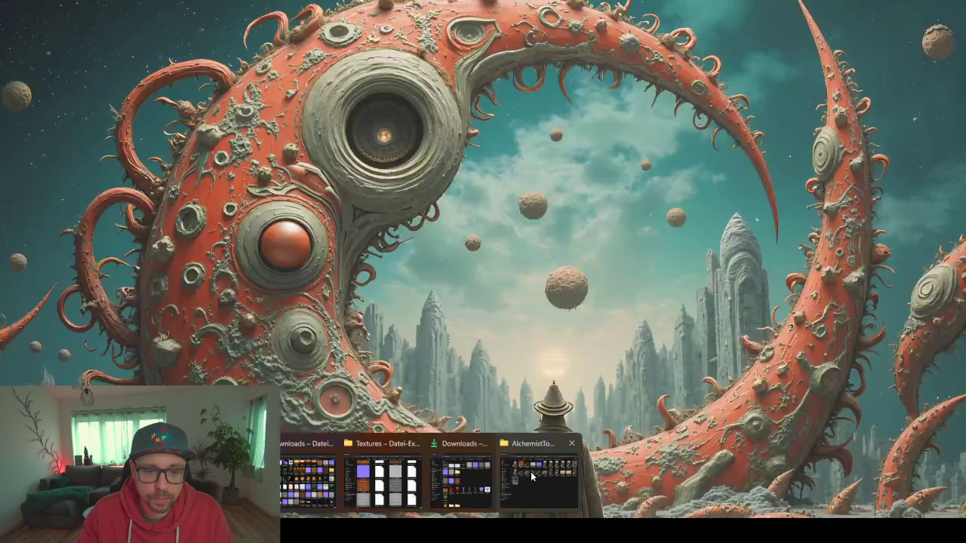
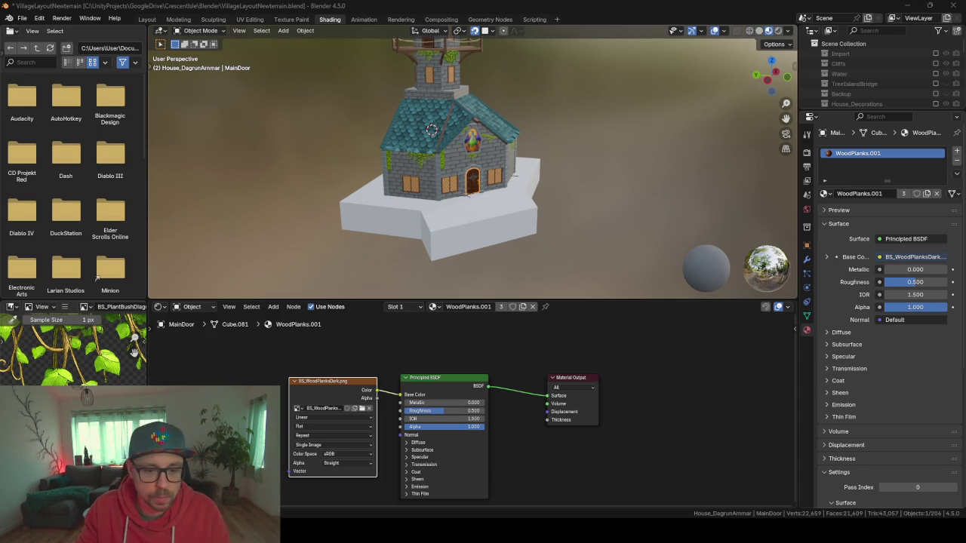
Move past Unity and ChatGPT back to Blender and enlarge its 3D viewport
{"action": "key", "text": "alt+Tab"}
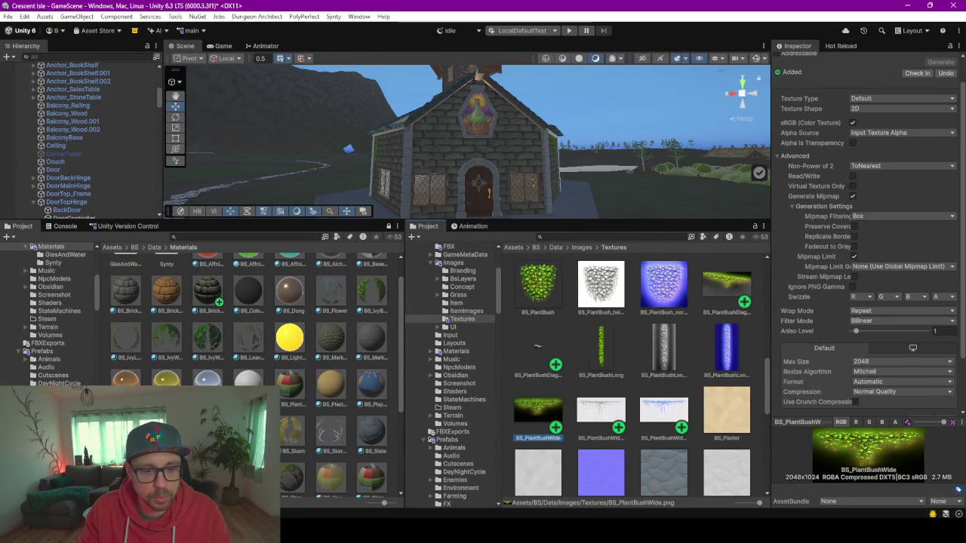
{"action": "key", "text": "alt+Tab"}
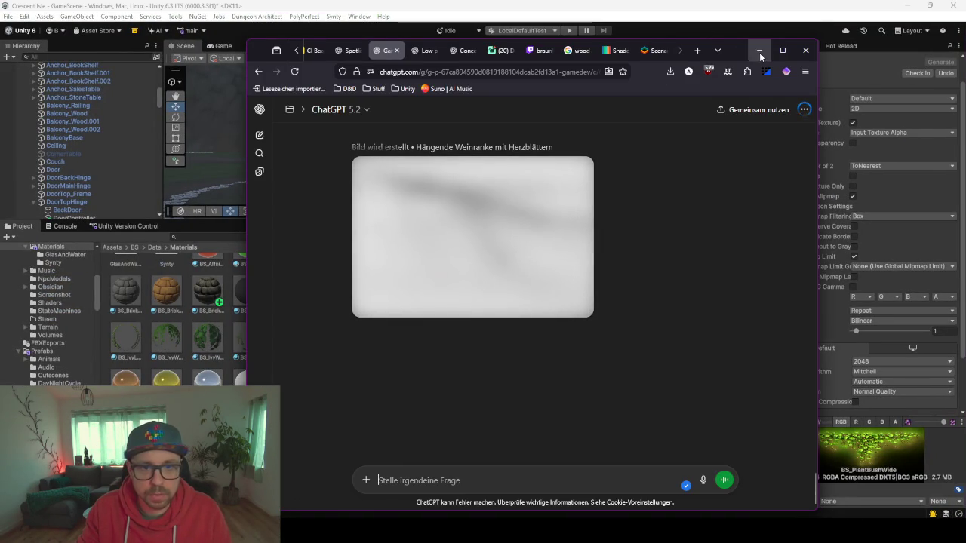
{"action": "left_click", "coordinate": [759, 50]}
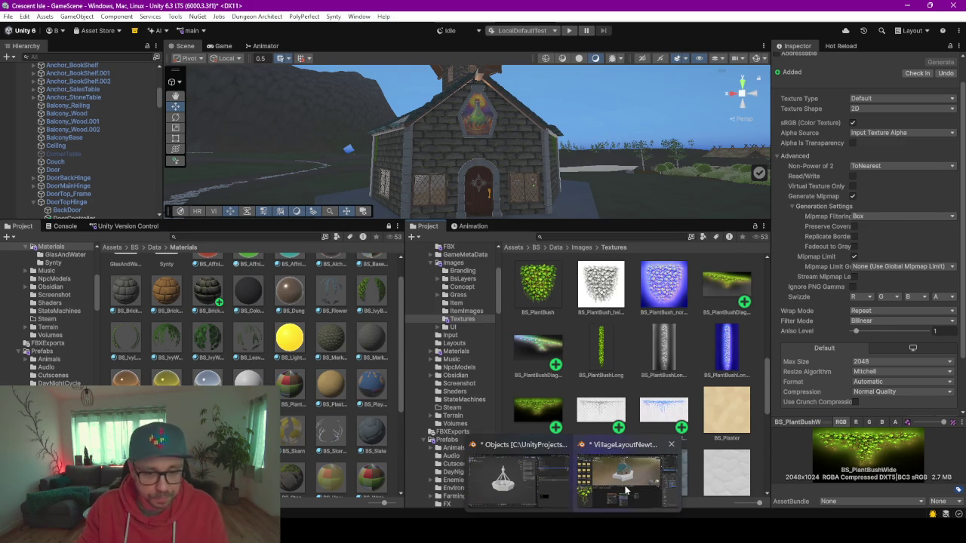
{"action": "left_click", "coordinate": [626, 471]}
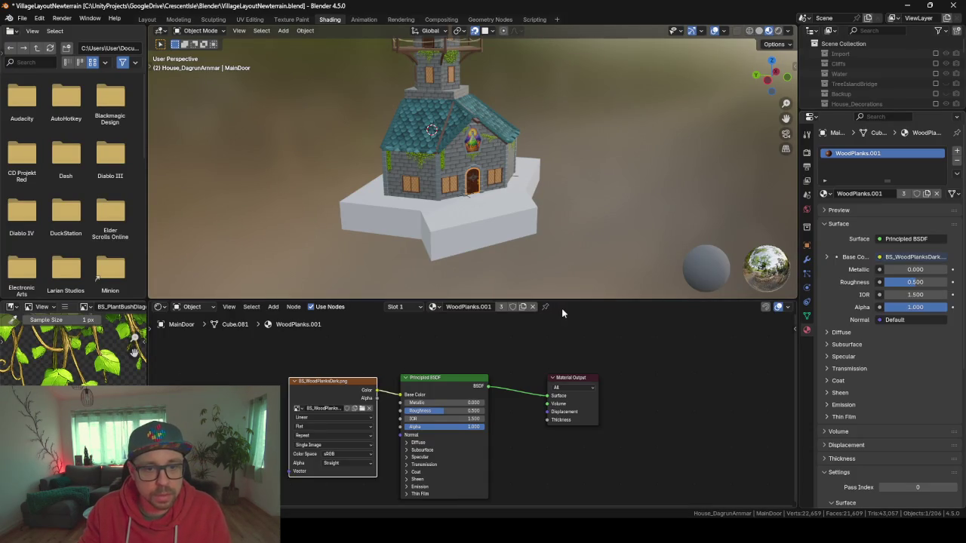
{"action": "left_click_drag", "start_coordinate": [570, 306], "coordinate": [571, 394]}
Export the house over _HouseDagrunArmmarConcept.fbx via F3 search, then return to Unity
{"action": "key", "text": "F3"}
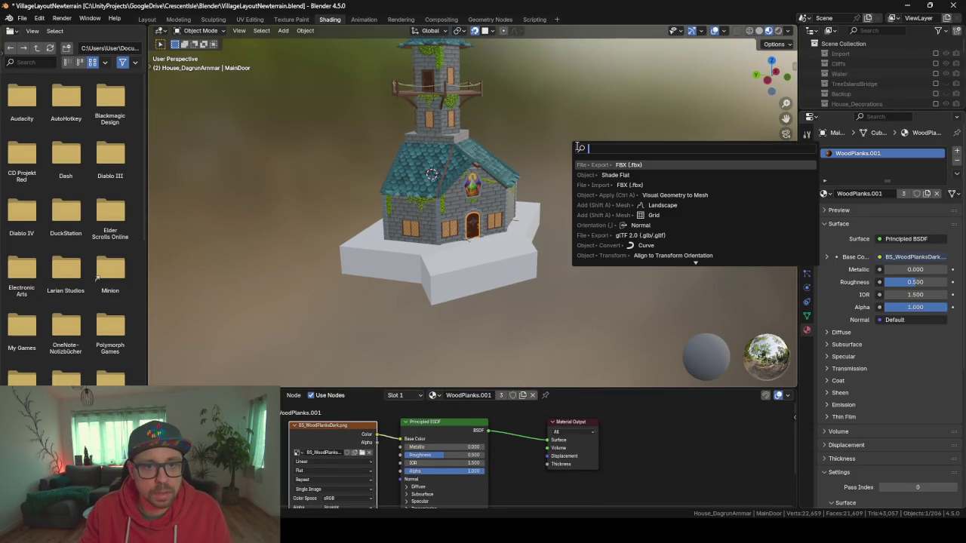
{"action": "key", "text": "Return"}
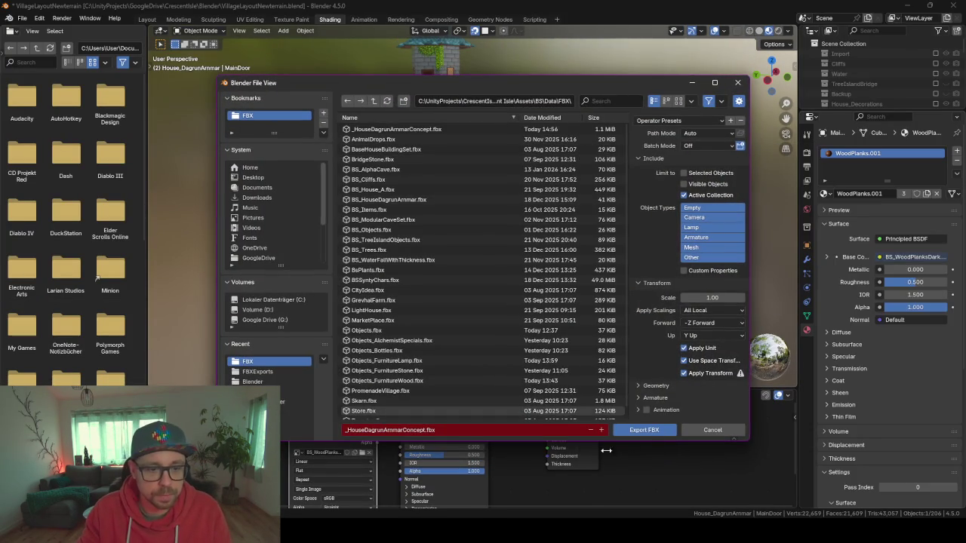
{"action": "left_click", "coordinate": [655, 429]}
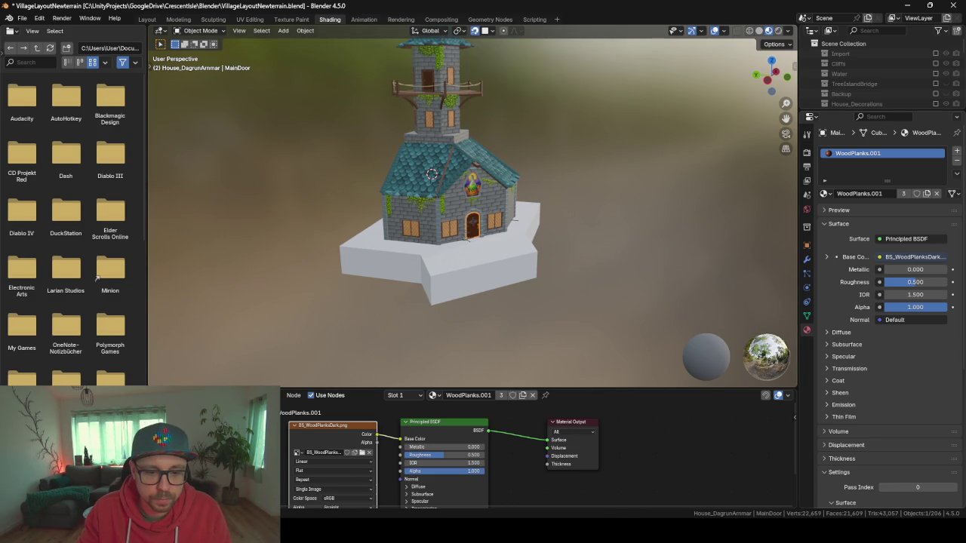
{"action": "key", "text": "alt+Tab"}
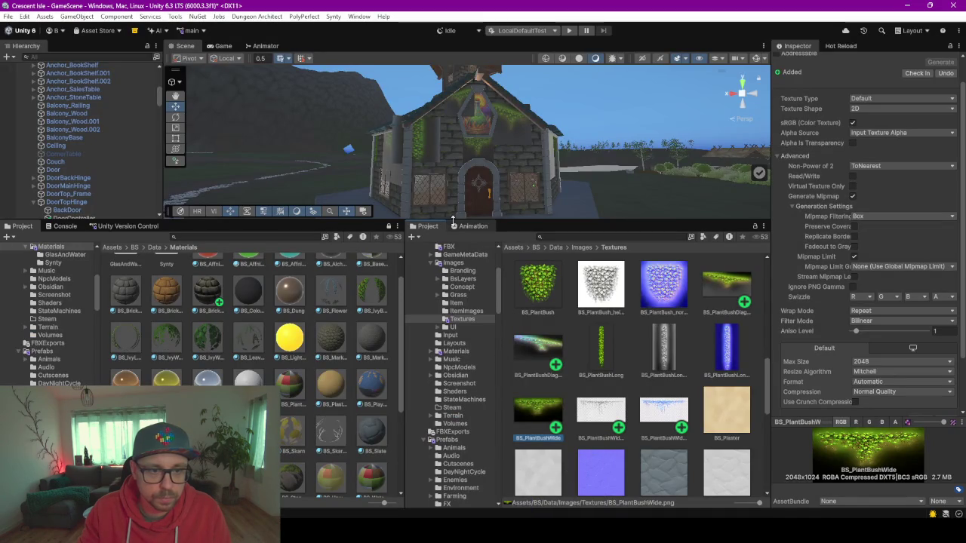
Filter the Hierarchy for IvyLong and select IvyLong through IvyLong.026
{"action": "left_click_drag", "start_coordinate": [427, 133], "coordinate": [528, 189]}
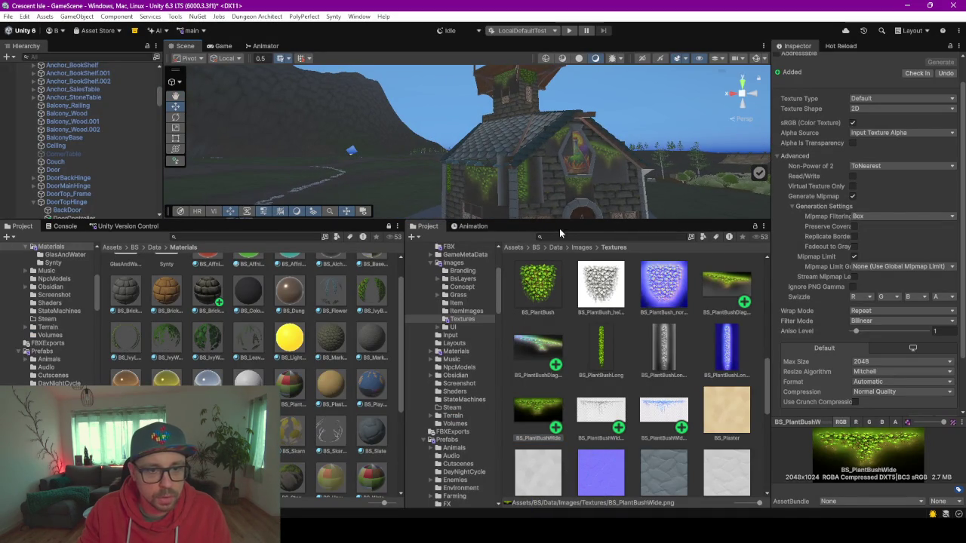
{"action": "left_click_drag", "start_coordinate": [552, 220], "coordinate": [547, 259]}
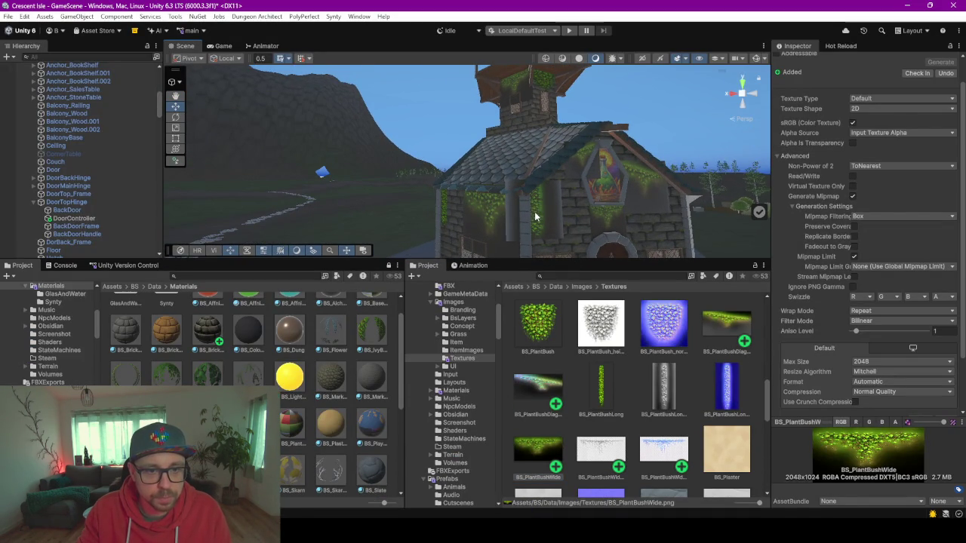
{"action": "left_click", "coordinate": [536, 218]}
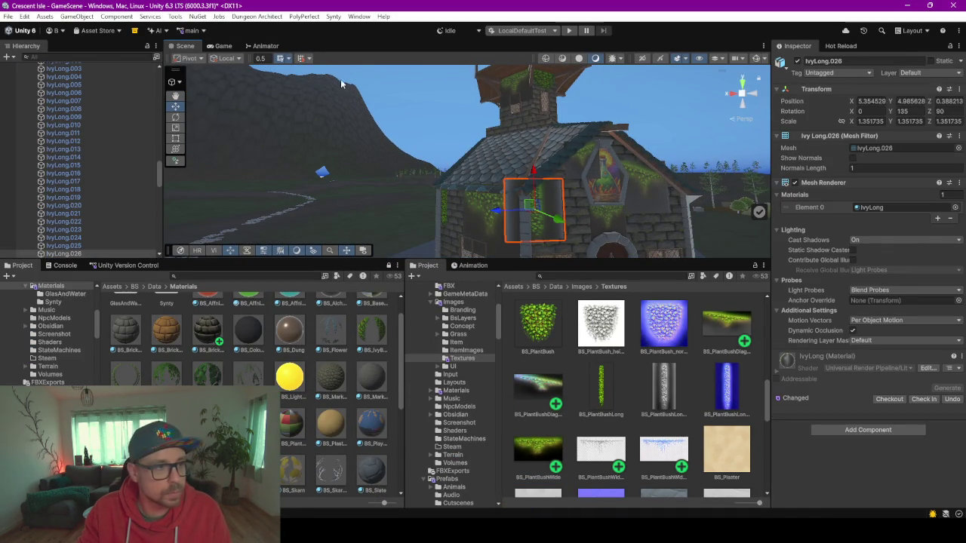
{"action": "left_click", "coordinate": [98, 57]}
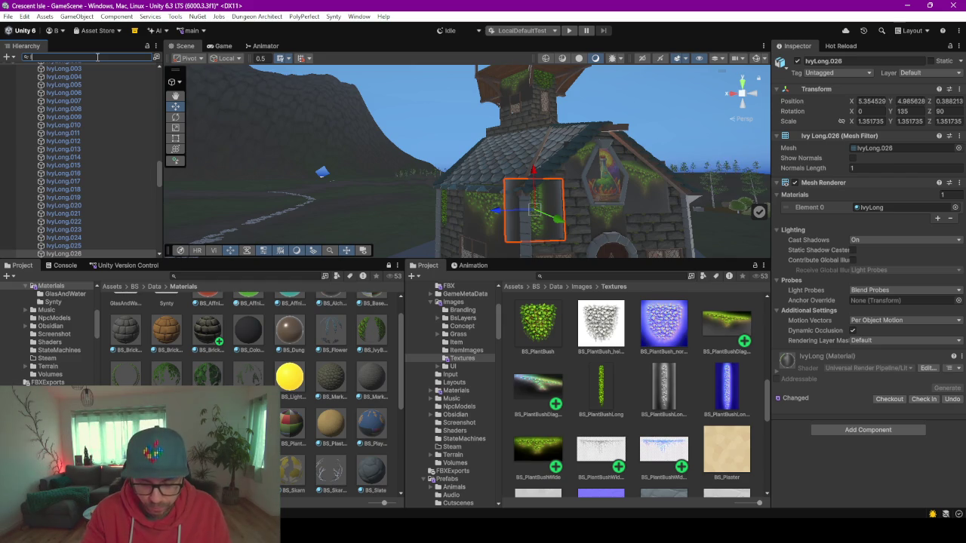
{"action": "type", "text": "IvyLong"}
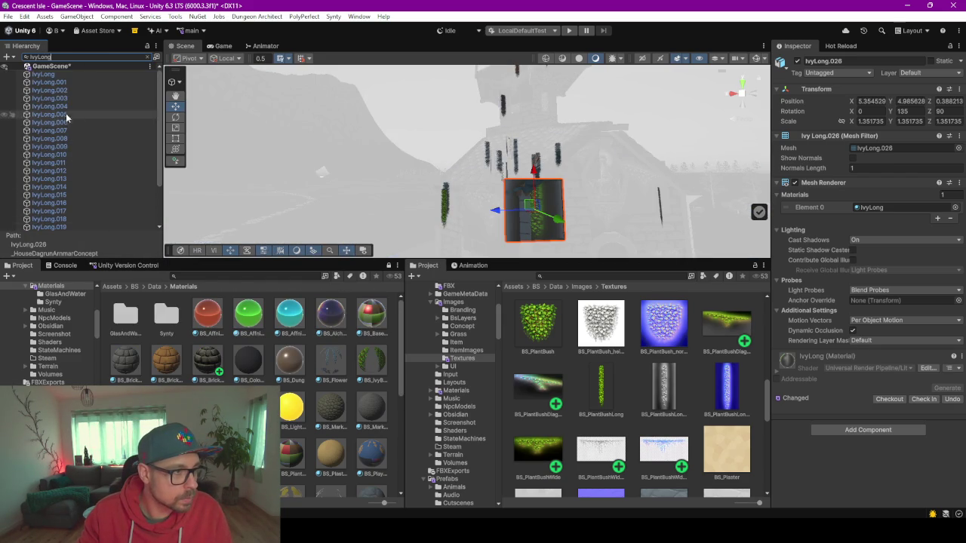
{"action": "left_click", "coordinate": [61, 82]}
{"action": "key", "text": "ctrl+a"}
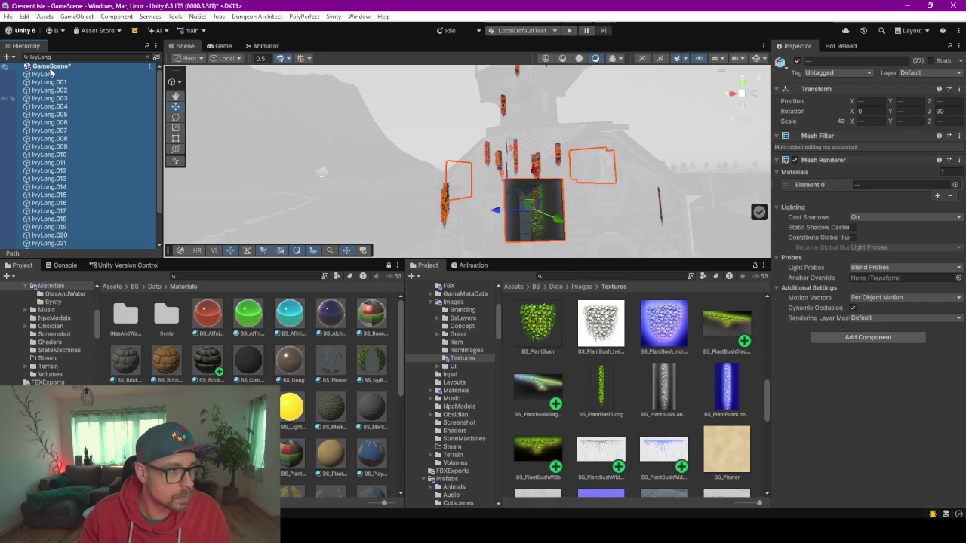
{"action": "left_click", "coordinate": [58, 76]}
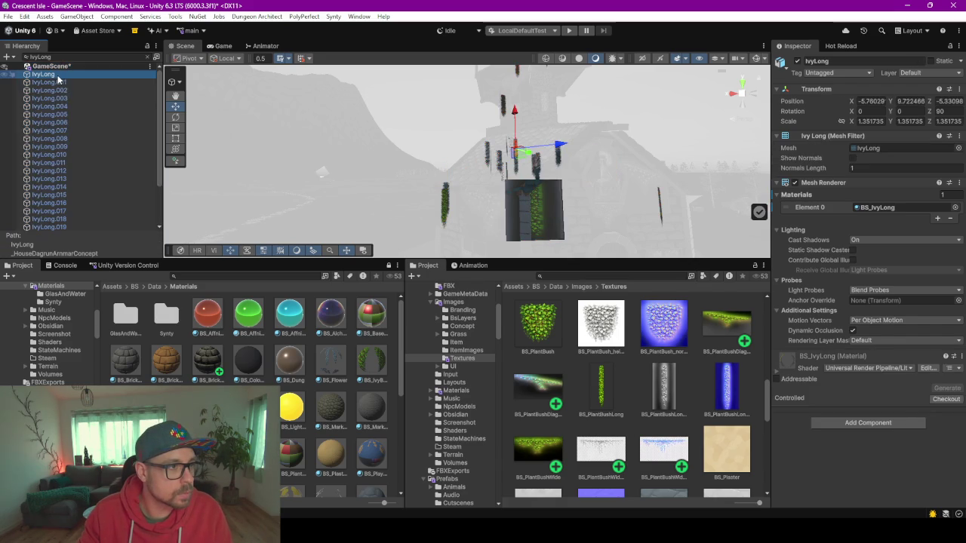
{"action": "scroll", "coordinate": [48, 161], "scroll_direction": "down", "scroll_amount": 3}
{"action": "left_click", "coordinate": [68, 226], "text": "shift"}
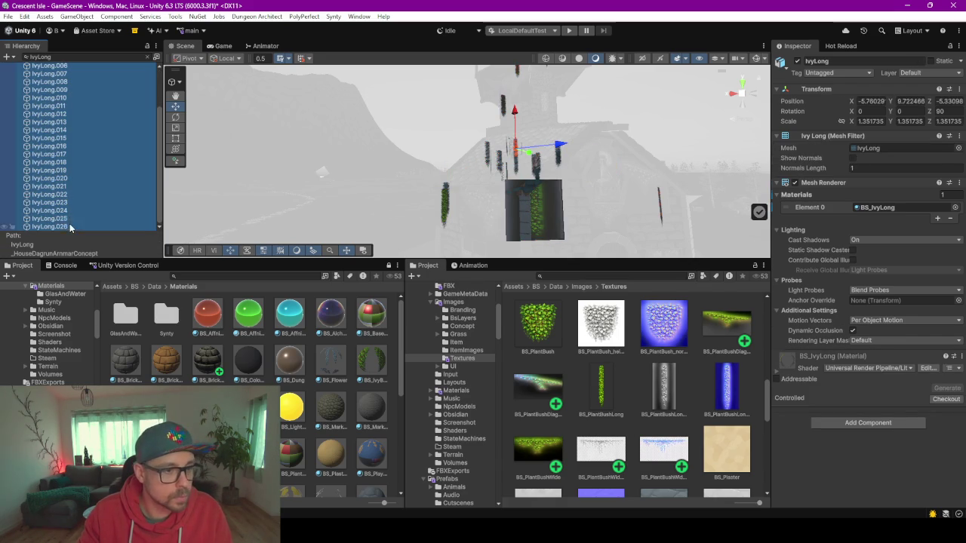
Compare the ivy materials and apply BS_IvyLong to all 27 IvyLong objects
{"action": "left_click", "coordinate": [370, 364]}
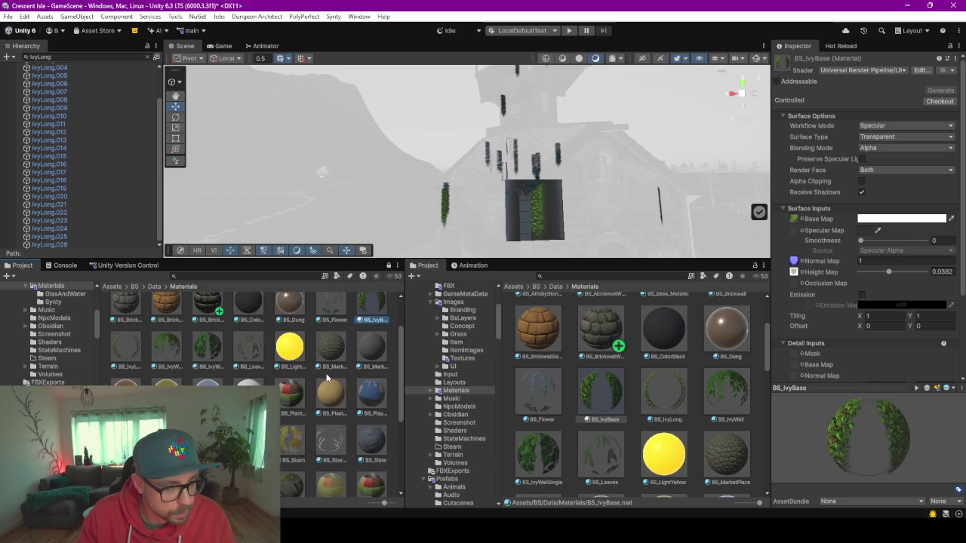
{"action": "left_click", "coordinate": [664, 390]}
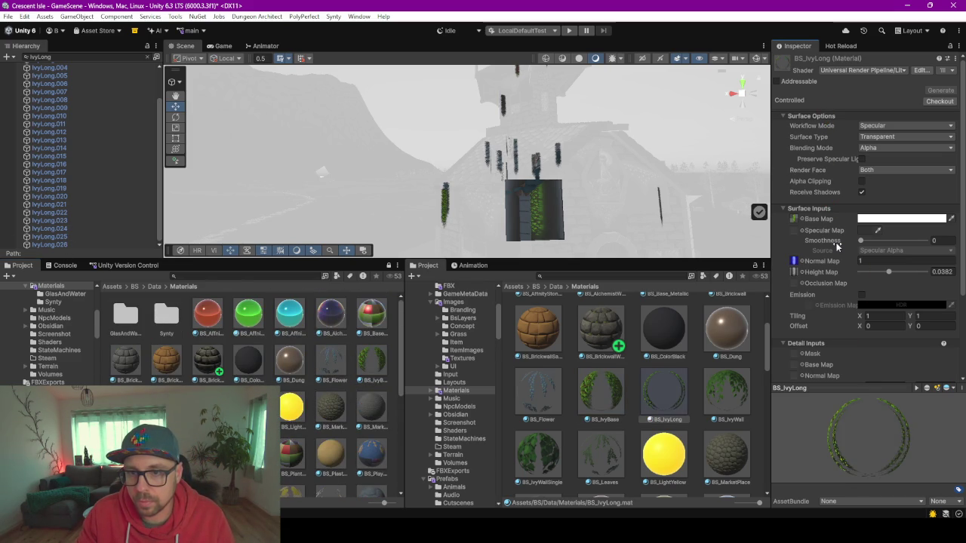
{"action": "left_click", "coordinate": [785, 116]}
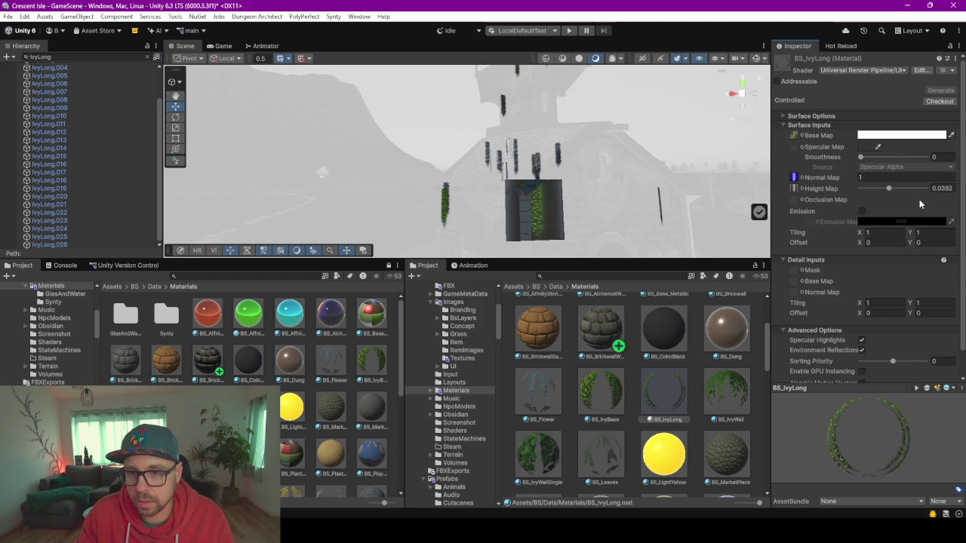
{"action": "left_click", "coordinate": [49, 246]}
{"action": "key", "text": "ctrl+a"}
{"action": "mouse_move", "coordinate": [709, 324]}
{"action": "left_mouse_down"}
{"action": "mouse_move", "coordinate": [853, 224]}
{"action": "mouse_move", "coordinate": [819, 308]}
{"action": "mouse_move", "coordinate": [830, 337]}
{"action": "left_mouse_up"}
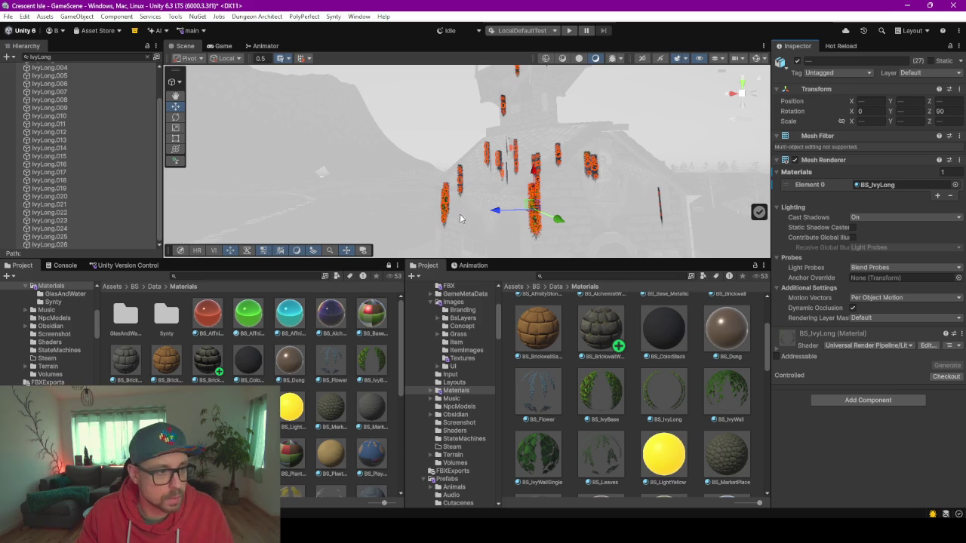
Pan across the house and start trimming the IvyLong Hierarchy filter
{"action": "left_click", "coordinate": [517, 230]}
{"action": "left_click_drag", "start_coordinate": [517, 229], "coordinate": [501, 212]}
{"action": "left_click", "coordinate": [61, 58]}
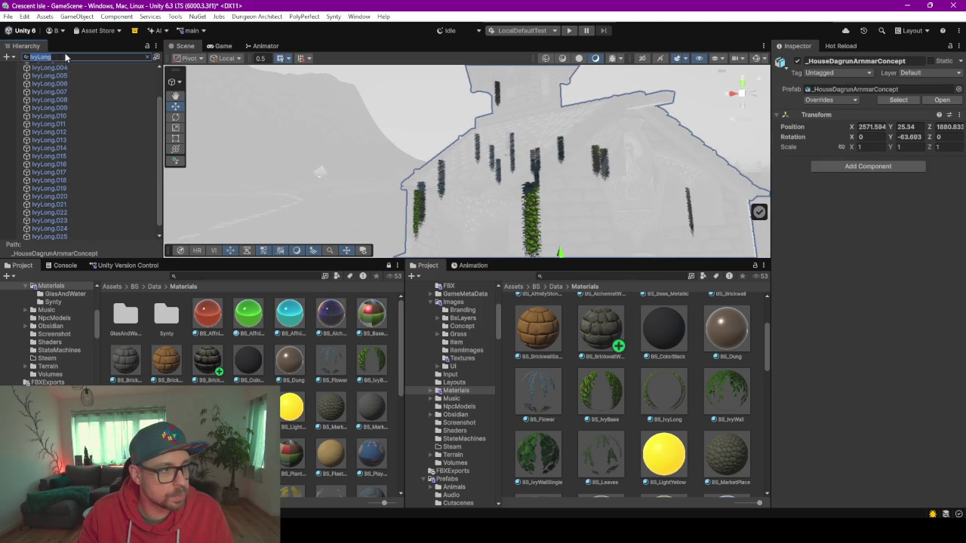
{"action": "left_click", "coordinate": [102, 61]}
{"action": "key", "text": "BackSpace"}
{"action": "key", "text": "BackSpace"}
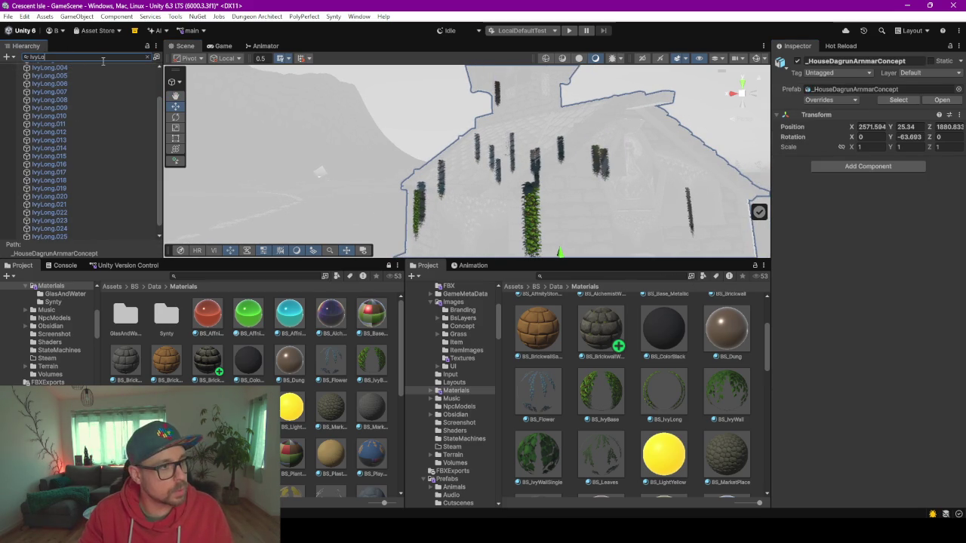
Apply BS_IvyBase to the nine filtered IvyBase objects, then filter the Hierarchy to IvyWide
{"action": "type", "text": "Base"}
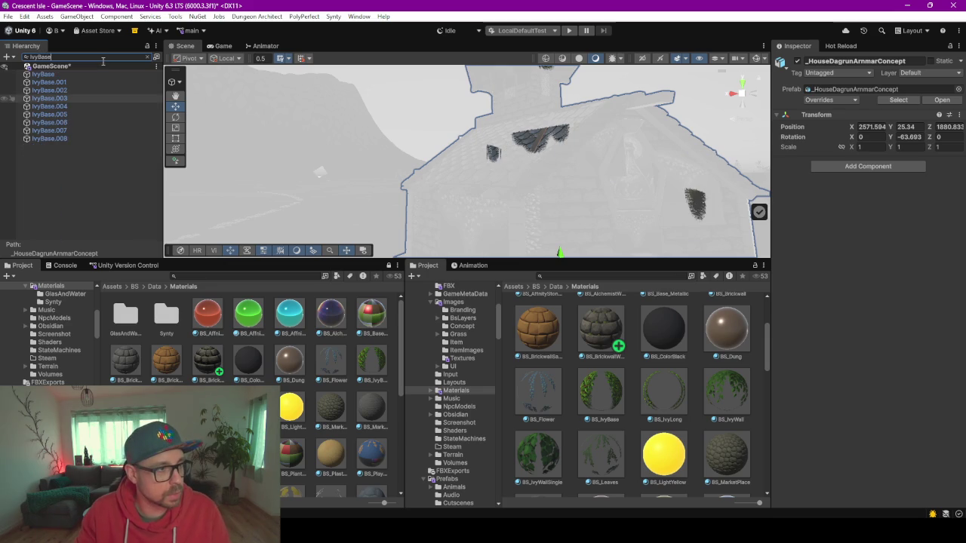
{"action": "left_click", "coordinate": [49, 122]}
{"action": "key", "text": "ctrl+a"}
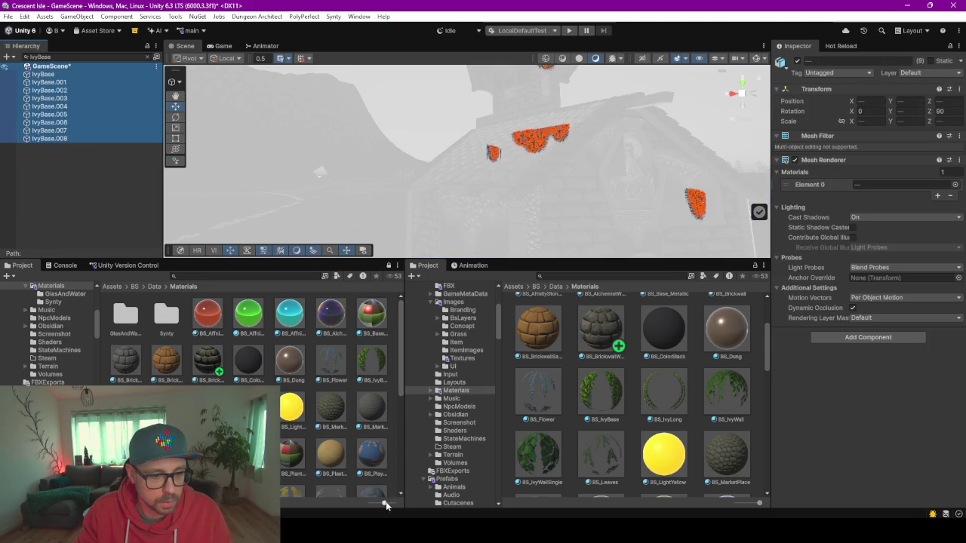
{"action": "left_click_drag", "start_coordinate": [384, 502], "coordinate": [283, 464]}
{"action": "scroll", "coordinate": [157, 370], "scroll_direction": "down", "scroll_amount": 4}
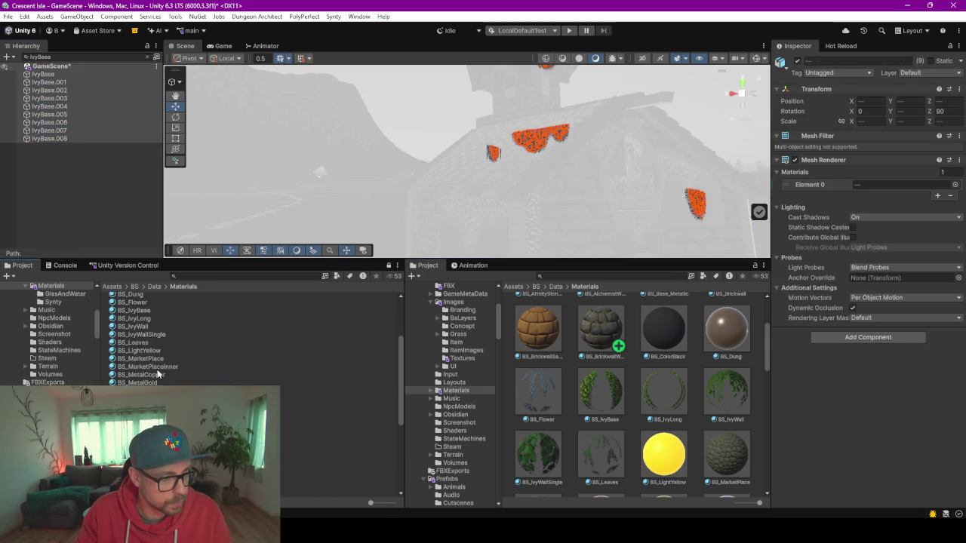
{"action": "scroll", "coordinate": [157, 369], "scroll_direction": "down", "scroll_amount": 3}
{"action": "scroll", "coordinate": [173, 362], "scroll_direction": "down", "scroll_amount": 3}
{"action": "scroll", "coordinate": [173, 362], "scroll_direction": "up", "scroll_amount": 5}
{"action": "left_click_drag", "start_coordinate": [138, 341], "coordinate": [839, 332]}
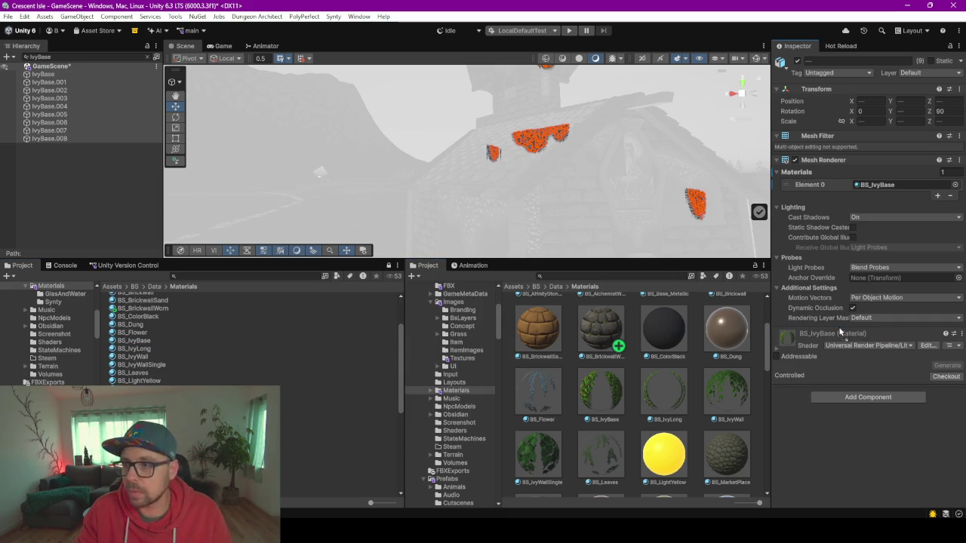
{"action": "double_click", "coordinate": [68, 58]}
{"action": "type", "text": "Ivy"}
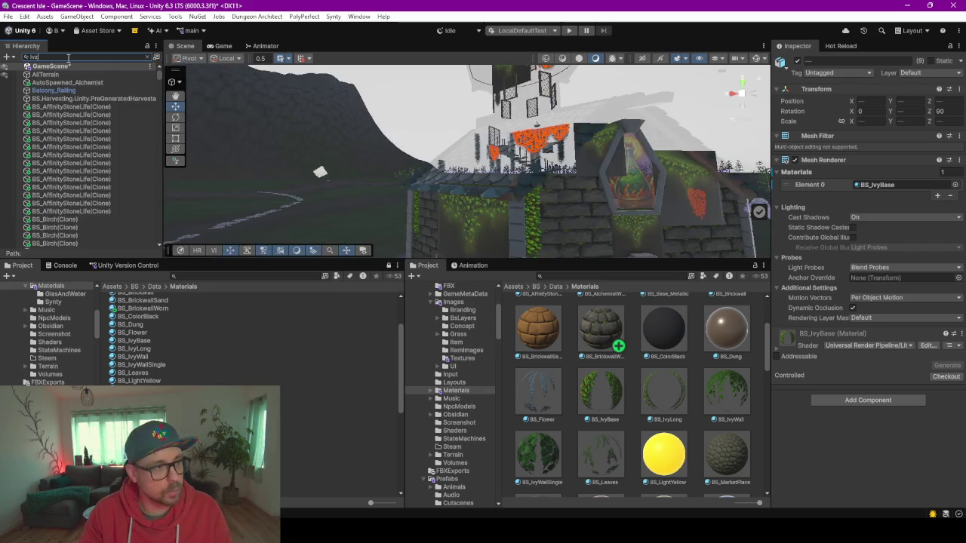
{"action": "type", "text": "Wide"}
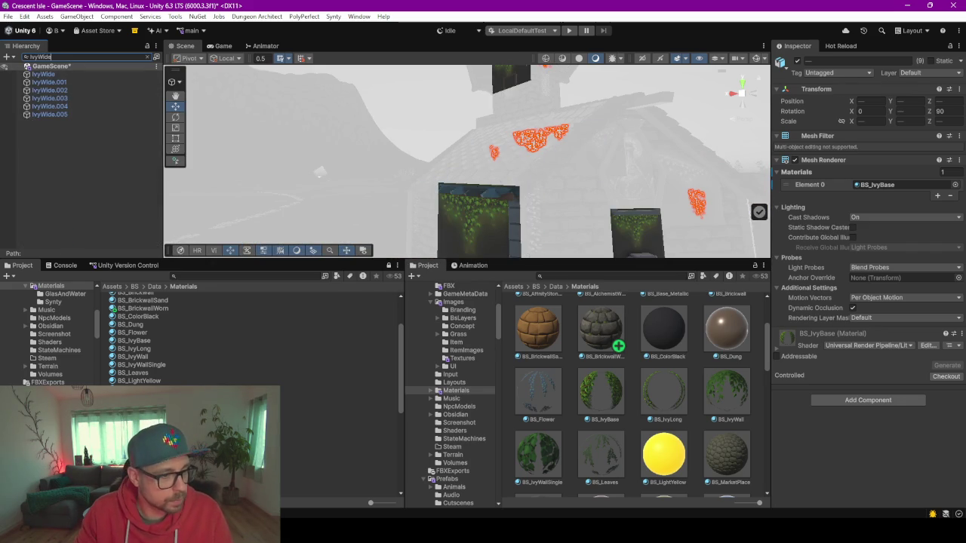
Duplicate BS_IvyLong and rename the copy BS_IvyWide
{"action": "left_click", "coordinate": [142, 351]}
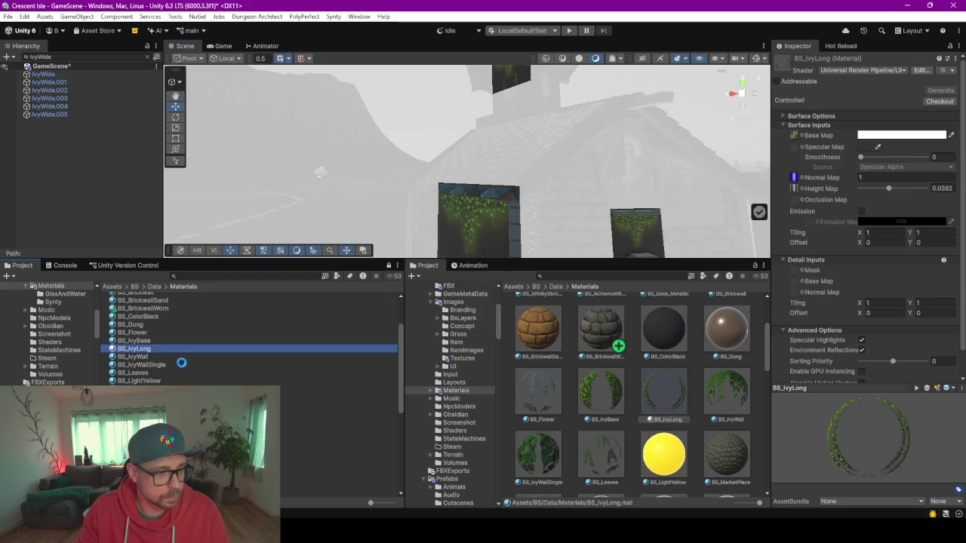
{"action": "key", "text": "ctrl+d"}
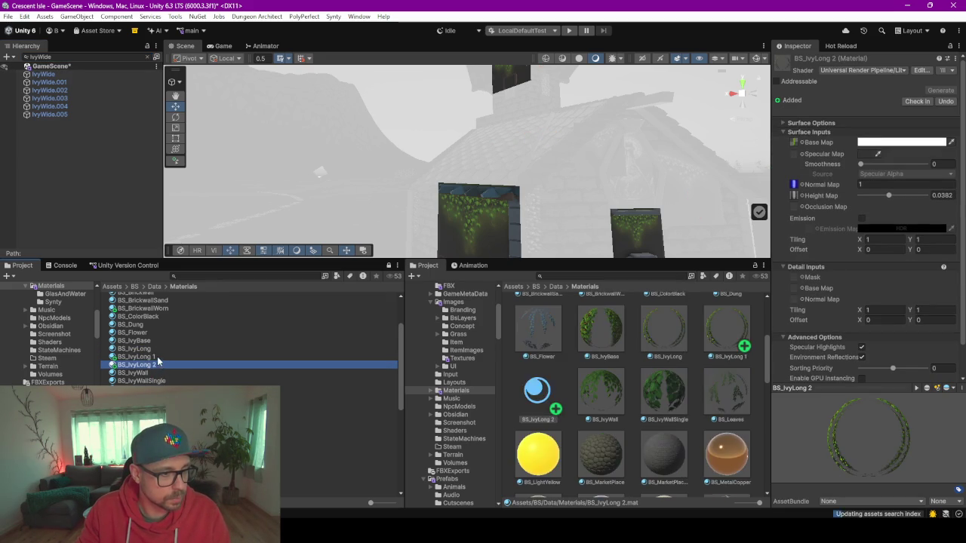
{"action": "left_click", "coordinate": [144, 358]}
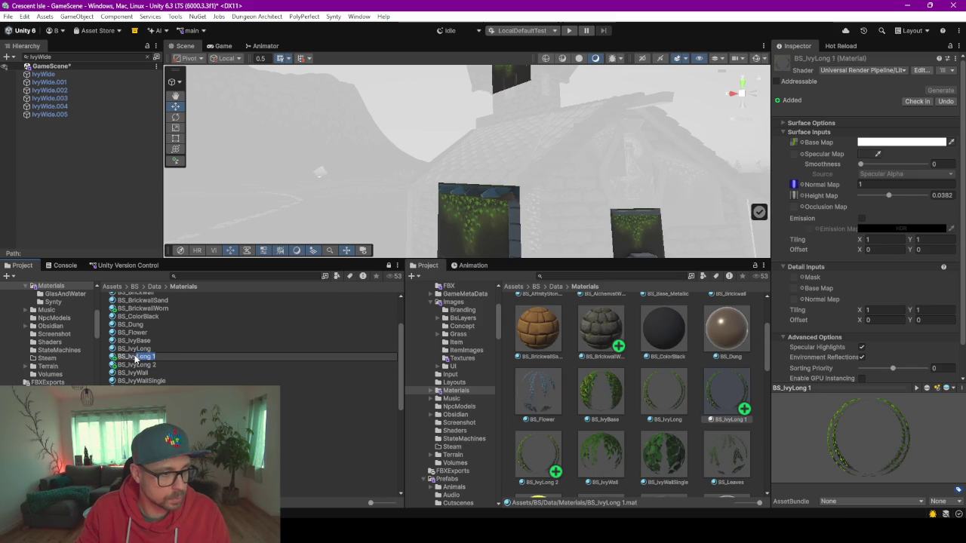
{"action": "type", "text": "BS_IvyWide"}
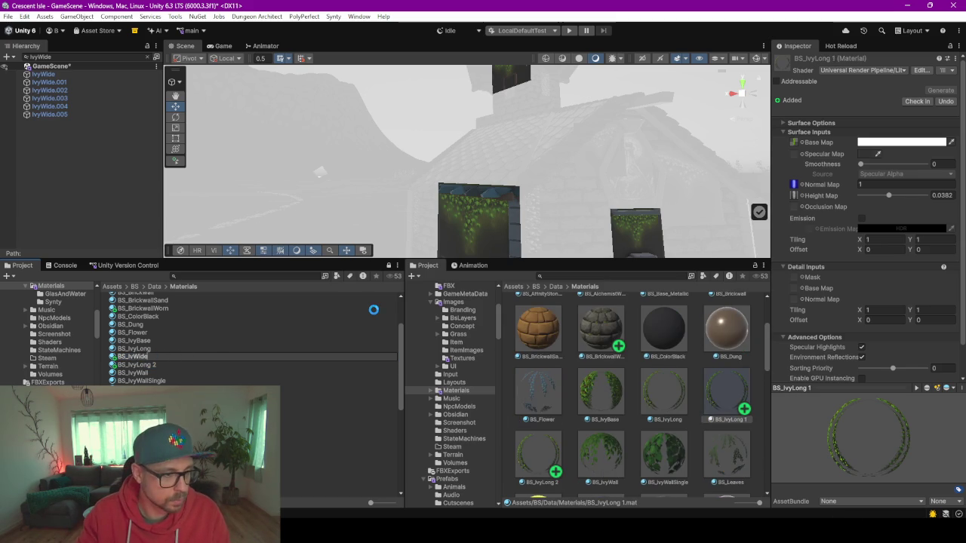
{"action": "key", "text": "Return"}
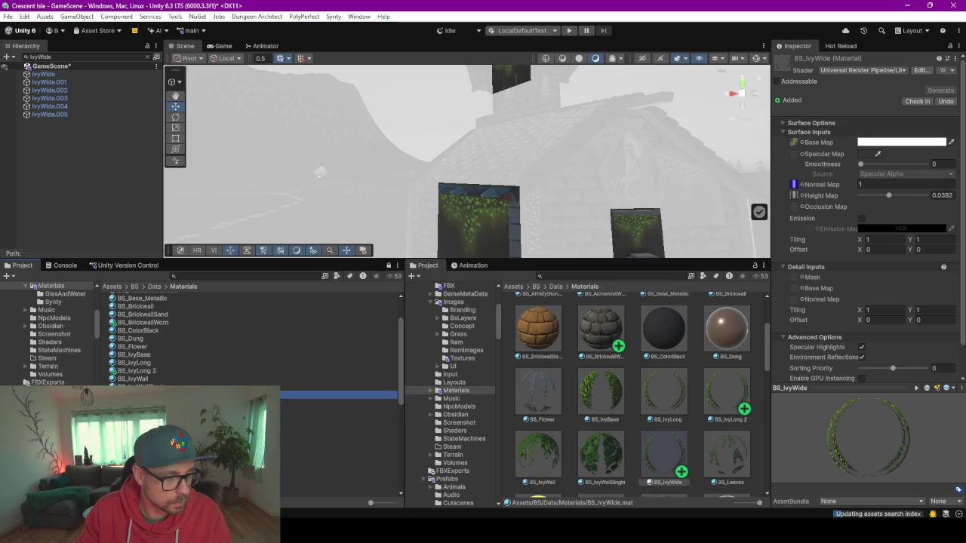
Assign BS_IvyWide to all six IvyWide objects' Mesh Renderer
{"action": "key", "text": "ctrl+a"}
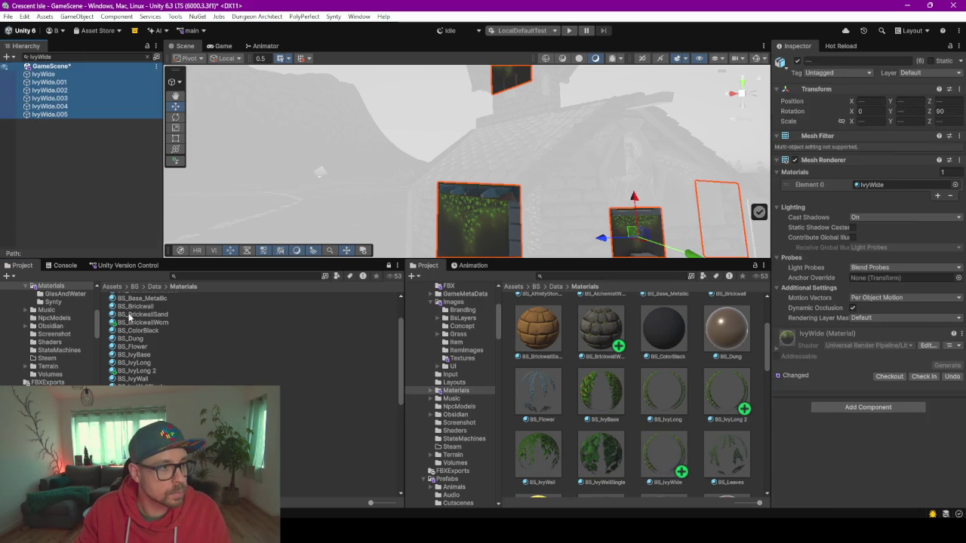
{"action": "mouse_move", "coordinate": [339, 396]}
{"action": "left_mouse_down"}
{"action": "mouse_move", "coordinate": [603, 340]}
{"action": "mouse_move", "coordinate": [806, 352]}
{"action": "mouse_move", "coordinate": [830, 398]}
{"action": "left_mouse_up"}
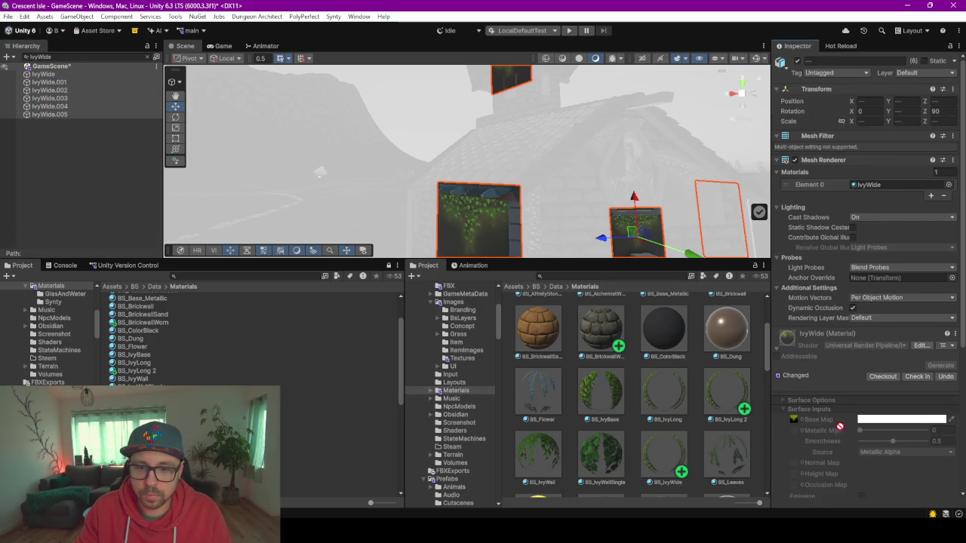
{"action": "mouse_move", "coordinate": [828, 350]}
{"action": "left_mouse_down"}
{"action": "mouse_move", "coordinate": [827, 259]}
{"action": "mouse_move", "coordinate": [853, 160]}
{"action": "left_mouse_up"}
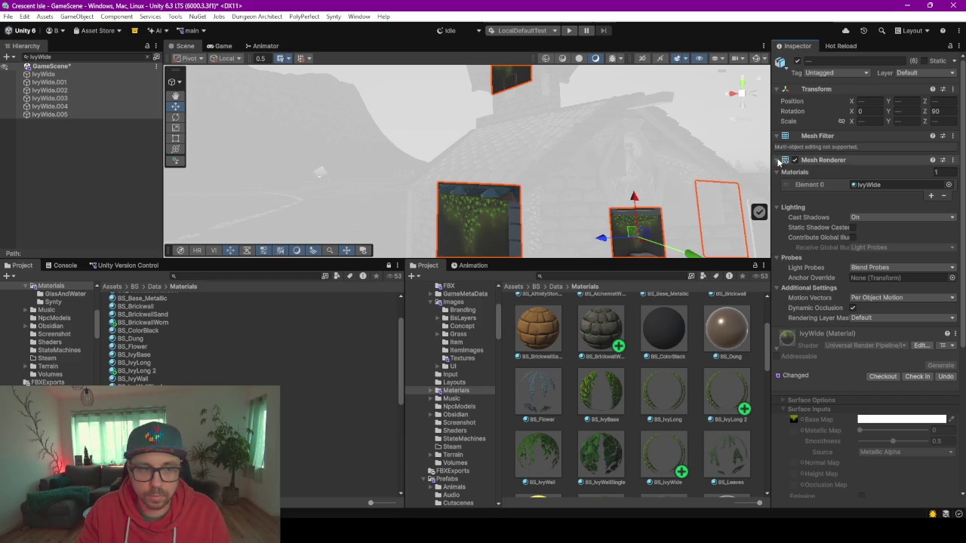
{"action": "left_click", "coordinate": [778, 160]}
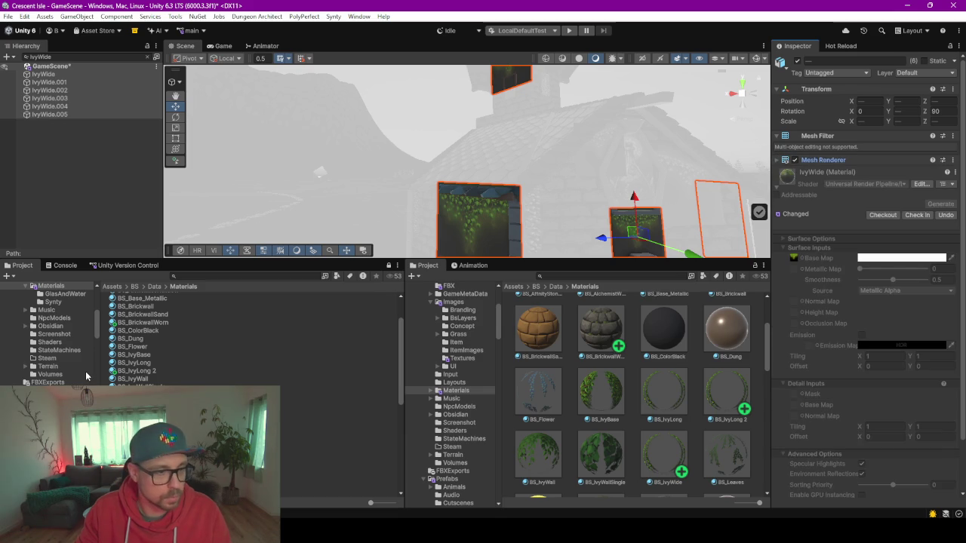
{"action": "left_click", "coordinate": [778, 161]}
{"action": "left_click", "coordinate": [779, 160]}
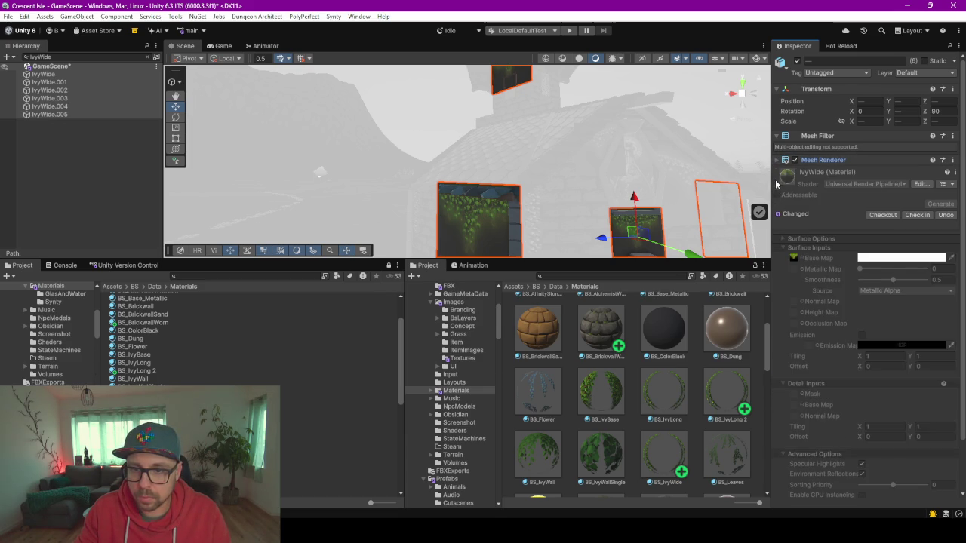
{"action": "left_click", "coordinate": [781, 174]}
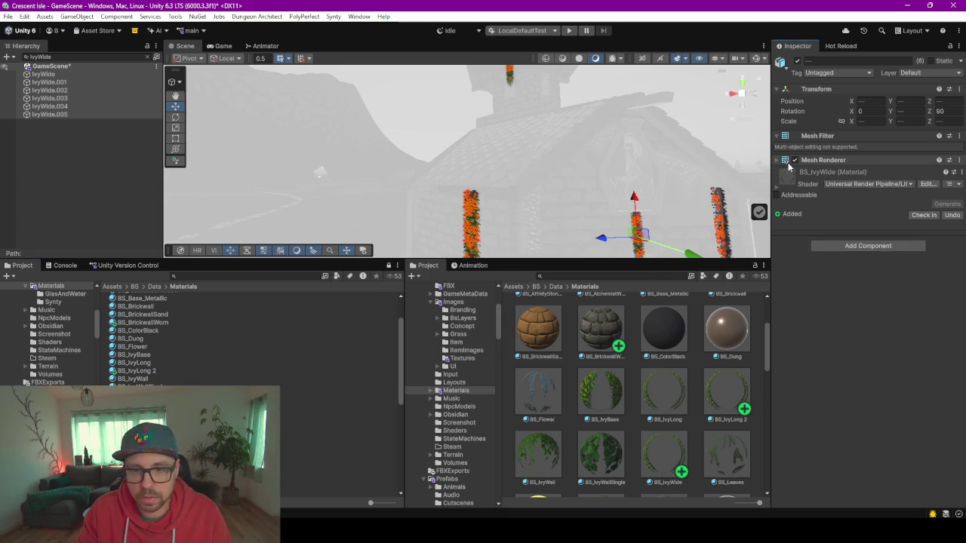
Rename the BS_IvyLong 2 copy to BS_IvyDiagonally
{"action": "left_click", "coordinate": [140, 362]}
{"action": "left_click", "coordinate": [143, 370]}
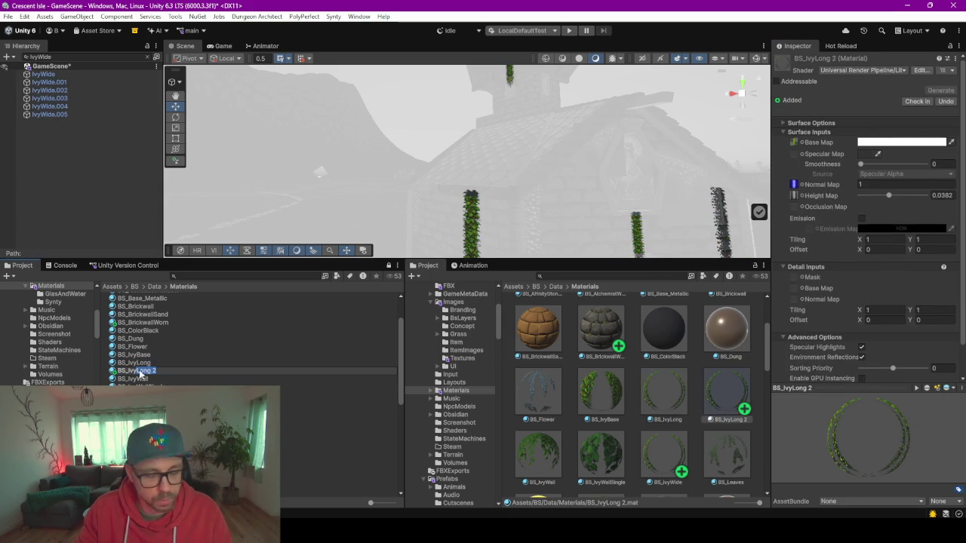
{"action": "type", "text": "Diag"}
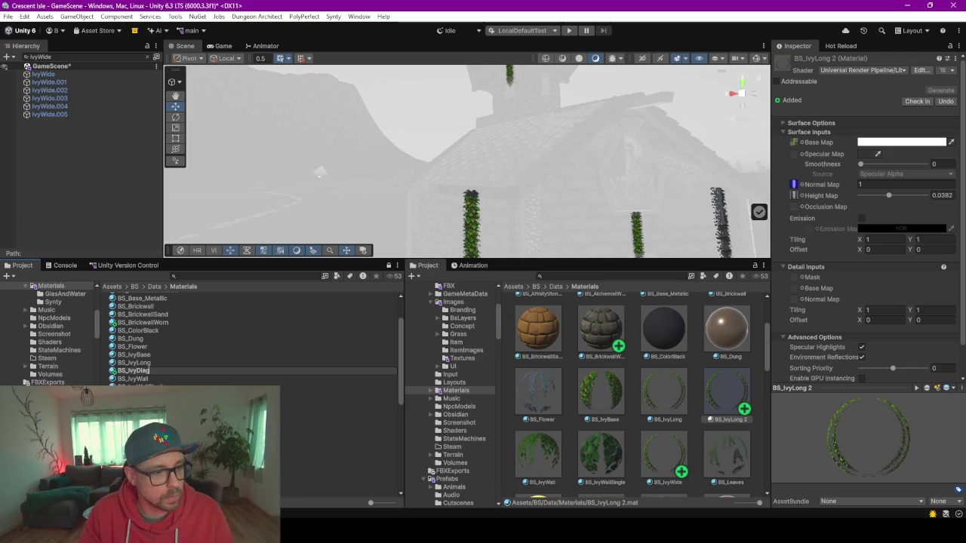
{"action": "type", "text": "onally"}
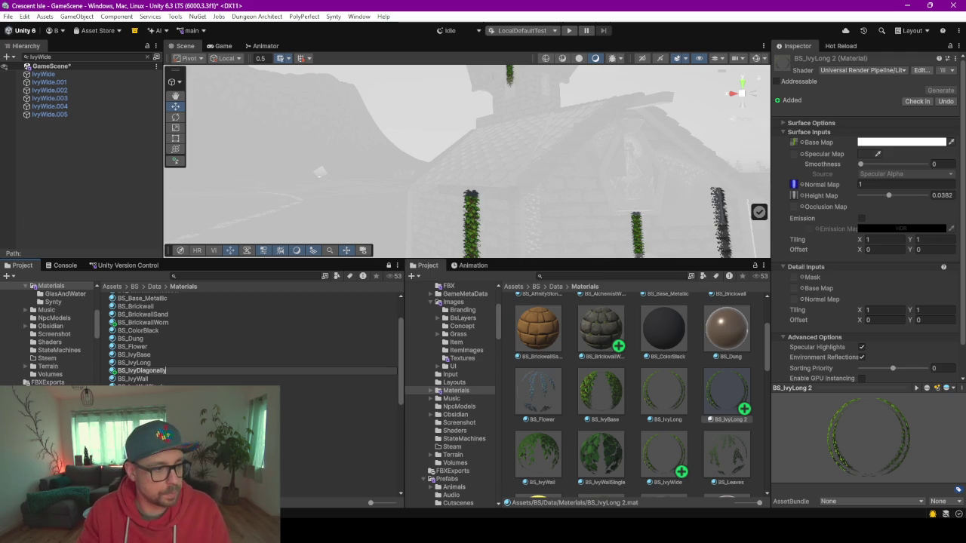
{"action": "key", "text": "Return"}
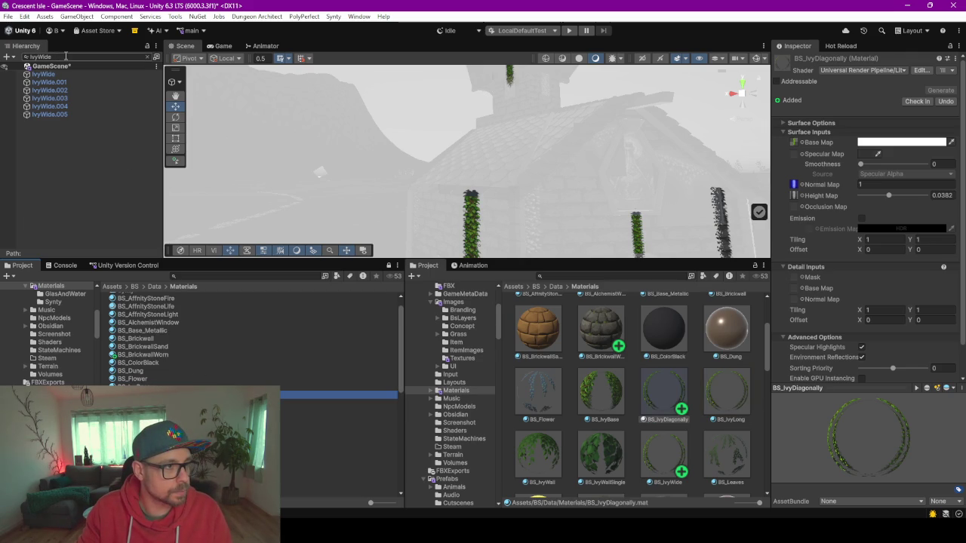
Filter for IvyDigonally and assign BS_IvyDiagonally to its four objects, then check ChatGPT
{"action": "left_click", "coordinate": [65, 56]}
{"action": "key", "text": "BackSpace"}
{"action": "key", "text": "BackSpace"}
{"action": "key", "text": "BackSpace"}
{"action": "type", "text": "Diagona"}
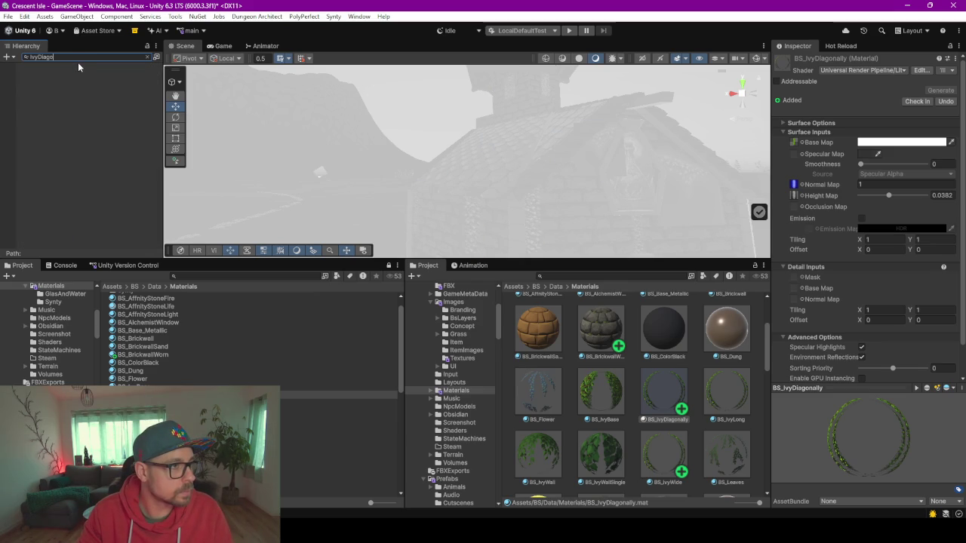
{"action": "key", "text": "BackSpace"}
{"action": "key", "text": "BackSpace"}
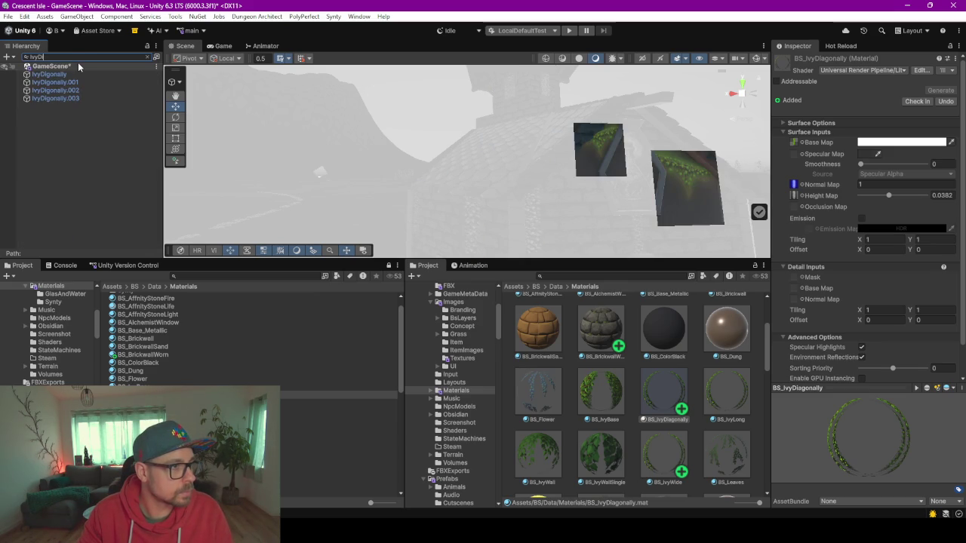
{"action": "left_click", "coordinate": [75, 73]}
{"action": "left_click", "coordinate": [80, 98], "text": "shift"}
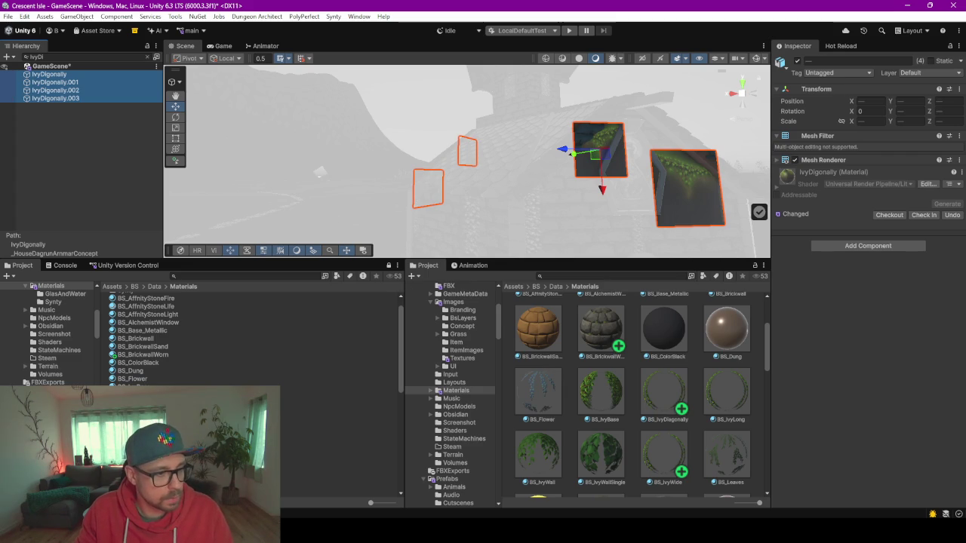
{"action": "left_click_drag", "start_coordinate": [601, 391], "coordinate": [599, 366]}
{"action": "left_click_drag", "start_coordinate": [886, 253], "coordinate": [887, 253]}
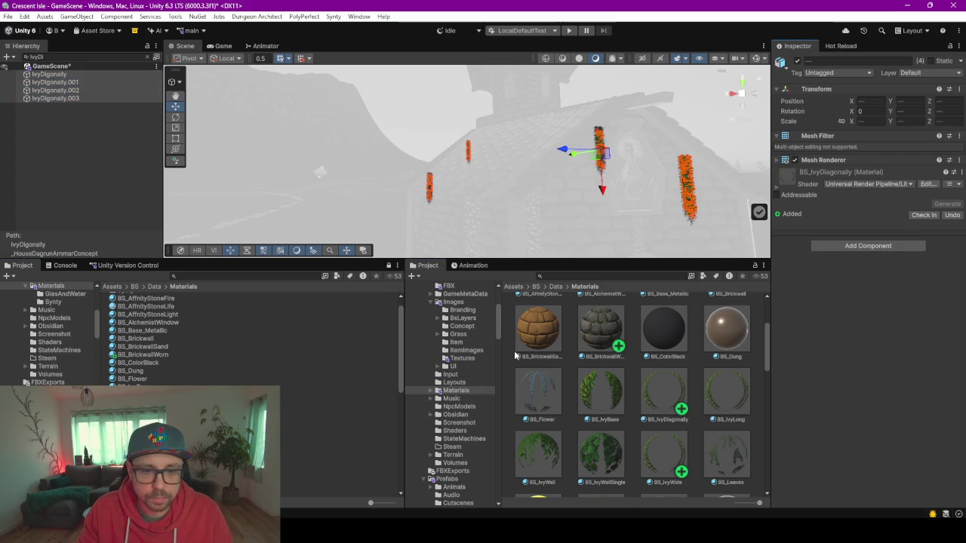
{"action": "key", "text": "alt+Tab"}
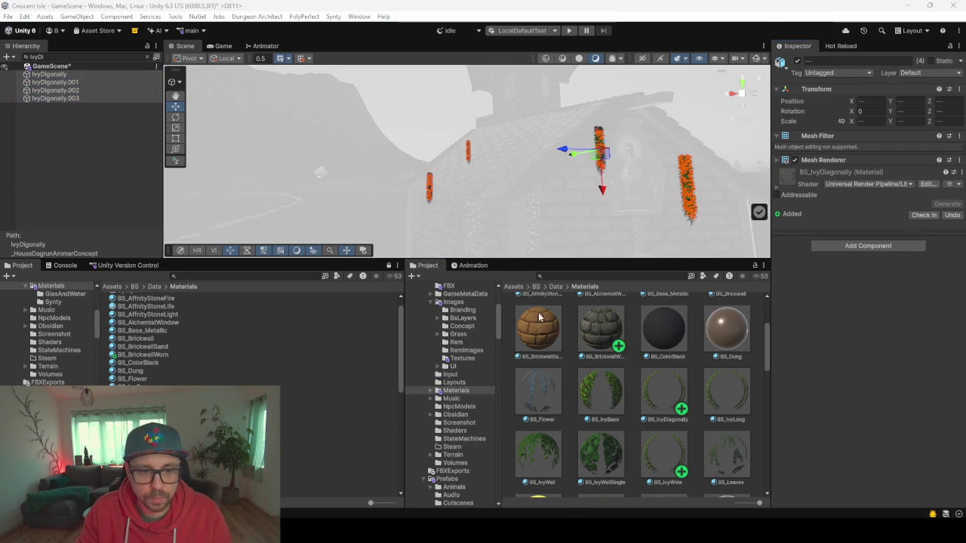
{"action": "scroll", "coordinate": [500, 225], "scroll_direction": "up", "scroll_amount": 3}
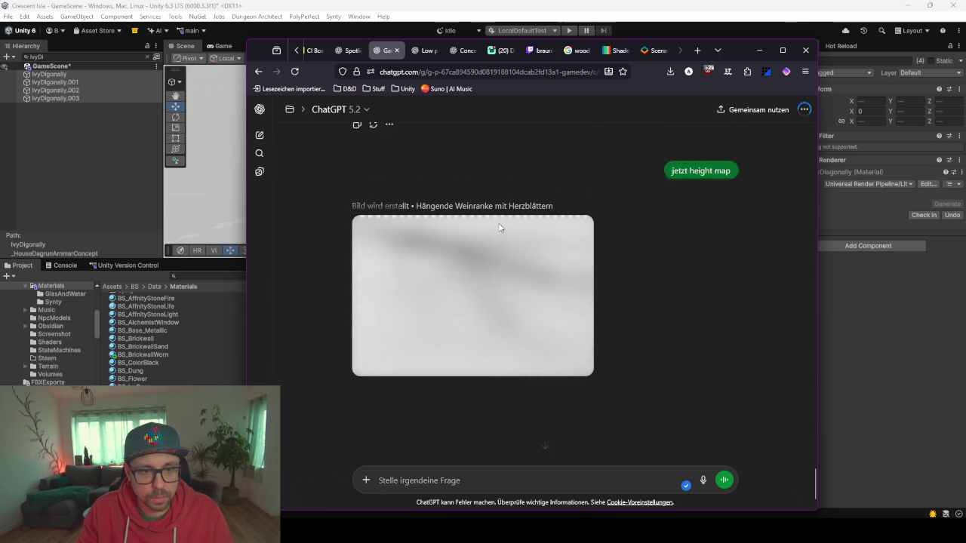
Scroll to the vine image still generating in ChatGPT, then minimize the browser
{"action": "scroll", "coordinate": [470, 343], "scroll_direction": "down", "scroll_amount": 3}
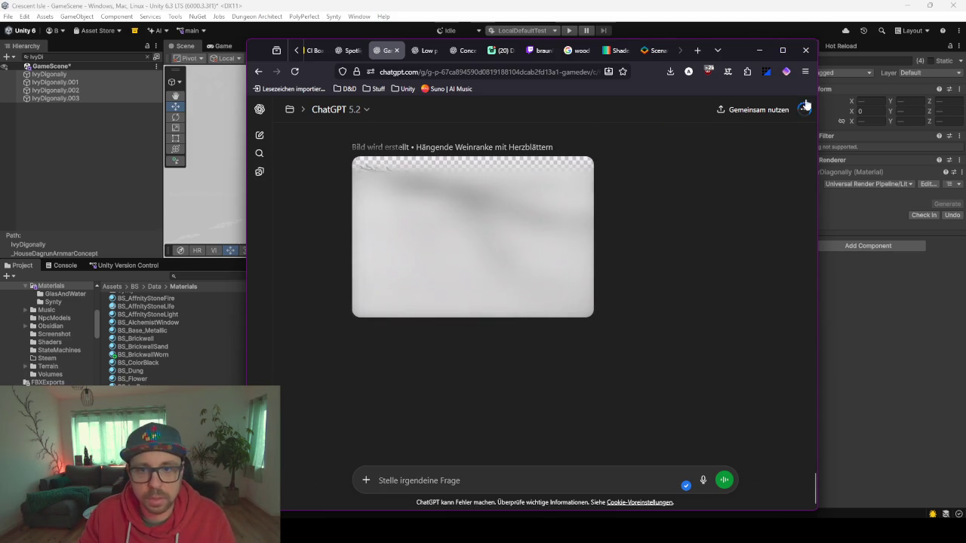
{"action": "left_click", "coordinate": [766, 48]}
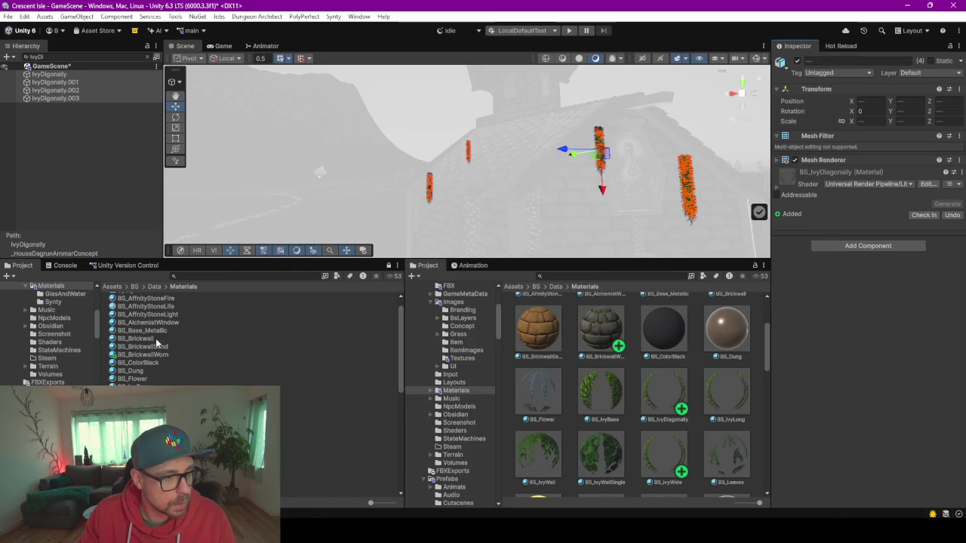
Give BS_IvyWide a normal map and a height map from the Textures folder
{"action": "left_click", "coordinate": [150, 427]}
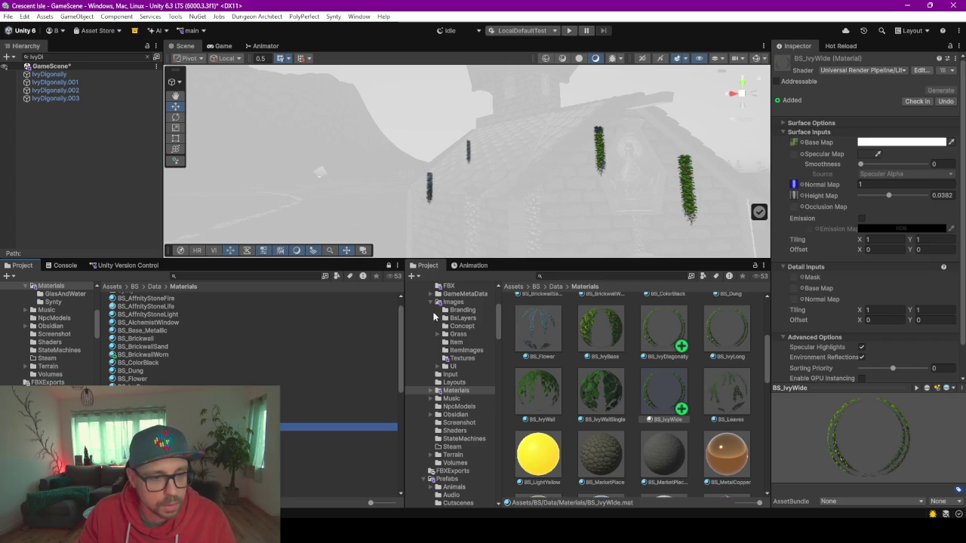
{"action": "left_click", "coordinate": [462, 358]}
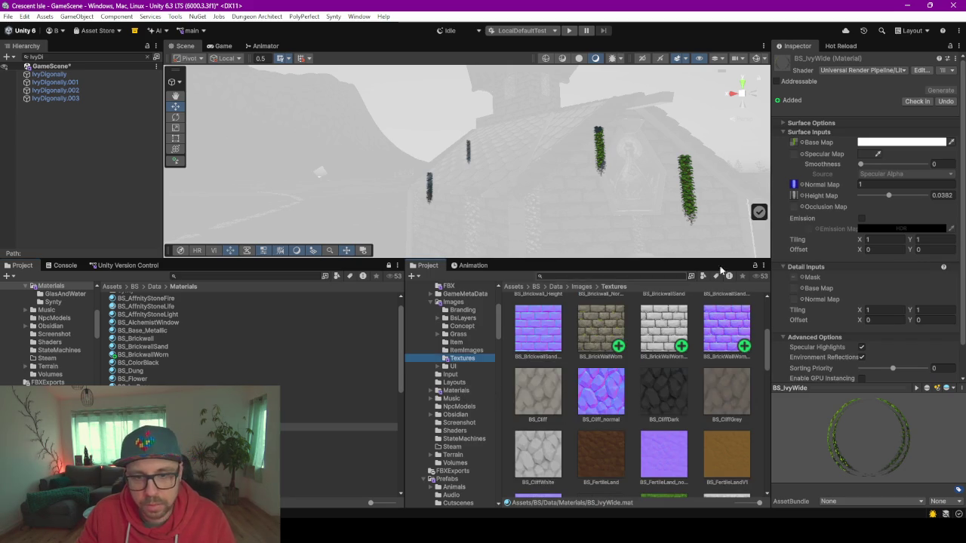
{"action": "scroll", "coordinate": [622, 365], "scroll_direction": "down", "scroll_amount": 1}
{"action": "scroll", "coordinate": [622, 365], "scroll_direction": "down", "scroll_amount": 10}
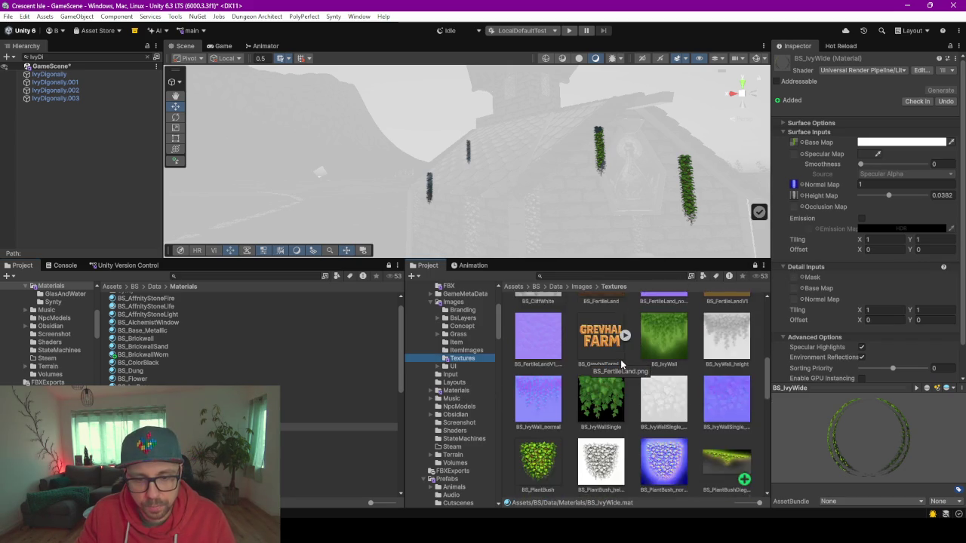
{"action": "scroll", "coordinate": [625, 365], "scroll_direction": "down", "scroll_amount": 1}
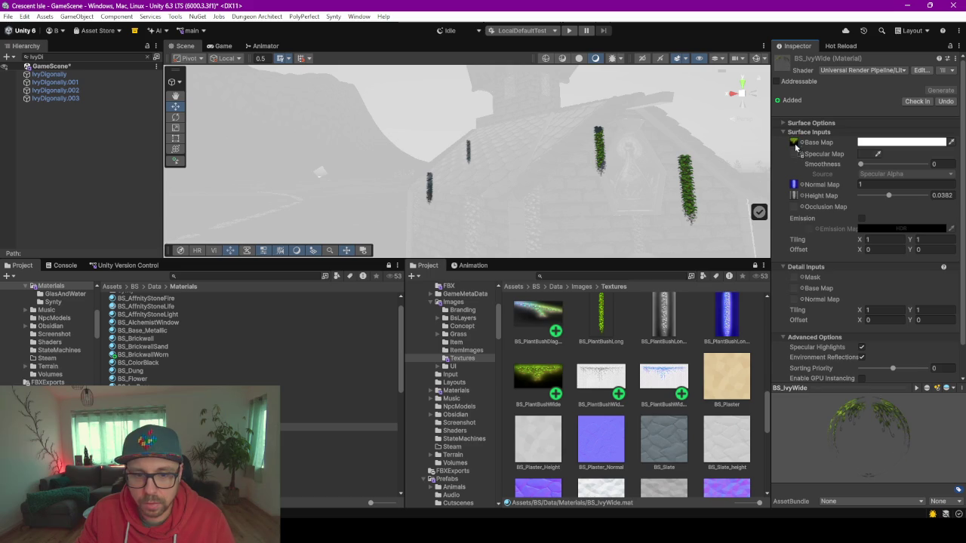
{"action": "mouse_move", "coordinate": [664, 378]}
{"action": "left_mouse_down"}
{"action": "mouse_move", "coordinate": [780, 158]}
{"action": "mouse_move", "coordinate": [794, 184]}
{"action": "left_mouse_up"}
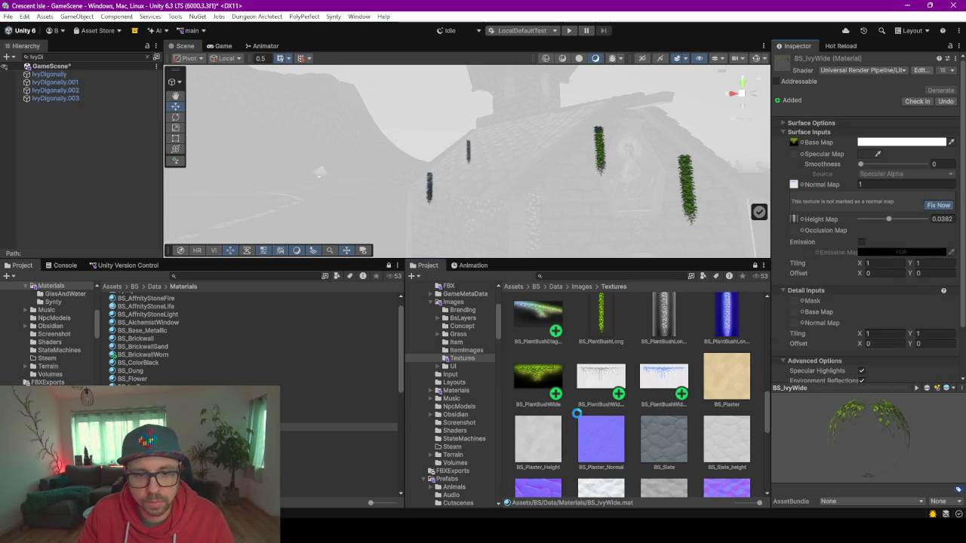
{"action": "left_click_drag", "start_coordinate": [598, 384], "coordinate": [794, 196]}
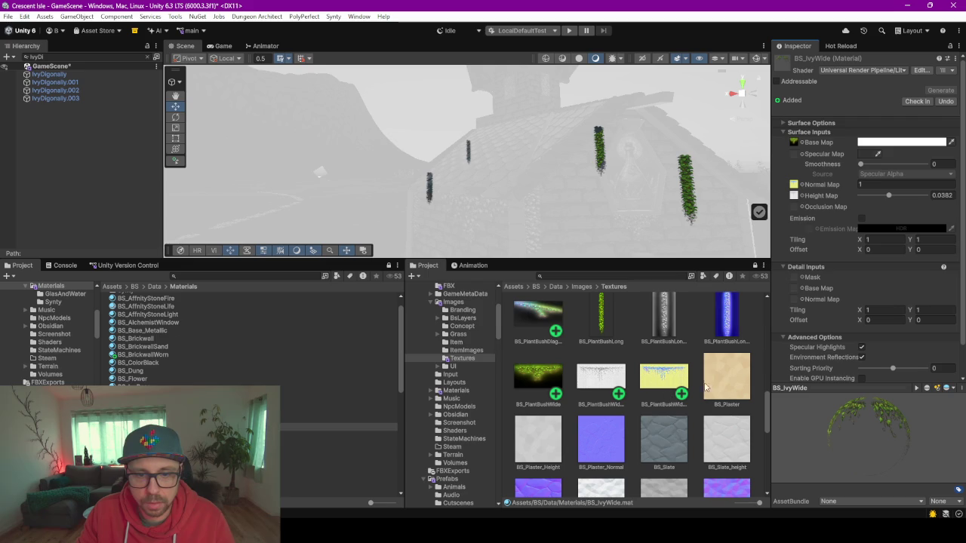
Give BS_IvyDiagonally the diagonal bush base map and a normal map, fixing its import type
{"action": "left_click", "coordinate": [144, 394]}
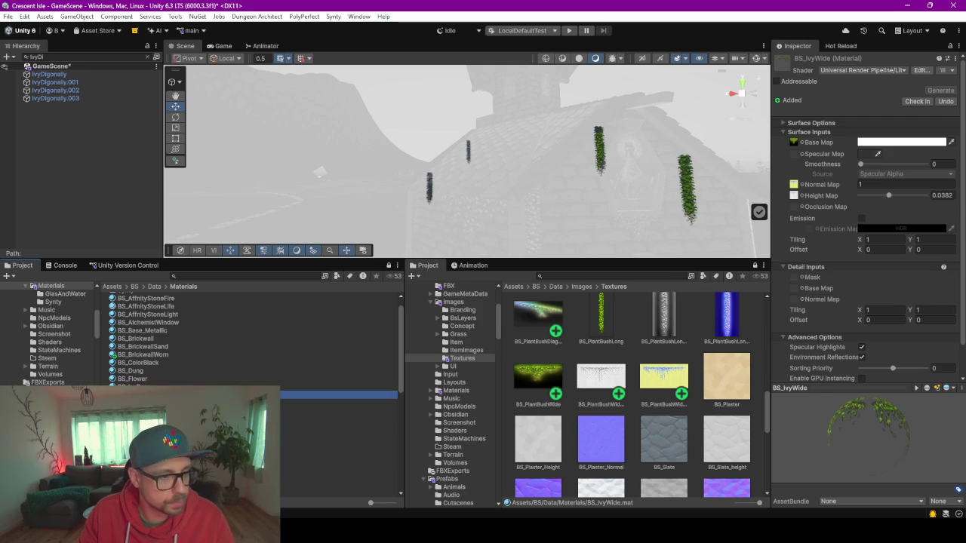
{"action": "scroll", "coordinate": [638, 383], "scroll_direction": "up", "scroll_amount": 4}
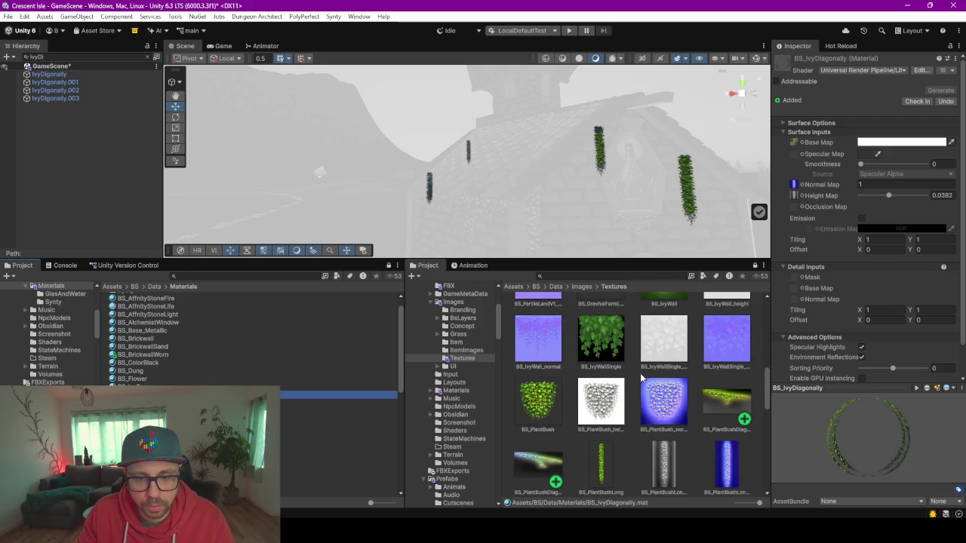
{"action": "left_click_drag", "start_coordinate": [738, 368], "coordinate": [794, 143]}
{"action": "left_click_drag", "start_coordinate": [528, 446], "coordinate": [797, 184]}
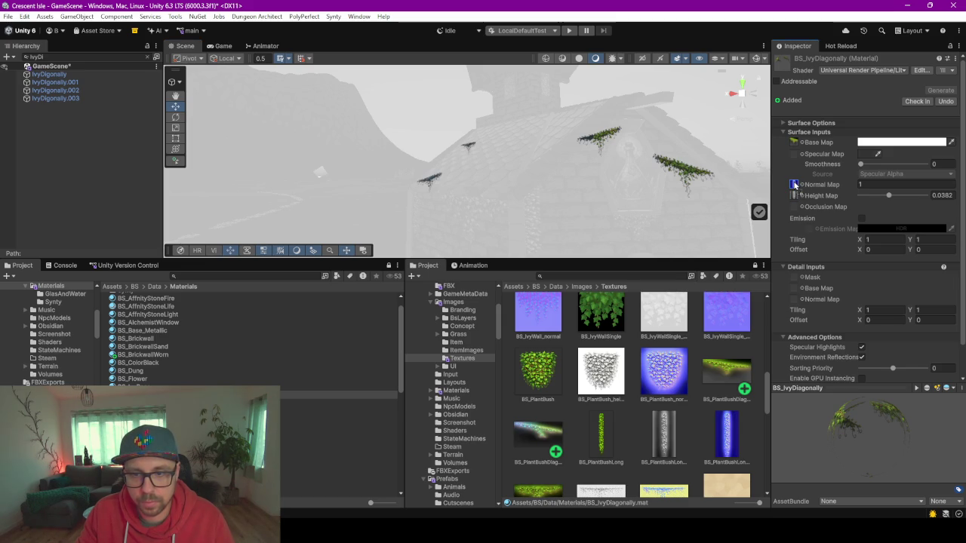
{"action": "left_click_drag", "start_coordinate": [794, 185], "coordinate": [793, 185]}
{"action": "left_click", "coordinate": [938, 205]}
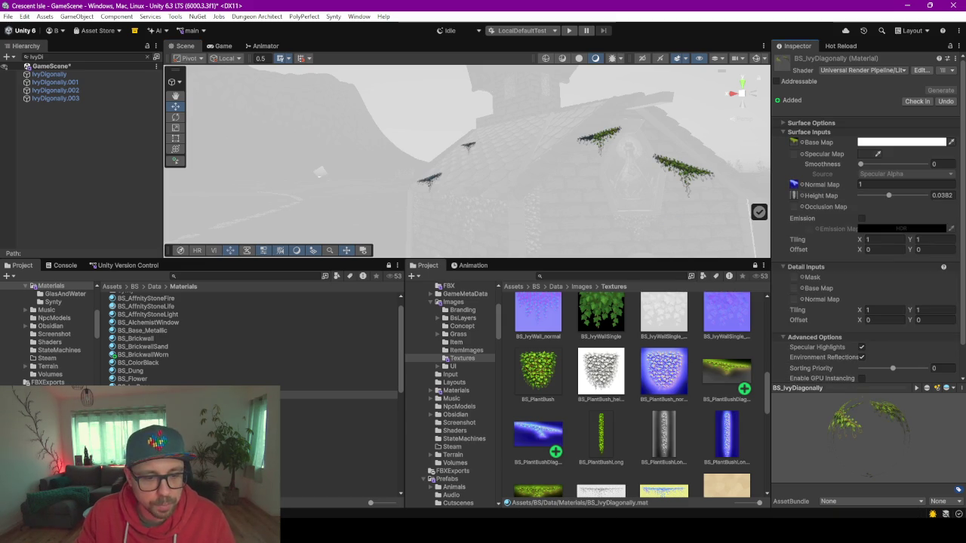
Glance at ChatGPT, return to Unity and clear the Hierarchy search filter
{"action": "key", "text": "alt+Tab"}
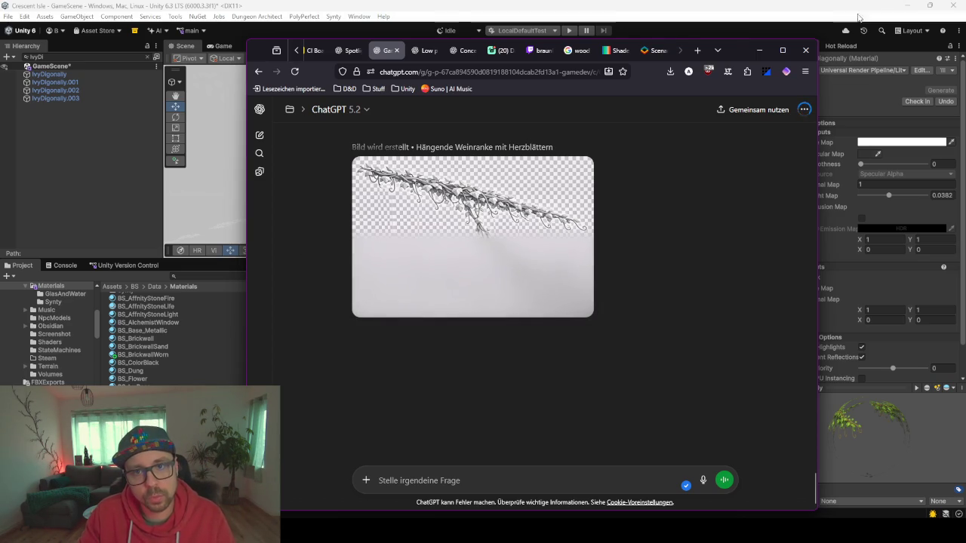
{"action": "left_click", "coordinate": [759, 50]}
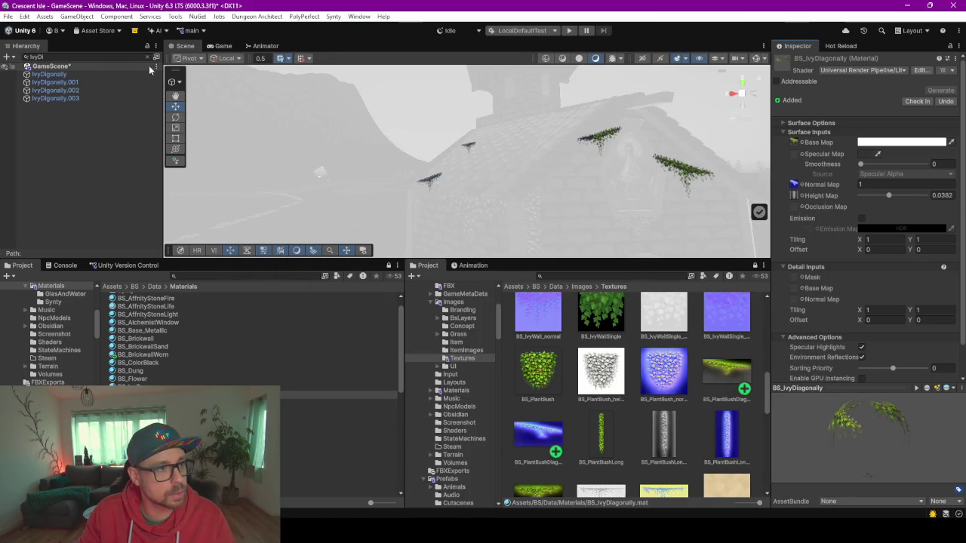
{"action": "left_click", "coordinate": [147, 57]}
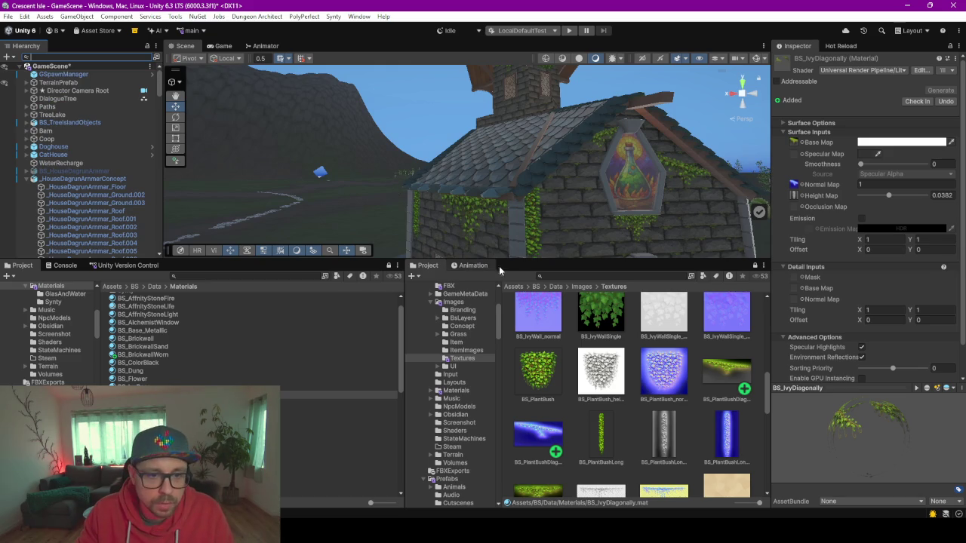
Orbit to the ivy-covered church wall, select the Stone.008 corner pillar and check its material
{"action": "left_click_drag", "start_coordinate": [490, 260], "coordinate": [518, 424]}
{"action": "mouse_move", "coordinate": [540, 339]}
{"action": "left_mouse_down"}
{"action": "mouse_move", "coordinate": [556, 388]}
{"action": "mouse_move", "coordinate": [506, 356]}
{"action": "left_mouse_up"}
{"action": "scroll", "coordinate": [506, 355], "scroll_direction": "down", "scroll_amount": 5}
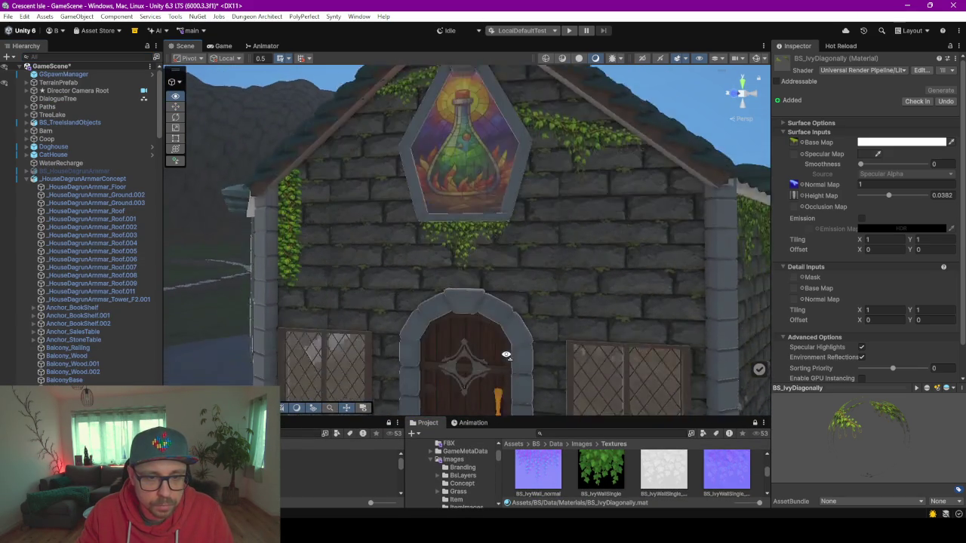
{"action": "mouse_move", "coordinate": [533, 307]}
{"action": "left_mouse_down"}
{"action": "mouse_move", "coordinate": [448, 312]}
{"action": "mouse_move", "coordinate": [509, 319]}
{"action": "mouse_move", "coordinate": [531, 295]}
{"action": "mouse_move", "coordinate": [581, 302]}
{"action": "mouse_move", "coordinate": [642, 332]}
{"action": "mouse_move", "coordinate": [771, 332]}
{"action": "mouse_move", "coordinate": [877, 312]}
{"action": "mouse_move", "coordinate": [568, 267]}
{"action": "mouse_move", "coordinate": [636, 274]}
{"action": "mouse_move", "coordinate": [618, 287]}
{"action": "mouse_move", "coordinate": [615, 273]}
{"action": "mouse_move", "coordinate": [633, 275]}
{"action": "mouse_move", "coordinate": [596, 254]}
{"action": "mouse_move", "coordinate": [623, 209]}
{"action": "mouse_move", "coordinate": [595, 218]}
{"action": "mouse_move", "coordinate": [583, 314]}
{"action": "mouse_move", "coordinate": [765, 326]}
{"action": "mouse_move", "coordinate": [762, 305]}
{"action": "mouse_move", "coordinate": [848, 290]}
{"action": "mouse_move", "coordinate": [889, 294]}
{"action": "mouse_move", "coordinate": [780, 294]}
{"action": "left_mouse_up"}
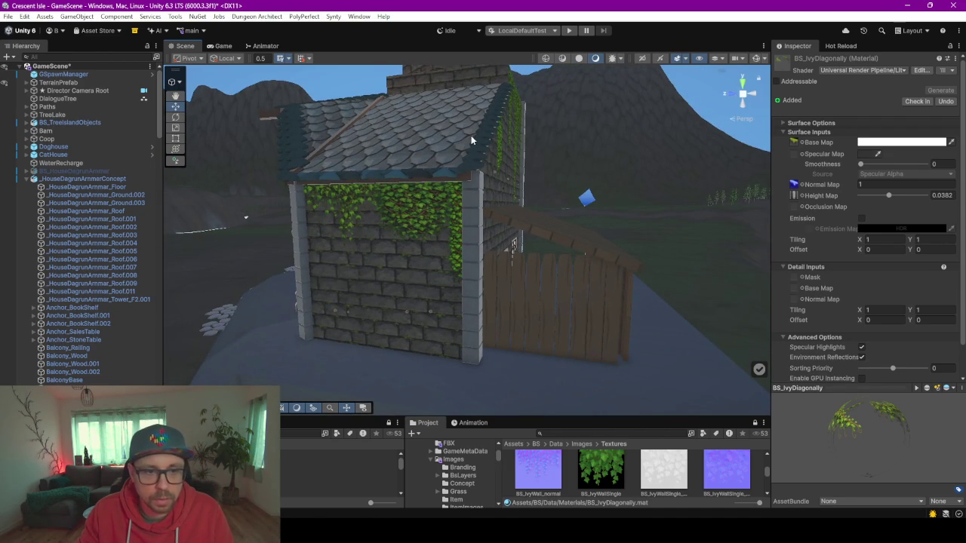
{"action": "mouse_move", "coordinate": [478, 295]}
{"action": "left_mouse_down"}
{"action": "mouse_move", "coordinate": [468, 345]}
{"action": "mouse_move", "coordinate": [476, 317]}
{"action": "mouse_move", "coordinate": [514, 317]}
{"action": "mouse_move", "coordinate": [493, 289]}
{"action": "left_mouse_up"}
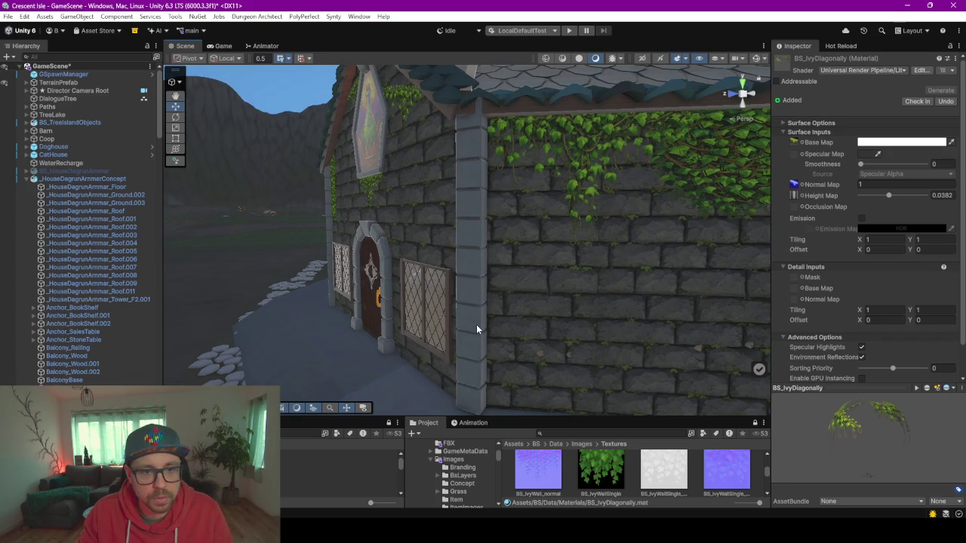
{"action": "mouse_move", "coordinate": [462, 210]}
{"action": "left_mouse_down"}
{"action": "mouse_move", "coordinate": [458, 277]}
{"action": "mouse_move", "coordinate": [449, 270]}
{"action": "left_mouse_up"}
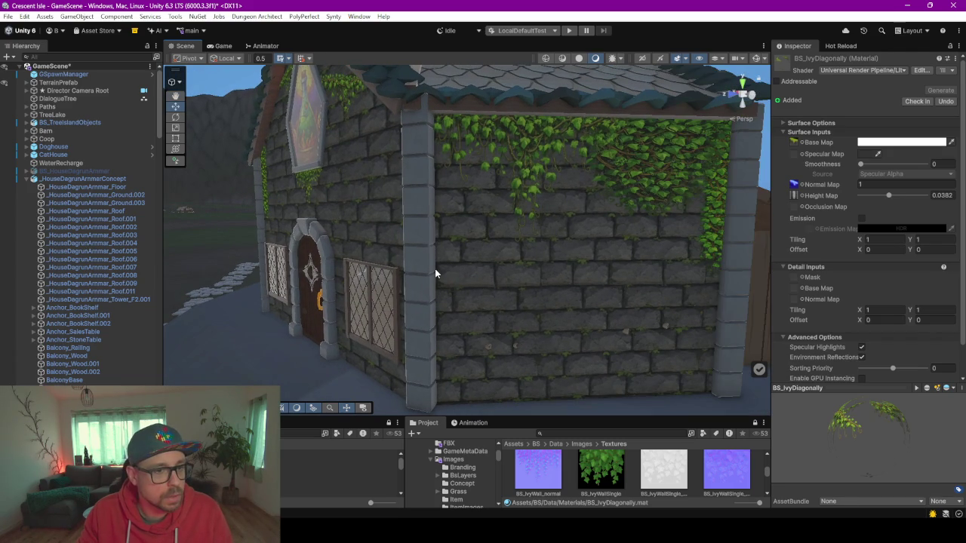
{"action": "left_click", "coordinate": [435, 268]}
{"action": "left_click", "coordinate": [413, 265]}
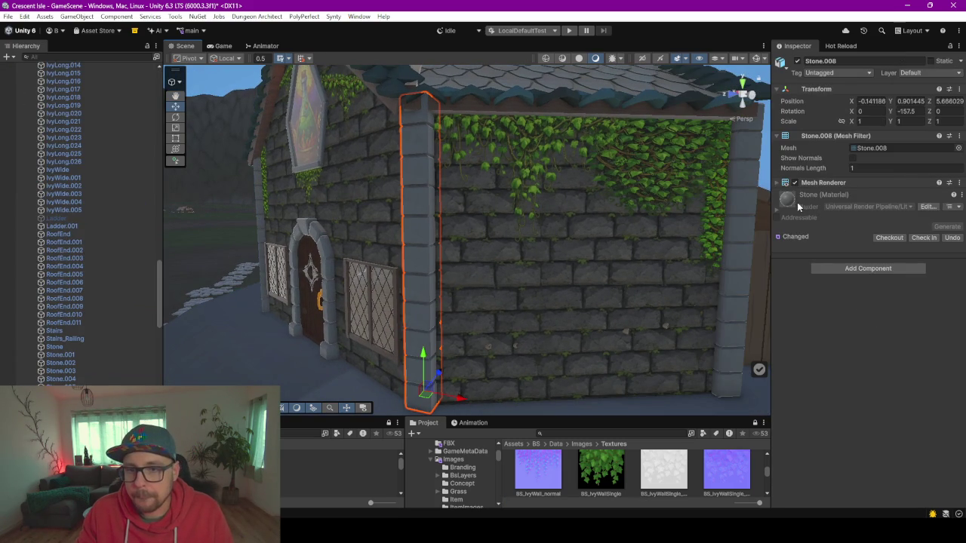
{"action": "left_click", "coordinate": [777, 212]}
{"action": "left_click", "coordinate": [778, 211]}
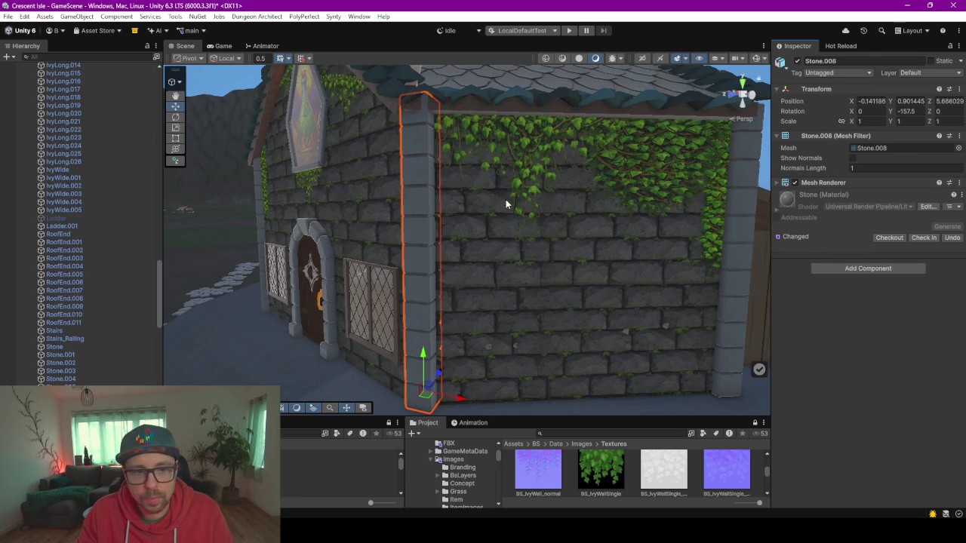
{"action": "scroll", "coordinate": [369, 270], "scroll_direction": "down", "scroll_amount": 2}
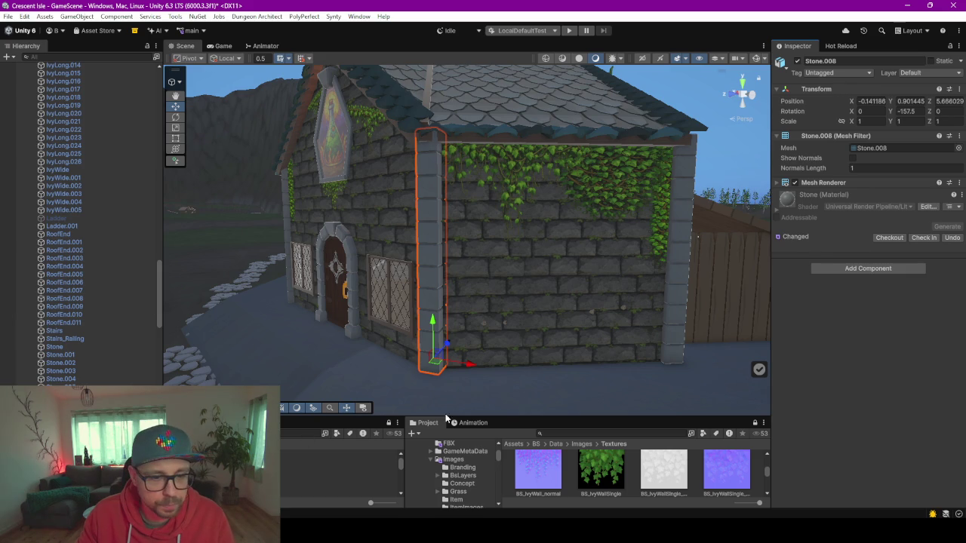
{"action": "mouse_move", "coordinate": [507, 416]}
{"action": "left_mouse_down"}
{"action": "mouse_move", "coordinate": [452, 327]}
{"action": "mouse_move", "coordinate": [301, 256]}
{"action": "left_mouse_up"}
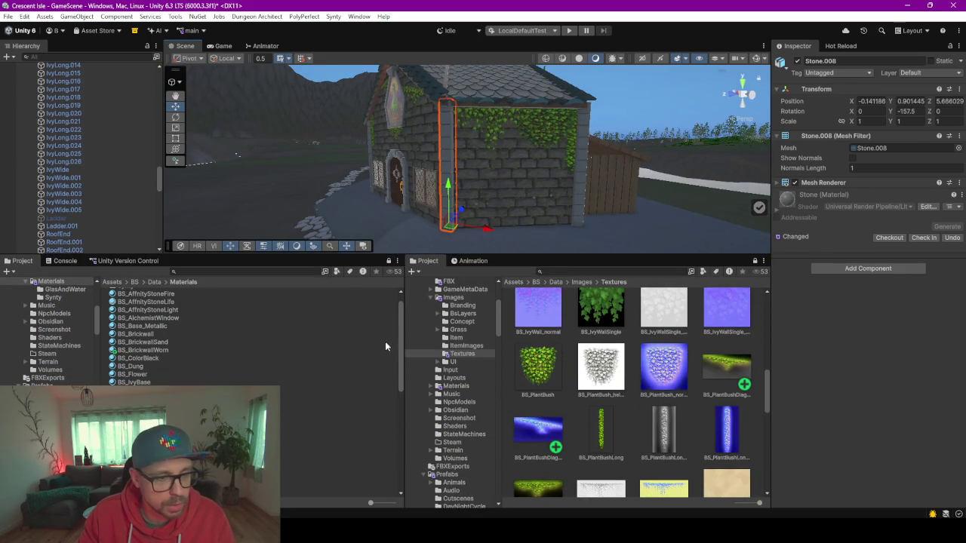
Find BS_Stone among the materials and duplicate it as BS_StoneDark
{"action": "left_click_drag", "start_coordinate": [399, 353], "coordinate": [394, 407]}
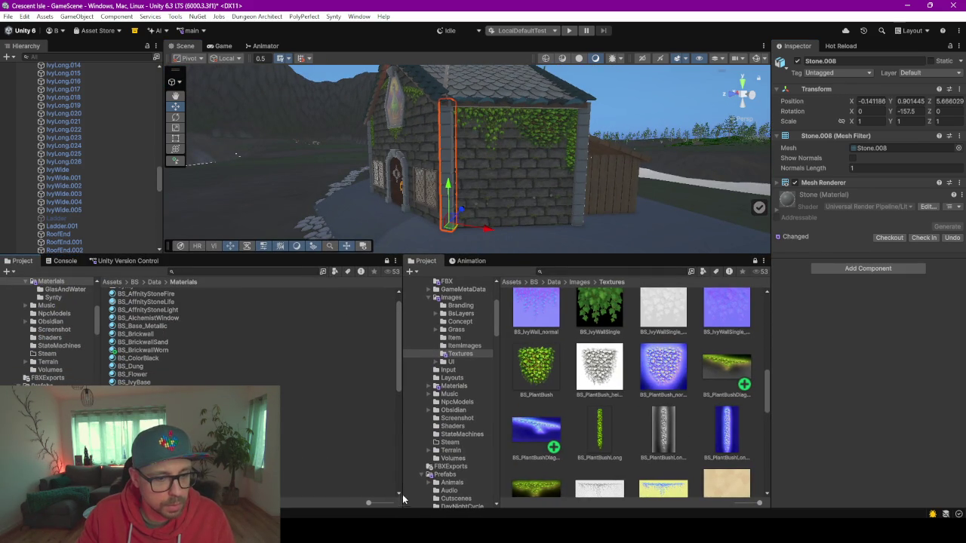
{"action": "left_click_drag", "start_coordinate": [371, 502], "coordinate": [391, 502]}
{"action": "left_click", "coordinate": [285, 390]}
{"action": "scroll", "coordinate": [284, 384], "scroll_direction": "down", "scroll_amount": 5}
{"action": "left_click", "coordinate": [249, 415]}
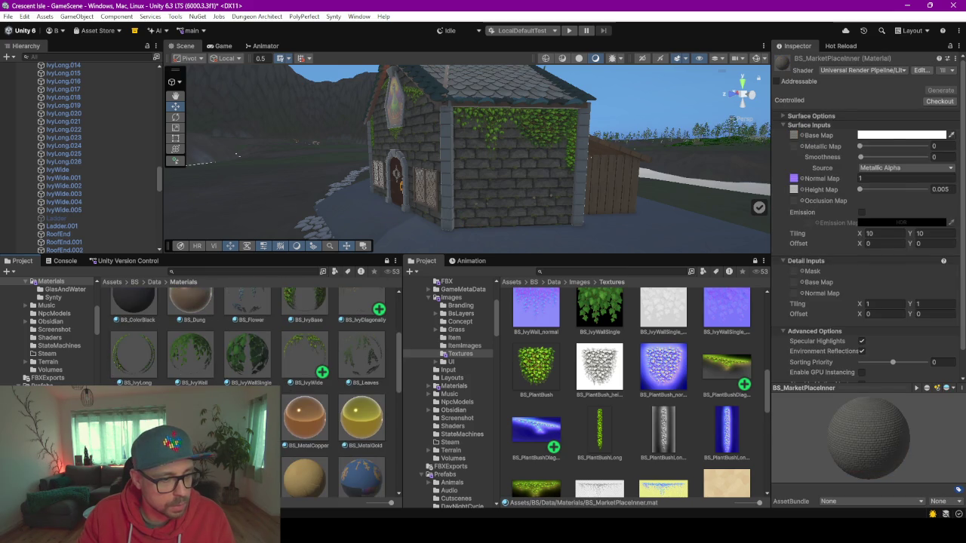
{"action": "scroll", "coordinate": [257, 393], "scroll_direction": "down", "scroll_amount": 5}
{"action": "left_click", "coordinate": [343, 436]}
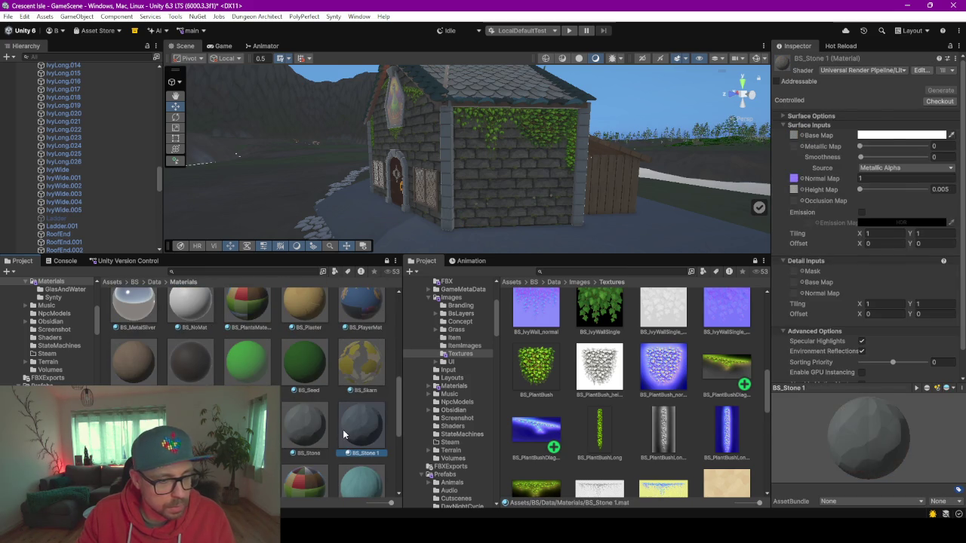
{"action": "left_click", "coordinate": [316, 431]}
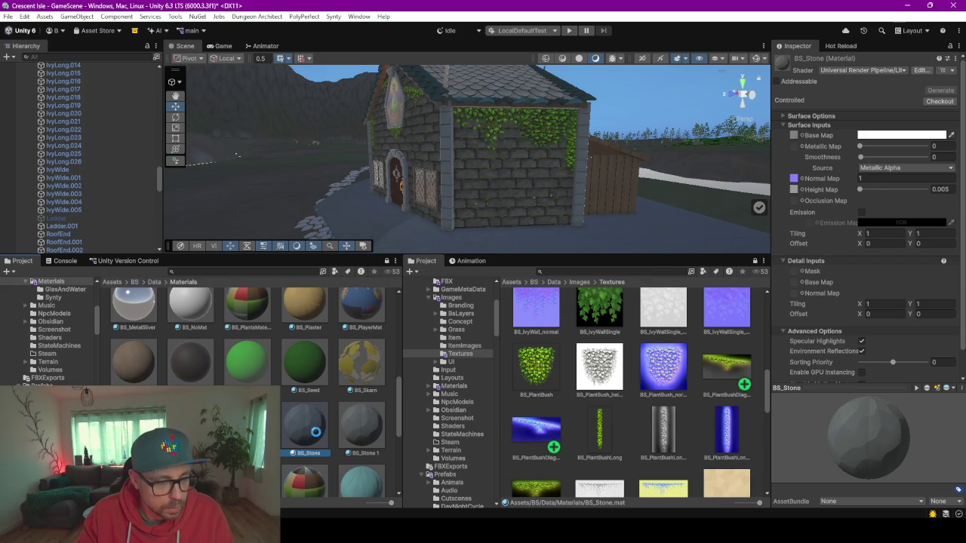
{"action": "key", "text": "ctrl+d"}
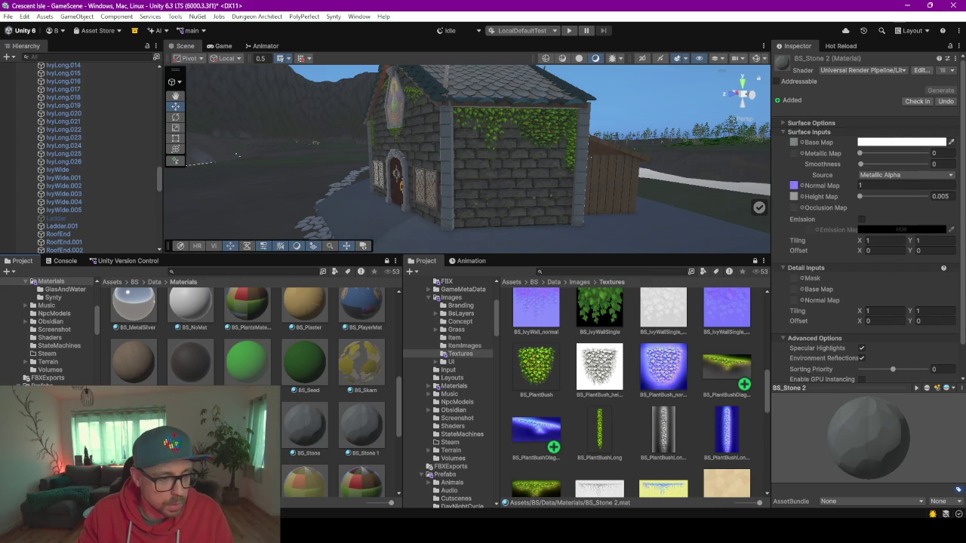
{"action": "scroll", "coordinate": [249, 393], "scroll_direction": "down", "scroll_amount": 4}
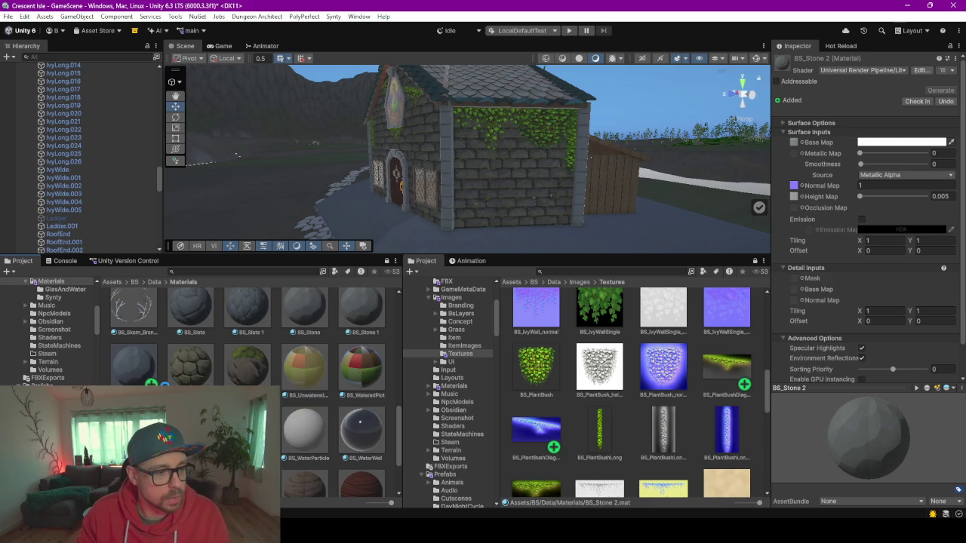
{"action": "key", "text": "Return"}
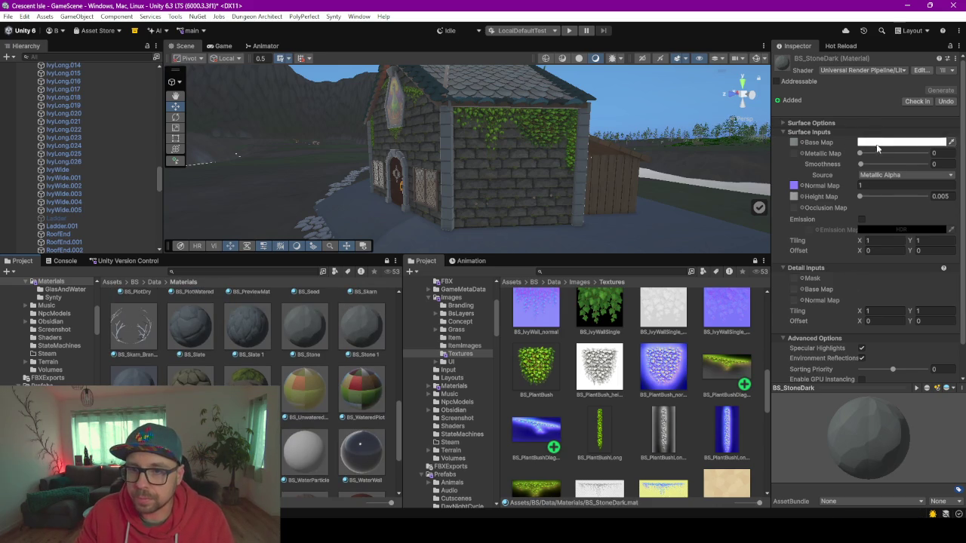
Set BS_StoneDark's base map colour to light grey DBDBDB
{"action": "left_click", "coordinate": [879, 141]}
{"action": "left_click_drag", "start_coordinate": [888, 217], "coordinate": [880, 211]}
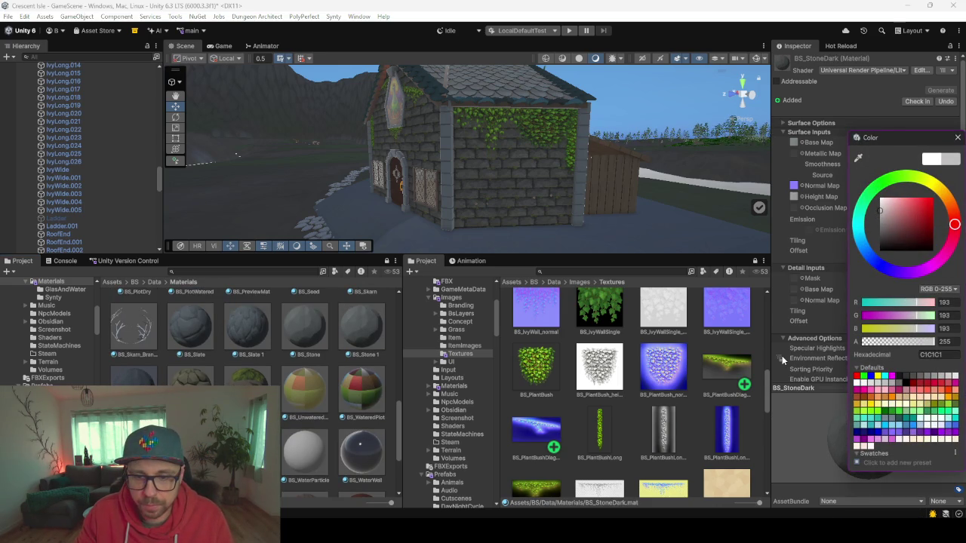
{"action": "left_click", "coordinate": [790, 395]}
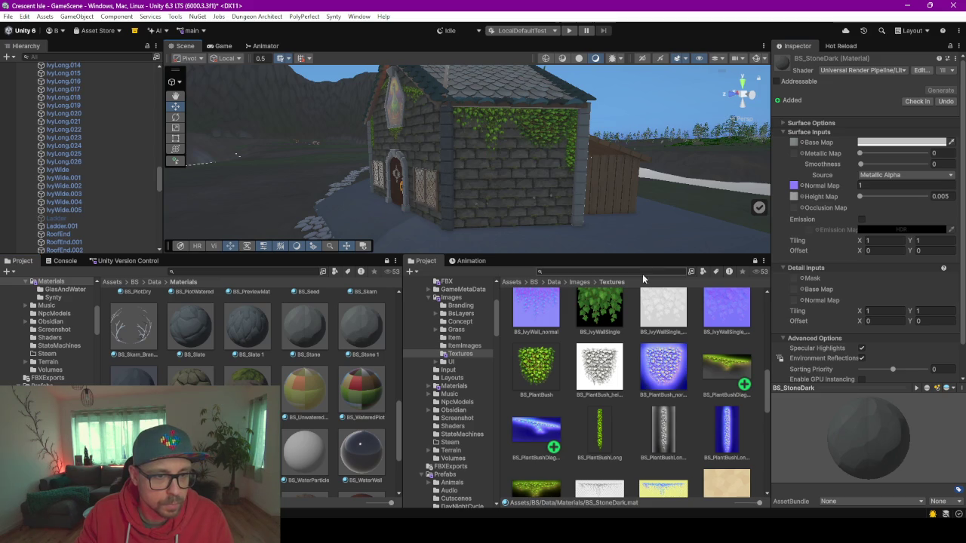
{"action": "left_click", "coordinate": [879, 142]}
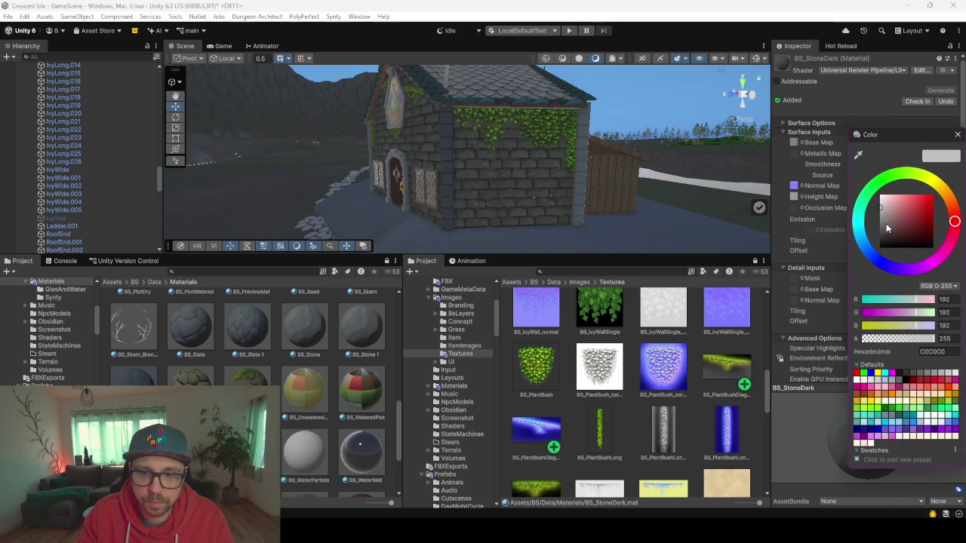
{"action": "left_click_drag", "start_coordinate": [883, 211], "coordinate": [879, 199]}
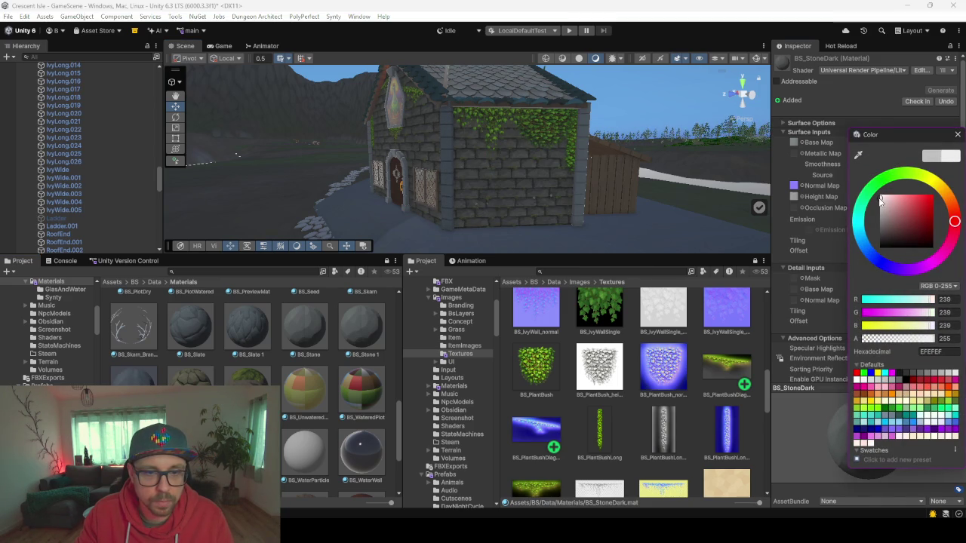
{"action": "mouse_move", "coordinate": [881, 199]}
{"action": "left_mouse_down"}
{"action": "mouse_move", "coordinate": [885, 208]}
{"action": "mouse_move", "coordinate": [878, 202]}
{"action": "left_mouse_up"}
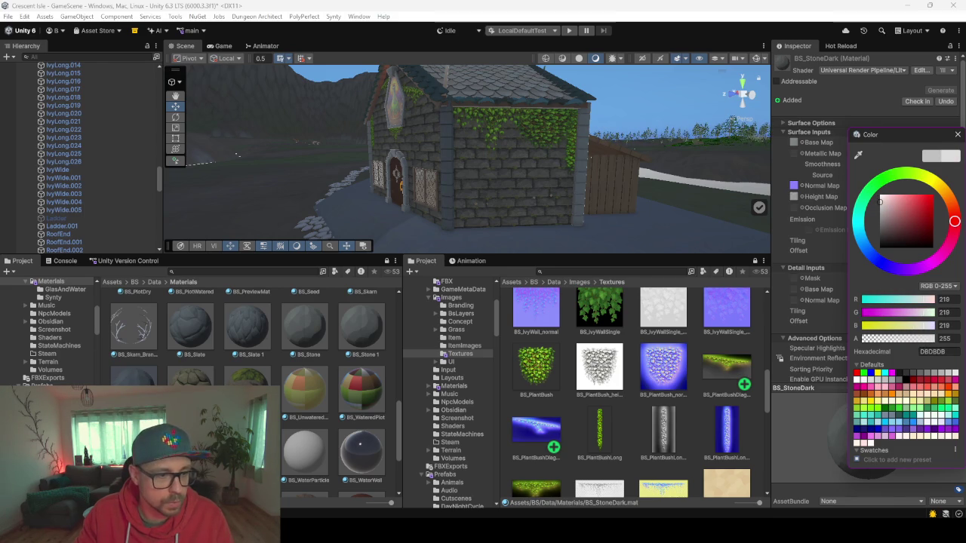
{"action": "left_click", "coordinate": [515, 253]}
{"action": "mouse_move", "coordinate": [405, 149]}
{"action": "left_mouse_down"}
{"action": "mouse_move", "coordinate": [385, 155]}
{"action": "mouse_move", "coordinate": [396, 135]}
{"action": "mouse_move", "coordinate": [354, 151]}
{"action": "mouse_move", "coordinate": [535, 169]}
{"action": "mouse_move", "coordinate": [453, 189]}
{"action": "left_mouse_up"}
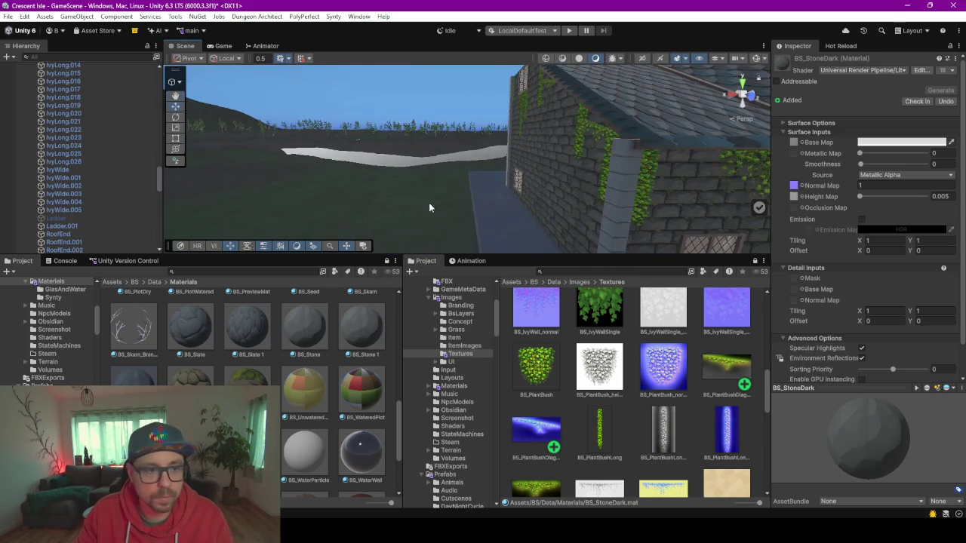
Drag a Project material onto the church's stone wall, then briefly check ChatGPT
{"action": "mouse_move", "coordinate": [476, 219]}
{"action": "left_mouse_down"}
{"action": "mouse_move", "coordinate": [523, 183]}
{"action": "mouse_move", "coordinate": [532, 193]}
{"action": "mouse_move", "coordinate": [526, 207]}
{"action": "mouse_move", "coordinate": [516, 132]}
{"action": "mouse_move", "coordinate": [414, 208]}
{"action": "left_mouse_up"}
{"action": "mouse_move", "coordinate": [132, 350]}
{"action": "left_mouse_down"}
{"action": "mouse_move", "coordinate": [249, 226]}
{"action": "mouse_move", "coordinate": [449, 195]}
{"action": "left_mouse_up"}
{"action": "mouse_move", "coordinate": [449, 195]}
{"action": "left_mouse_down"}
{"action": "mouse_move", "coordinate": [543, 172]}
{"action": "mouse_move", "coordinate": [371, 158]}
{"action": "mouse_move", "coordinate": [385, 154]}
{"action": "mouse_move", "coordinate": [352, 143]}
{"action": "left_mouse_up"}
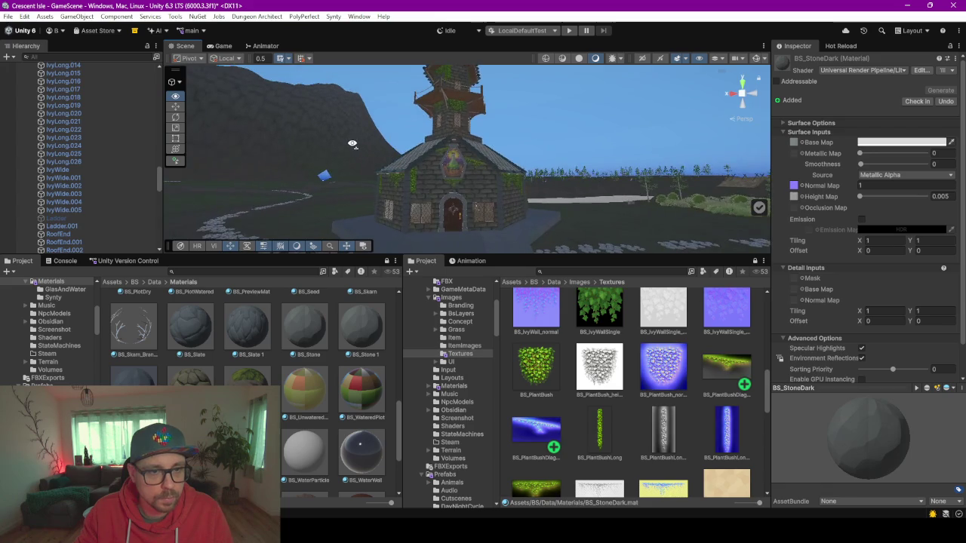
{"action": "key", "text": "alt+Tab"}
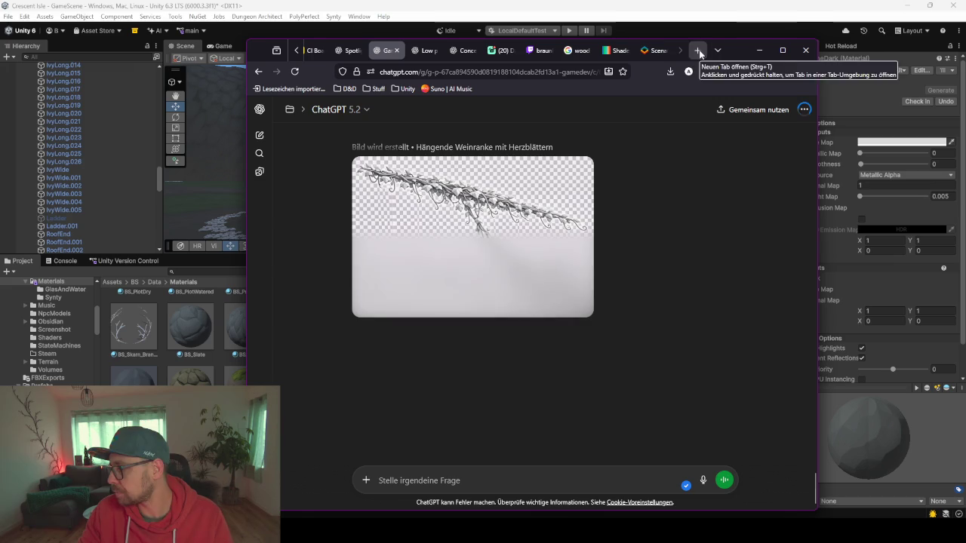
{"action": "left_click", "coordinate": [758, 50]}
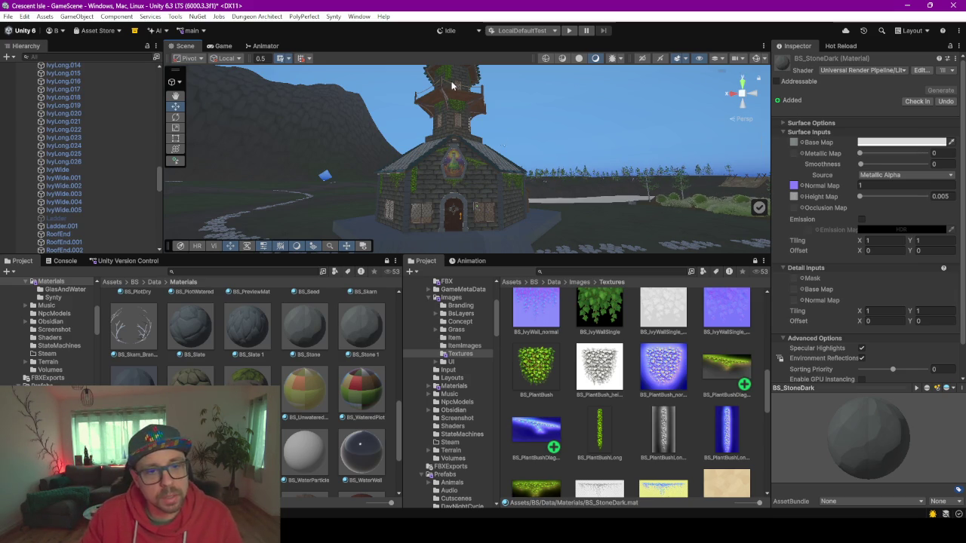
Check ChatGPT briefly, return to Unity, then later reopen the vine image chat
{"action": "key", "text": "alt+Tab"}
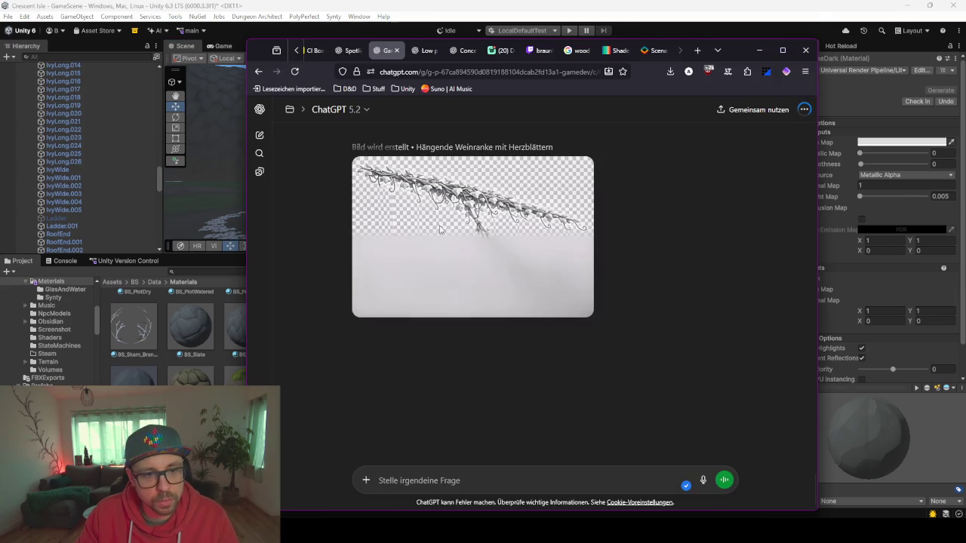
{"action": "left_click", "coordinate": [759, 50]}
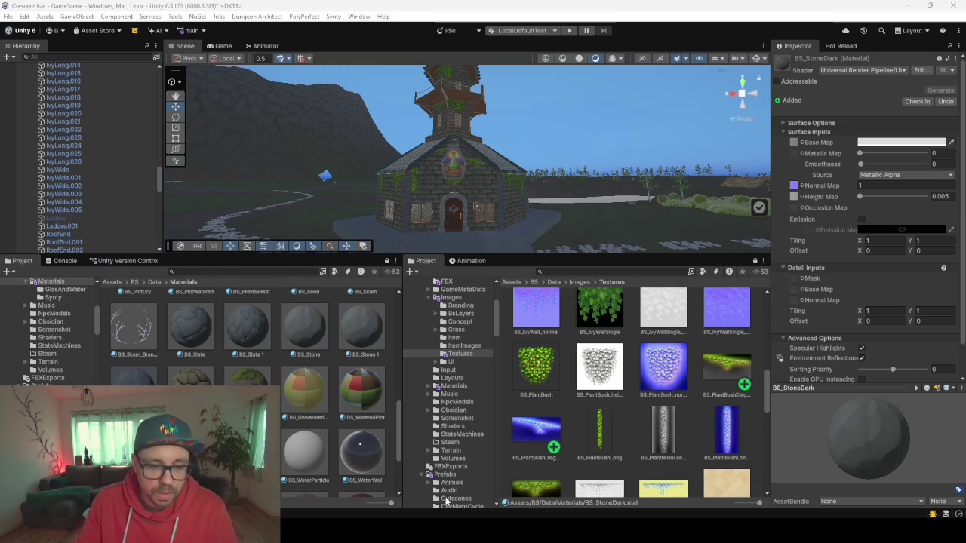
{"action": "key", "text": "alt+Tab"}
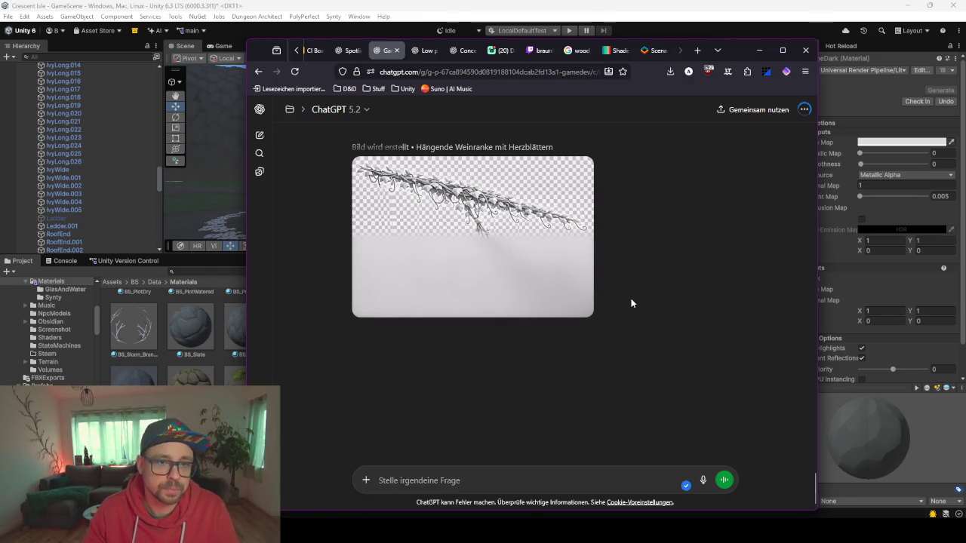
Reload ChatGPT and save the finished hanging-vine height-map image to disk
{"action": "left_click", "coordinate": [294, 71]}
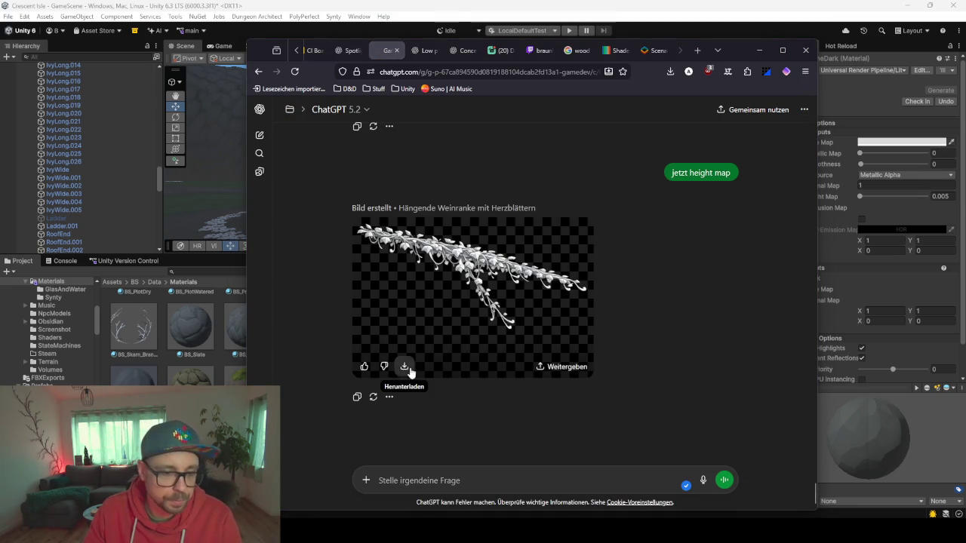
{"action": "left_click", "coordinate": [405, 366]}
{"action": "left_click", "coordinate": [759, 50]}
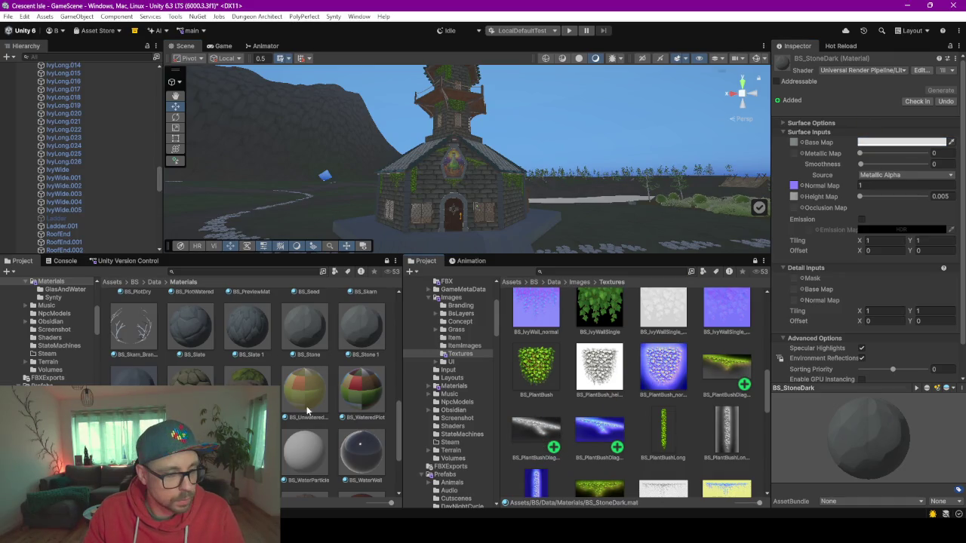
Find BS_IvyDiagonally in the Materials grid and show its material settings
{"action": "scroll", "coordinate": [340, 377], "scroll_direction": "down", "scroll_amount": 2}
{"action": "scroll", "coordinate": [257, 393], "scroll_direction": "up", "scroll_amount": 3}
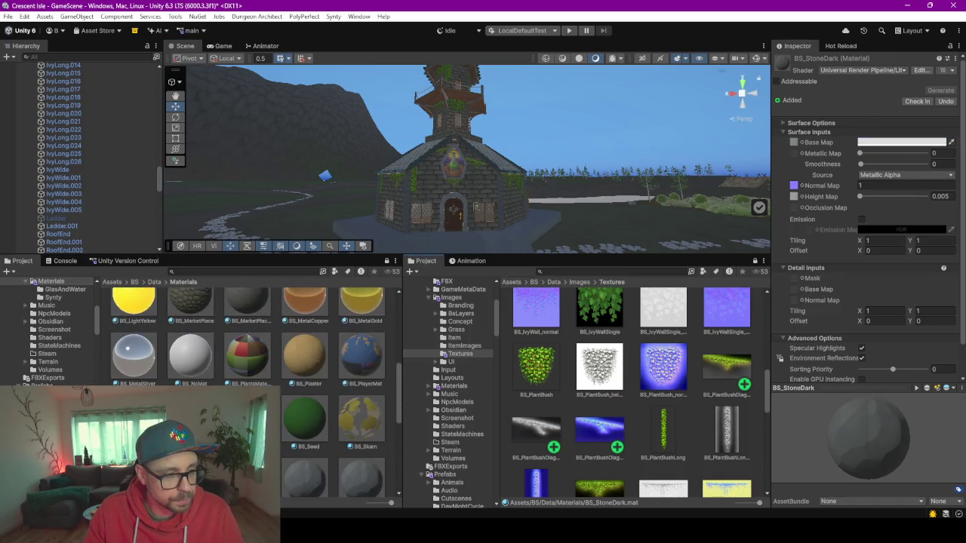
{"action": "scroll", "coordinate": [370, 385], "scroll_direction": "up", "scroll_amount": 5}
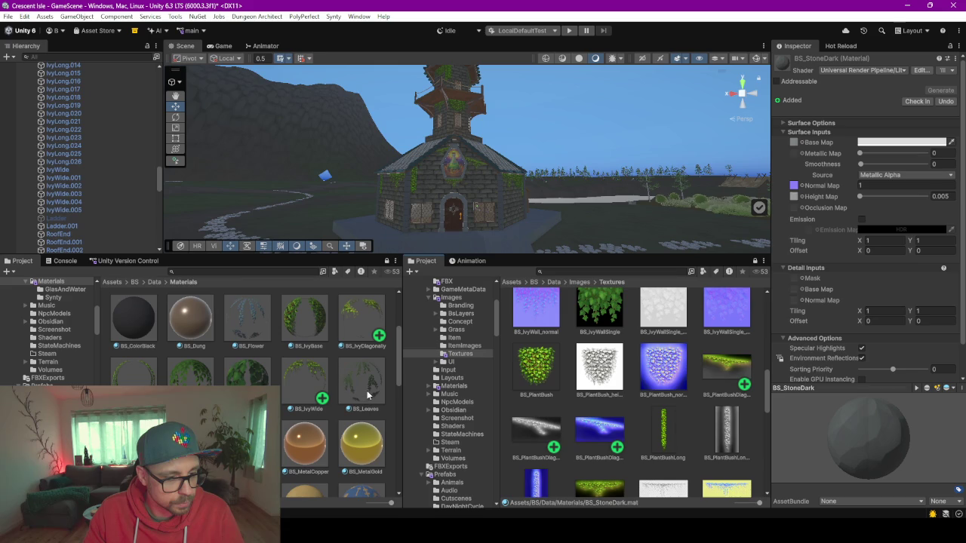
{"action": "left_click", "coordinate": [361, 337]}
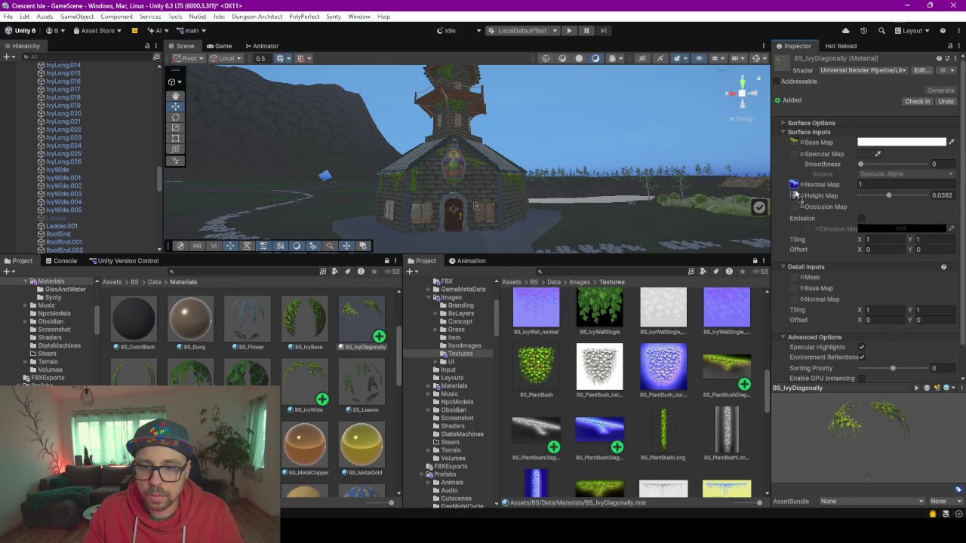
Enlarge the Scene view, orbit to the church's ivy-covered left wall, then start Play mode
{"action": "left_click_drag", "start_coordinate": [525, 256], "coordinate": [511, 344]}
{"action": "scroll", "coordinate": [467, 264], "scroll_direction": "up", "scroll_amount": 5}
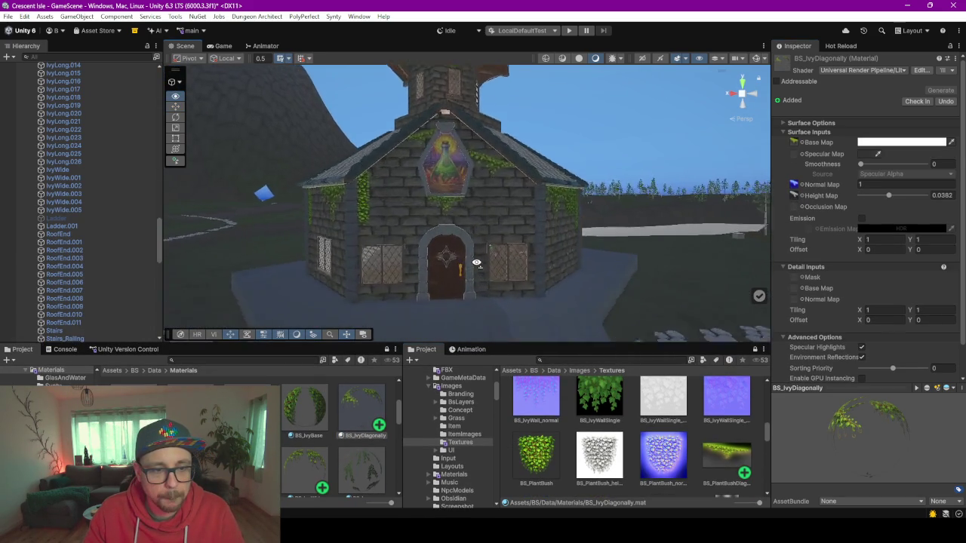
{"action": "left_click_drag", "start_coordinate": [467, 264], "coordinate": [486, 260]}
{"action": "left_click", "coordinate": [569, 31]}
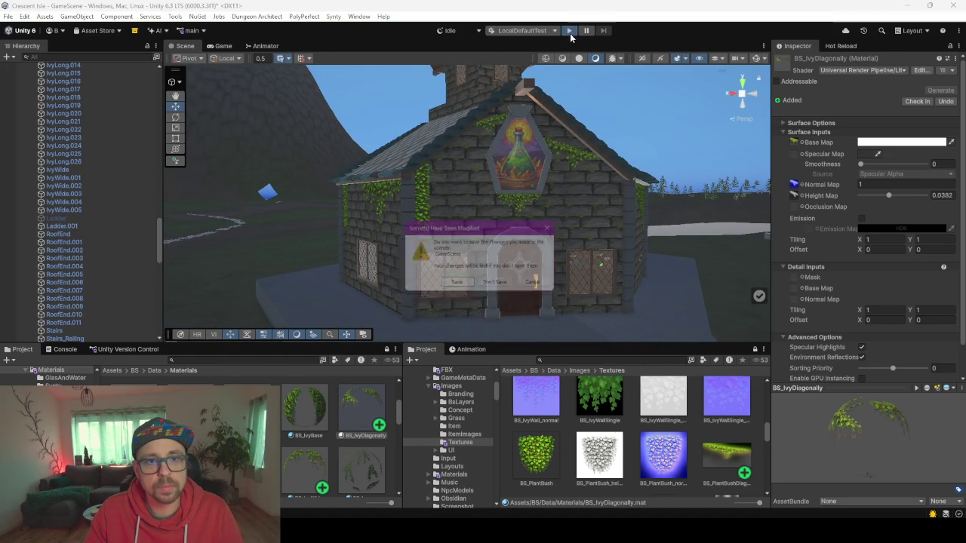
Save the modified scenes, then choose Single Player and the existing save slot
{"action": "left_click", "coordinate": [459, 287]}
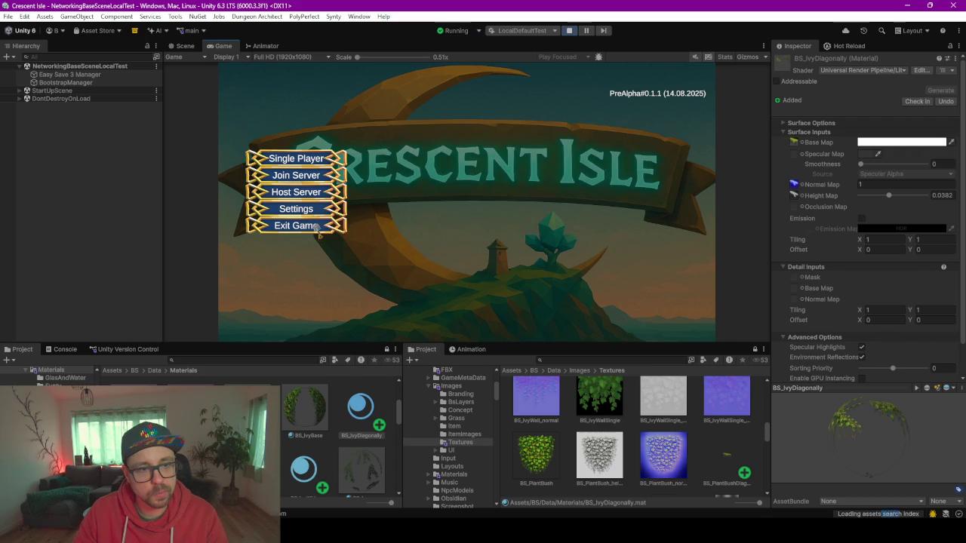
{"action": "left_click", "coordinate": [303, 162]}
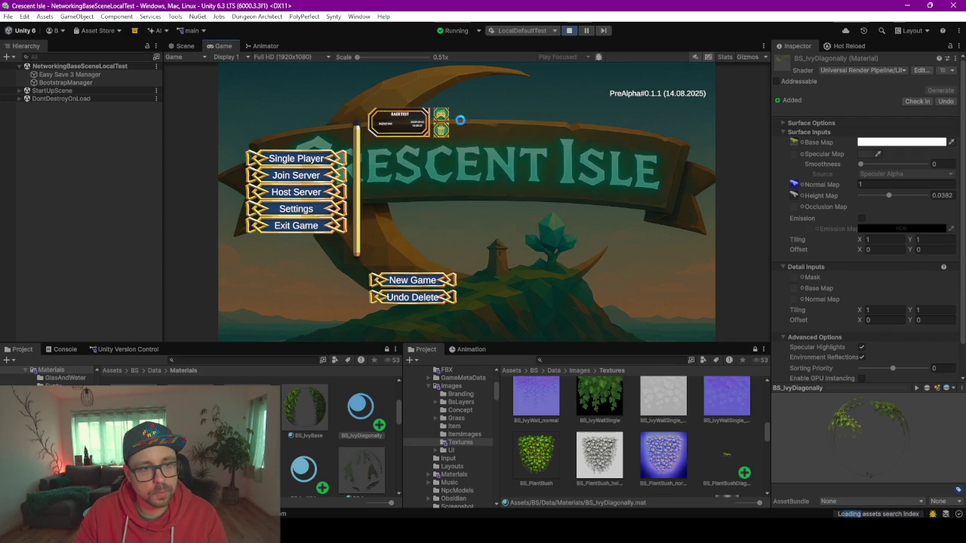
{"action": "left_click", "coordinate": [399, 123]}
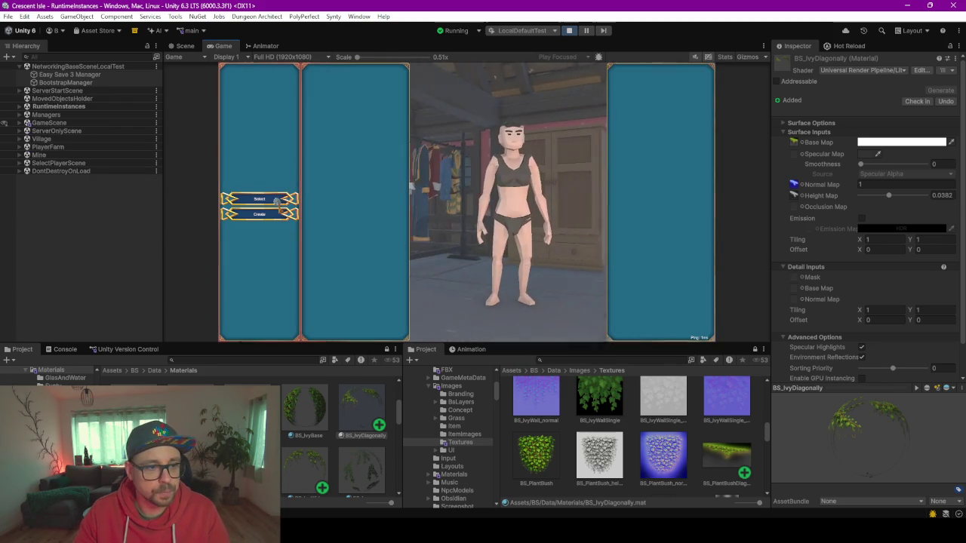
Choose the character and continue into the night-time game world
{"action": "left_click", "coordinate": [276, 200]}
{"action": "left_click", "coordinate": [672, 335]}
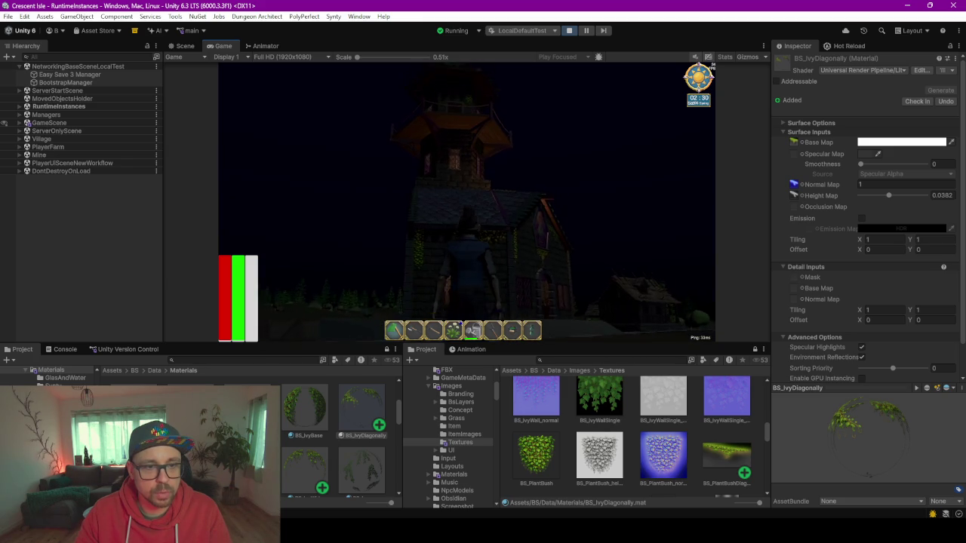
{"action": "left_click", "coordinate": [457, 189]}
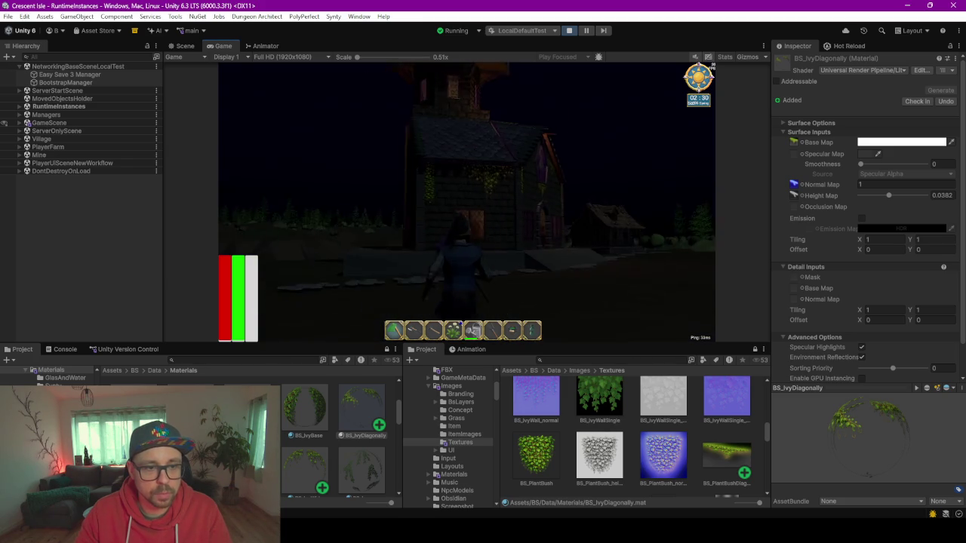
Run the character past the tower to the ivy-covered church, then expand RuntimeInstances
{"action": "key", "text": "w"}
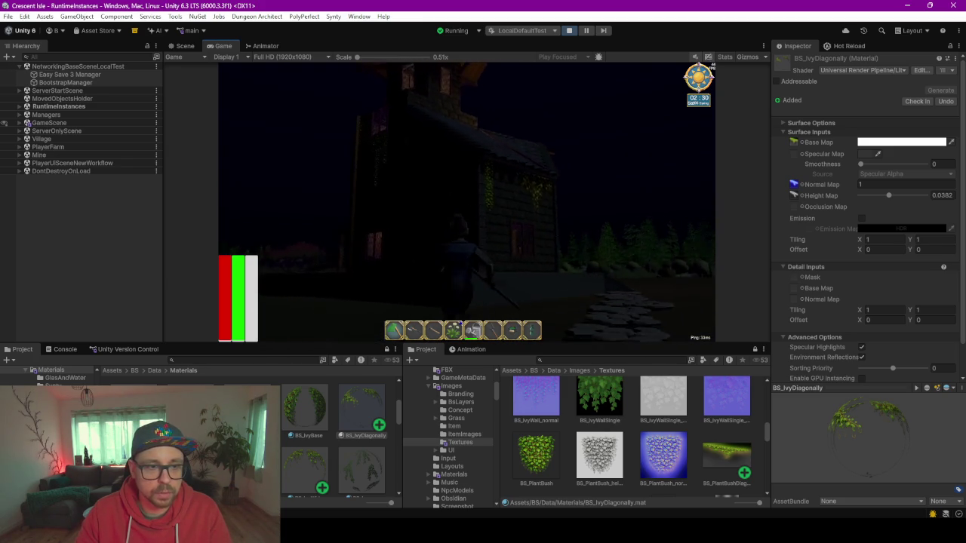
{"action": "key", "text": "w"}
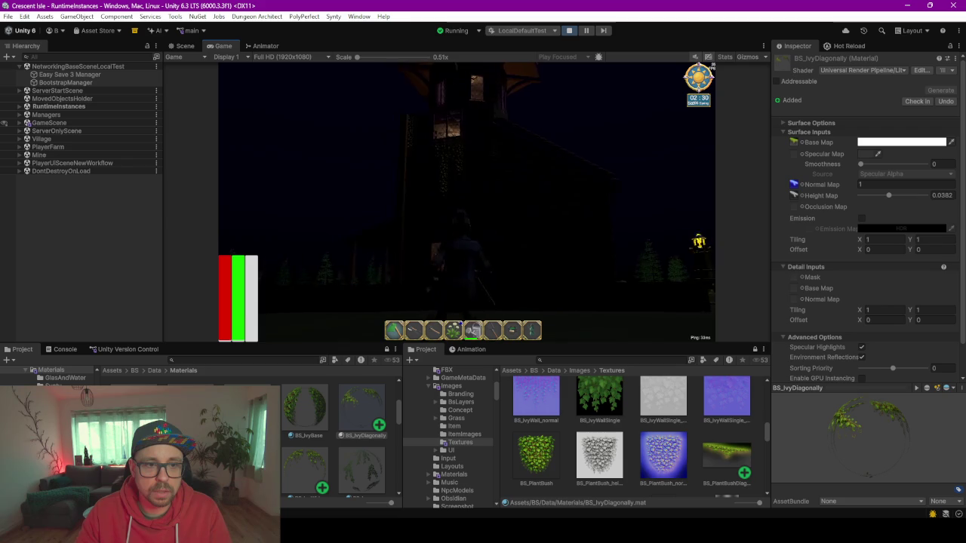
{"action": "key", "text": "w"}
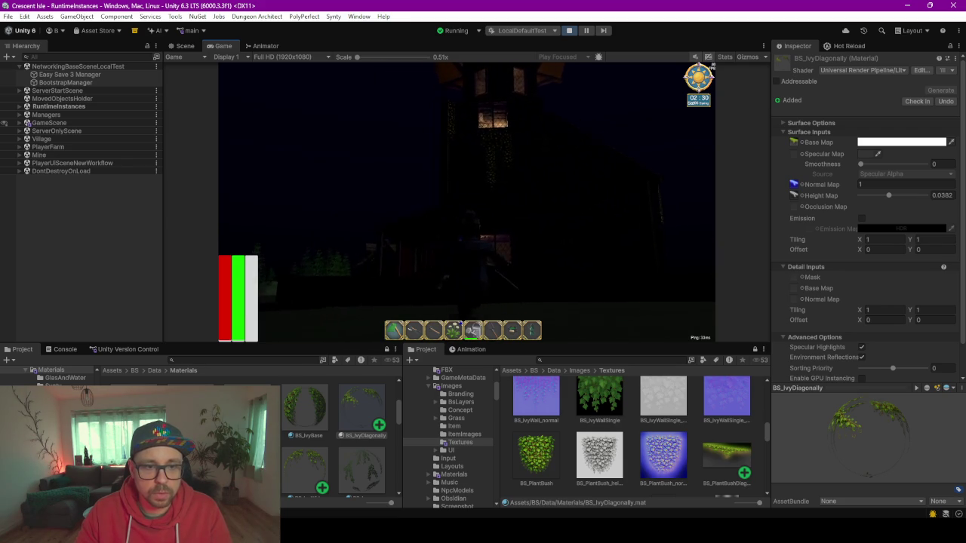
{"action": "key", "text": "w"}
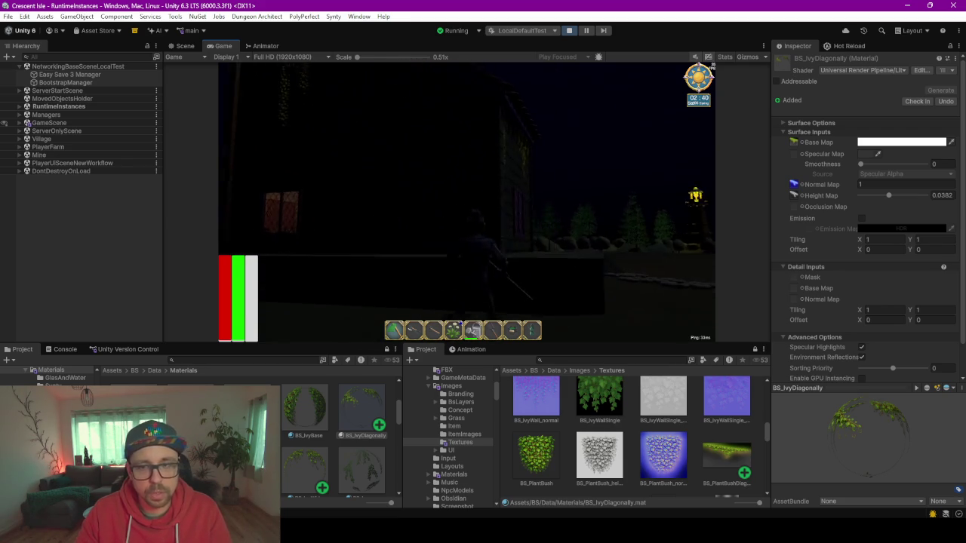
{"action": "key", "text": "w"}
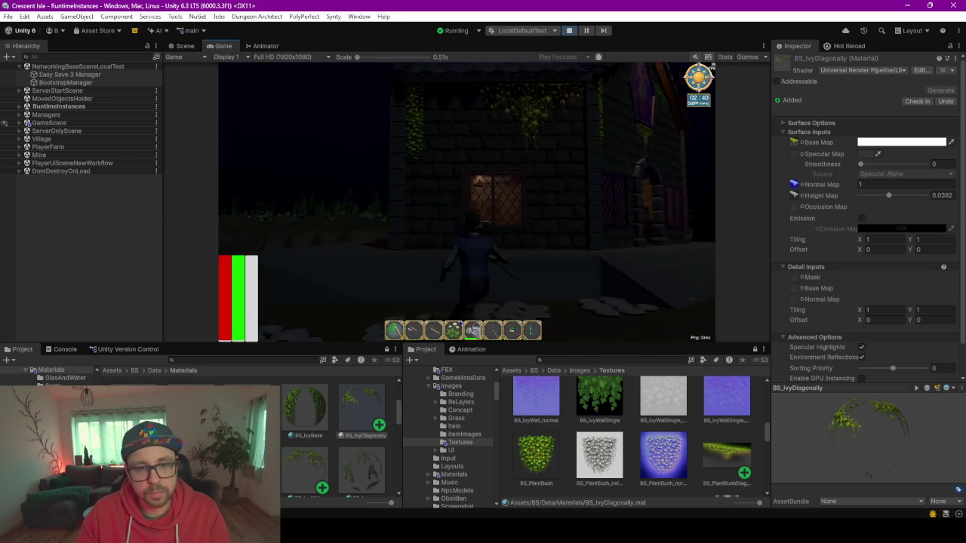
{"action": "key", "text": "w"}
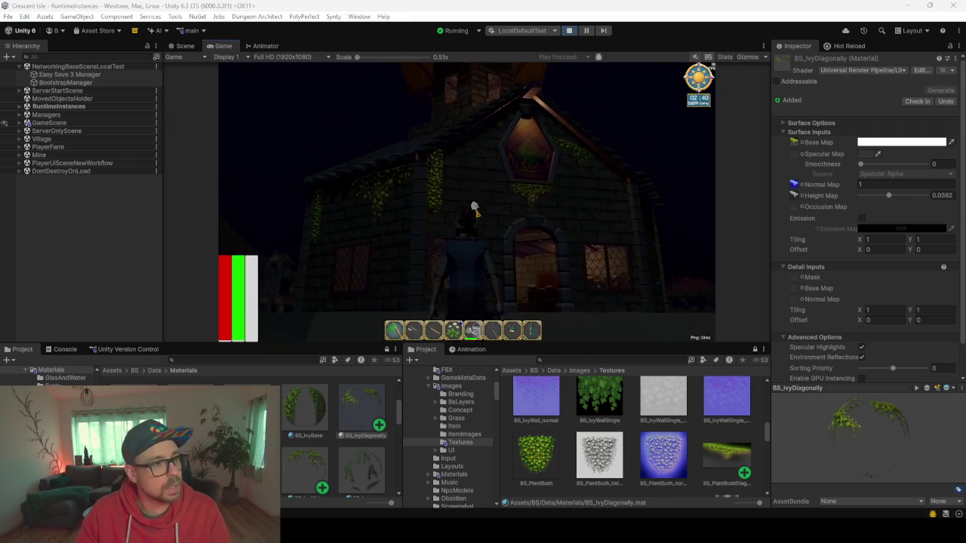
{"action": "left_click", "coordinate": [64, 111]}
{"action": "key", "text": "Right"}
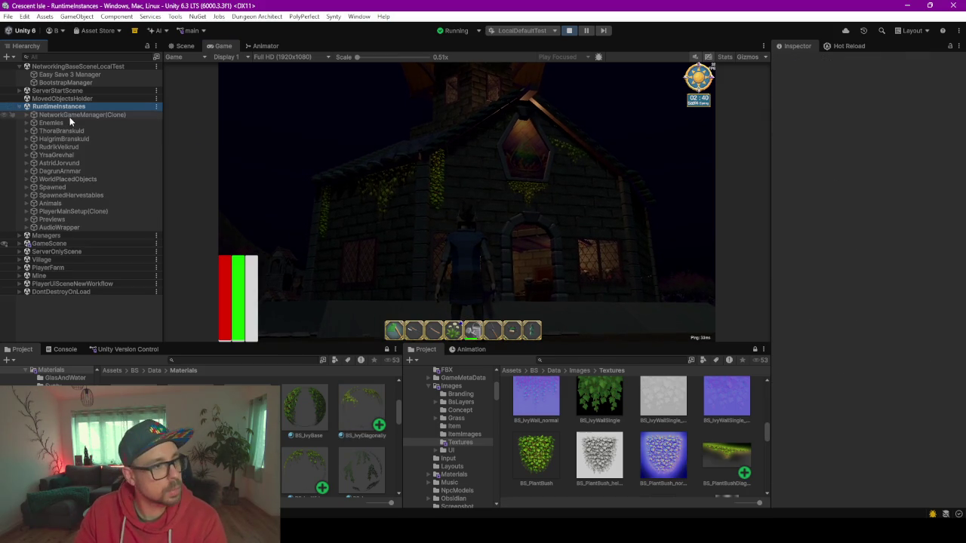
Under NetworkGameManager(Clone), set GameTimeAndWeather's Hour To Set to 7 and apply it
{"action": "left_click", "coordinate": [69, 114]}
{"action": "key", "text": "Right"}
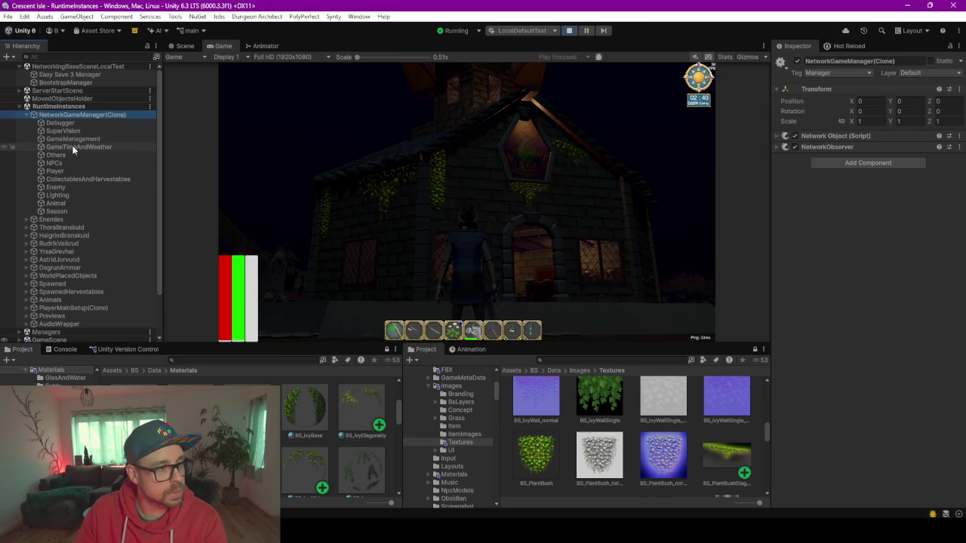
{"action": "left_click", "coordinate": [74, 147]}
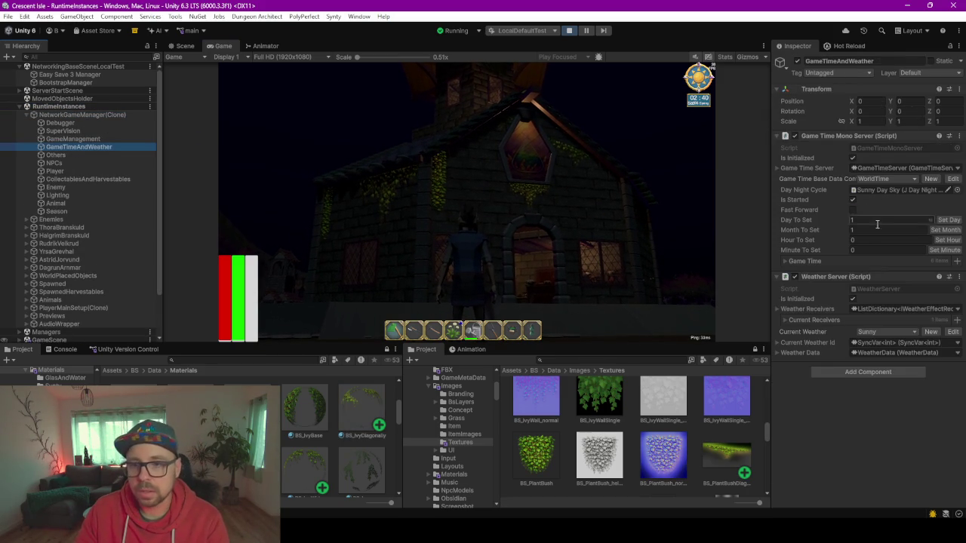
{"action": "left_click", "coordinate": [875, 240]}
{"action": "type", "text": "7"}
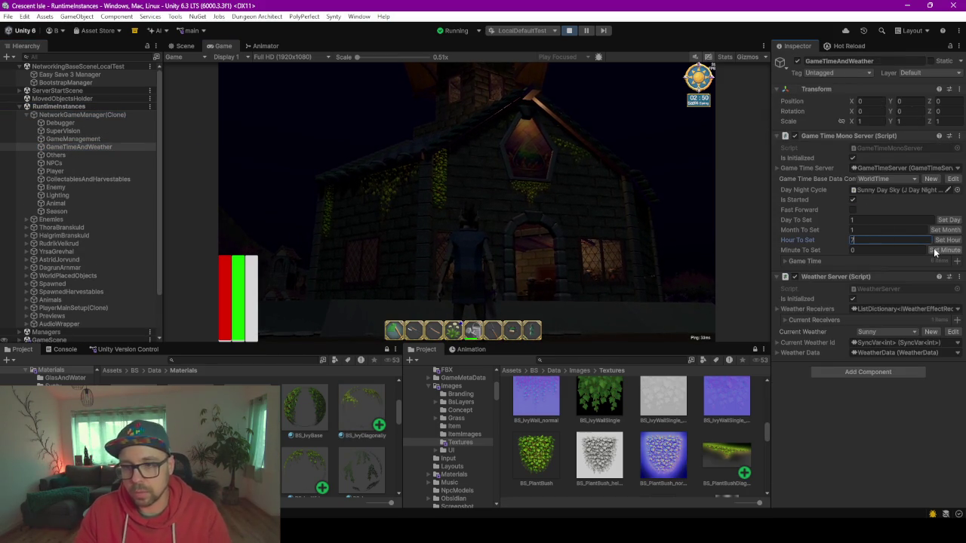
{"action": "left_click", "coordinate": [944, 239]}
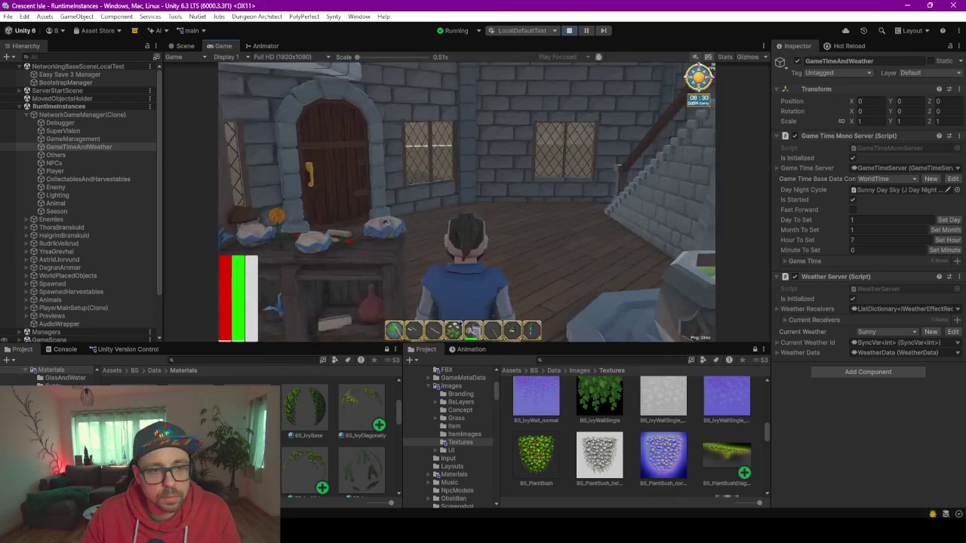
Walk the character into the house past the cauldron and back out toward the tower
{"action": "key", "text": "w"}
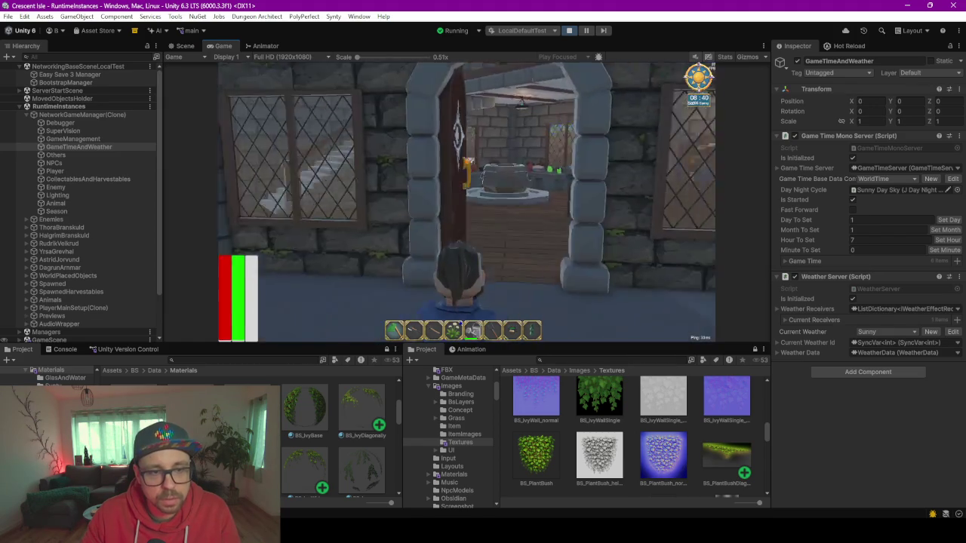
{"action": "key", "text": "w"}
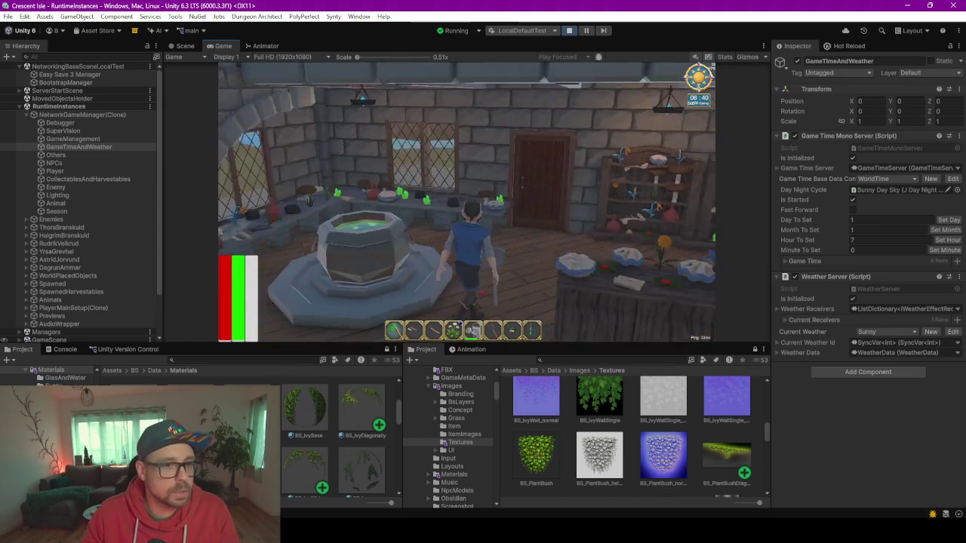
{"action": "key", "text": "w"}
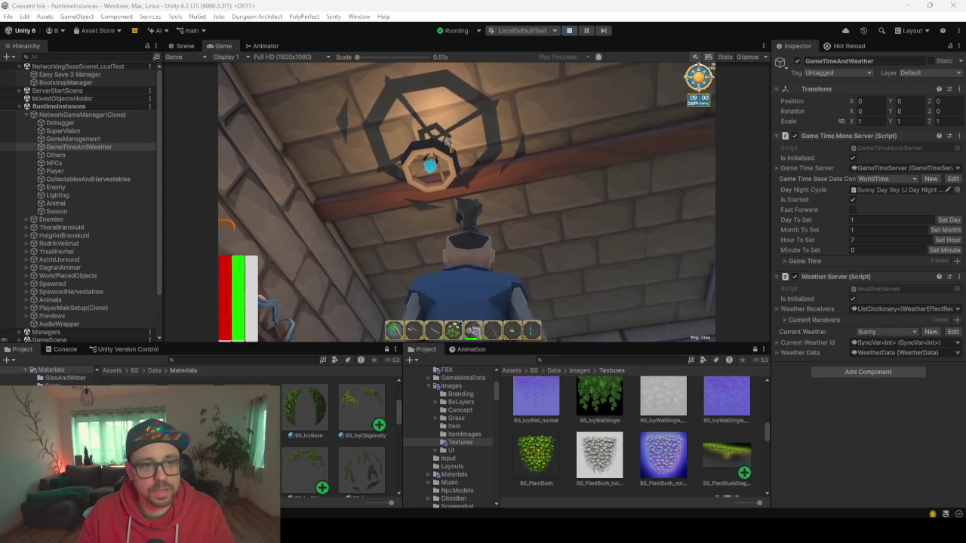
{"action": "left_click", "coordinate": [522, 156]}
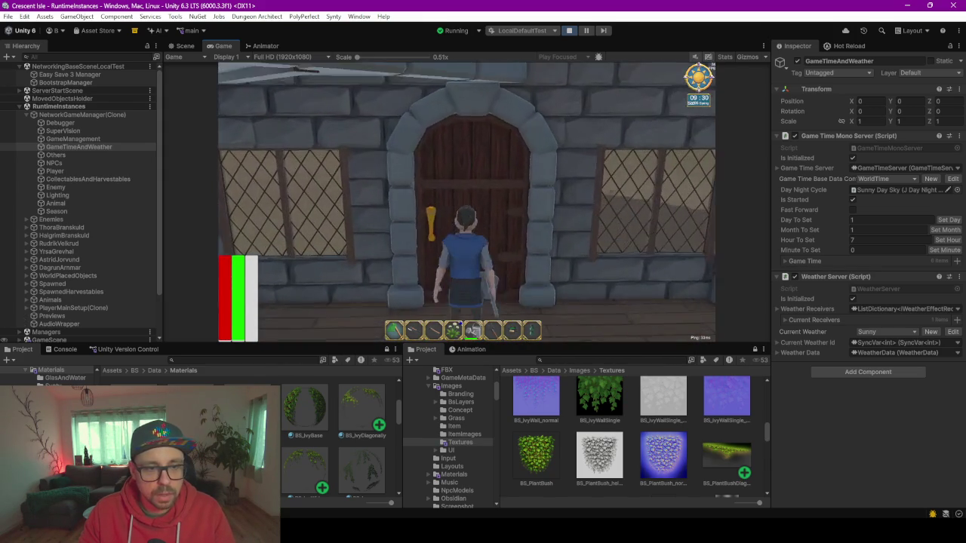
{"action": "key", "text": "w"}
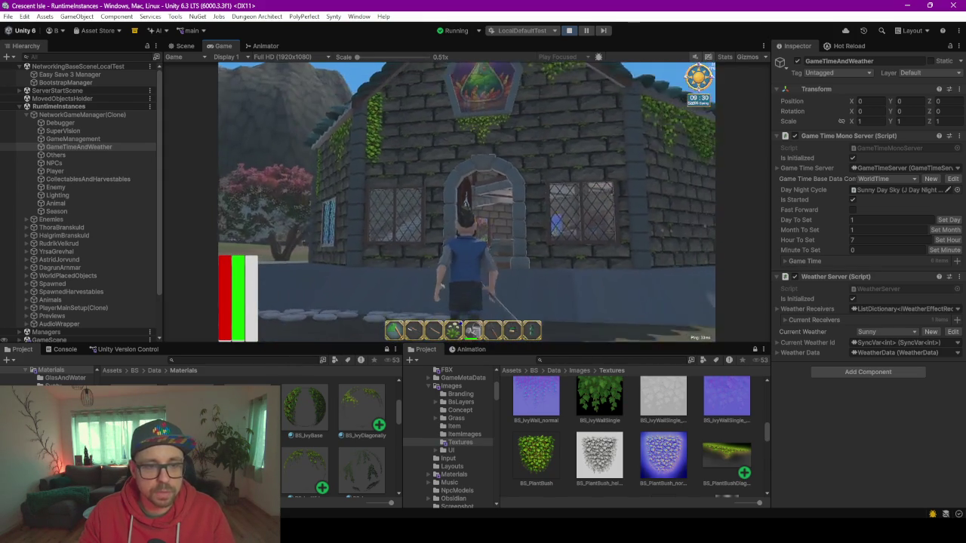
{"action": "key", "text": "w"}
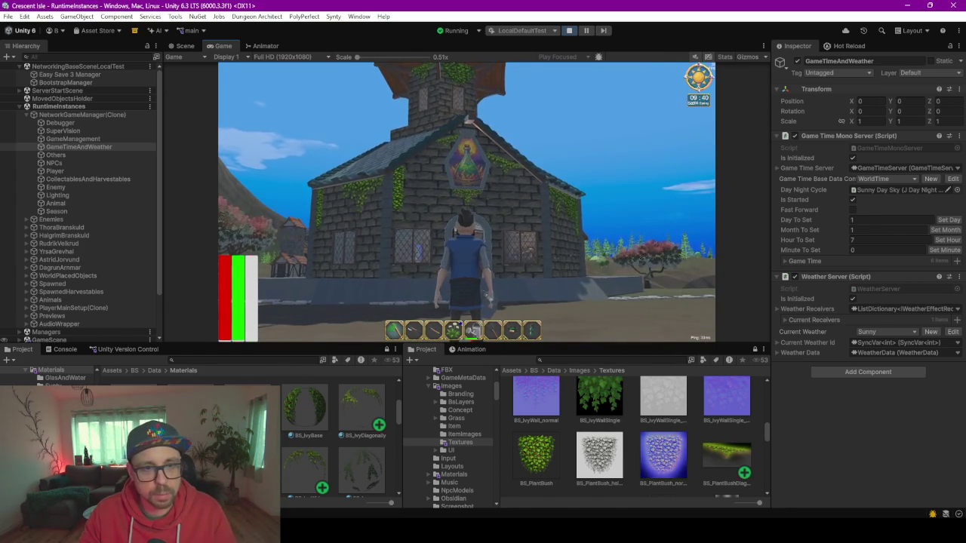
Quit through the in-game menu's Exit Game and leave play mode
{"action": "key", "text": "Escape"}
{"action": "left_click", "coordinate": [478, 139]}
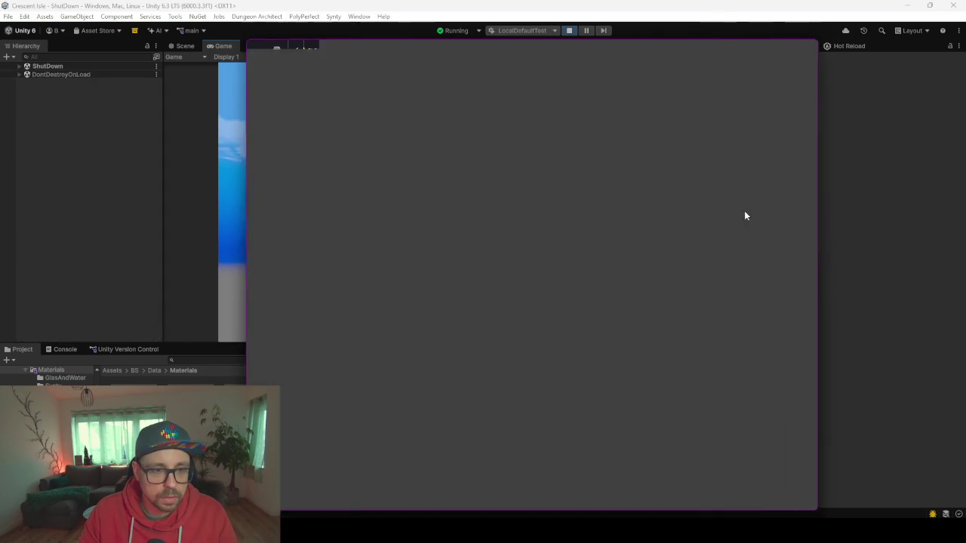
{"action": "key", "text": "alt+Tab"}
Switch to the Miro CI Board and pan up past the 5 more NPCs note
{"action": "left_click", "coordinate": [313, 51]}
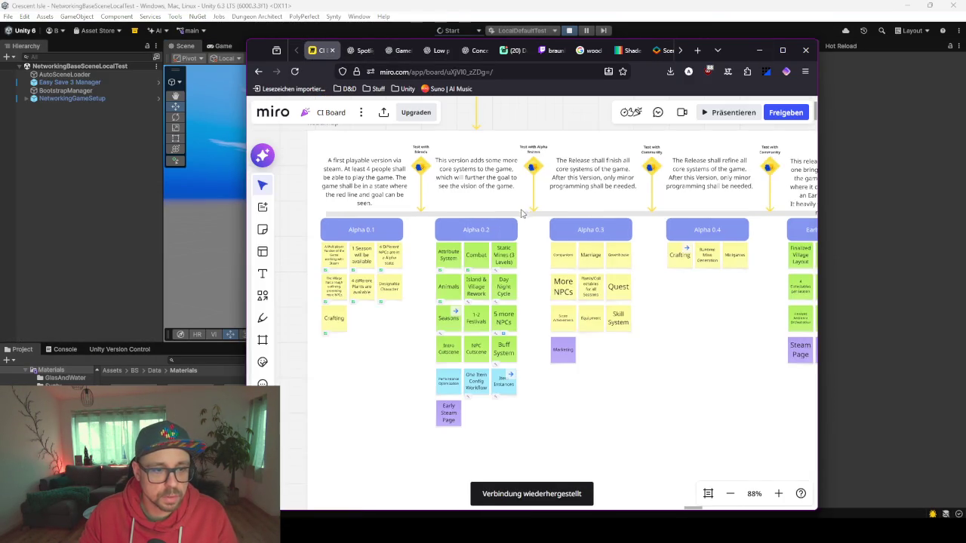
{"action": "scroll", "coordinate": [521, 219], "scroll_direction": "up", "scroll_amount": 5}
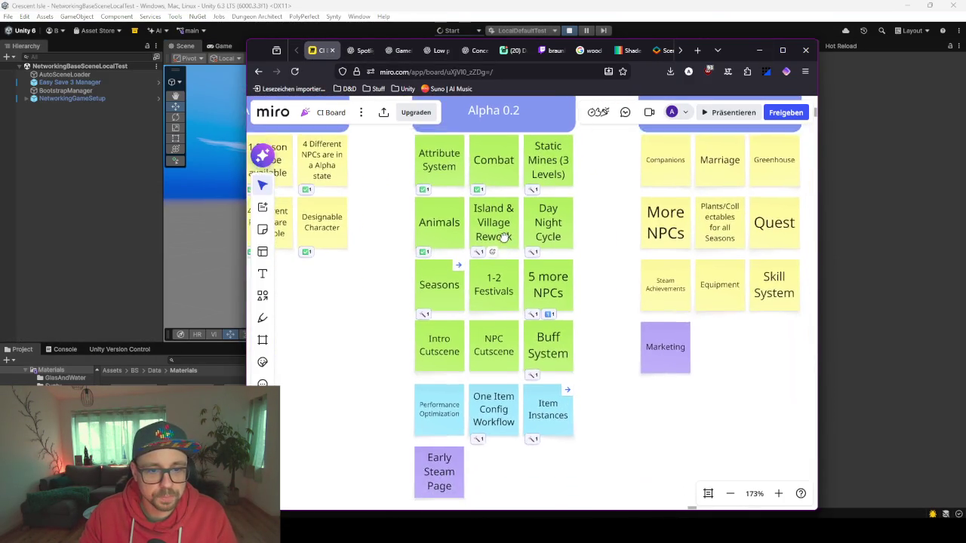
{"action": "left_click", "coordinate": [558, 283]}
{"action": "scroll", "coordinate": [555, 302], "scroll_direction": "up", "scroll_amount": 1}
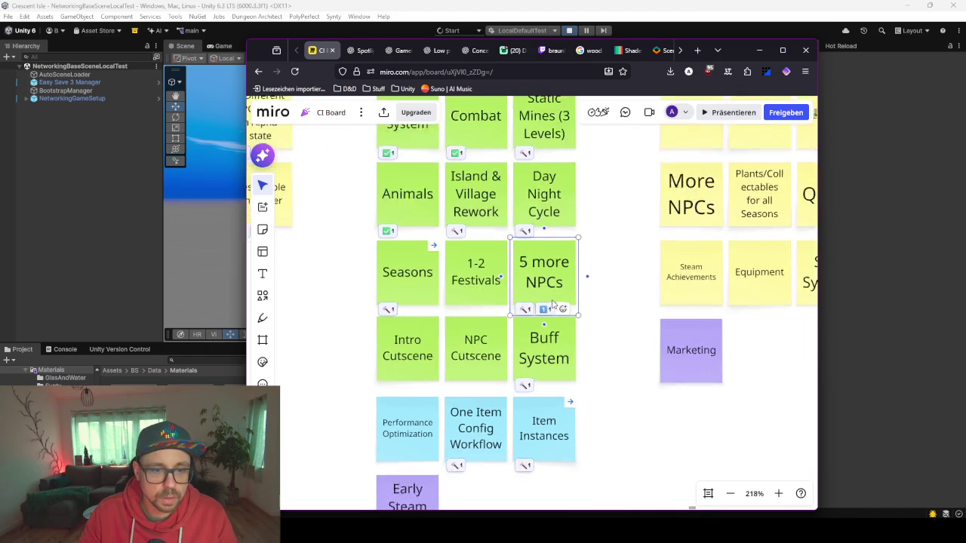
{"action": "scroll", "coordinate": [553, 304], "scroll_direction": "up", "scroll_amount": 2}
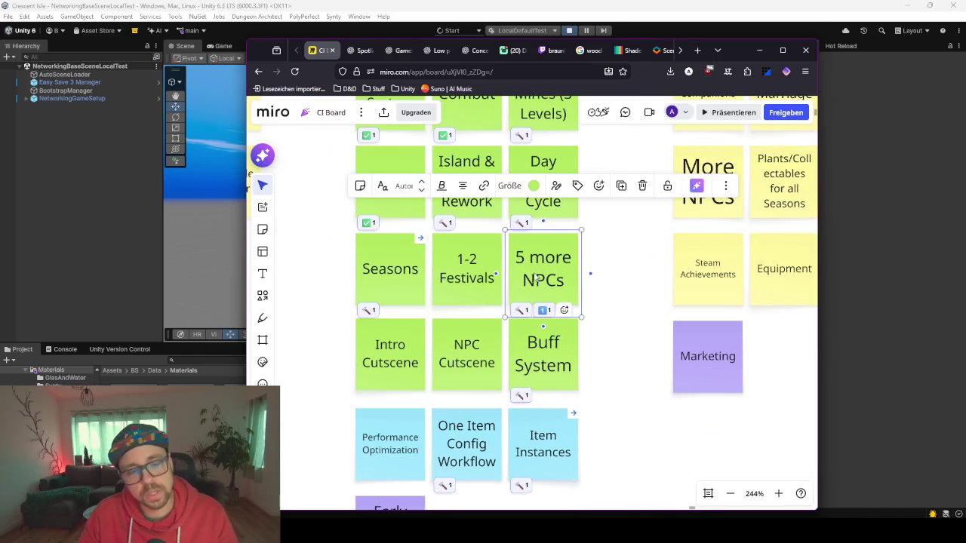
{"action": "left_click_drag", "start_coordinate": [629, 315], "coordinate": [624, 337]}
{"action": "left_click_drag", "start_coordinate": [633, 272], "coordinate": [626, 326]}
{"action": "left_click", "coordinate": [614, 227]}
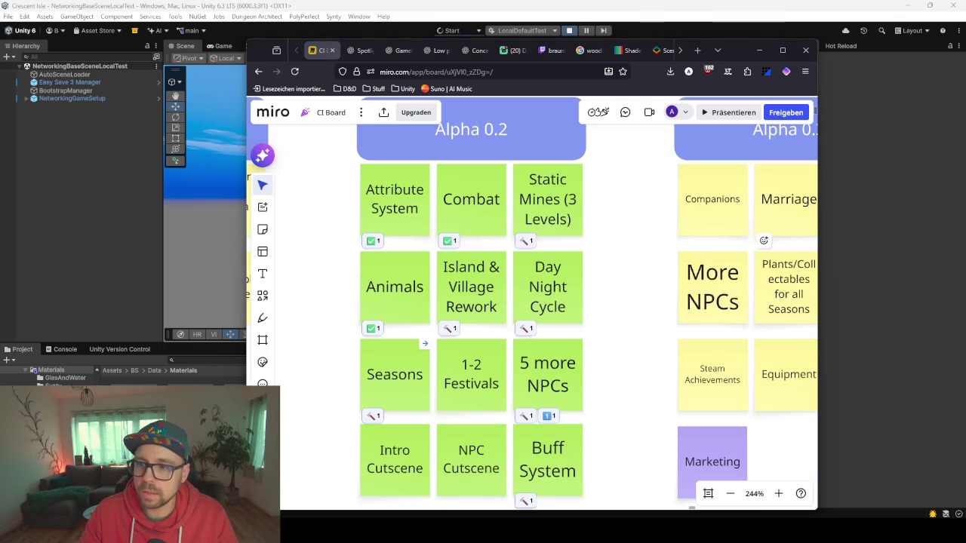
Scroll and pan the board to bring the Alpha 0.2 notes into view
{"action": "scroll", "coordinate": [618, 317], "scroll_direction": "down", "scroll_amount": 2}
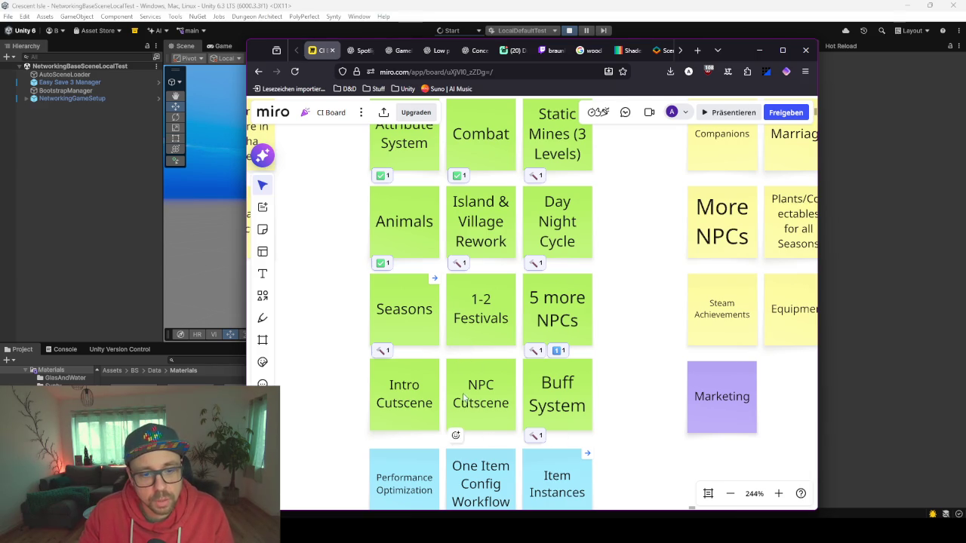
{"action": "scroll", "coordinate": [592, 370], "scroll_direction": "down", "scroll_amount": 2}
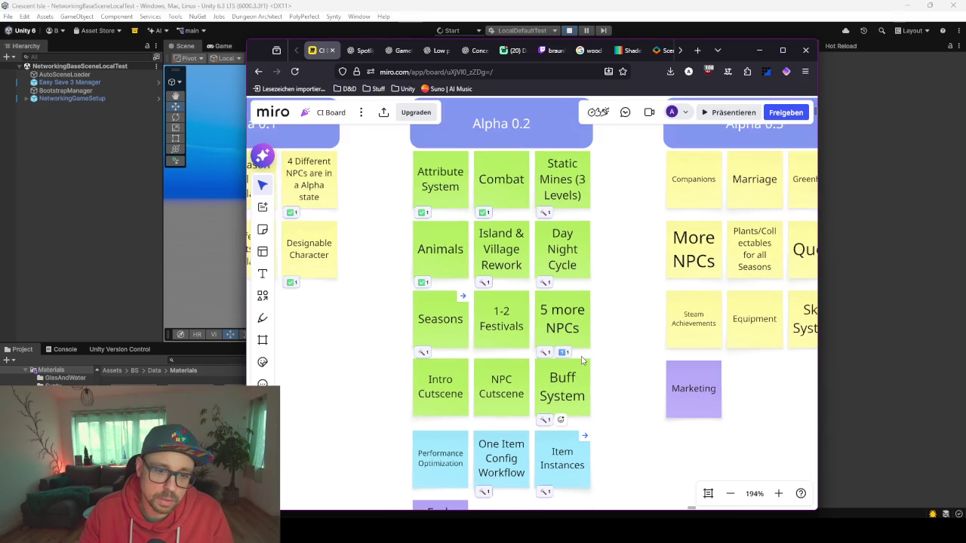
{"action": "scroll", "coordinate": [559, 301], "scroll_direction": "down", "scroll_amount": 1}
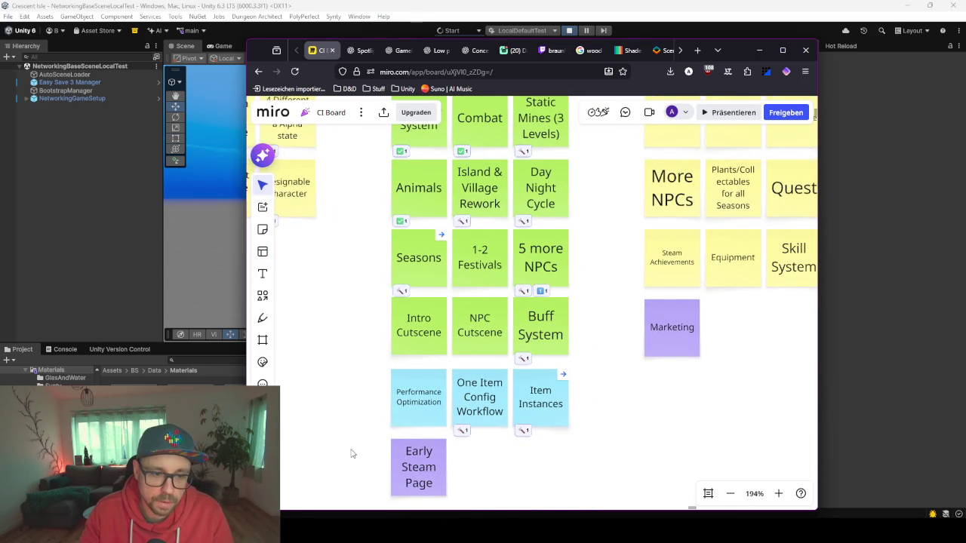
{"action": "scroll", "coordinate": [537, 215], "scroll_direction": "up", "scroll_amount": 2}
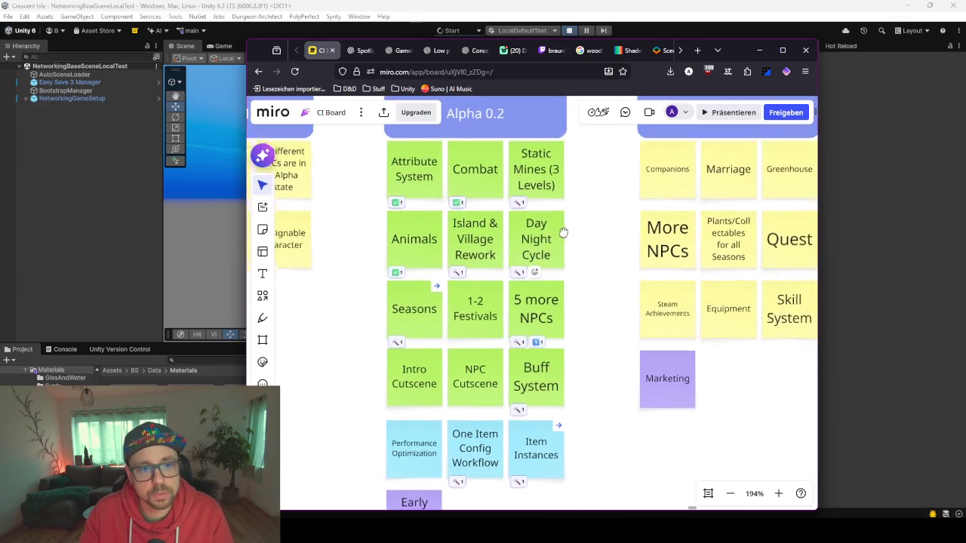
{"action": "scroll", "coordinate": [537, 214], "scroll_direction": "up", "scroll_amount": 2}
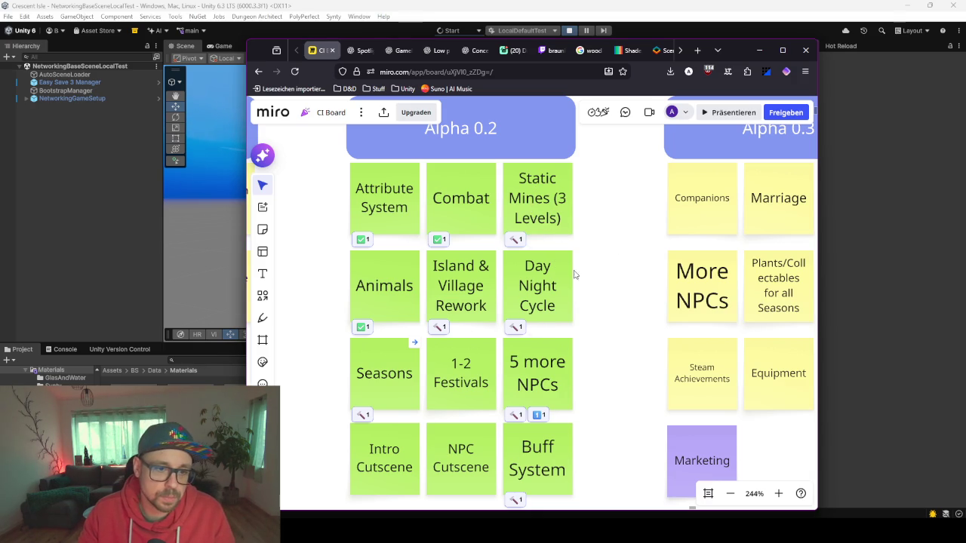
{"action": "scroll", "coordinate": [596, 287], "scroll_direction": "down", "scroll_amount": 2}
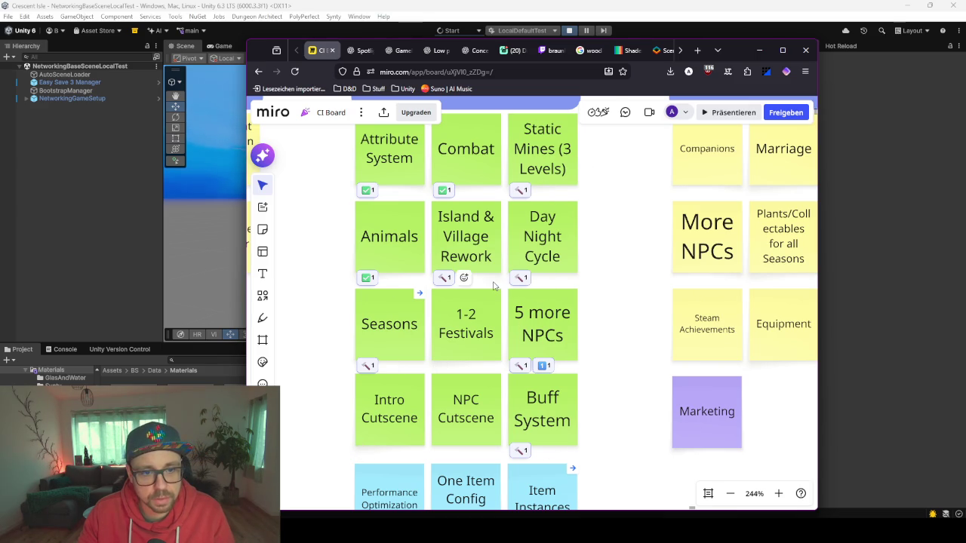
{"action": "scroll", "coordinate": [440, 285], "scroll_direction": "up", "scroll_amount": 3}
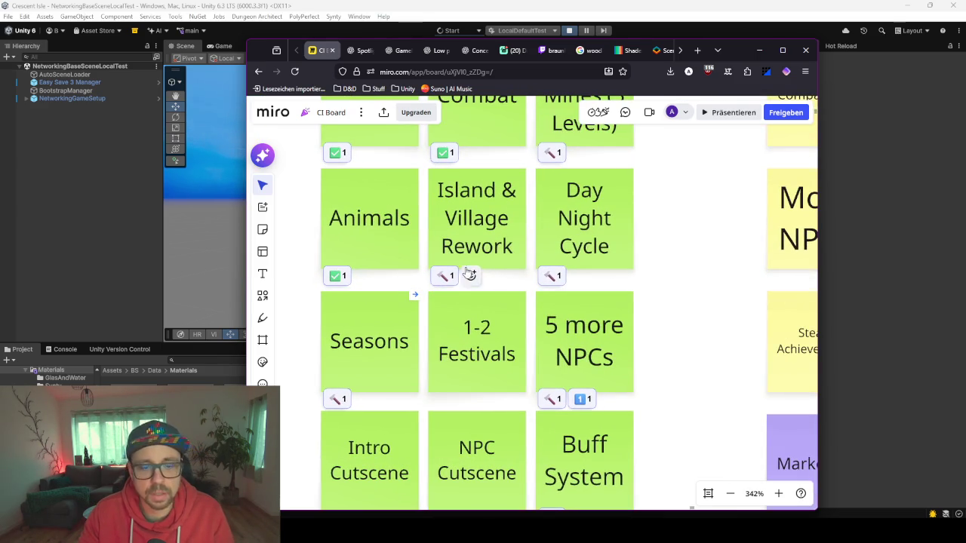
{"action": "scroll", "coordinate": [471, 224], "scroll_direction": "left", "scroll_amount": 1}
{"action": "scroll", "coordinate": [526, 227], "scroll_direction": "down", "scroll_amount": 3}
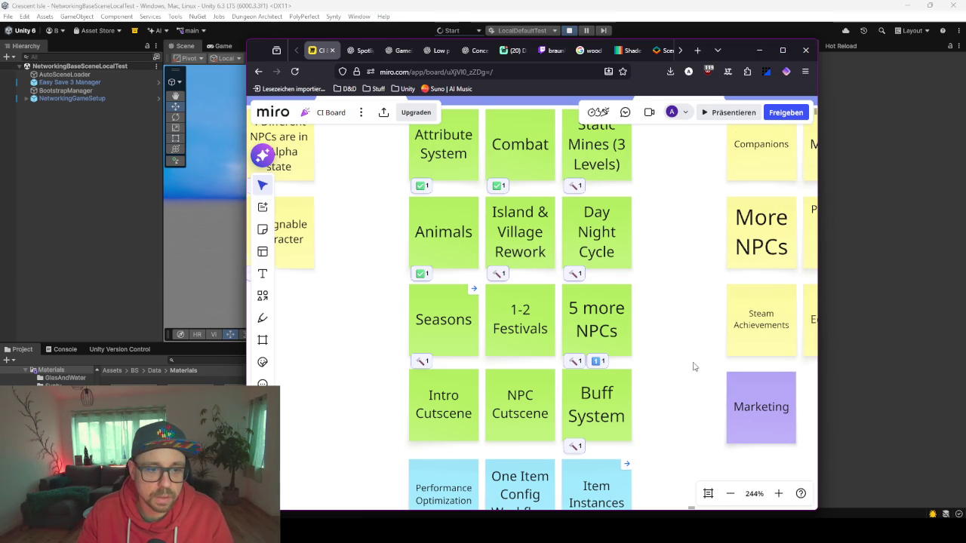
{"action": "left_click_drag", "start_coordinate": [692, 369], "coordinate": [677, 320]}
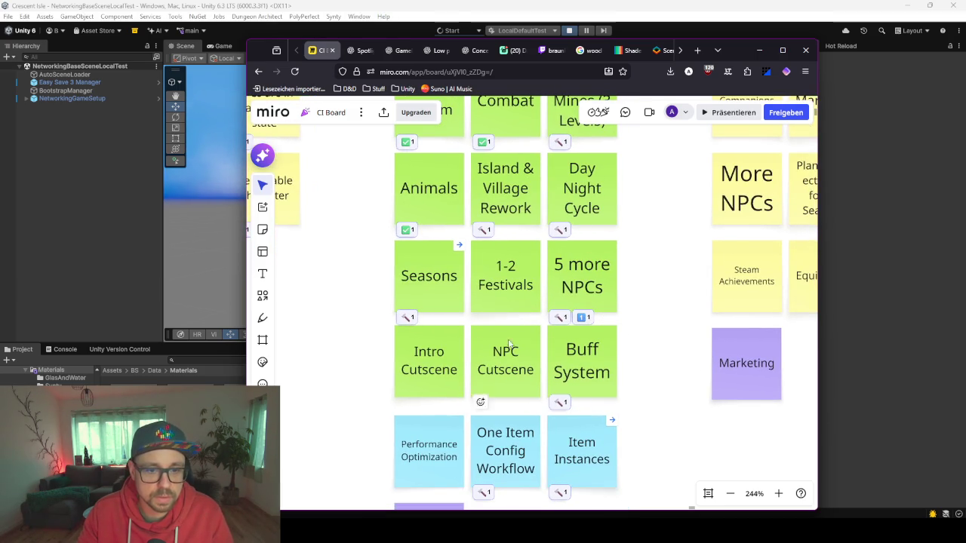
{"action": "scroll", "coordinate": [604, 317], "scroll_direction": "up", "scroll_amount": 2}
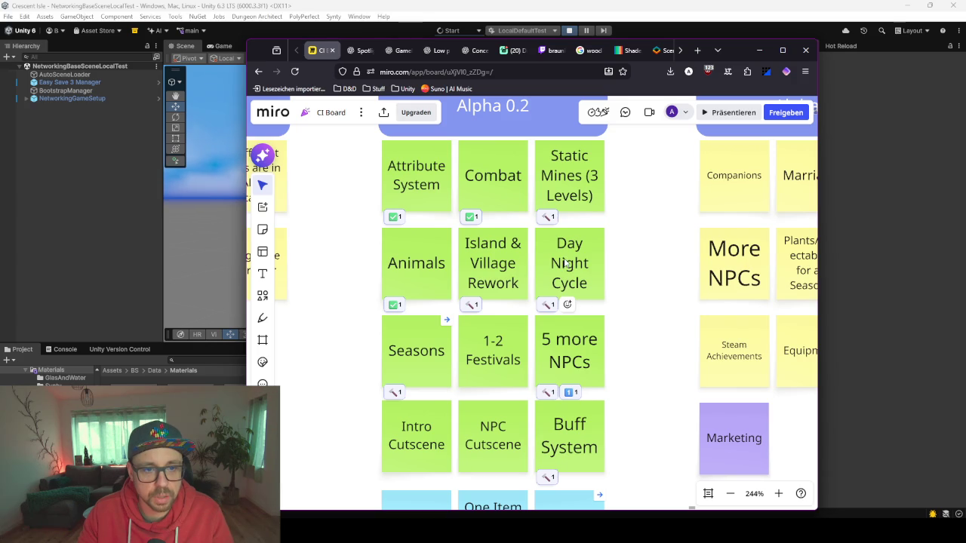
Mark Island & Village Rework and Day Night Cycle done, replacing the hammer with a check mark
{"action": "left_click", "coordinate": [468, 305]}
{"action": "left_click", "coordinate": [483, 306]}
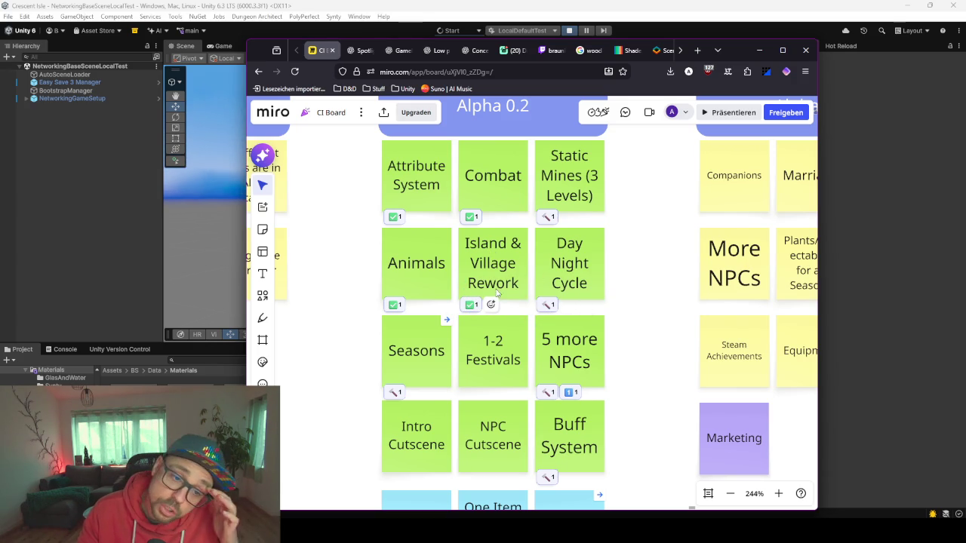
{"action": "left_click", "coordinate": [547, 305]}
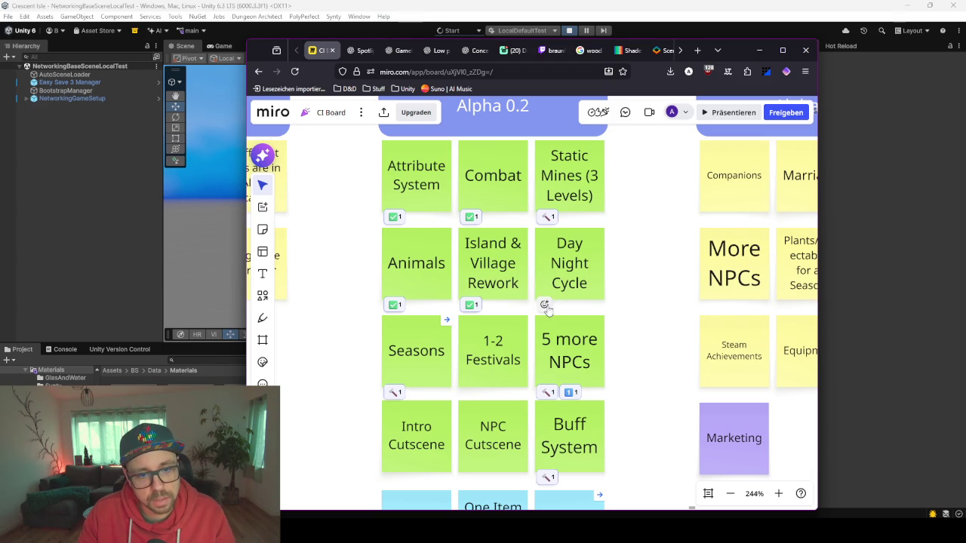
{"action": "left_click", "coordinate": [545, 305]}
{"action": "left_click", "coordinate": [616, 310]}
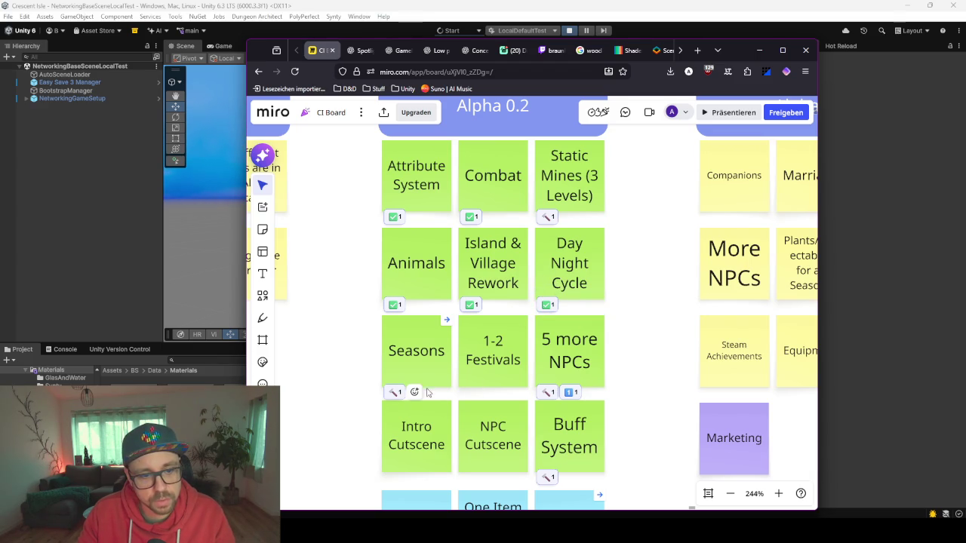
Swap the hammer for a check-mark reaction on Seasons and Buff System
{"action": "left_click", "coordinate": [414, 392]}
{"action": "left_click", "coordinate": [488, 396]}
{"action": "left_click", "coordinate": [394, 392]}
{"action": "scroll", "coordinate": [614, 399], "scroll_direction": "down", "scroll_amount": 3}
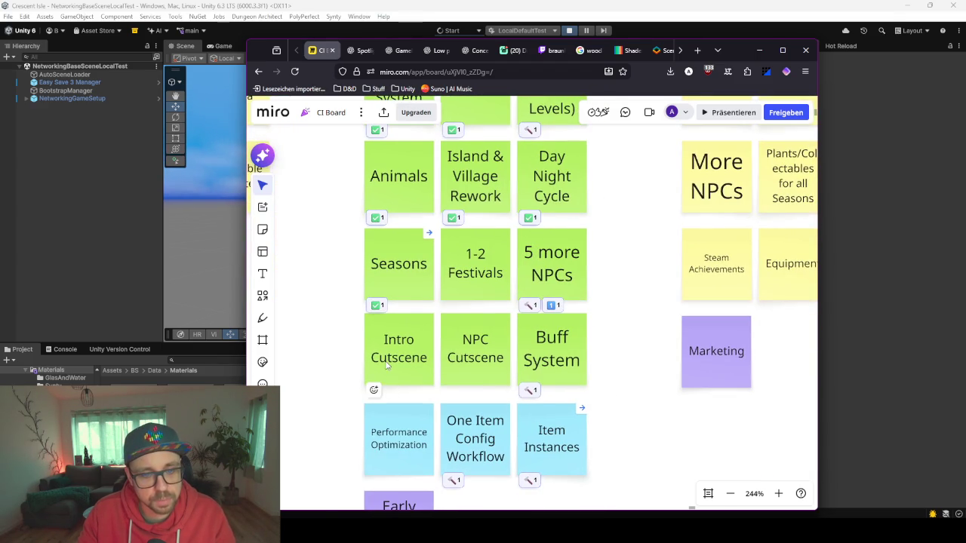
{"action": "left_click", "coordinate": [547, 391]}
{"action": "left_click", "coordinate": [623, 393]}
{"action": "left_click", "coordinate": [531, 391]}
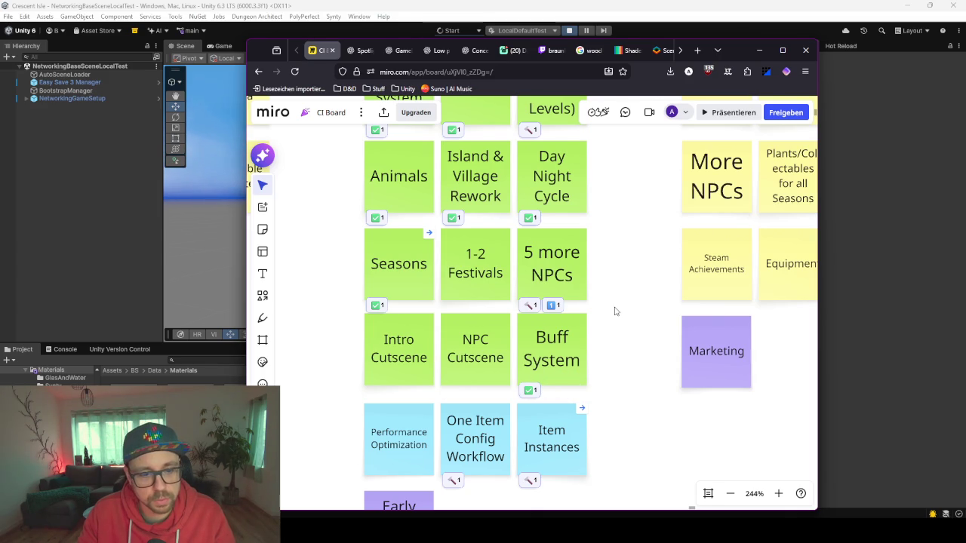
Mark Item Instances as done with a check mark and select the One Item Config Workflow note
{"action": "left_click_drag", "start_coordinate": [567, 401], "coordinate": [568, 279]}
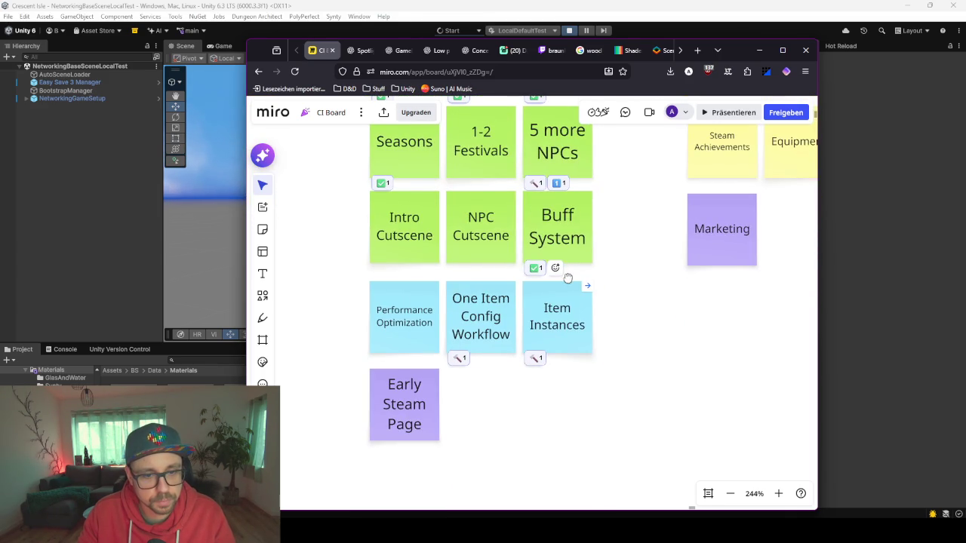
{"action": "left_click", "coordinate": [555, 359]}
{"action": "left_click", "coordinate": [630, 362]}
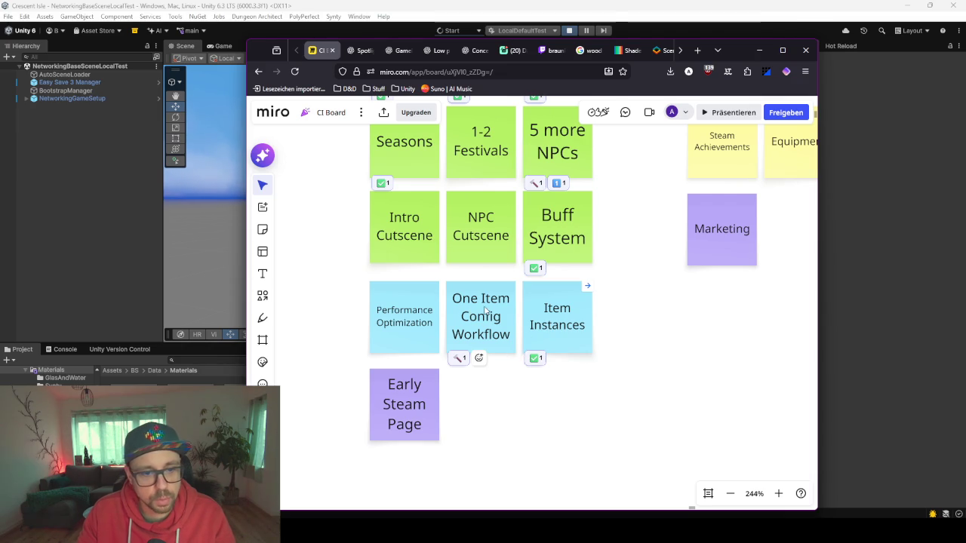
{"action": "left_click", "coordinate": [506, 325]}
Add a question-mark reaction to One Item Config Workflow by searching emojis for 'quest'
{"action": "left_click", "coordinate": [478, 359]}
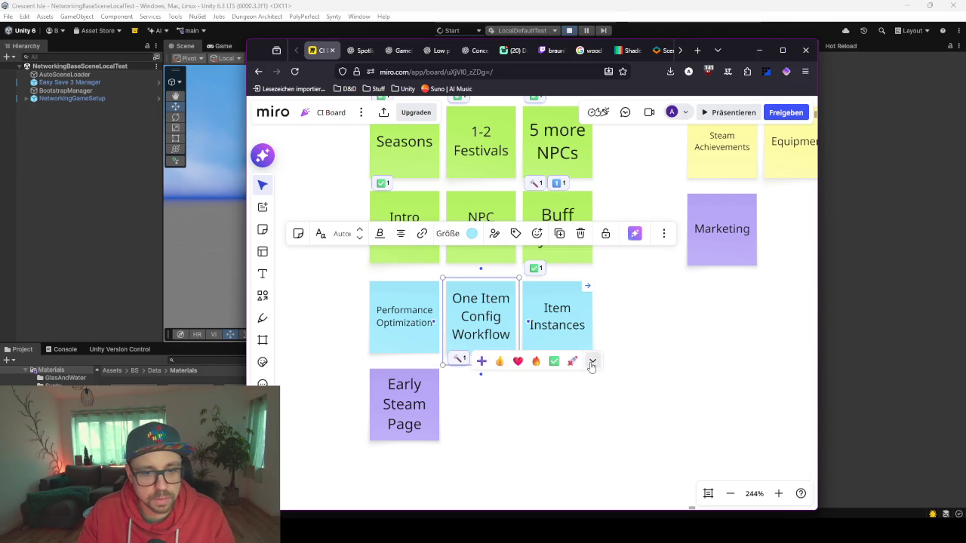
{"action": "left_click", "coordinate": [592, 363]}
{"action": "type", "text": "?"}
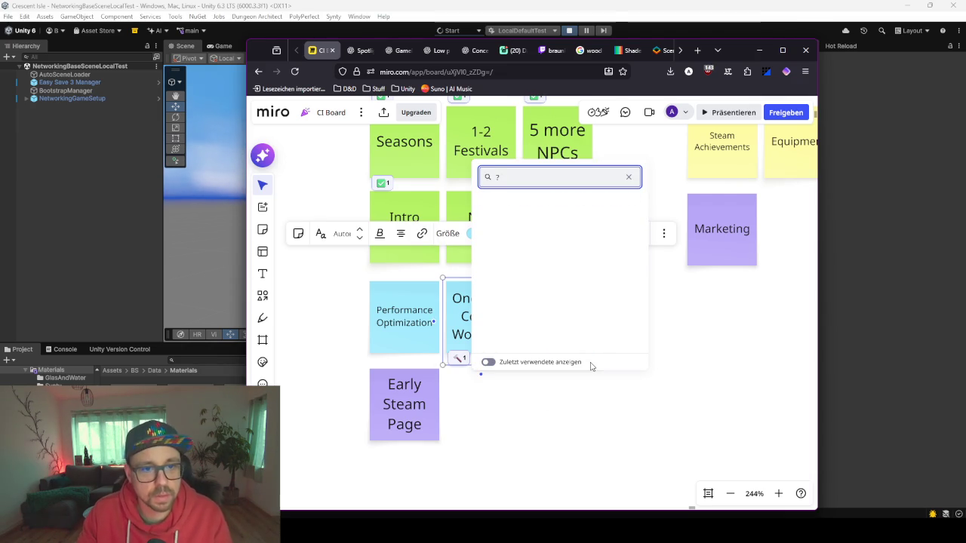
{"action": "key", "text": "BackSpace"}
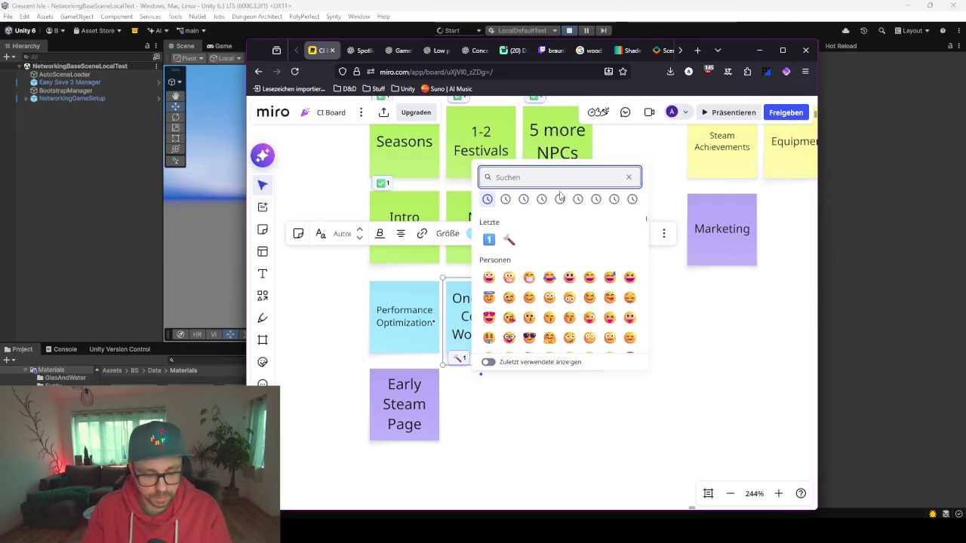
{"action": "type", "text": "quest"}
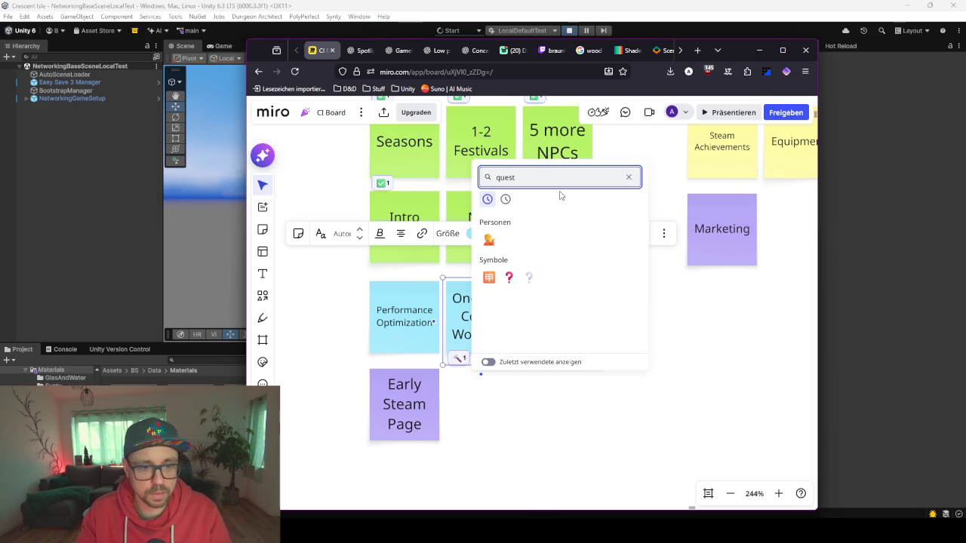
{"action": "left_click", "coordinate": [528, 278]}
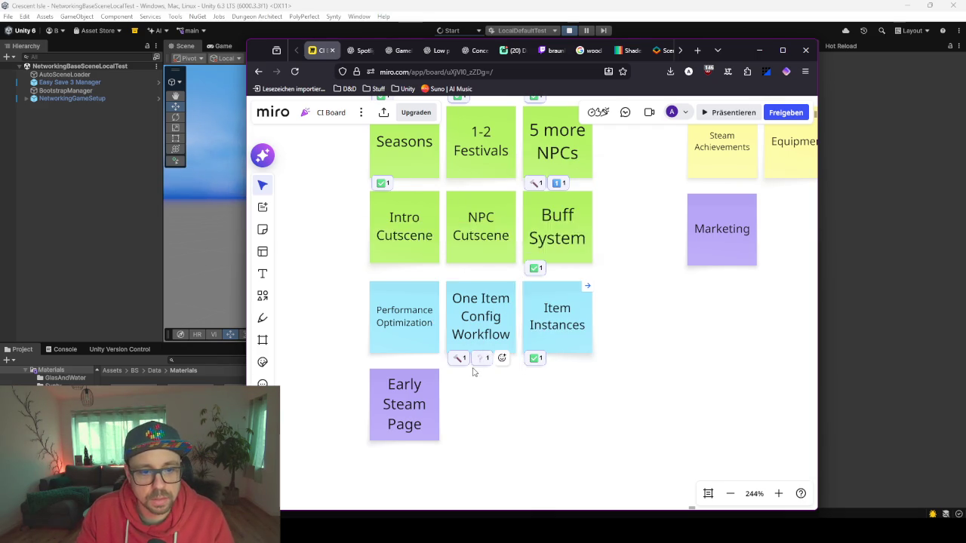
Pan over the board's top row of notes, then return to the Unity editor
{"action": "scroll", "coordinate": [473, 371], "scroll_direction": "up", "scroll_amount": 3}
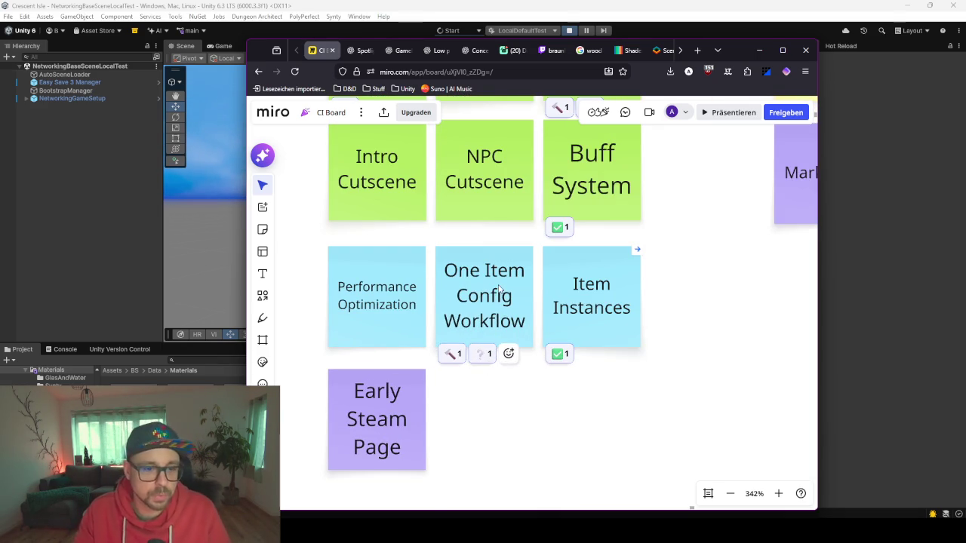
{"action": "left_click_drag", "start_coordinate": [501, 293], "coordinate": [509, 320]}
{"action": "scroll", "coordinate": [455, 370], "scroll_direction": "down", "scroll_amount": 4}
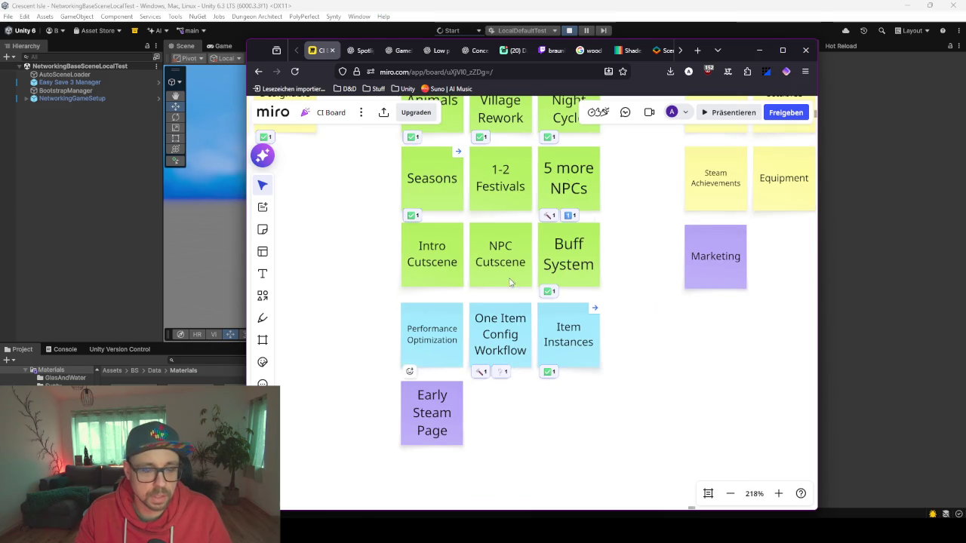
{"action": "left_click_drag", "start_coordinate": [672, 356], "coordinate": [674, 382]}
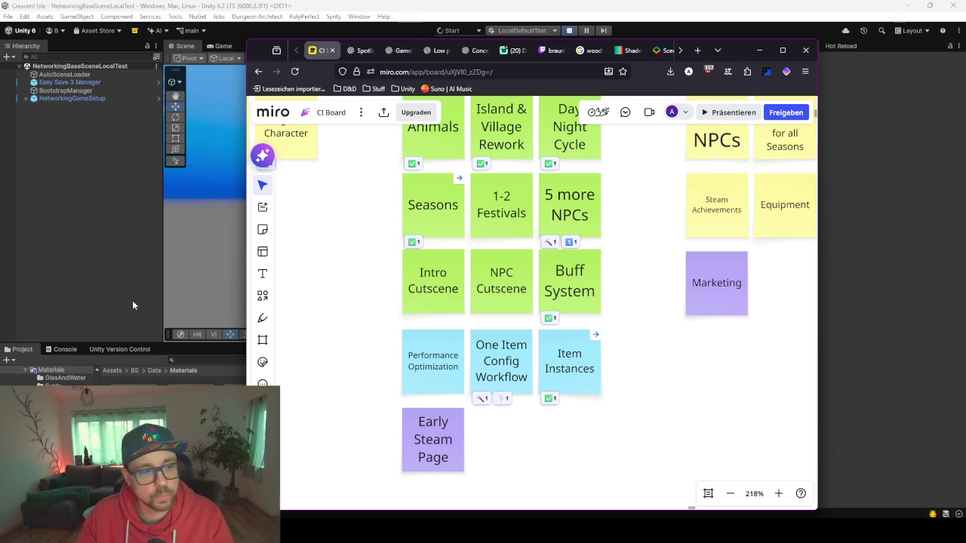
{"action": "left_click", "coordinate": [77, 305]}
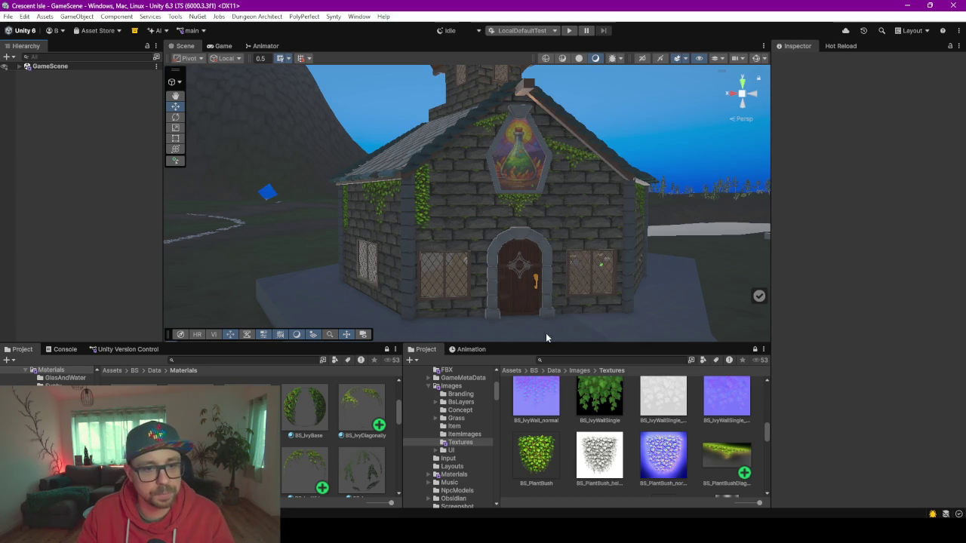
Select the _HouseDagrunArmmarConcept house and unpack its prefab completely
{"action": "left_click_drag", "start_coordinate": [511, 342], "coordinate": [511, 447]}
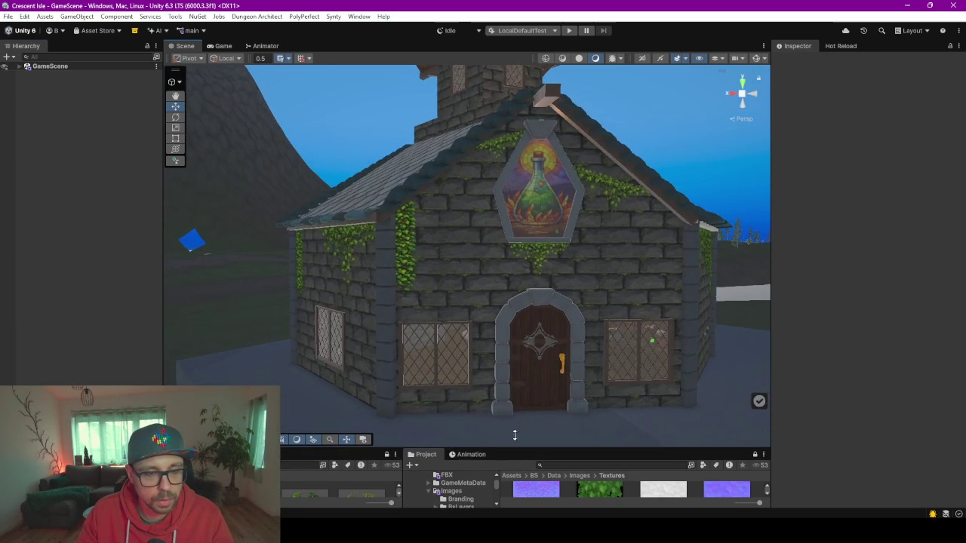
{"action": "left_click", "coordinate": [522, 297]}
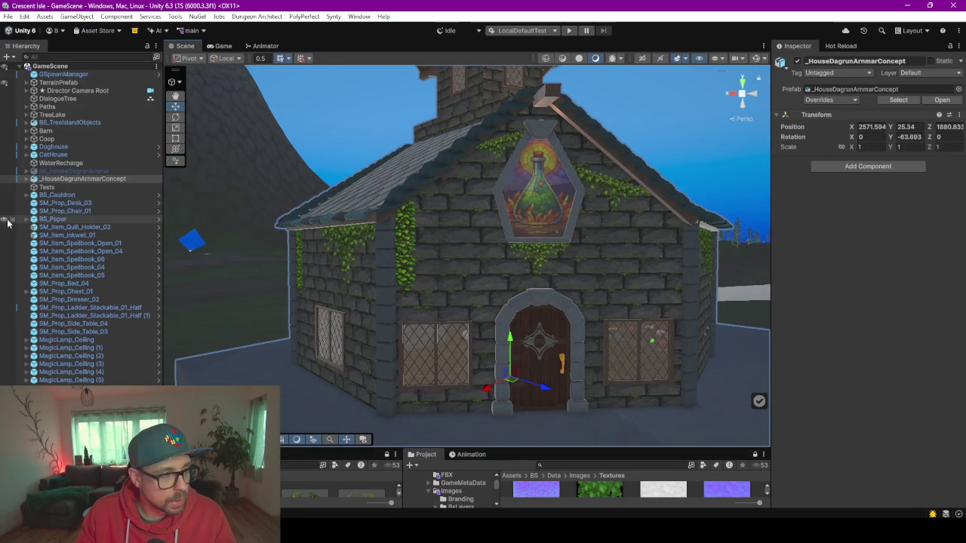
{"action": "left_click", "coordinate": [27, 179]}
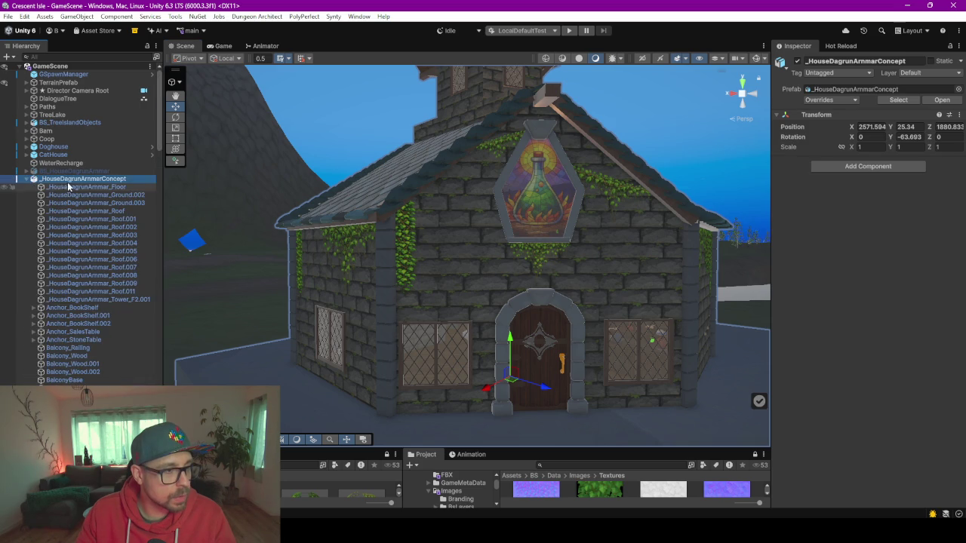
{"action": "right_click", "coordinate": [69, 181]}
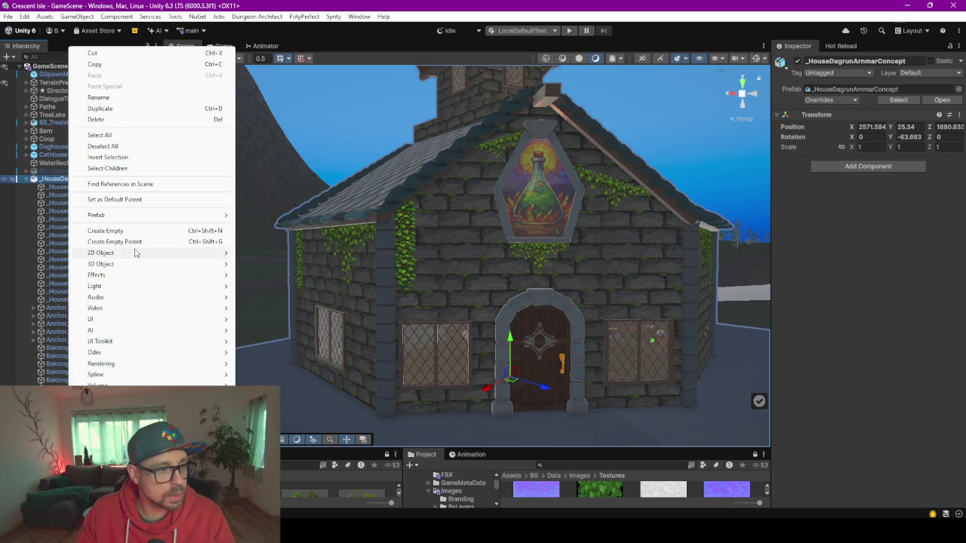
{"action": "mouse_move", "coordinate": [133, 216]}
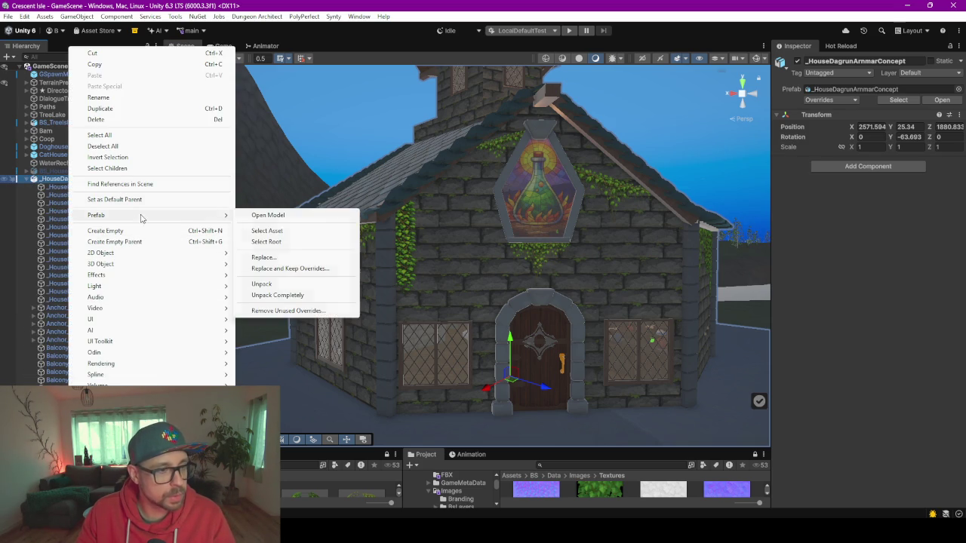
{"action": "left_click", "coordinate": [272, 292]}
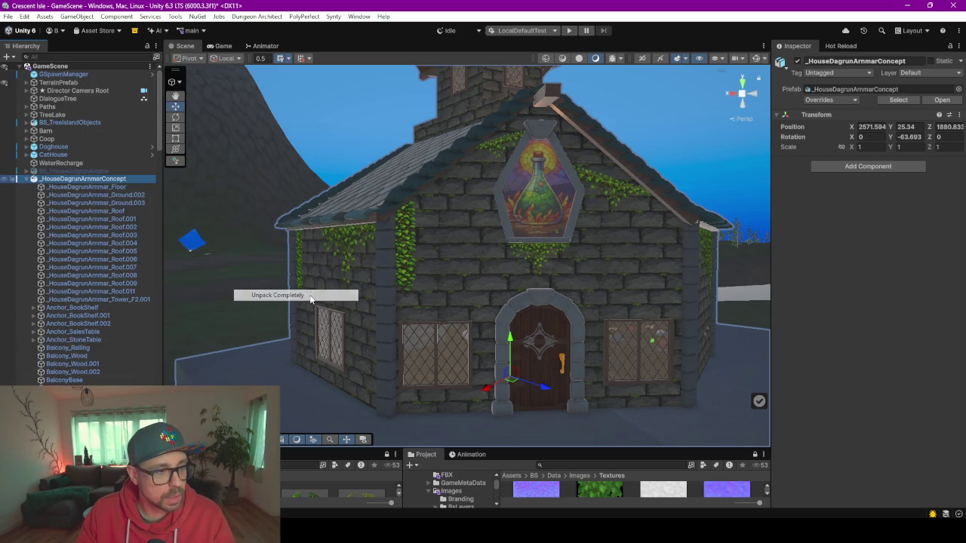
Rename the house to HouseDagrun, collapse its children and select BS_Cauldron
{"action": "left_click", "coordinate": [77, 181]}
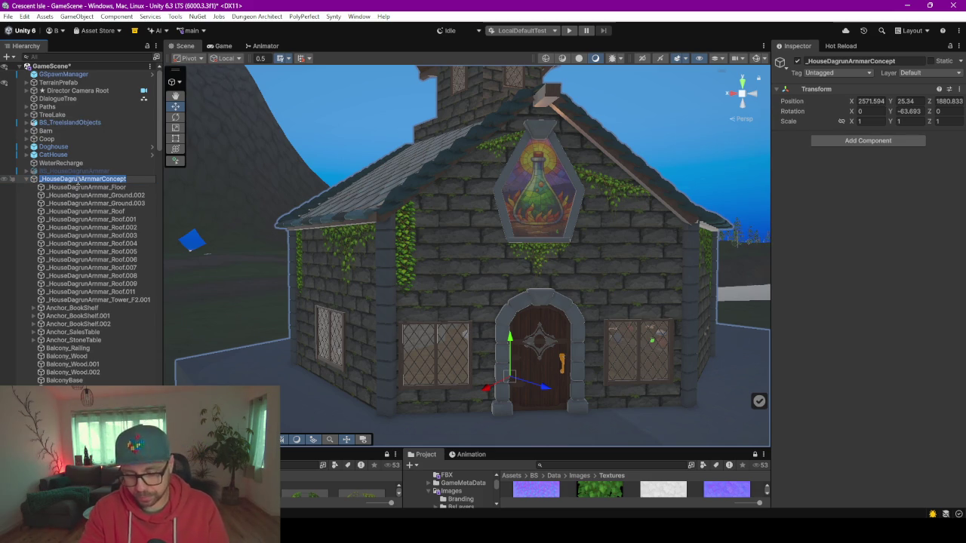
{"action": "type", "text": "HouseDagrun"}
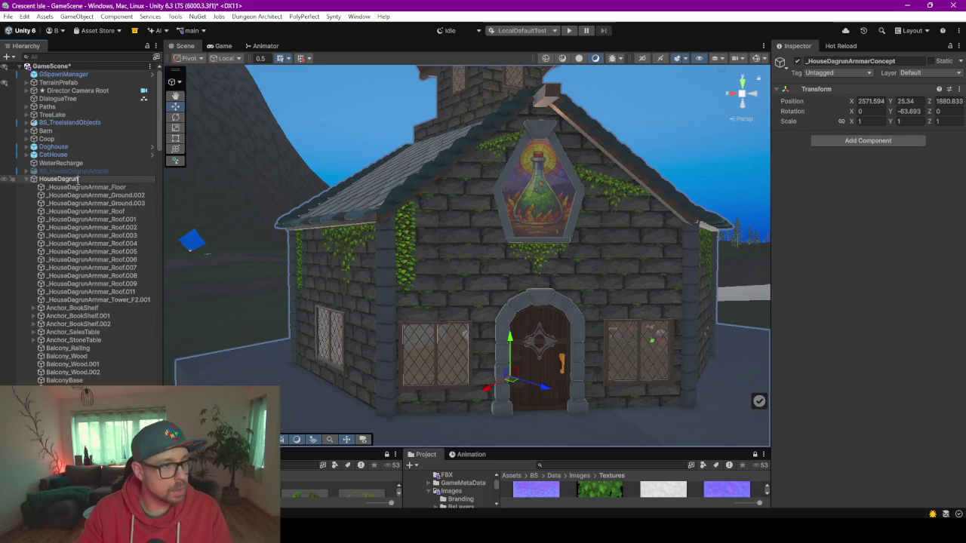
{"action": "key", "text": "Return"}
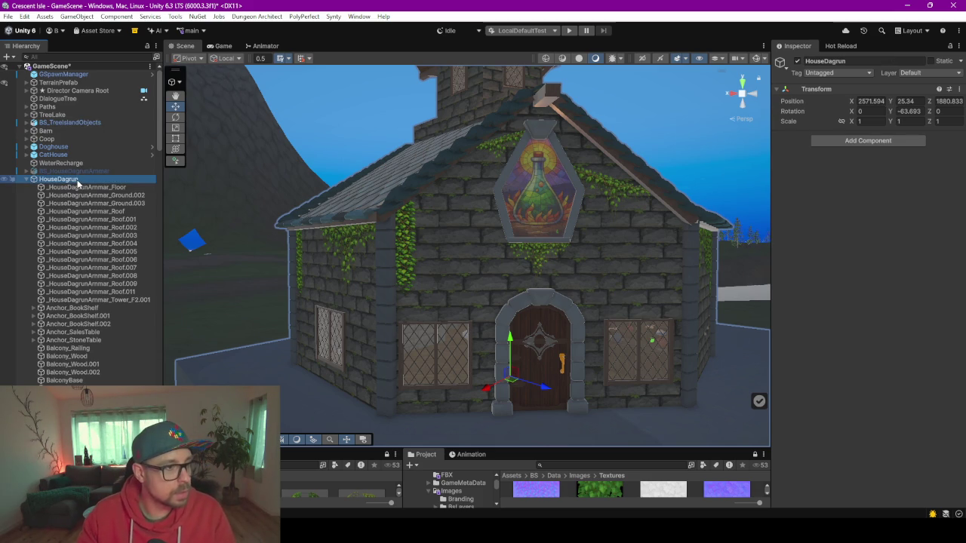
{"action": "left_click", "coordinate": [27, 180]}
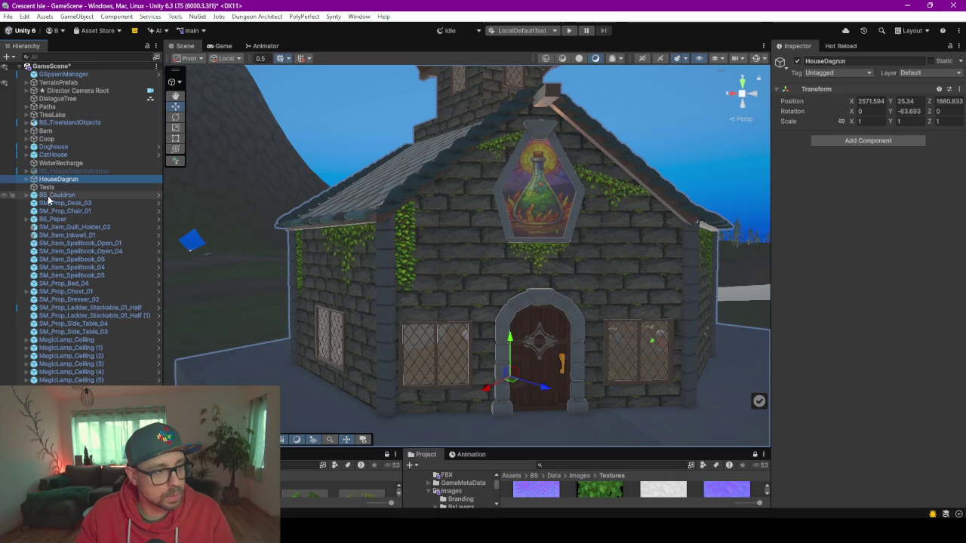
{"action": "left_click", "coordinate": [57, 195]}
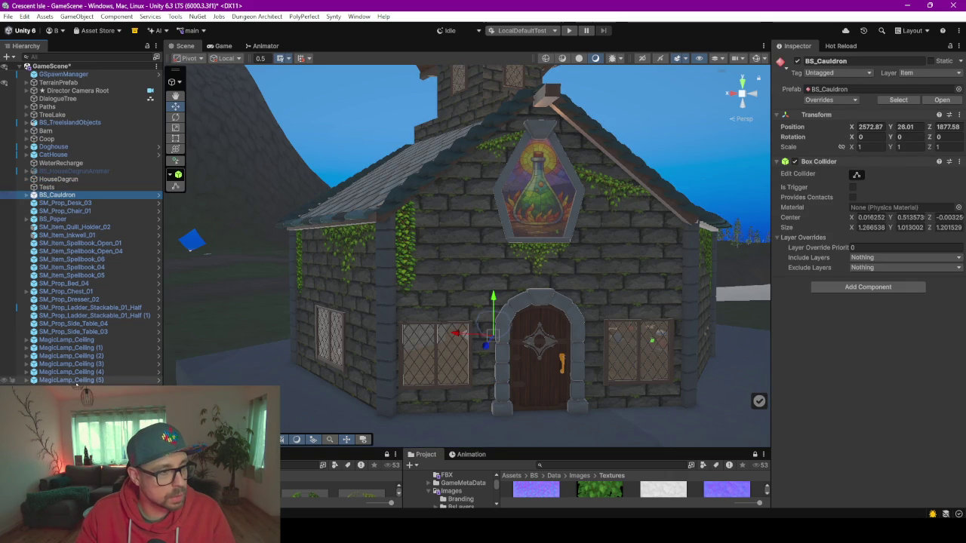
Parent BS_Cauldron through MagicLamp_Ceiling (5) under a new HouseDagrunInterior, then delete Tests
{"action": "left_click", "coordinate": [71, 379], "text": "shift"}
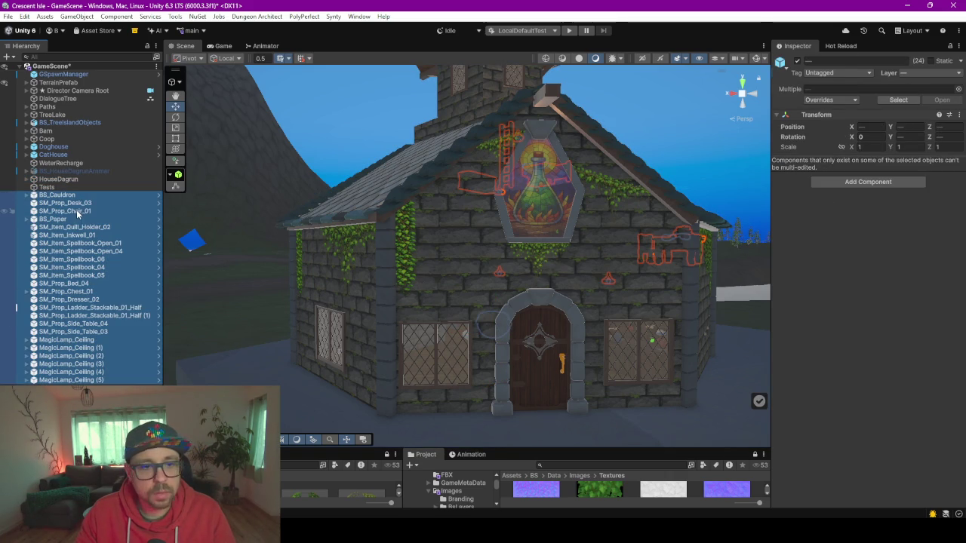
{"action": "right_click", "coordinate": [77, 209]}
{"action": "left_click", "coordinate": [166, 230]}
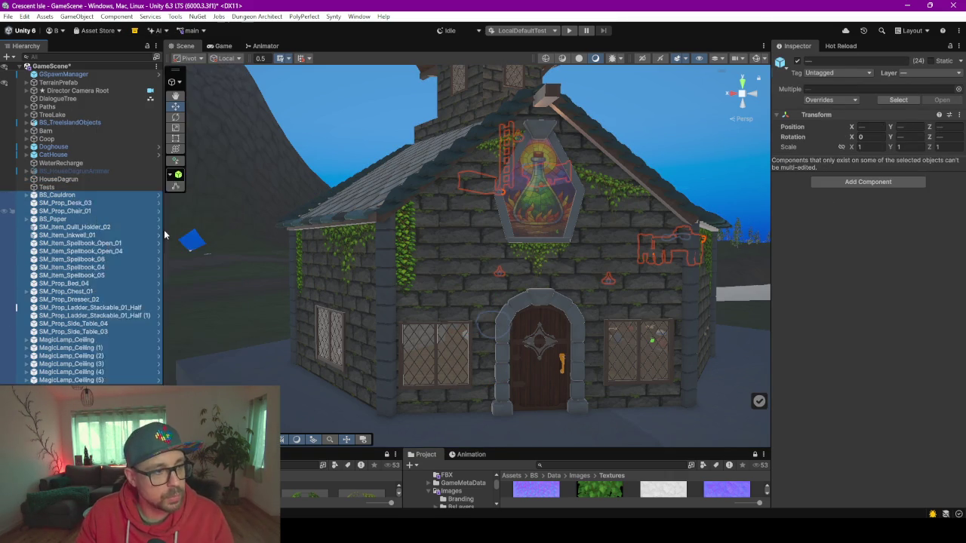
{"action": "type", "text": "HouseDagrunInterior"}
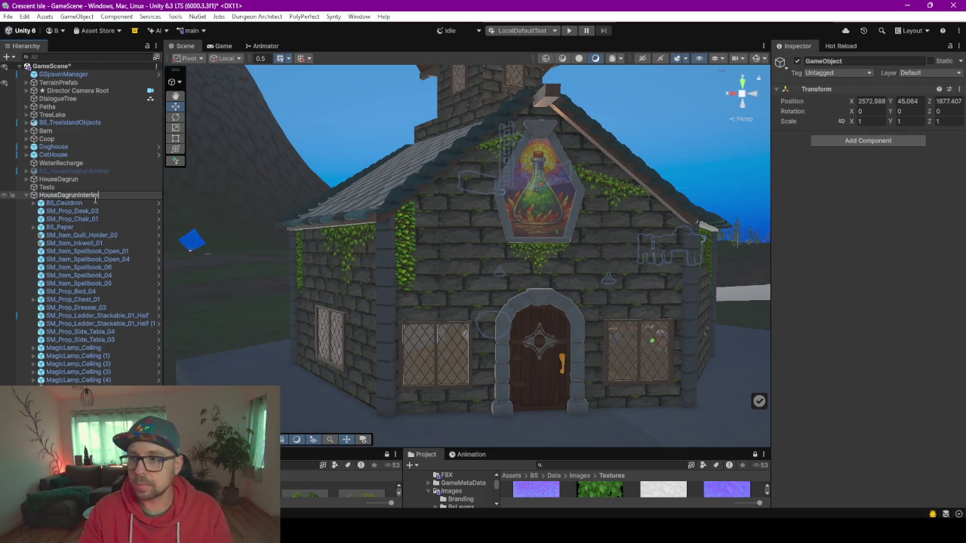
{"action": "key", "text": "Return"}
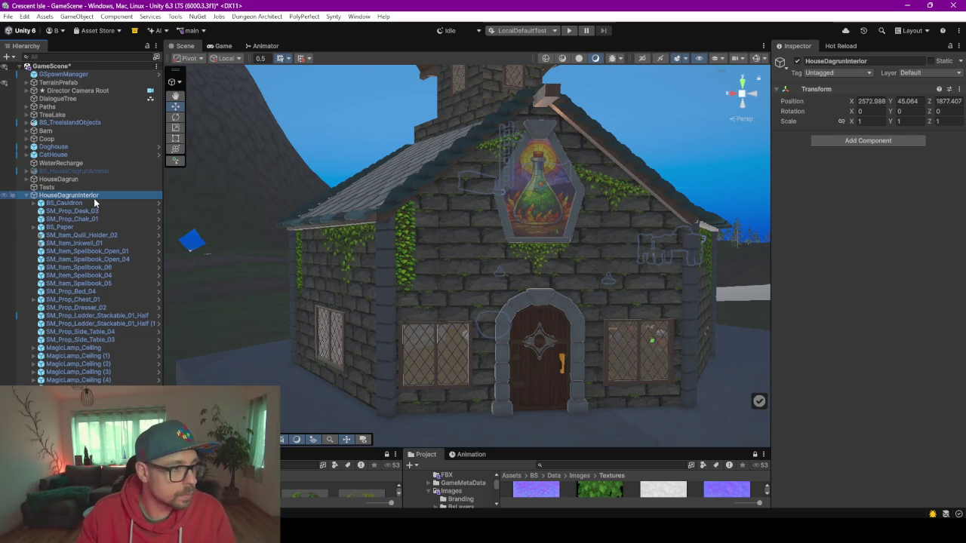
{"action": "left_click", "coordinate": [47, 188]}
{"action": "key", "text": "Delete"}
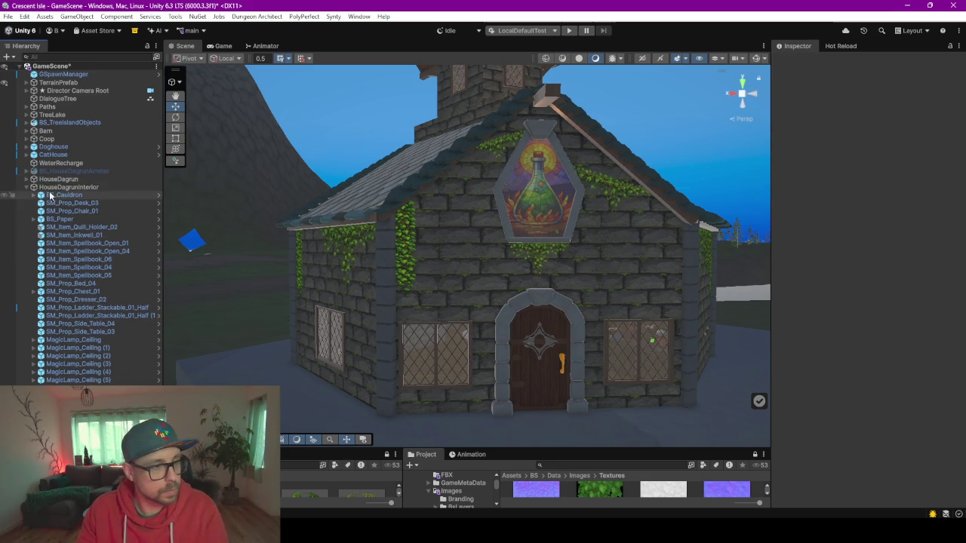
Expand HouseDagrun and its three Anchor_BookShelf groups to reveal the bookshelves
{"action": "left_click", "coordinate": [26, 179]}
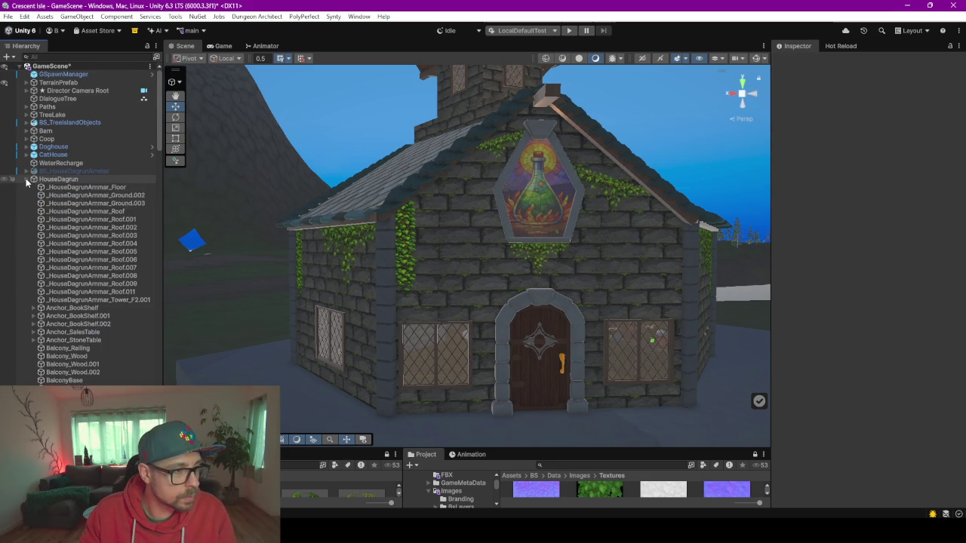
{"action": "left_click", "coordinate": [27, 179]}
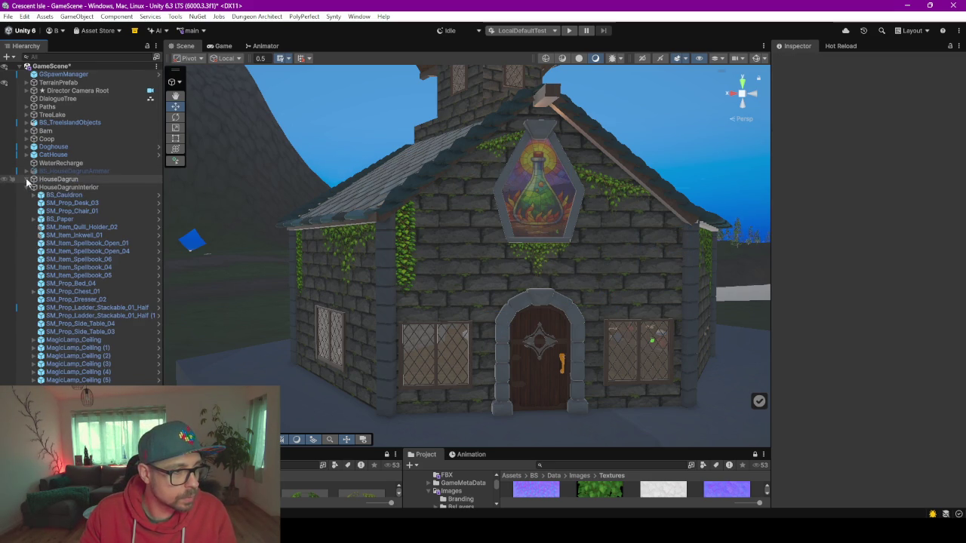
{"action": "left_click", "coordinate": [26, 179]}
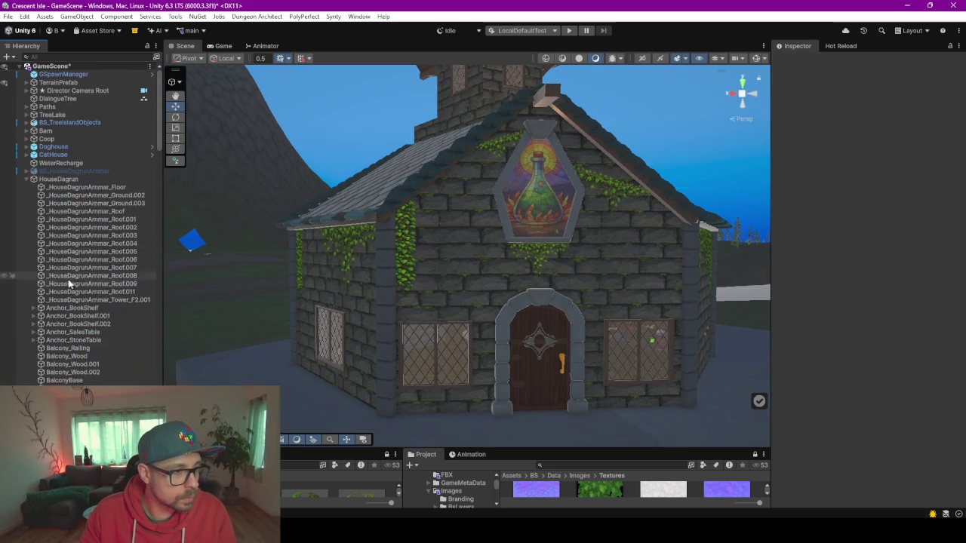
{"action": "left_click", "coordinate": [33, 308]}
{"action": "left_click", "coordinate": [33, 332]}
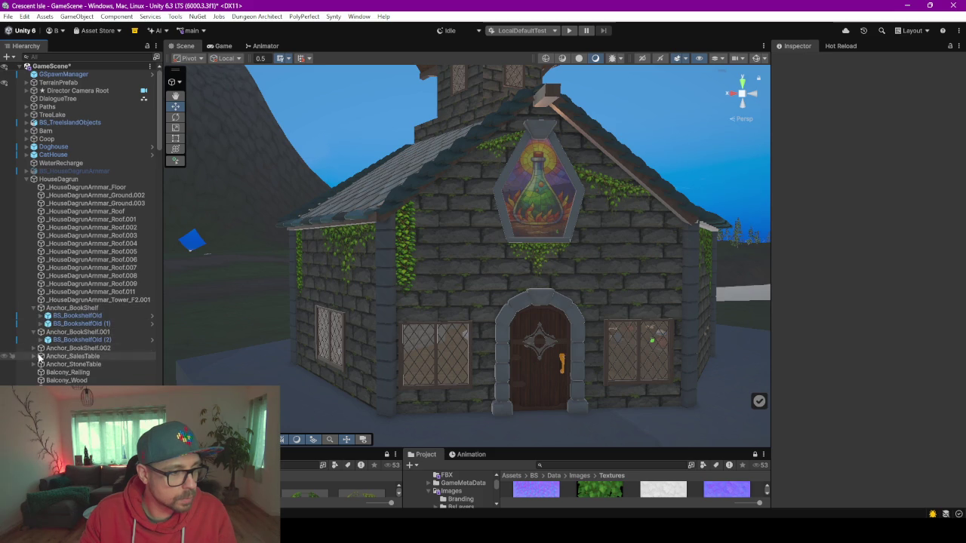
{"action": "left_click", "coordinate": [34, 348]}
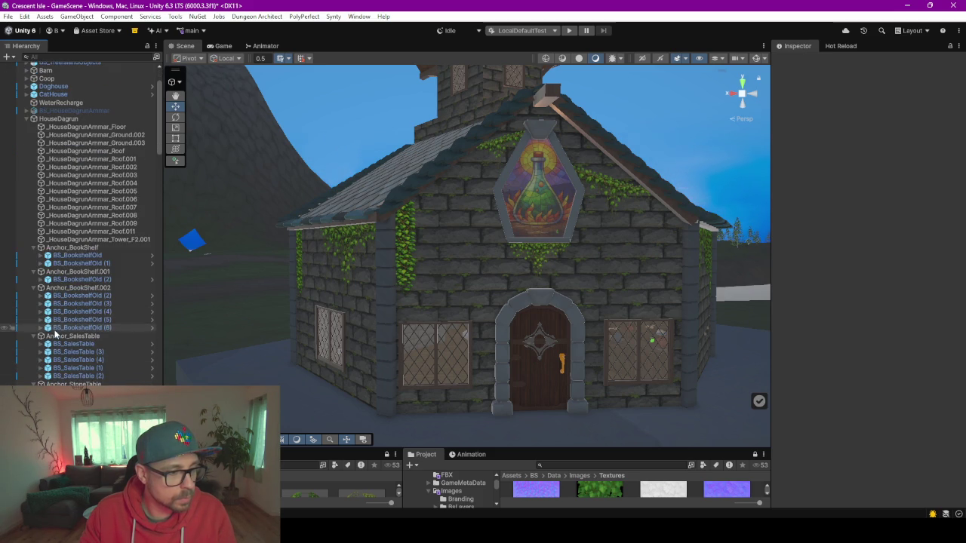
{"action": "scroll", "coordinate": [75, 226], "scroll_direction": "down", "scroll_amount": 3}
Select the BS_BookshelfOld shelves, from the first through BS_BookshelfOld (6)
{"action": "left_click", "coordinate": [71, 255]}
{"action": "left_click", "coordinate": [75, 263], "text": "ctrl"}
{"action": "left_click", "coordinate": [76, 279], "text": "ctrl"}
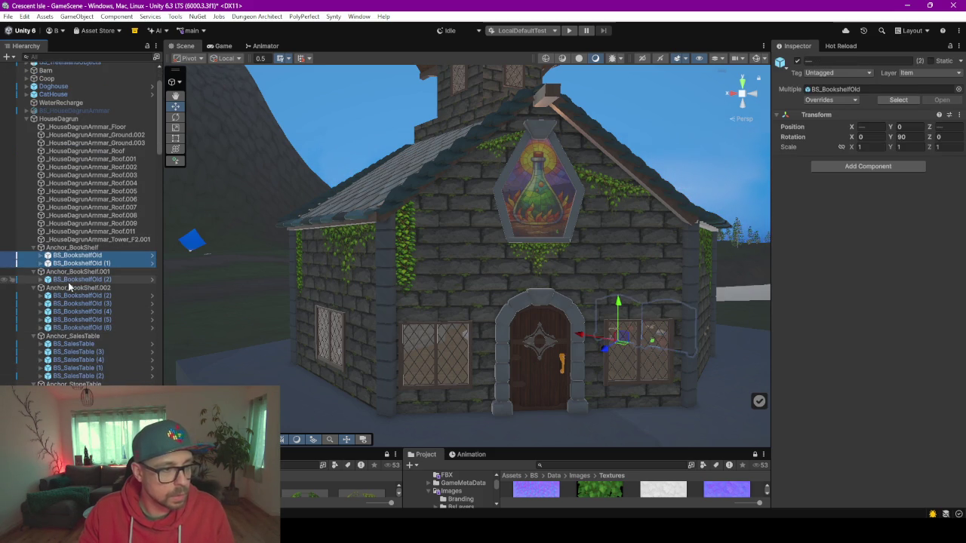
{"action": "left_click", "coordinate": [72, 297], "text": "ctrl"}
{"action": "left_click", "coordinate": [76, 303], "text": "ctrl"}
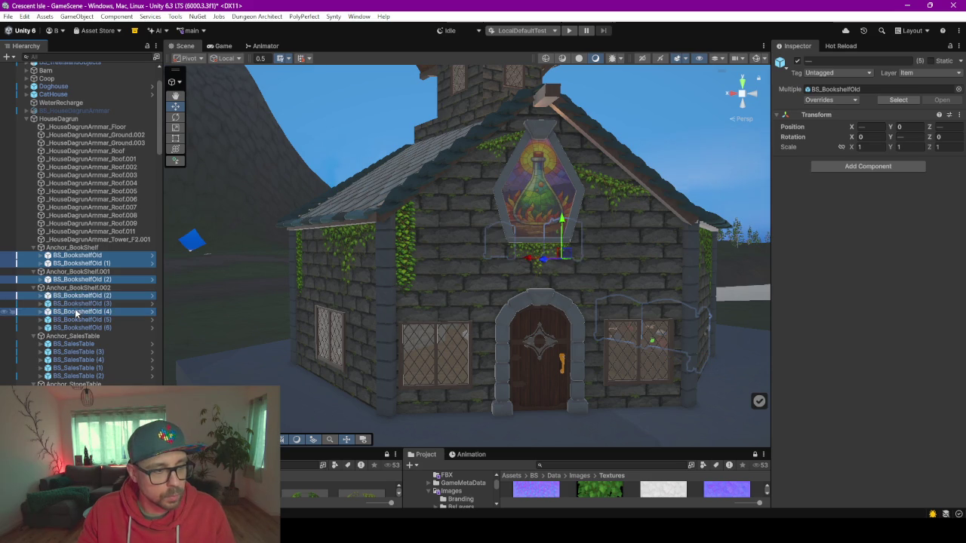
{"action": "left_click", "coordinate": [76, 312], "text": "ctrl"}
{"action": "left_click", "coordinate": [76, 319], "text": "ctrl"}
{"action": "left_click", "coordinate": [75, 328], "text": "ctrl"}
Add the five BS_SalesTable pieces and the BS_StoneTable range through BS_StoneTable (4) to the selection
{"action": "left_click", "coordinate": [73, 344], "text": "ctrl"}
{"action": "left_click", "coordinate": [78, 352], "text": "ctrl"}
{"action": "left_click", "coordinate": [80, 360], "text": "ctrl"}
{"action": "left_click", "coordinate": [83, 367], "text": "ctrl"}
{"action": "left_click", "coordinate": [89, 376], "text": "ctrl"}
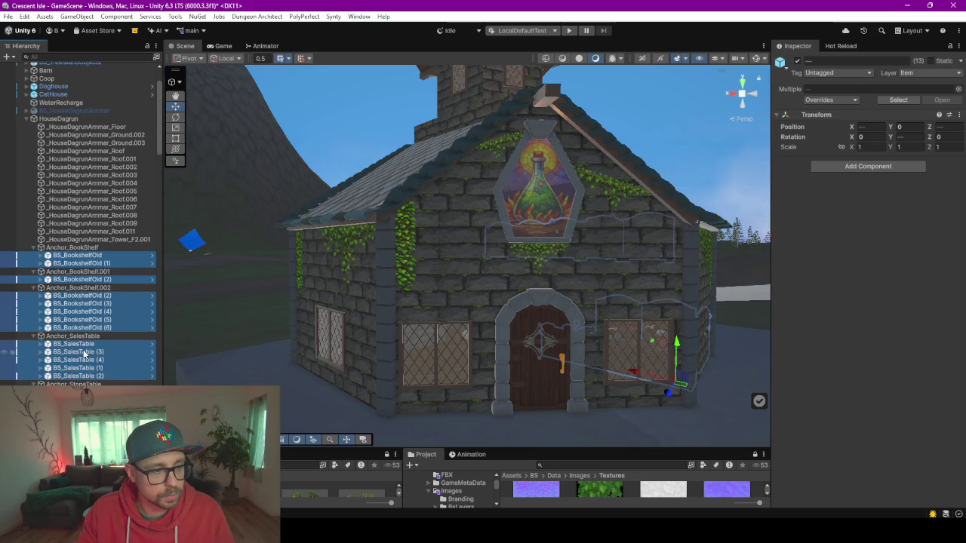
{"action": "scroll", "coordinate": [89, 376], "scroll_direction": "down", "scroll_amount": 5}
{"action": "left_click", "coordinate": [75, 272], "text": "ctrl"}
{"action": "left_click", "coordinate": [98, 344], "text": "shift"}
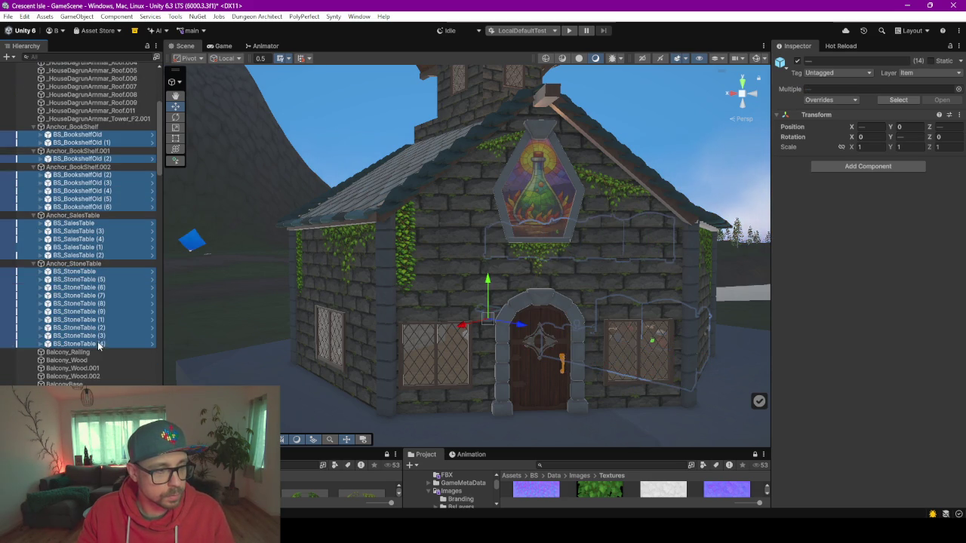
{"action": "scroll", "coordinate": [79, 275], "scroll_direction": "down", "scroll_amount": 4}
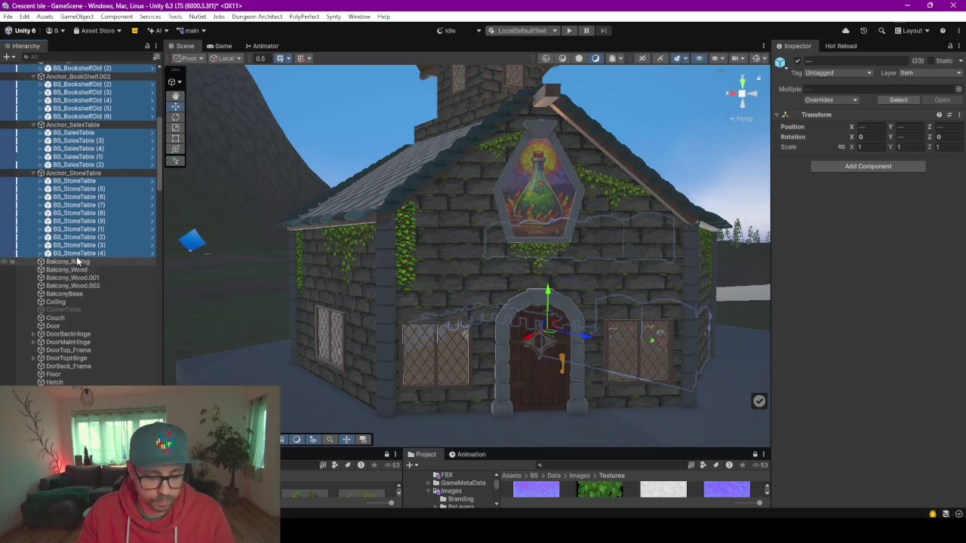
{"action": "scroll", "coordinate": [78, 241], "scroll_direction": "down", "scroll_amount": 10}
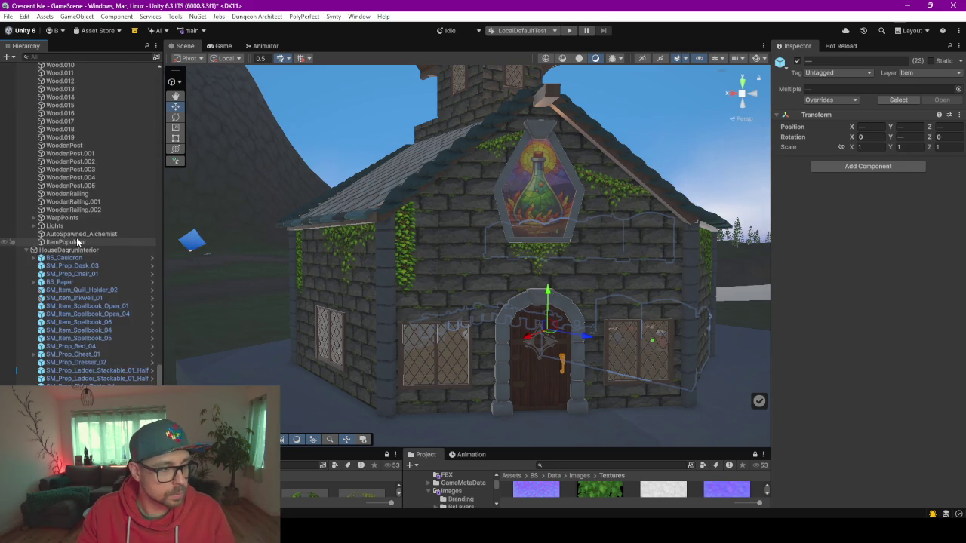
Frame BS_BookshelfOld (2) and undo the props' recent rotation and move edits
{"action": "left_click", "coordinate": [68, 274]}
{"action": "key", "text": "ctrl+z"}
{"action": "scroll", "coordinate": [73, 286], "scroll_direction": "up", "scroll_amount": 3}
{"action": "key", "text": "ctrl+z"}
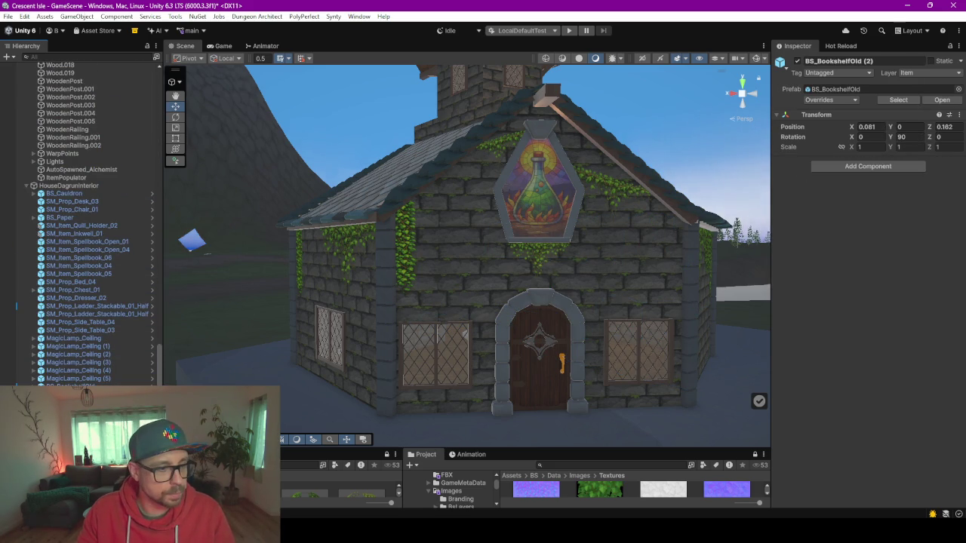
{"action": "key", "text": "f"}
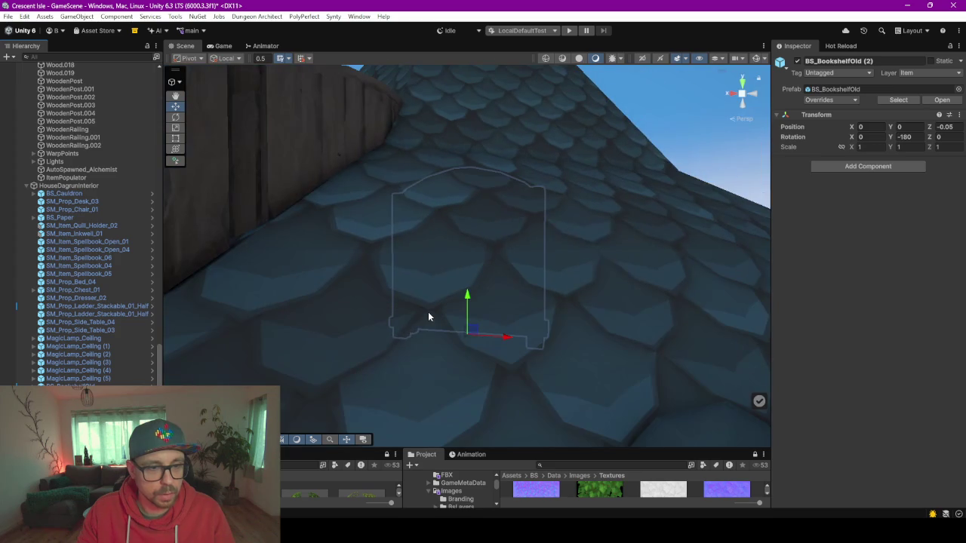
{"action": "scroll", "coordinate": [427, 312], "scroll_direction": "down", "scroll_amount": 5}
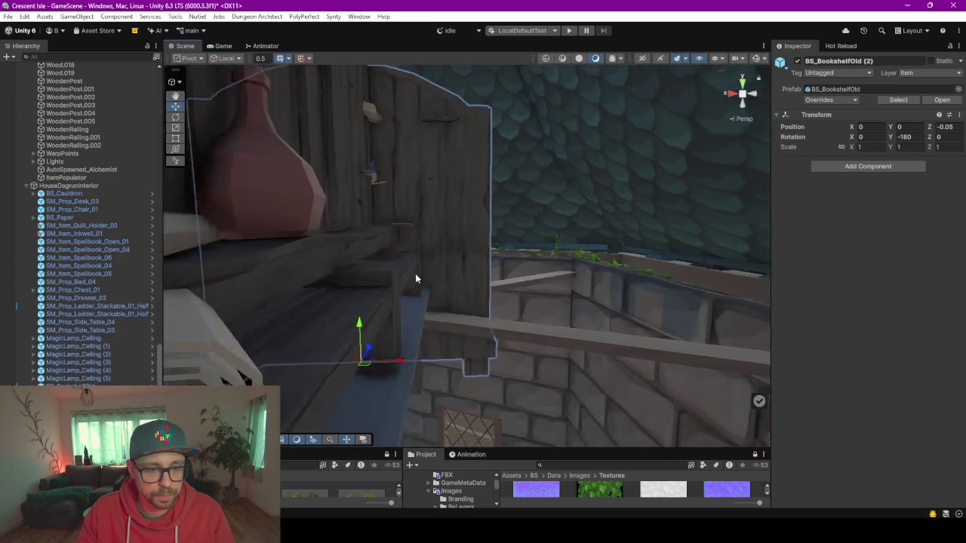
{"action": "scroll", "coordinate": [416, 273], "scroll_direction": "up", "scroll_amount": 5}
{"action": "key", "text": "ctrl+z"}
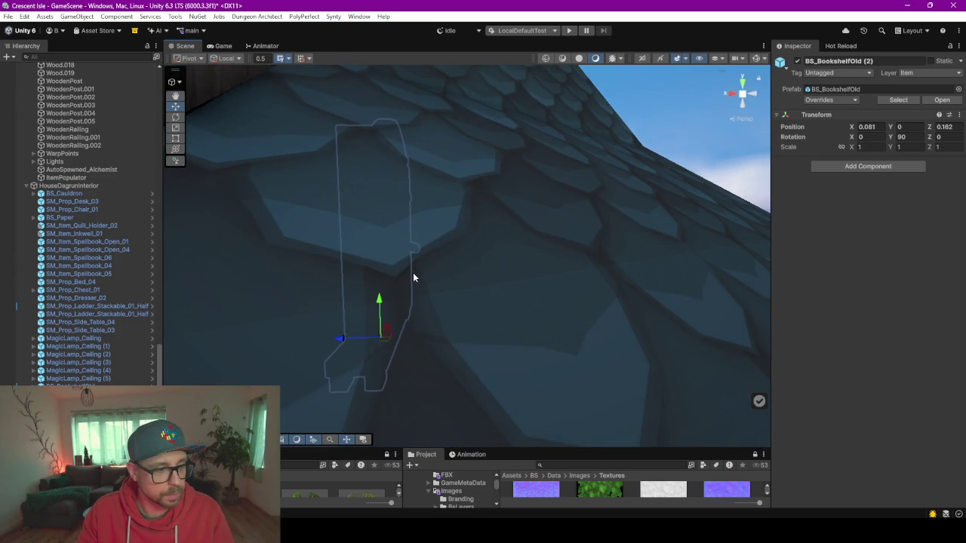
{"action": "scroll", "coordinate": [423, 256], "scroll_direction": "down", "scroll_amount": 5}
{"action": "key", "text": "ctrl+z"}
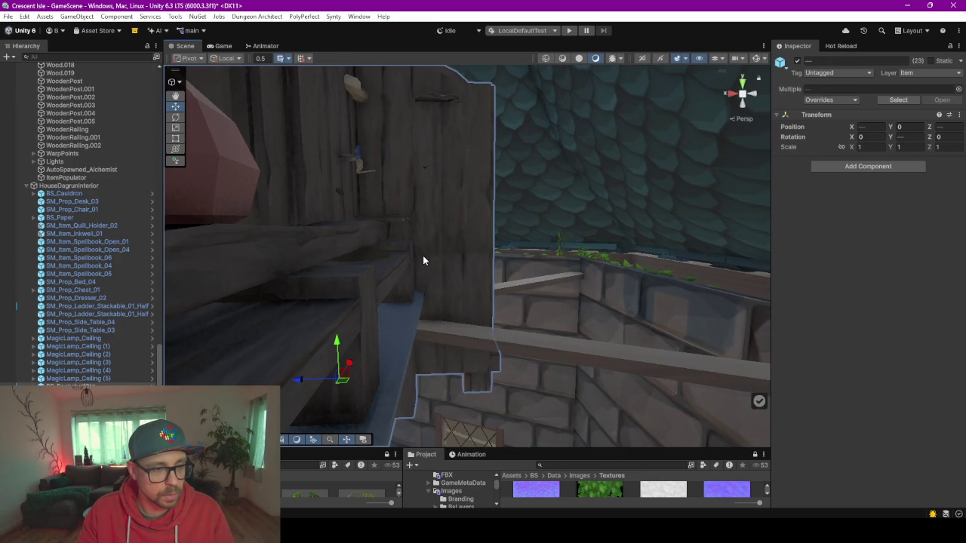
{"action": "key", "text": "ctrl+z"}
{"action": "scroll", "coordinate": [51, 265], "scroll_direction": "up", "scroll_amount": 5}
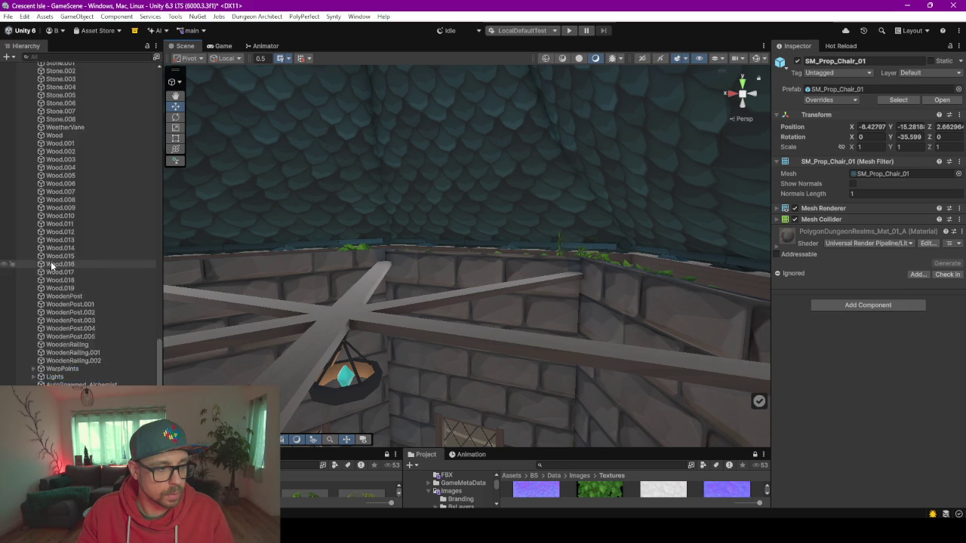
Select every BS_BookshelfOld, BS_SalesTable and BS_StoneTable across the anchor groups
{"action": "scroll", "coordinate": [51, 265], "scroll_direction": "up", "scroll_amount": 10}
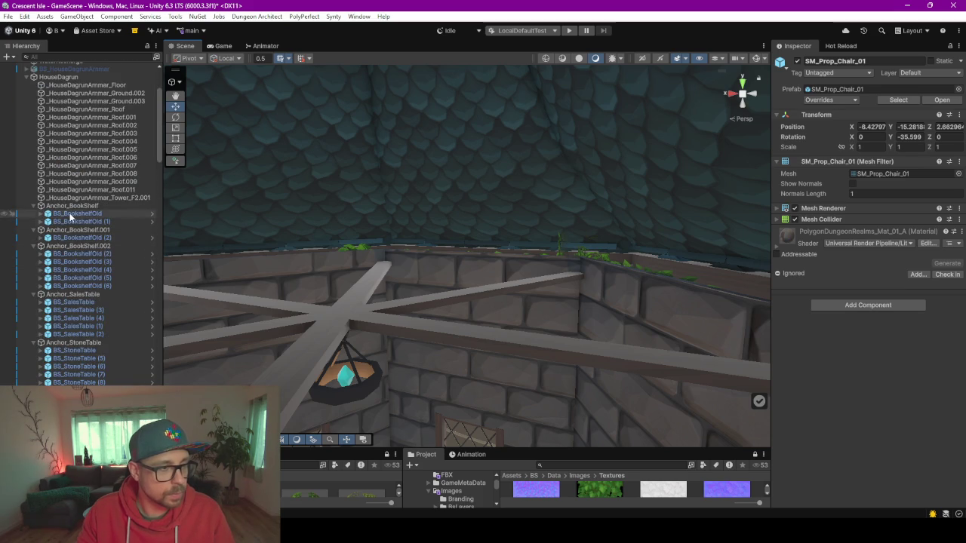
{"action": "left_click", "coordinate": [76, 214]}
{"action": "left_click", "coordinate": [79, 221], "text": "ctrl"}
{"action": "left_click", "coordinate": [82, 238], "text": "ctrl"}
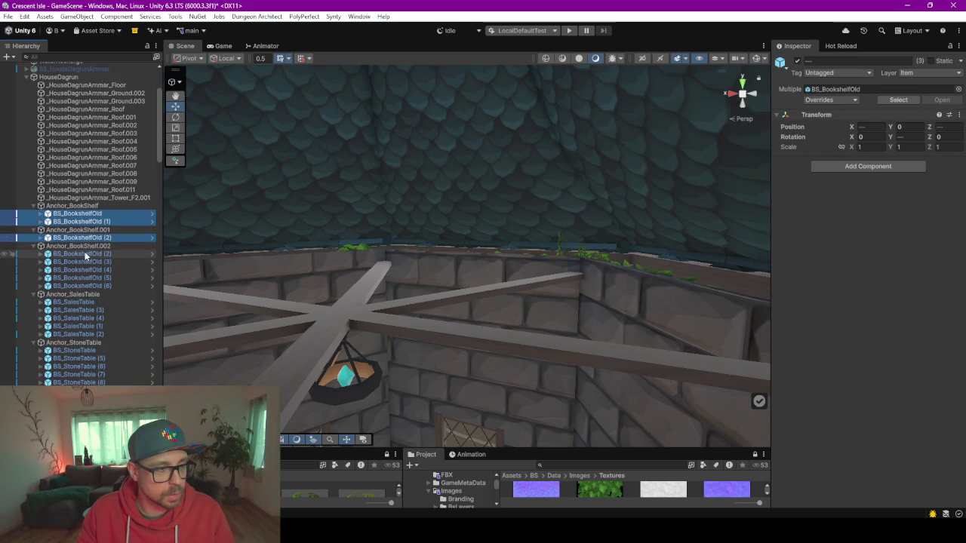
{"action": "left_click", "coordinate": [85, 253], "text": "shift"}
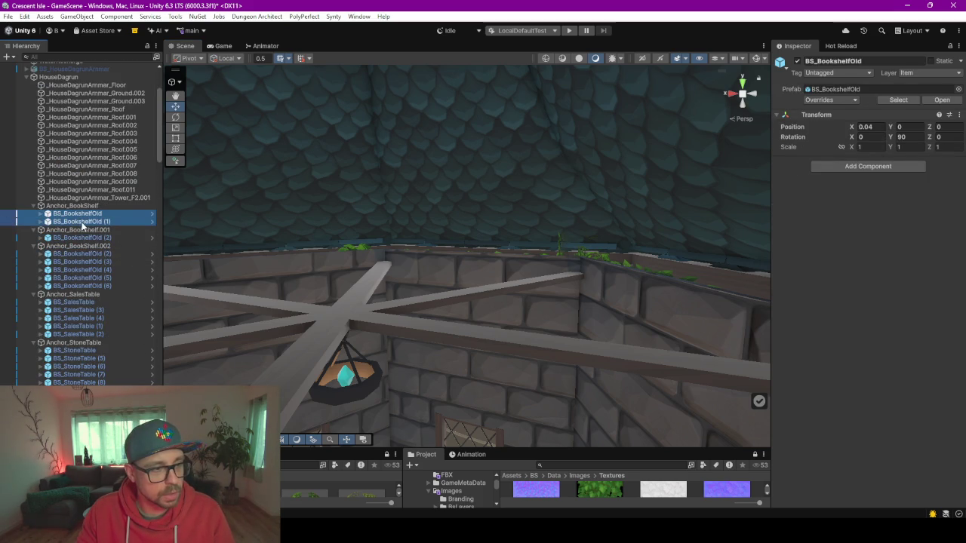
{"action": "left_click", "coordinate": [104, 285], "text": "shift"}
{"action": "left_click", "coordinate": [101, 303], "text": "ctrl"}
{"action": "left_click", "coordinate": [106, 327], "text": "shift"}
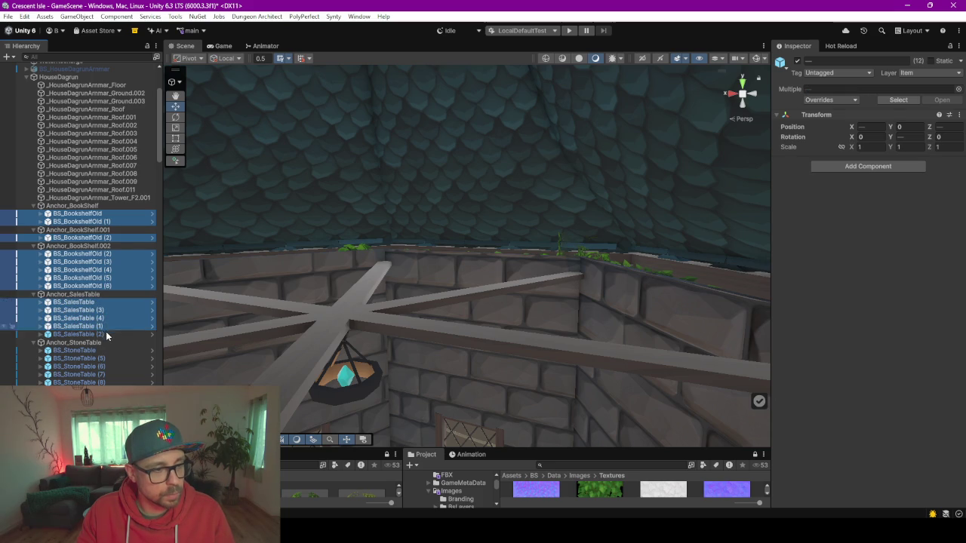
{"action": "left_click", "coordinate": [105, 334], "text": "ctrl"}
{"action": "left_click", "coordinate": [106, 351], "text": "ctrl"}
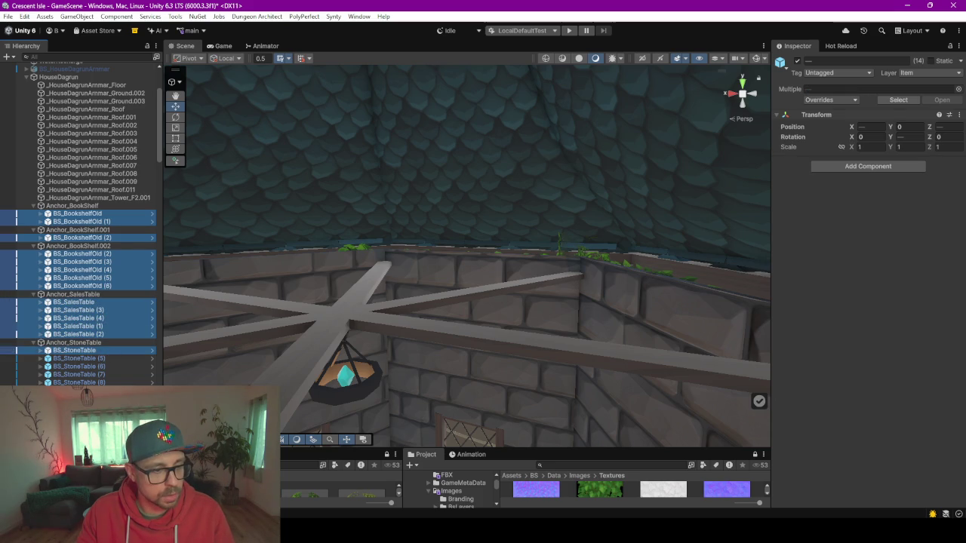
{"action": "scroll", "coordinate": [83, 302], "scroll_direction": "down", "scroll_amount": 5}
{"action": "left_click", "coordinate": [71, 151], "text": "shift"}
Drop the 23 selected props onto HouseDagrunInterior
{"action": "scroll", "coordinate": [71, 150], "scroll_direction": "down", "scroll_amount": 3}
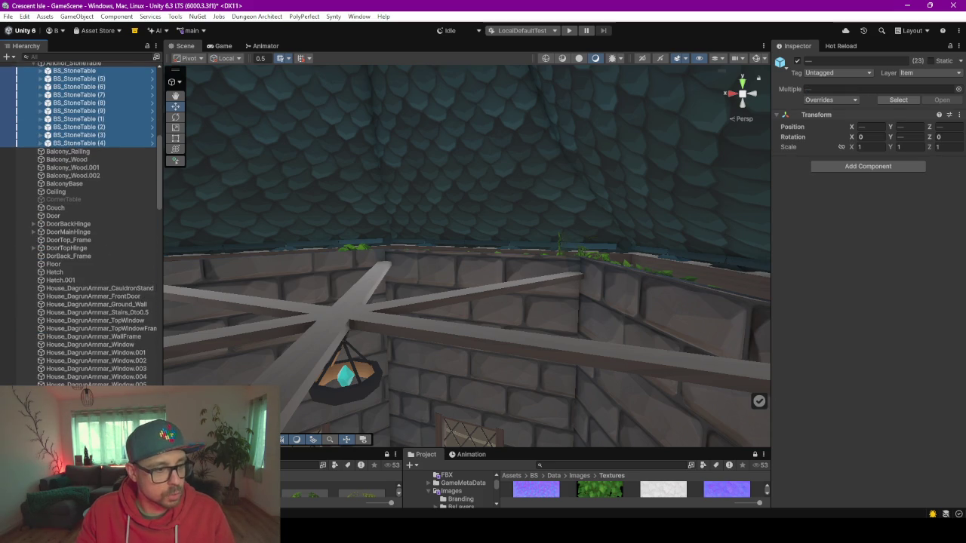
{"action": "scroll", "coordinate": [83, 227], "scroll_direction": "down", "scroll_amount": 10}
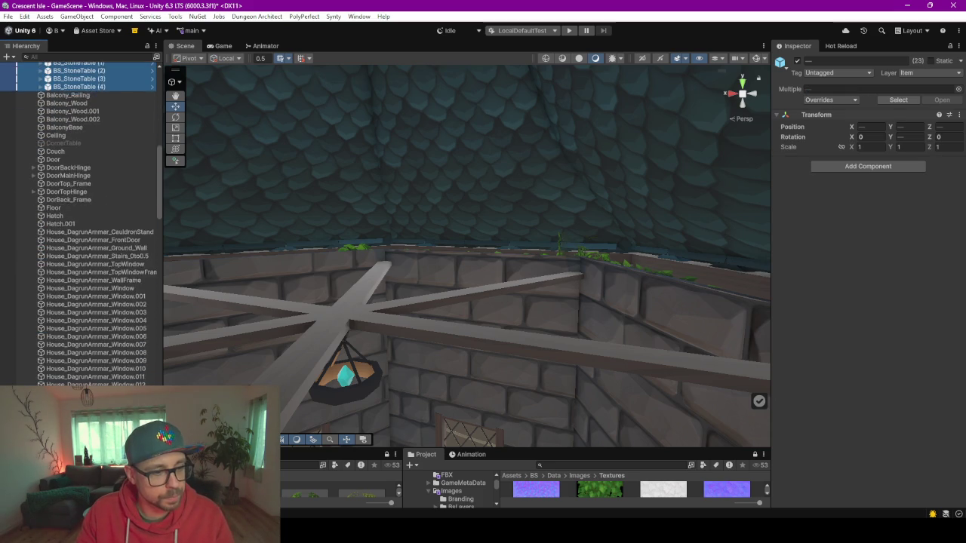
{"action": "scroll", "coordinate": [83, 226], "scroll_direction": "down", "scroll_amount": 6}
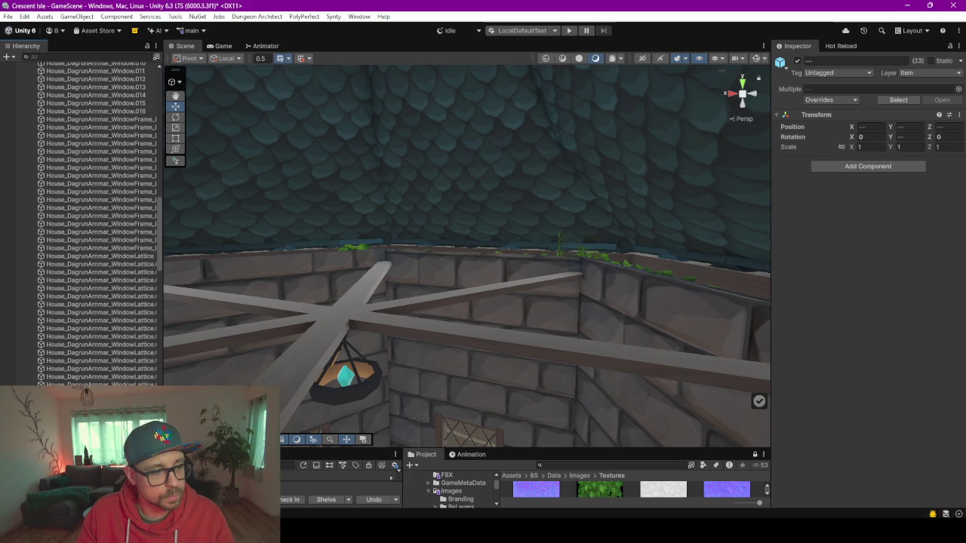
{"action": "scroll", "coordinate": [83, 227], "scroll_direction": "down", "scroll_amount": 9}
{"action": "scroll", "coordinate": [83, 226], "scroll_direction": "down", "scroll_amount": 10}
{"action": "scroll", "coordinate": [83, 226], "scroll_direction": "down", "scroll_amount": 9}
{"action": "scroll", "coordinate": [83, 226], "scroll_direction": "down", "scroll_amount": 10}
{"action": "scroll", "coordinate": [83, 226], "scroll_direction": "down", "scroll_amount": 10}
{"action": "scroll", "coordinate": [81, 348], "scroll_direction": "down", "scroll_amount": 5}
{"action": "left_click_drag", "start_coordinate": [80, 348], "coordinate": [78, 344]}
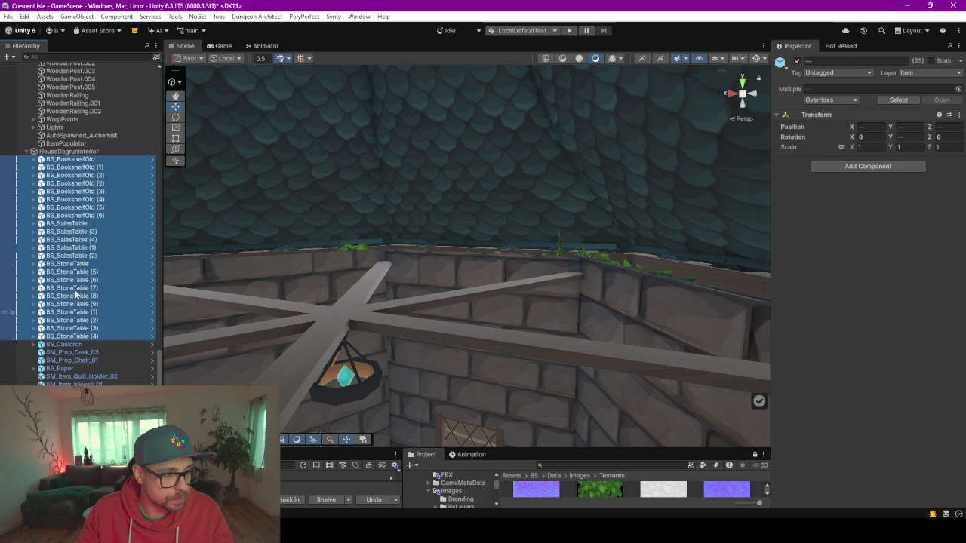
{"action": "left_click", "coordinate": [74, 159]}
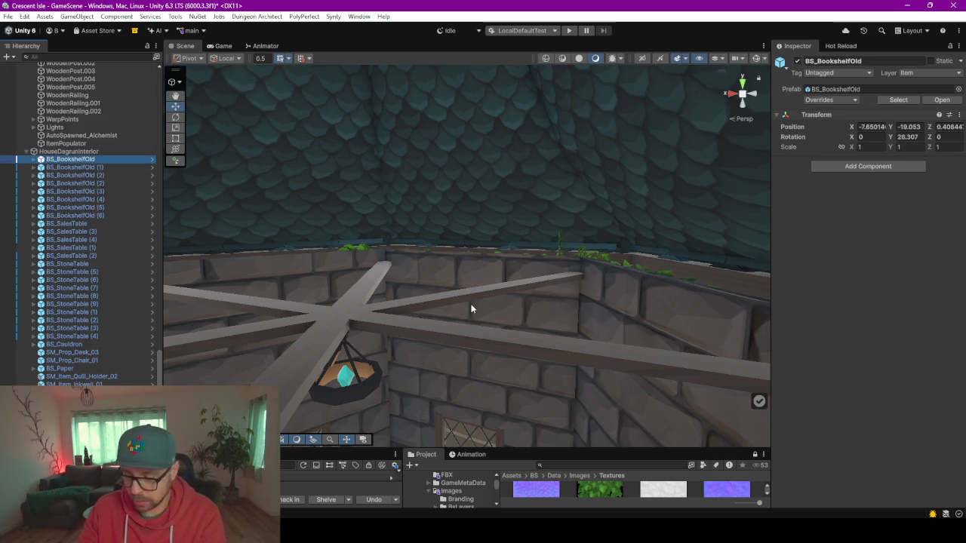
Frame BS_BookshelfOld, collapse HouseDagrunInterior and locate WarpPoints at the scene root
{"action": "double_click", "coordinate": [99, 160]}
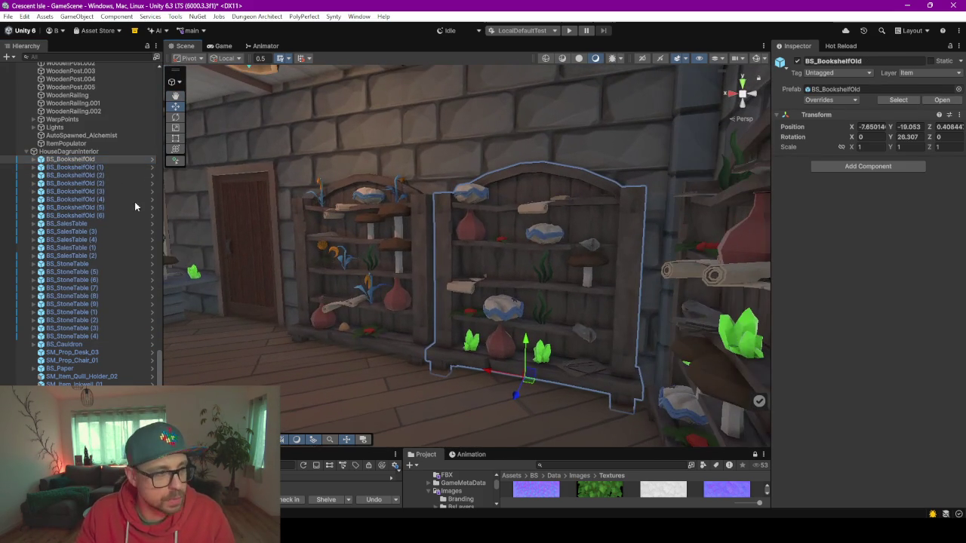
{"action": "left_click", "coordinate": [26, 151]}
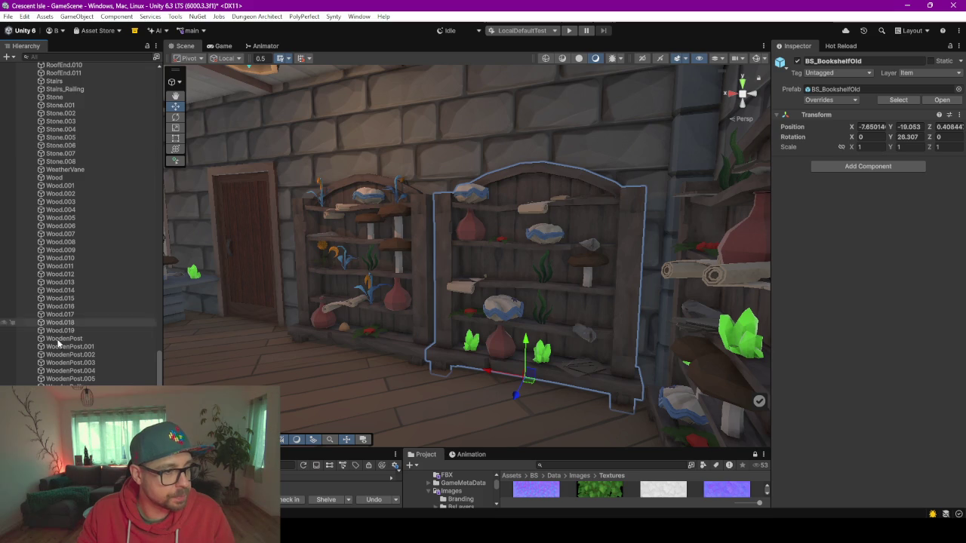
{"action": "scroll", "coordinate": [75, 423], "scroll_direction": "down", "scroll_amount": 1}
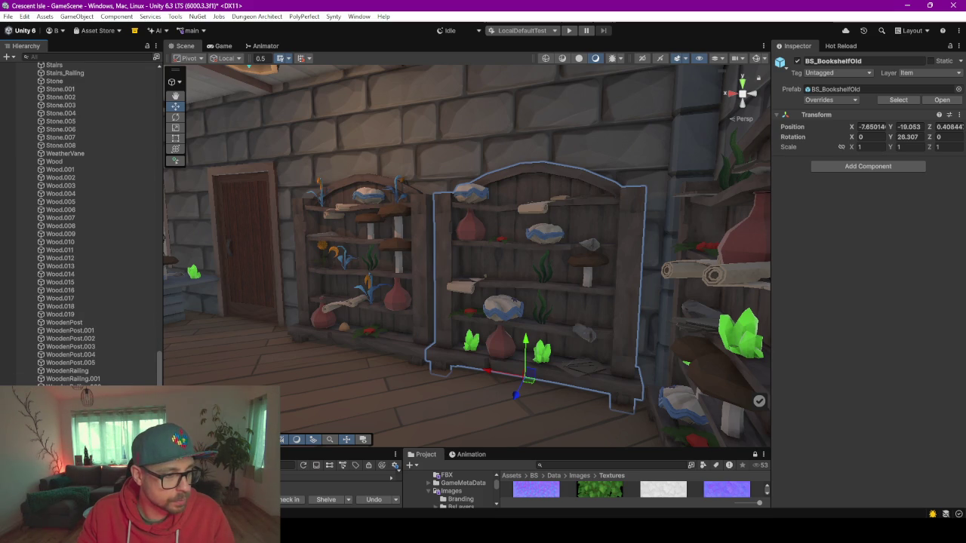
{"action": "left_click", "coordinate": [68, 422]}
{"action": "key", "text": "Down"}
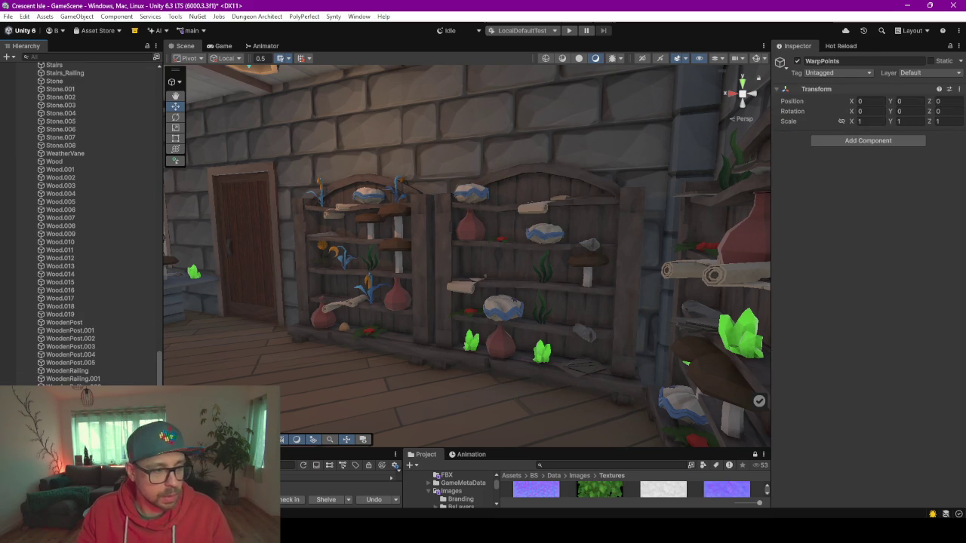
{"action": "left_click", "coordinate": [75, 452]}
{"action": "scroll", "coordinate": [76, 452], "scroll_direction": "up", "scroll_amount": 1}
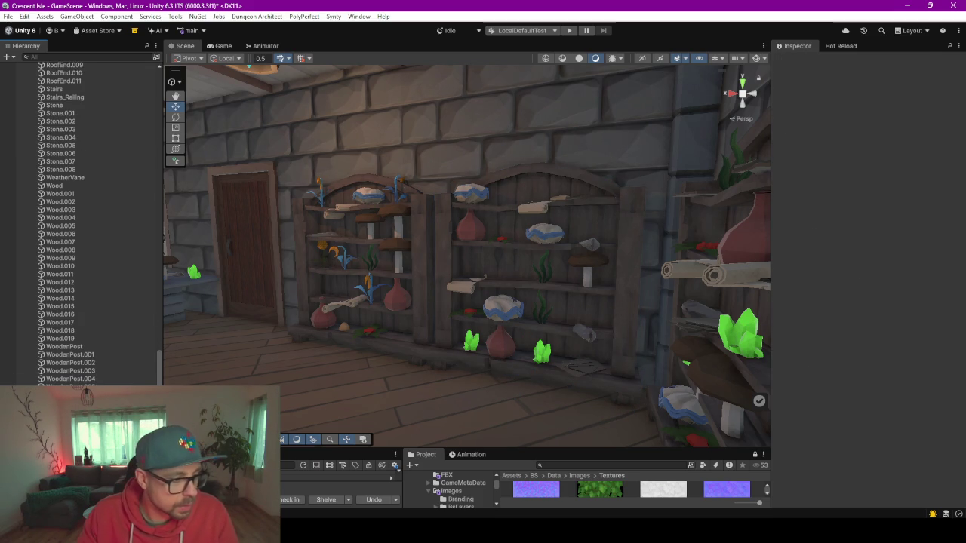
{"action": "left_click", "coordinate": [75, 422]}
{"action": "key", "text": "Up"}
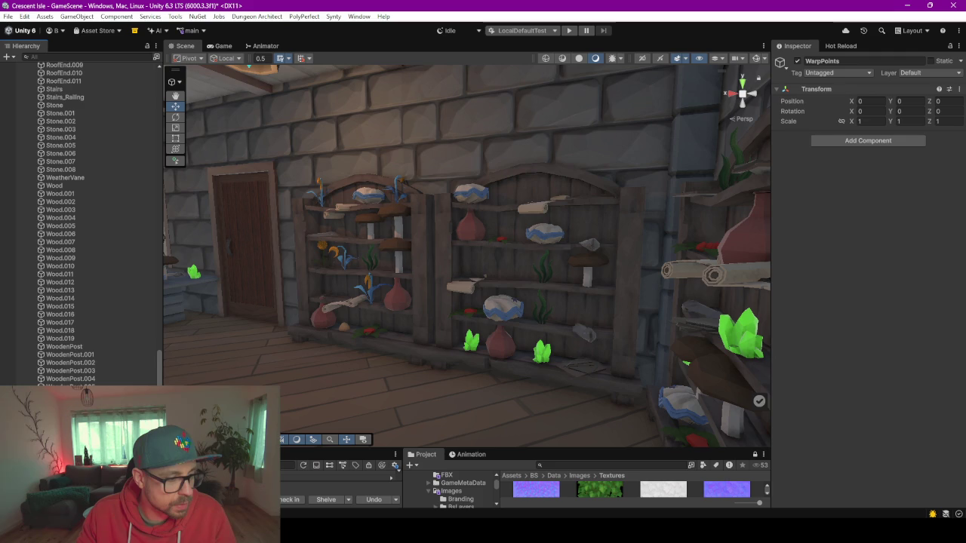
{"action": "scroll", "coordinate": [47, 382], "scroll_direction": "down", "scroll_amount": 10}
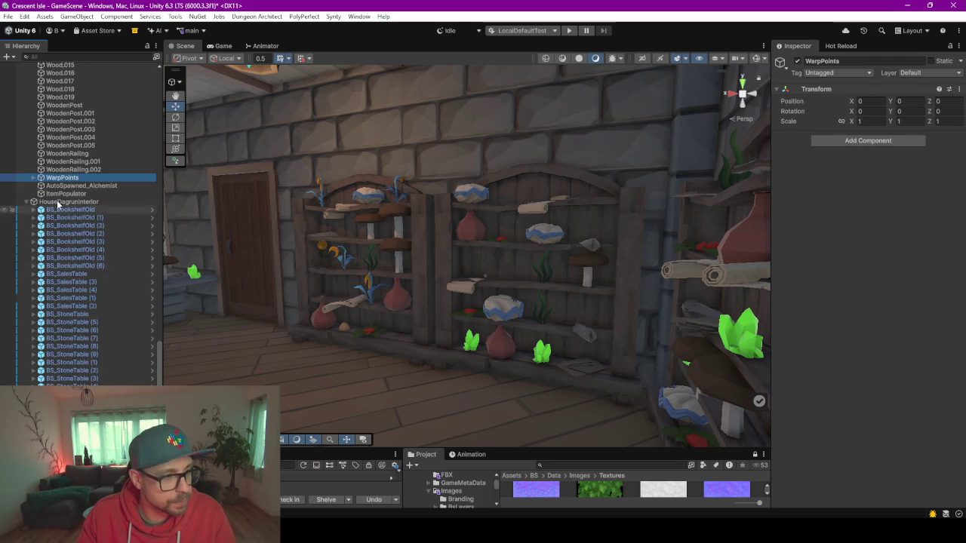
Parent WarpPoints under BS_BookshelfOld and ItemPopulator under HouseDagrunInterior
{"action": "left_click_drag", "start_coordinate": [60, 183], "coordinate": [74, 205]}
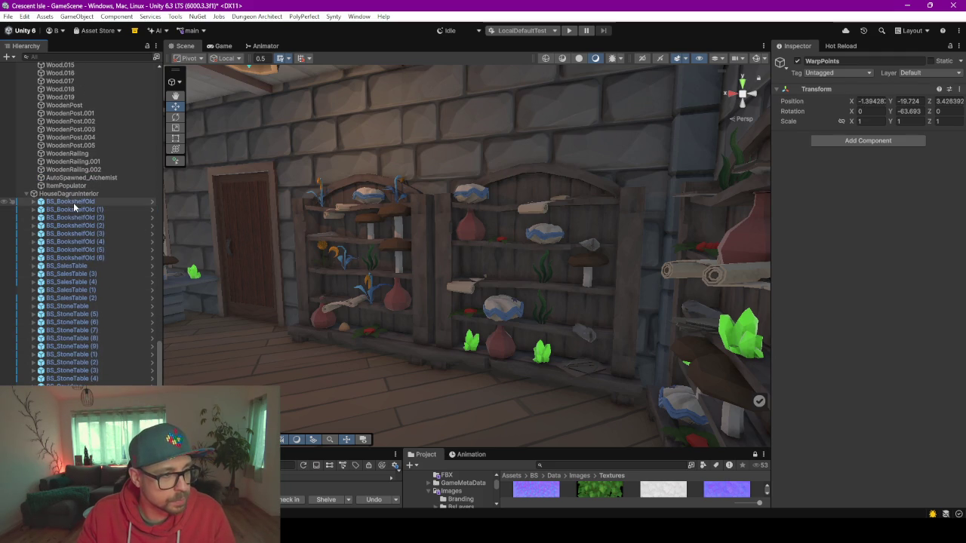
{"action": "left_click", "coordinate": [75, 186]}
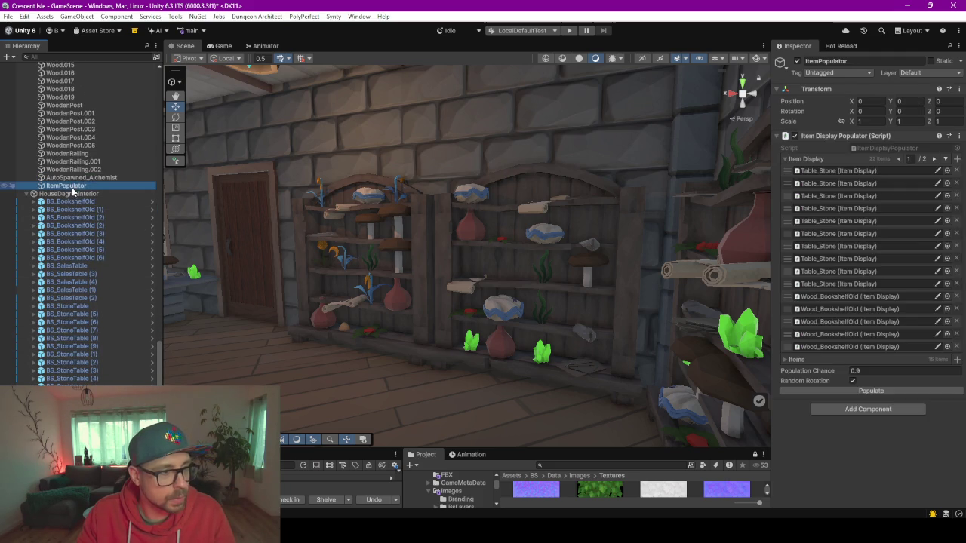
{"action": "left_click_drag", "start_coordinate": [80, 199], "coordinate": [75, 194]}
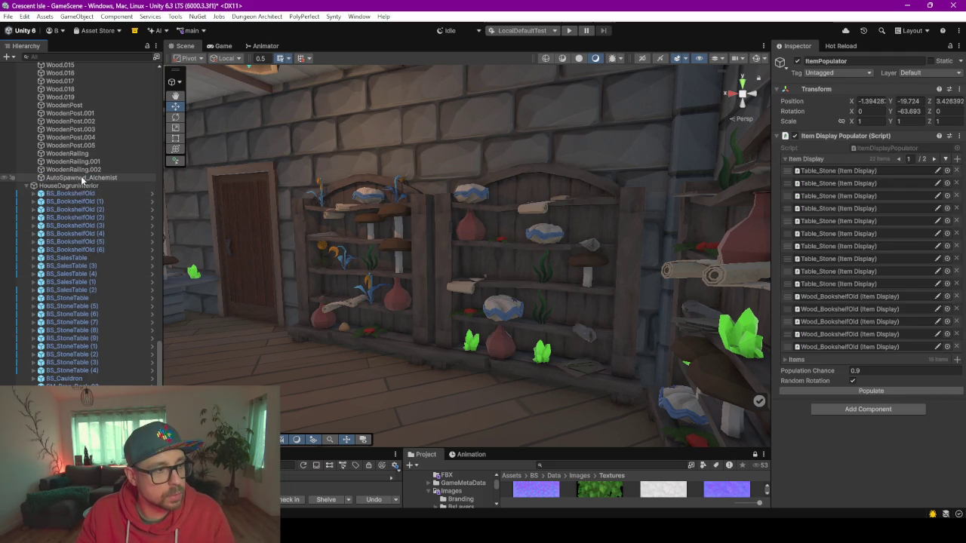
{"action": "left_click", "coordinate": [76, 177]}
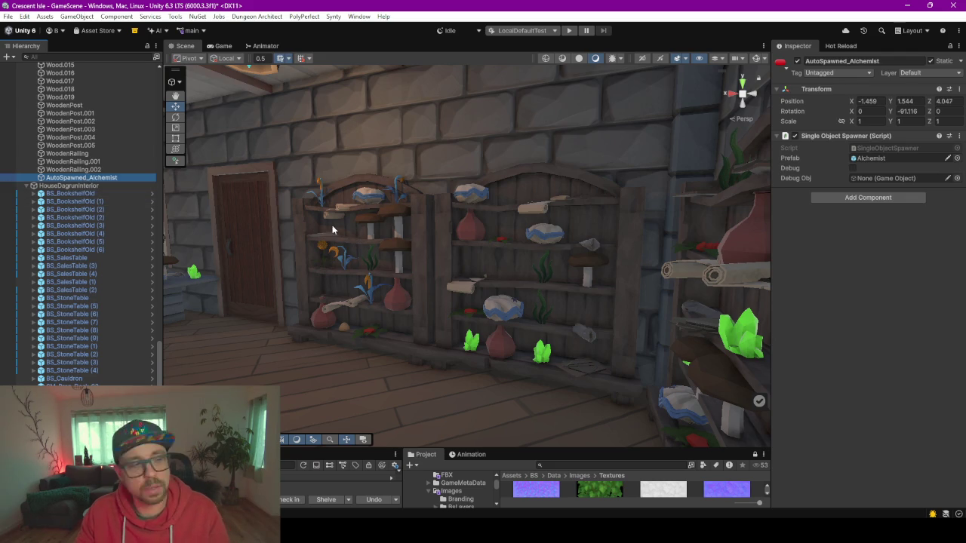
{"action": "scroll", "coordinate": [92, 213], "scroll_direction": "up", "scroll_amount": 4}
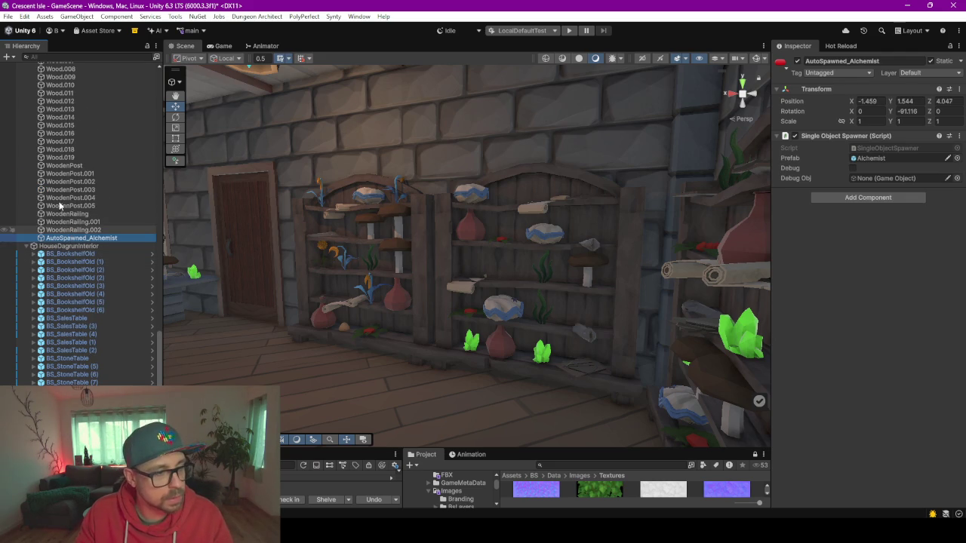
{"action": "left_click", "coordinate": [87, 232]}
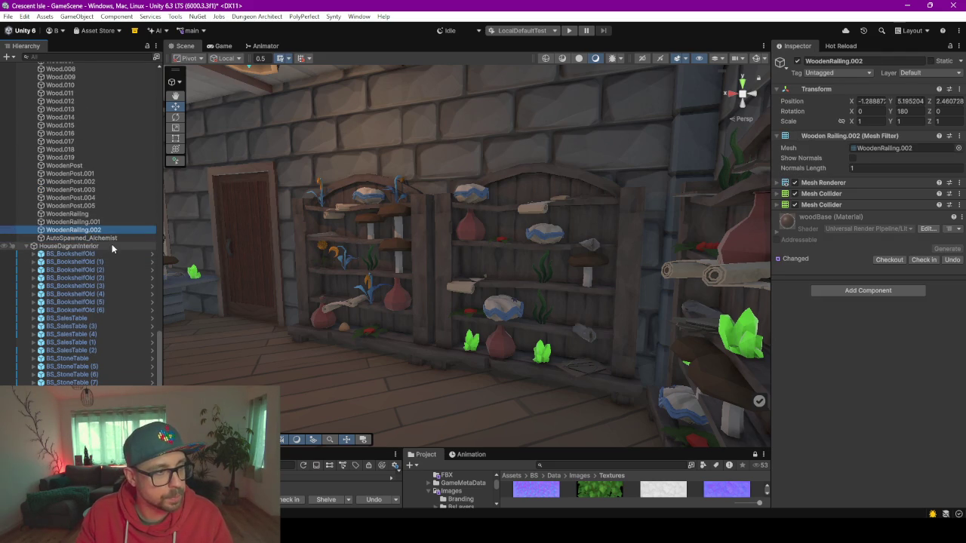
{"action": "scroll", "coordinate": [107, 241], "scroll_direction": "up", "scroll_amount": 10}
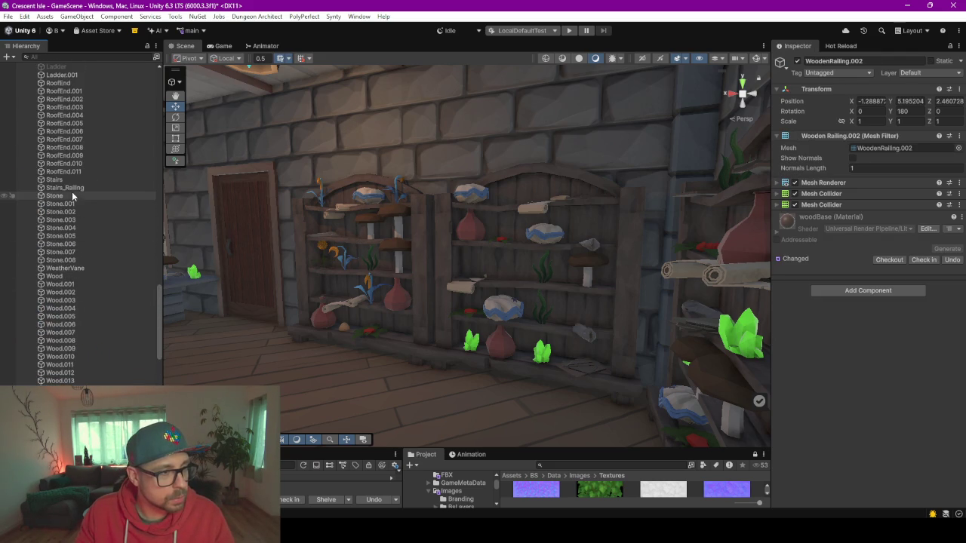
{"action": "scroll", "coordinate": [75, 215], "scroll_direction": "up", "scroll_amount": 2}
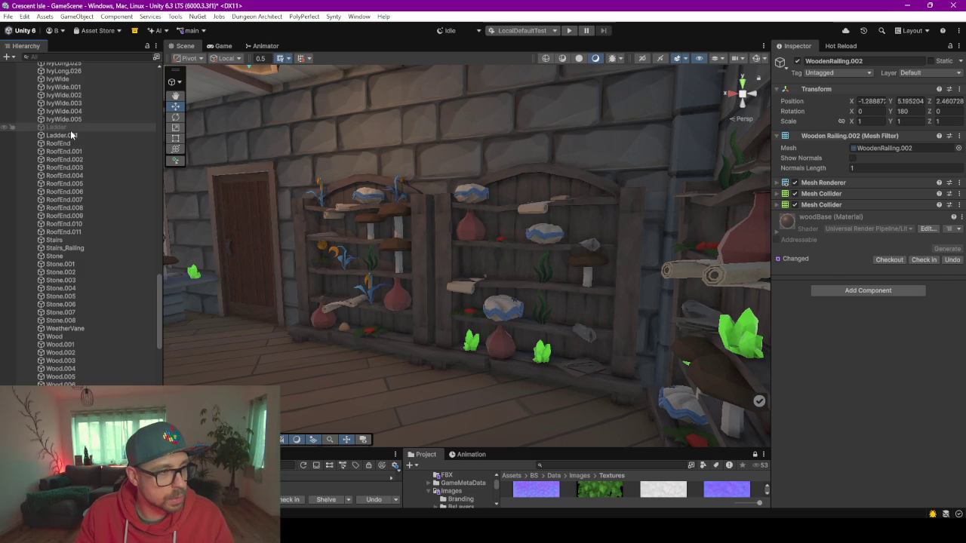
{"action": "double_click", "coordinate": [70, 128]}
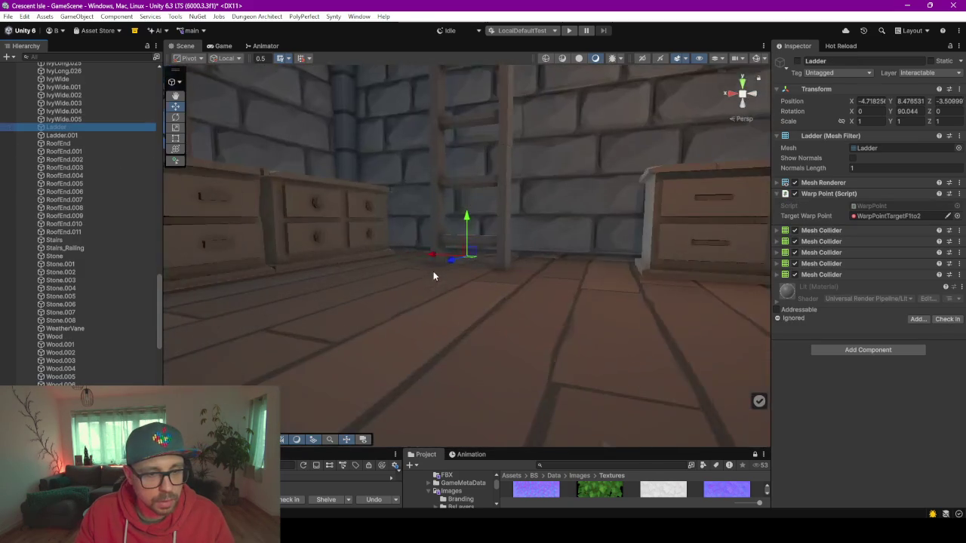
{"action": "key", "text": "f"}
{"action": "left_click", "coordinate": [68, 127]}
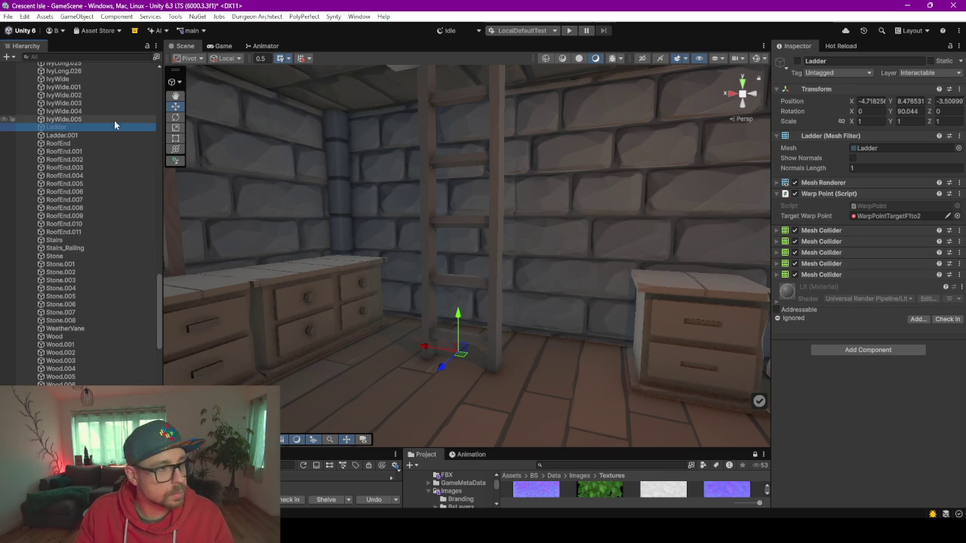
{"action": "left_click", "coordinate": [75, 136]}
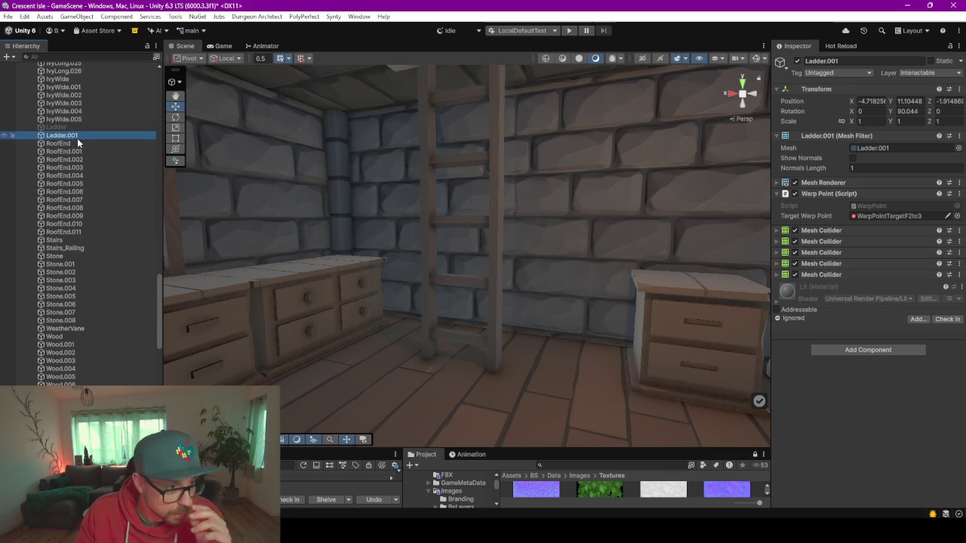
{"action": "scroll", "coordinate": [79, 147], "scroll_direction": "up", "scroll_amount": 3}
{"action": "key", "text": "F2"}
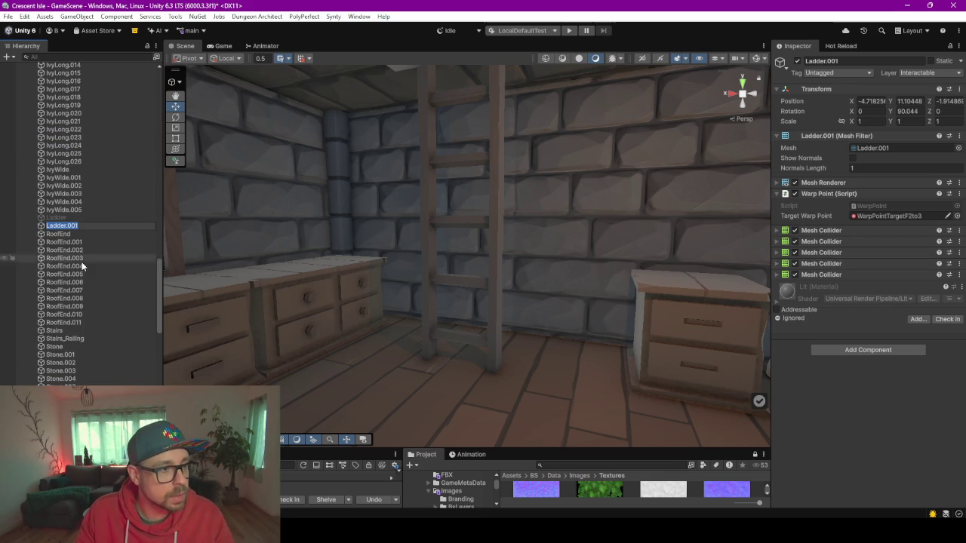
{"action": "left_click", "coordinate": [263, 329]}
{"action": "scroll", "coordinate": [86, 144], "scroll_direction": "up", "scroll_amount": 10}
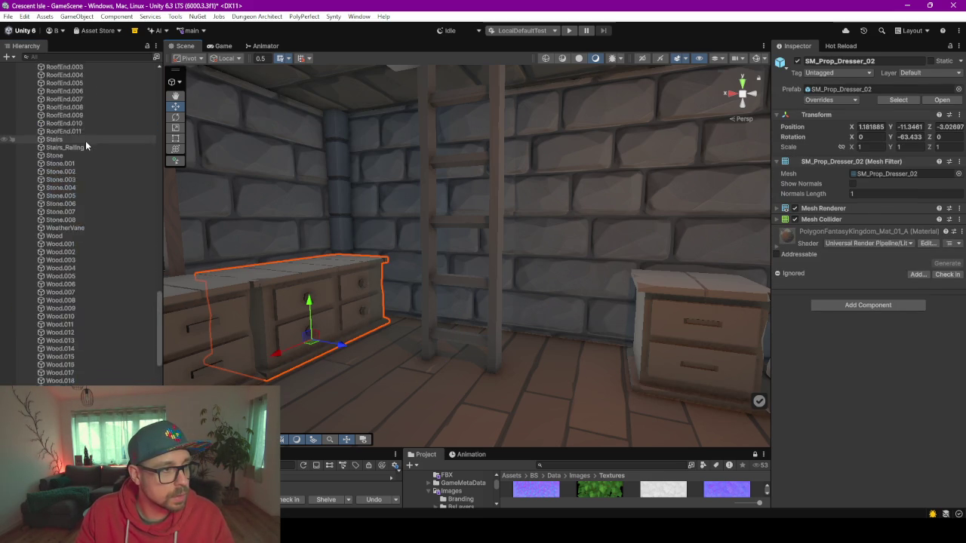
{"action": "scroll", "coordinate": [86, 149], "scroll_direction": "up", "scroll_amount": 10}
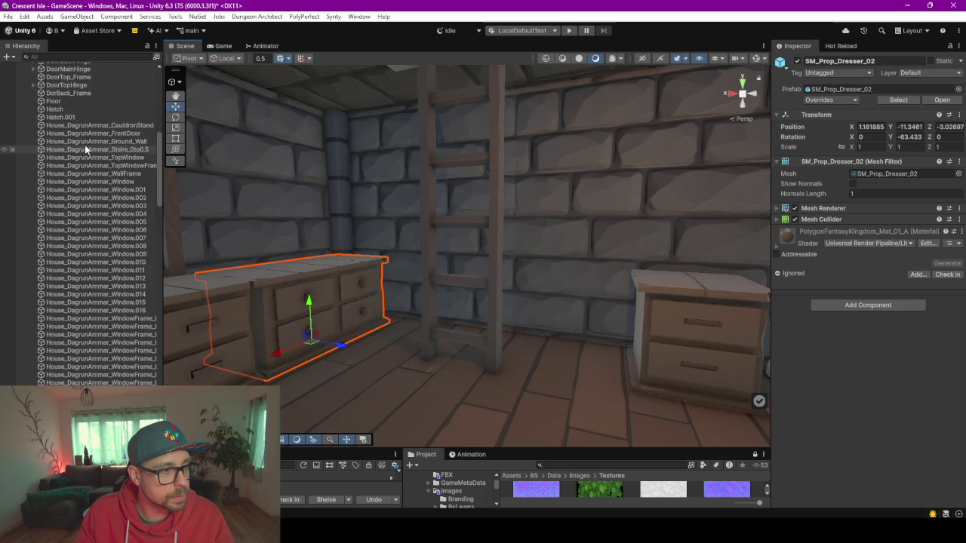
{"action": "scroll", "coordinate": [86, 147], "scroll_direction": "up", "scroll_amount": 5}
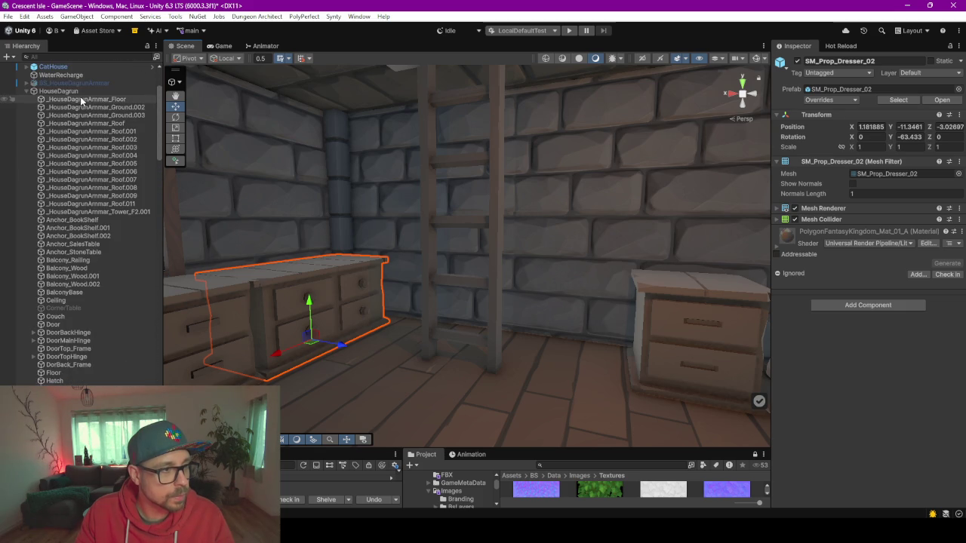
{"action": "scroll", "coordinate": [69, 242], "scroll_direction": "down", "scroll_amount": 15}
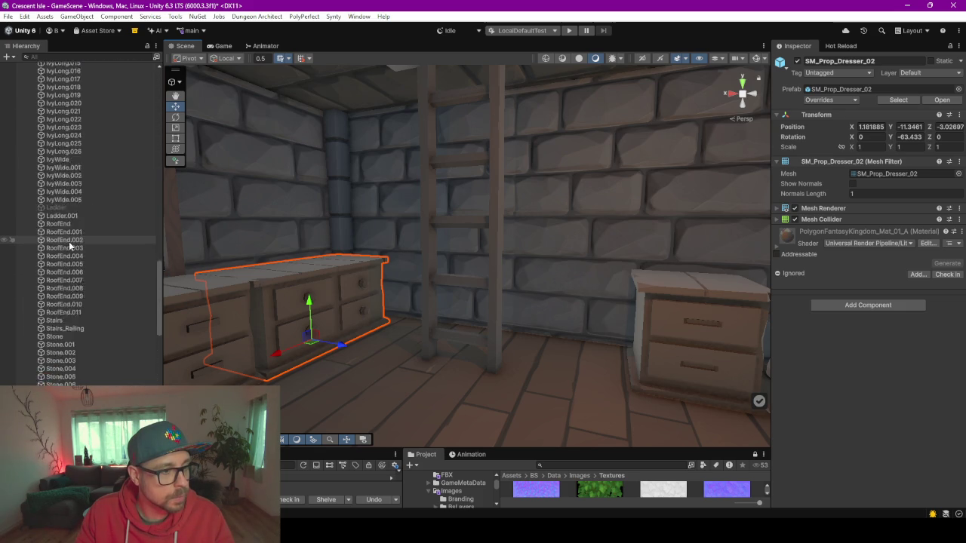
{"action": "scroll", "coordinate": [68, 241], "scroll_direction": "down", "scroll_amount": 3}
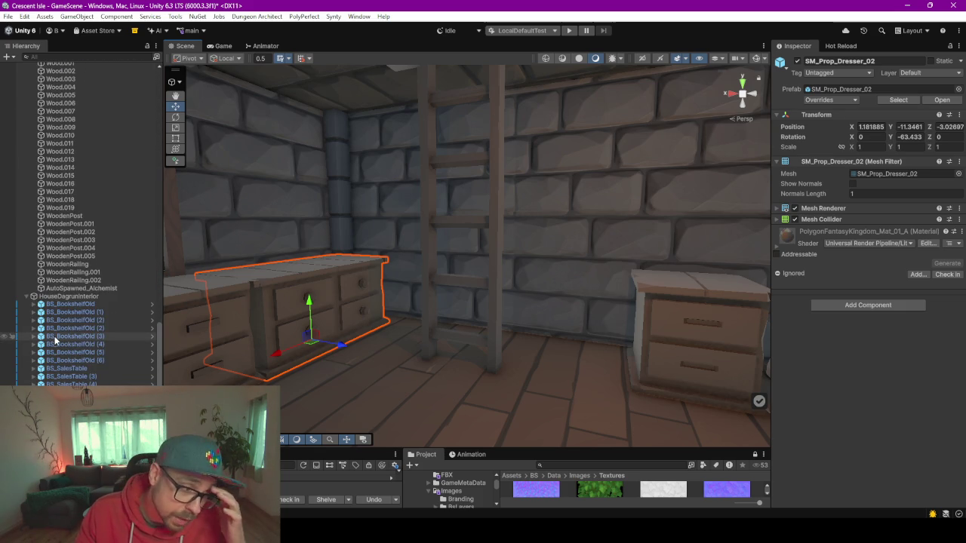
{"action": "scroll", "coordinate": [94, 197], "scroll_direction": "up", "scroll_amount": 12}
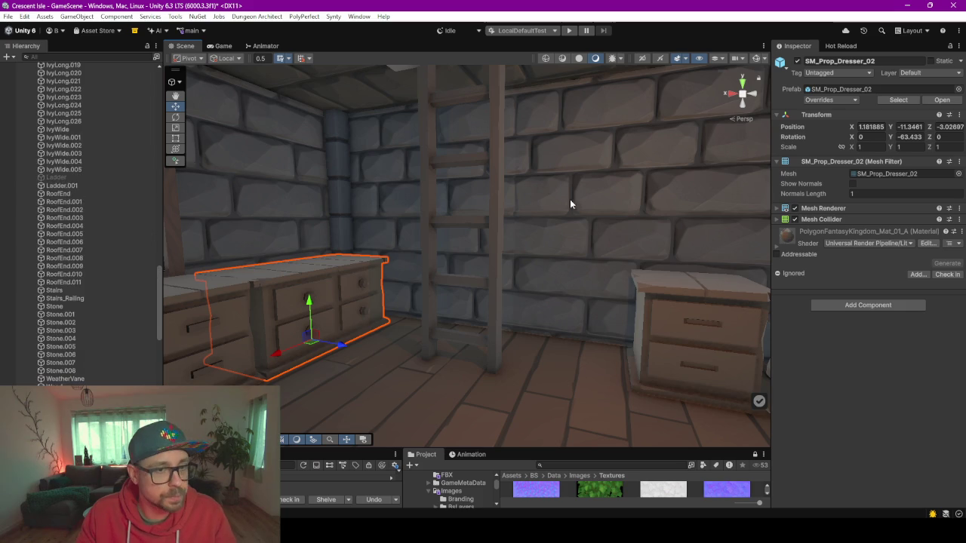
{"action": "scroll", "coordinate": [78, 142], "scroll_direction": "down", "scroll_amount": 2}
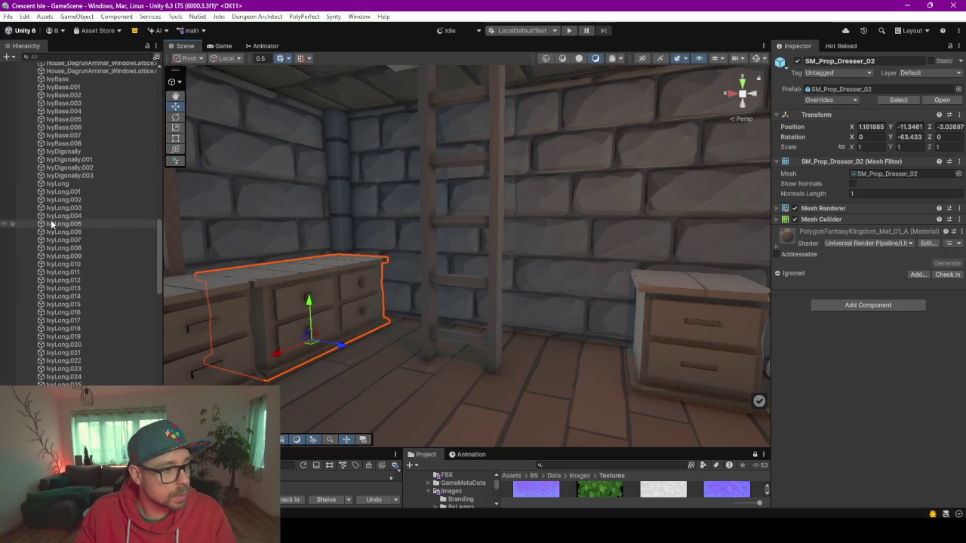
{"action": "left_click", "coordinate": [76, 148]}
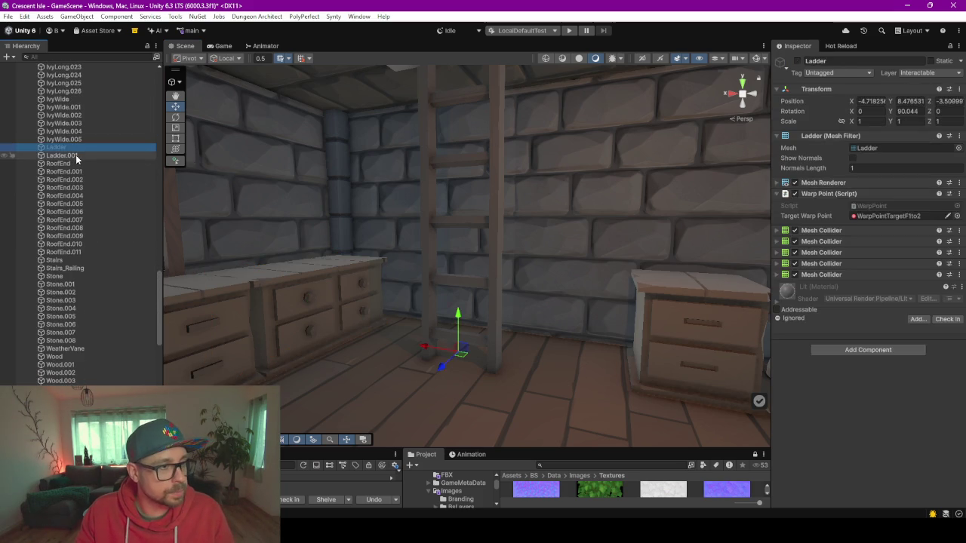
{"action": "left_click", "coordinate": [75, 155], "text": "ctrl"}
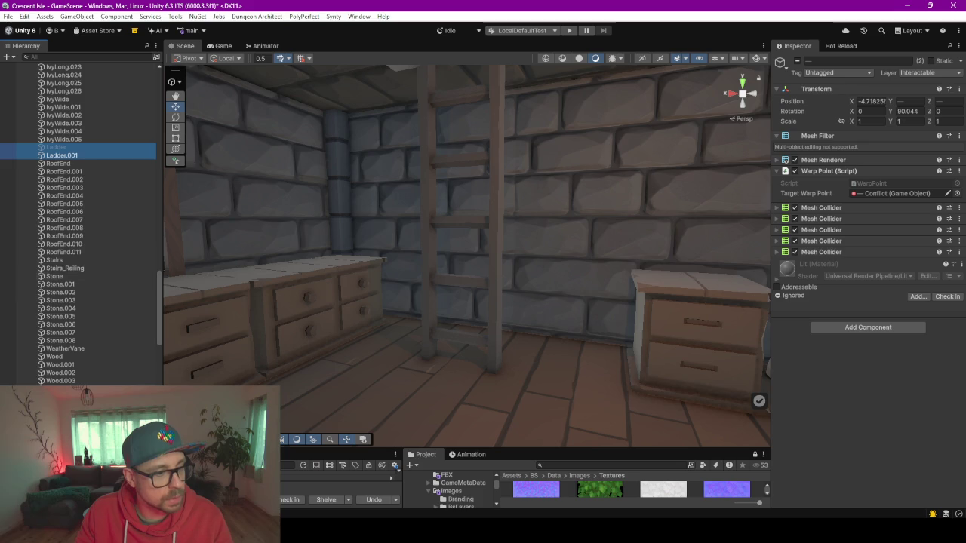
{"action": "scroll", "coordinate": [49, 156], "scroll_direction": "down", "scroll_amount": 3}
{"action": "scroll", "coordinate": [80, 219], "scroll_direction": "down", "scroll_amount": 10}
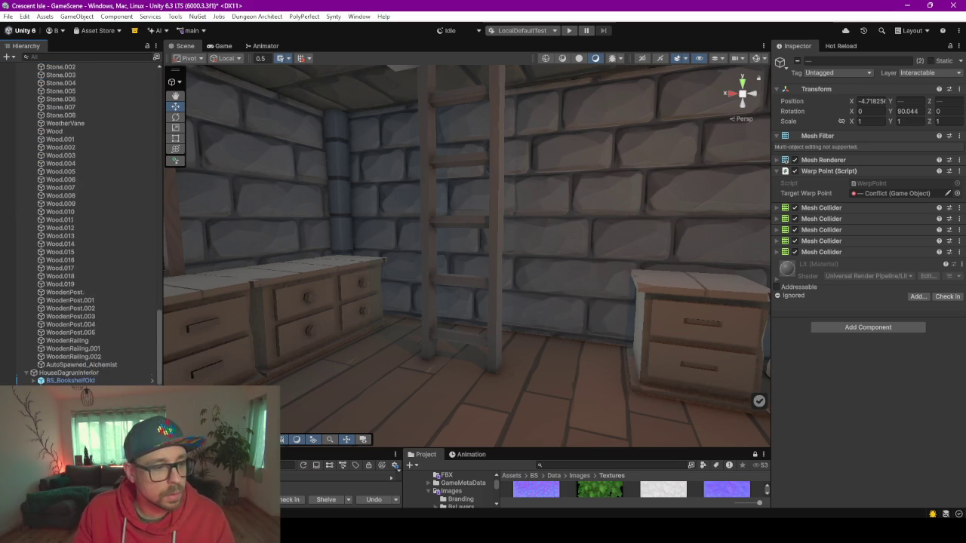
{"action": "scroll", "coordinate": [75, 353], "scroll_direction": "down", "scroll_amount": 3}
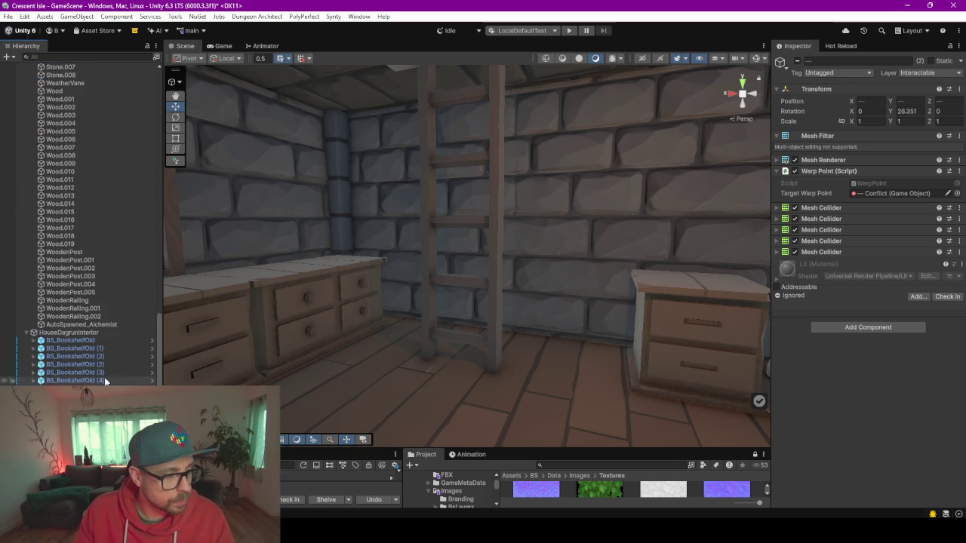
Filter the Hierarchy by 'ivy' and select all matching ivy objects
{"action": "scroll", "coordinate": [94, 374], "scroll_direction": "down", "scroll_amount": 10}
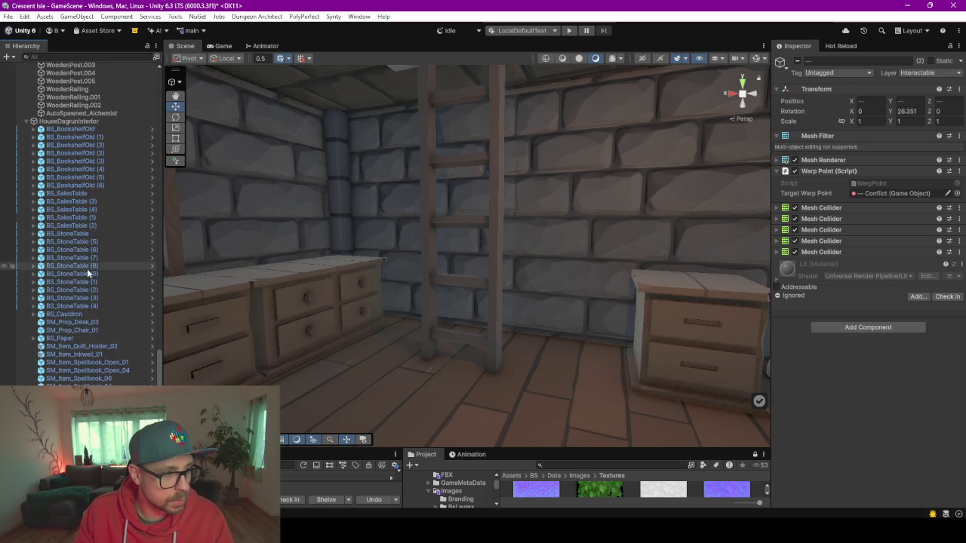
{"action": "scroll", "coordinate": [87, 335], "scroll_direction": "up", "scroll_amount": 1}
{"action": "scroll", "coordinate": [84, 267], "scroll_direction": "up", "scroll_amount": 10}
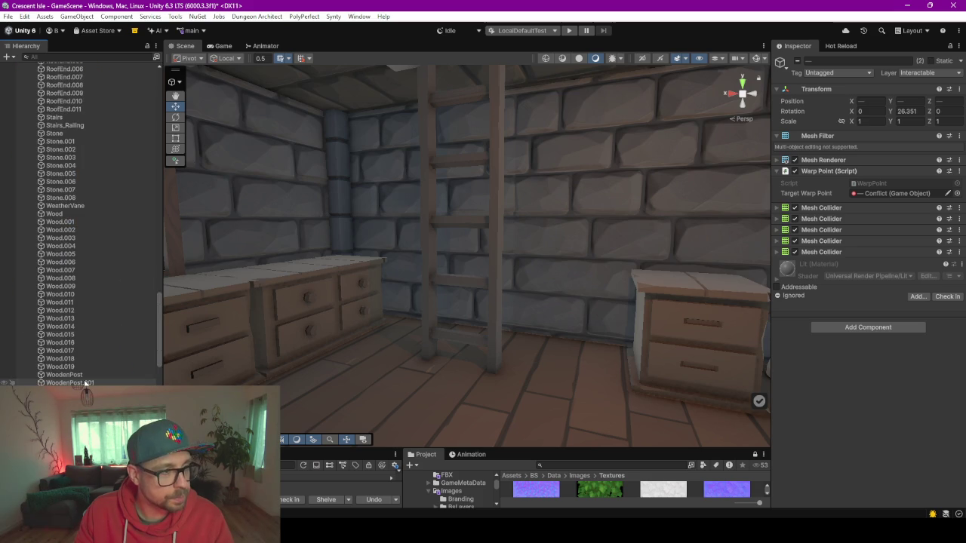
{"action": "scroll", "coordinate": [85, 267], "scroll_direction": "up", "scroll_amount": 15}
{"action": "left_click", "coordinate": [77, 164]}
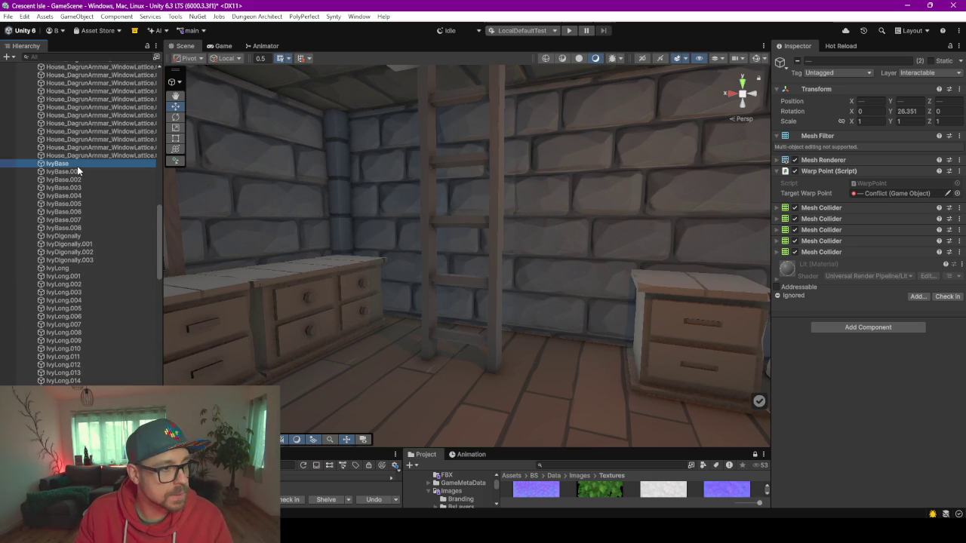
{"action": "left_click", "coordinate": [74, 57]}
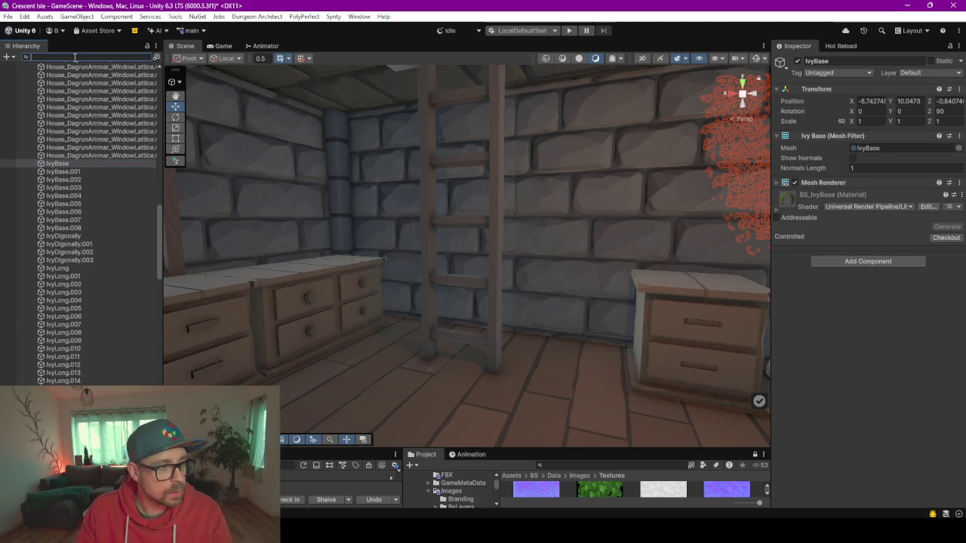
{"action": "type", "text": "ivy"}
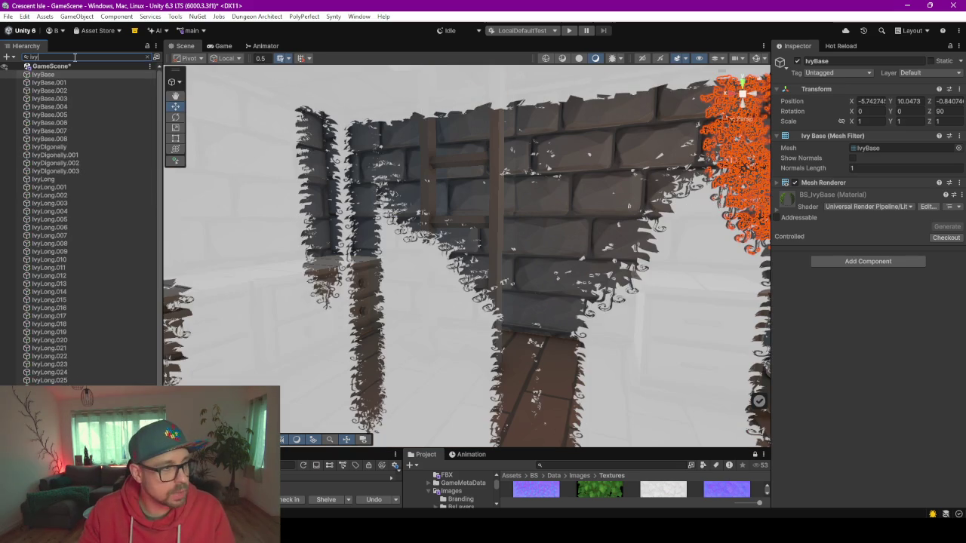
{"action": "scroll", "coordinate": [125, 243], "scroll_direction": "down", "scroll_amount": 1}
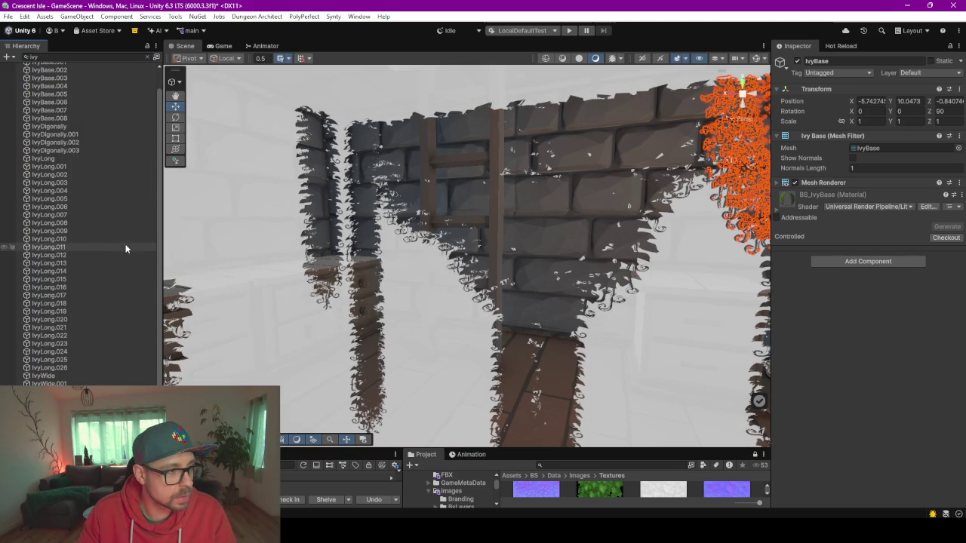
{"action": "key", "text": "ctrl+a"}
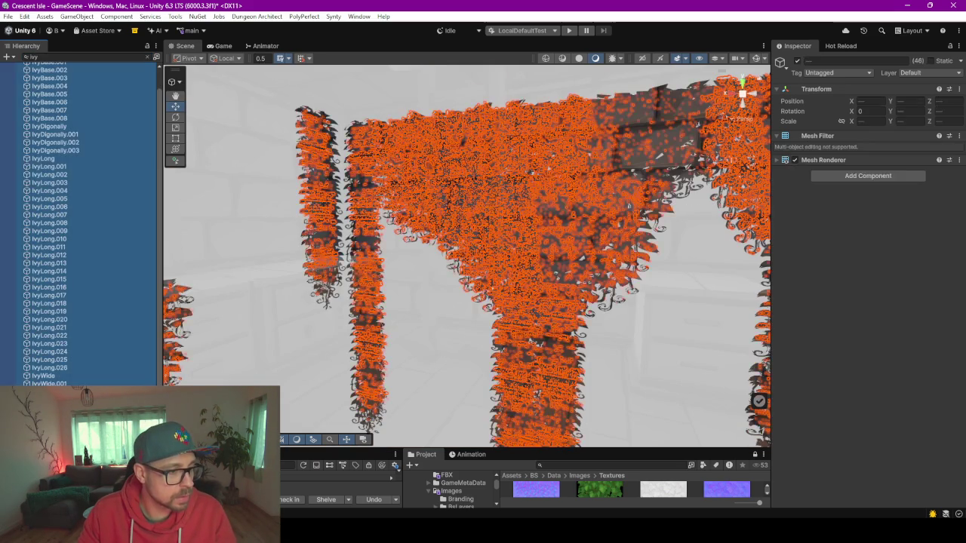
Create an empty parent for the selected ivy objects and name it Ivys
{"action": "right_click", "coordinate": [76, 138]}
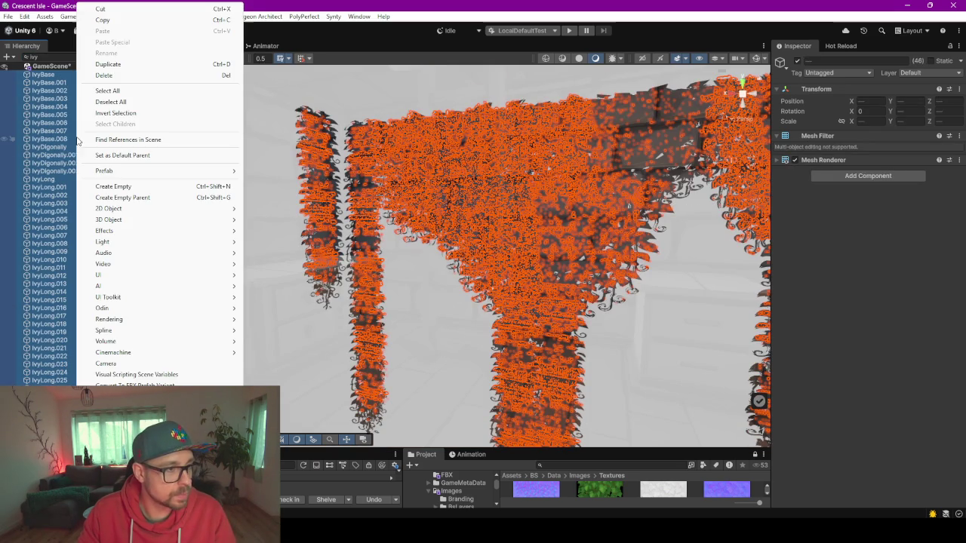
{"action": "left_click", "coordinate": [167, 198]}
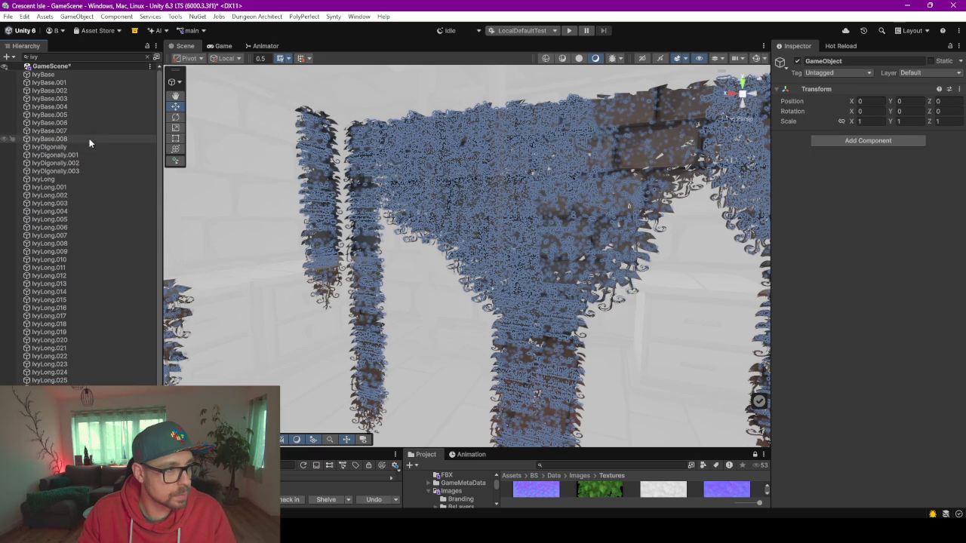
{"action": "left_click", "coordinate": [147, 57]}
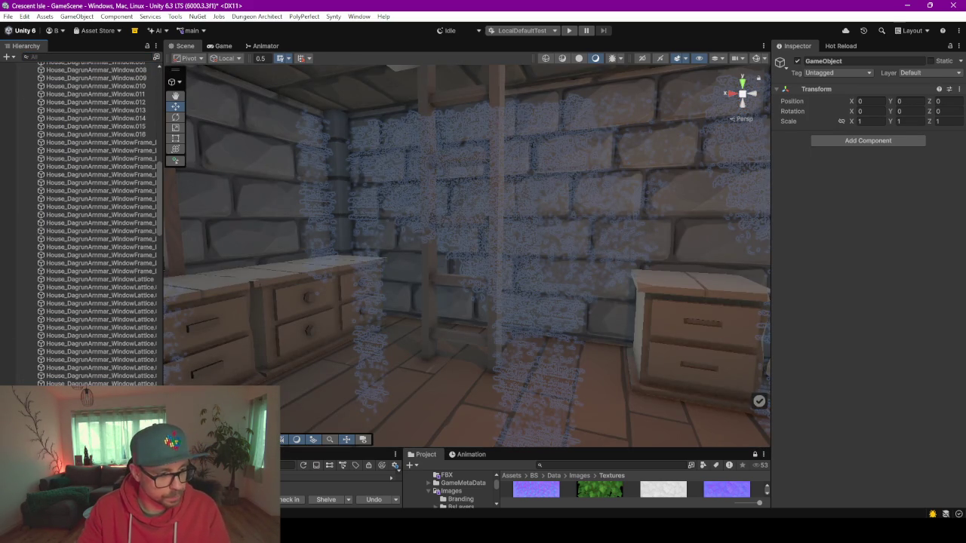
{"action": "type", "text": "Ivys"}
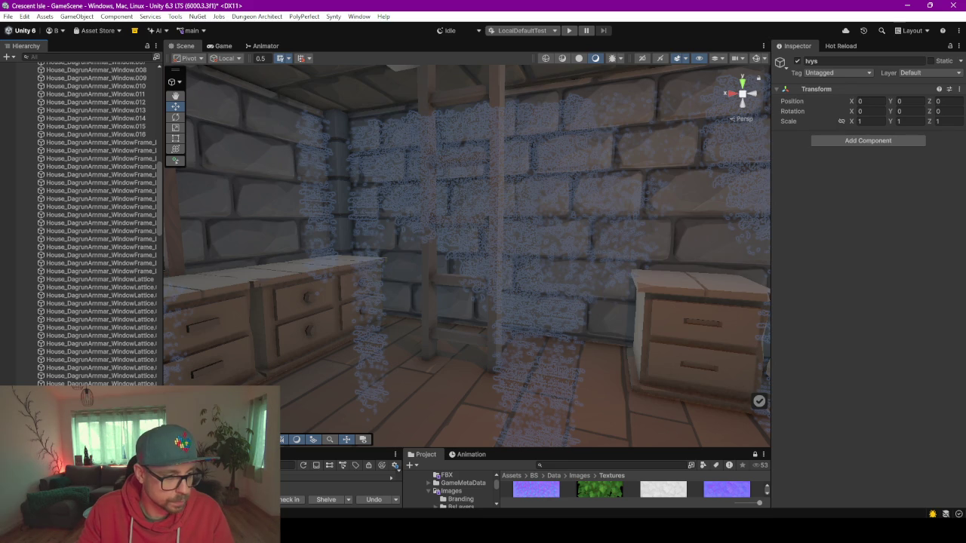
{"action": "key", "text": "ctrl+z"}
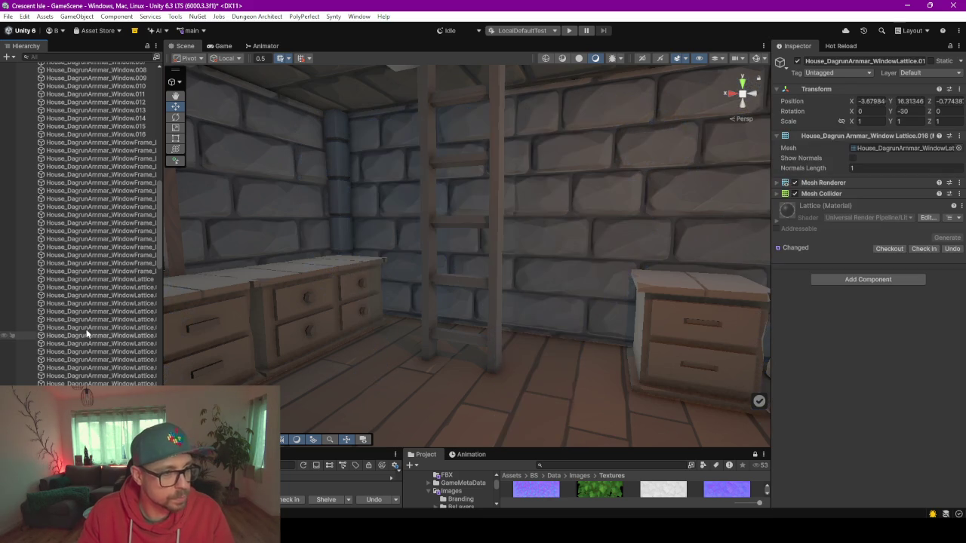
{"action": "scroll", "coordinate": [86, 329], "scroll_direction": "up", "scroll_amount": 10}
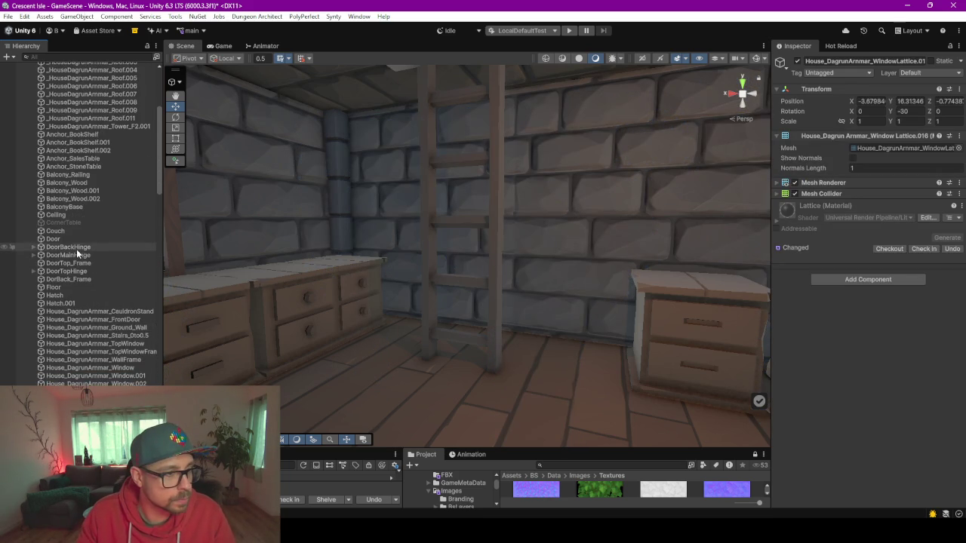
{"action": "scroll", "coordinate": [77, 249], "scroll_direction": "up", "scroll_amount": 5}
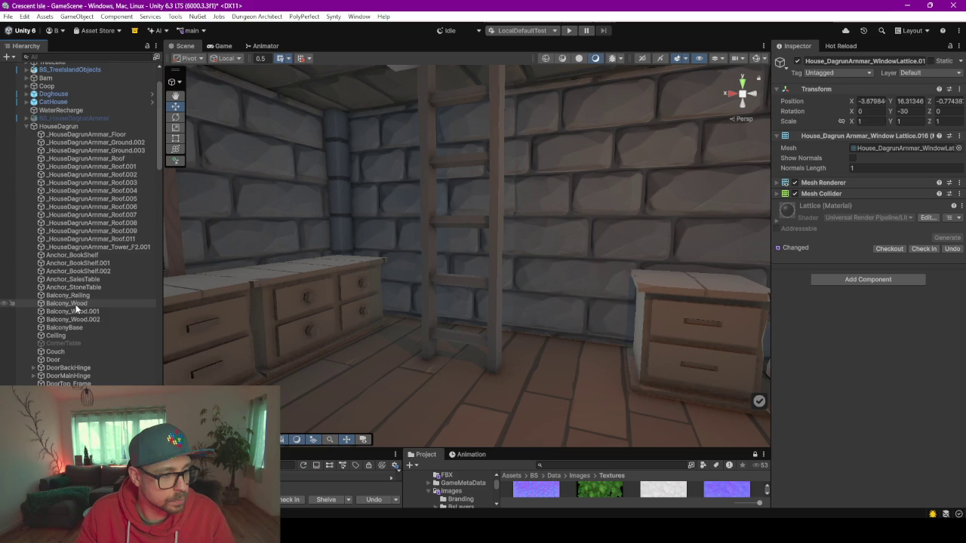
{"action": "scroll", "coordinate": [75, 304], "scroll_direction": "down", "scroll_amount": 7}
{"action": "scroll", "coordinate": [75, 308], "scroll_direction": "down", "scroll_amount": 10}
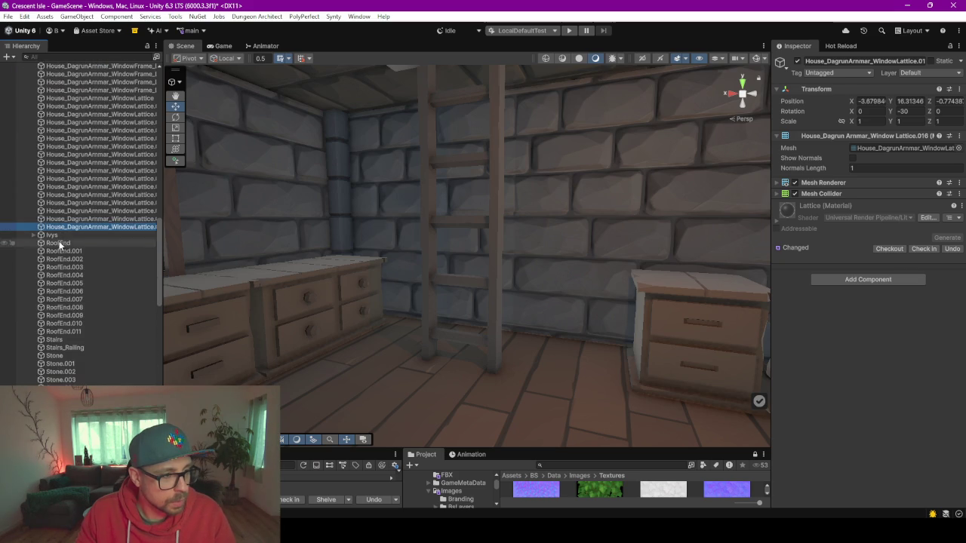
{"action": "scroll", "coordinate": [61, 241], "scroll_direction": "down", "scroll_amount": 15}
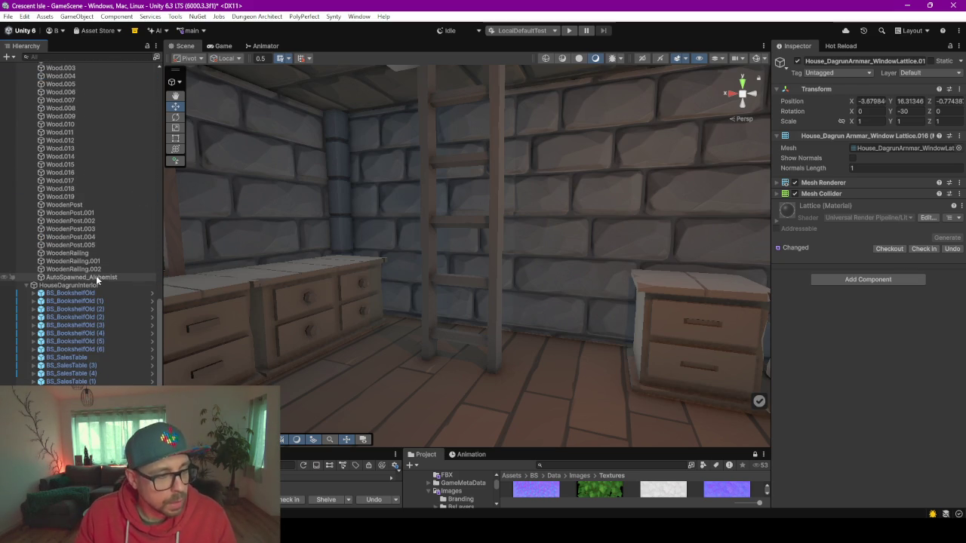
{"action": "left_click", "coordinate": [96, 275]}
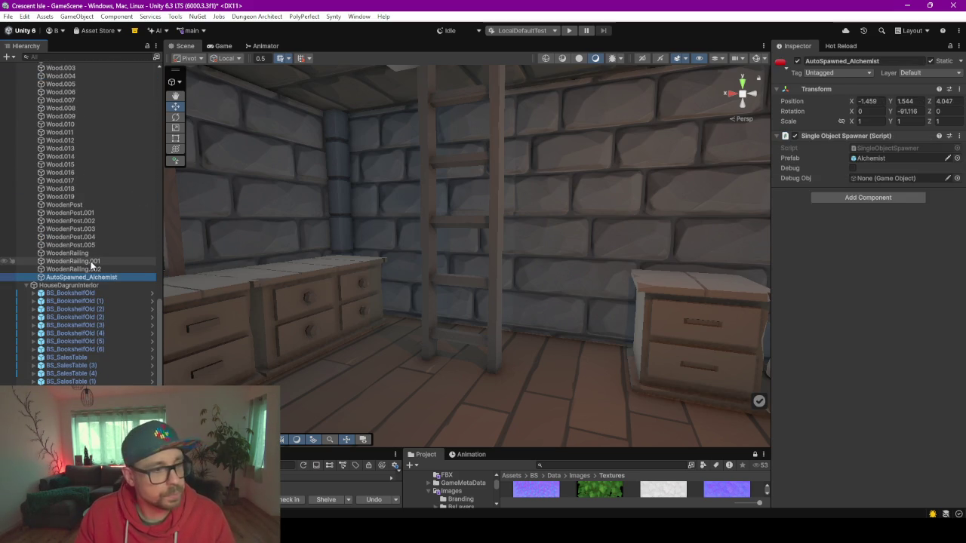
{"action": "left_click", "coordinate": [91, 262]}
{"action": "scroll", "coordinate": [91, 264], "scroll_direction": "up", "scroll_amount": 5}
{"action": "scroll", "coordinate": [91, 261], "scroll_direction": "up", "scroll_amount": 10}
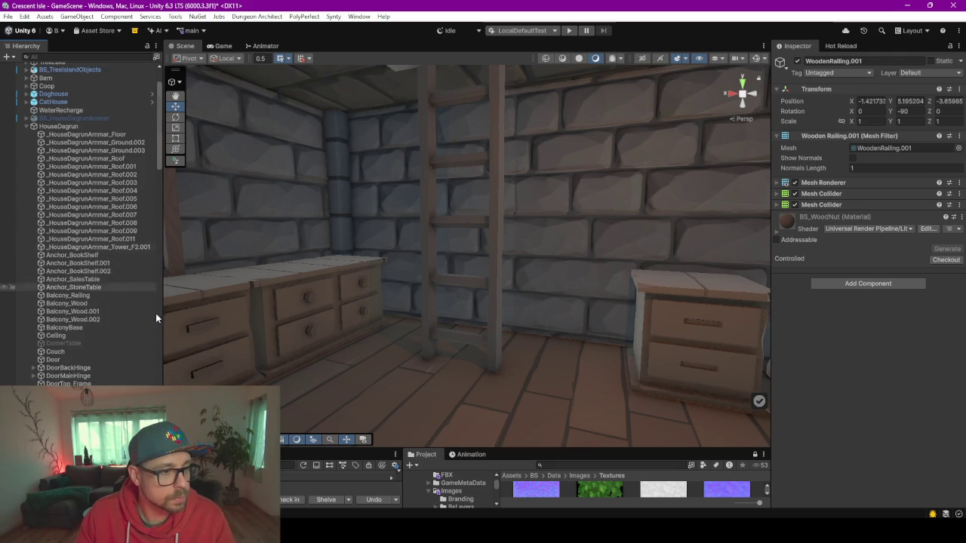
{"action": "double_click", "coordinate": [88, 343]}
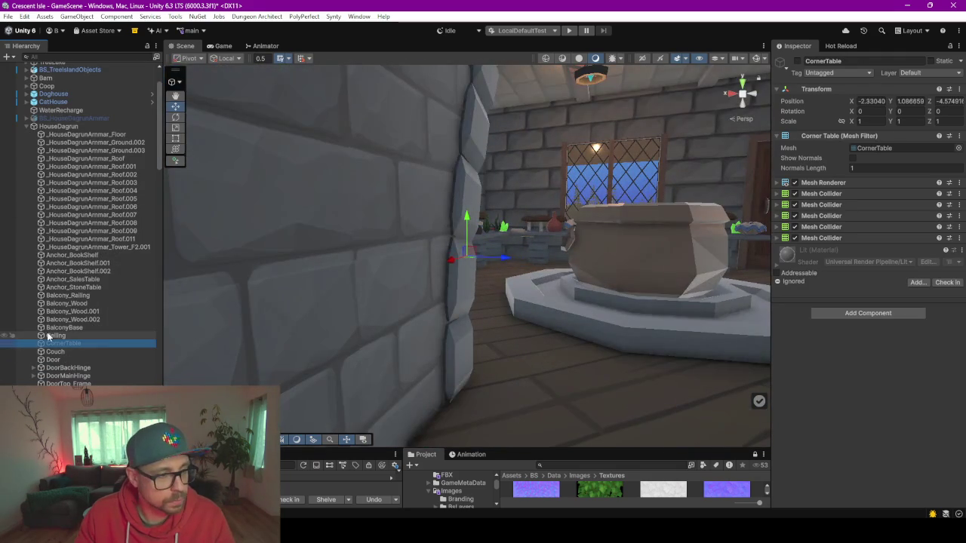
Delete CornerTable, then frame the Couch in the scene view
{"action": "left_click", "coordinate": [53, 335]}
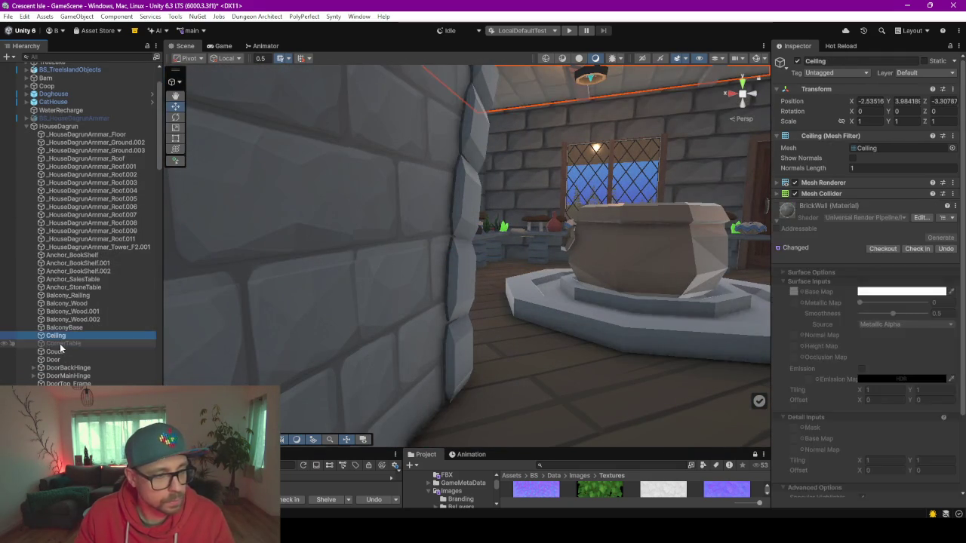
{"action": "left_click", "coordinate": [58, 343]}
{"action": "key", "text": "Delete"}
{"action": "double_click", "coordinate": [57, 344]}
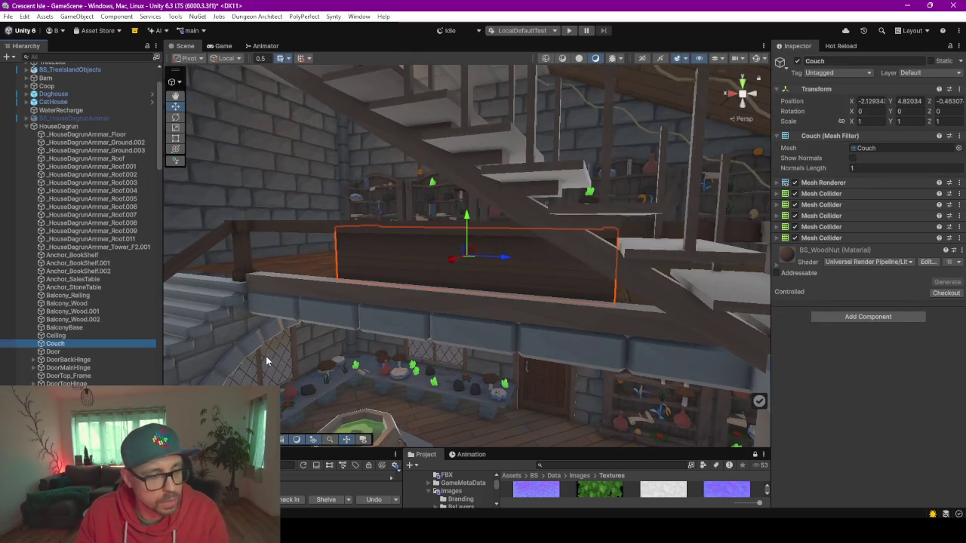
{"action": "mouse_move", "coordinate": [266, 359]}
{"action": "left_mouse_down"}
{"action": "mouse_move", "coordinate": [341, 217]}
{"action": "mouse_move", "coordinate": [393, 226]}
{"action": "left_mouse_up"}
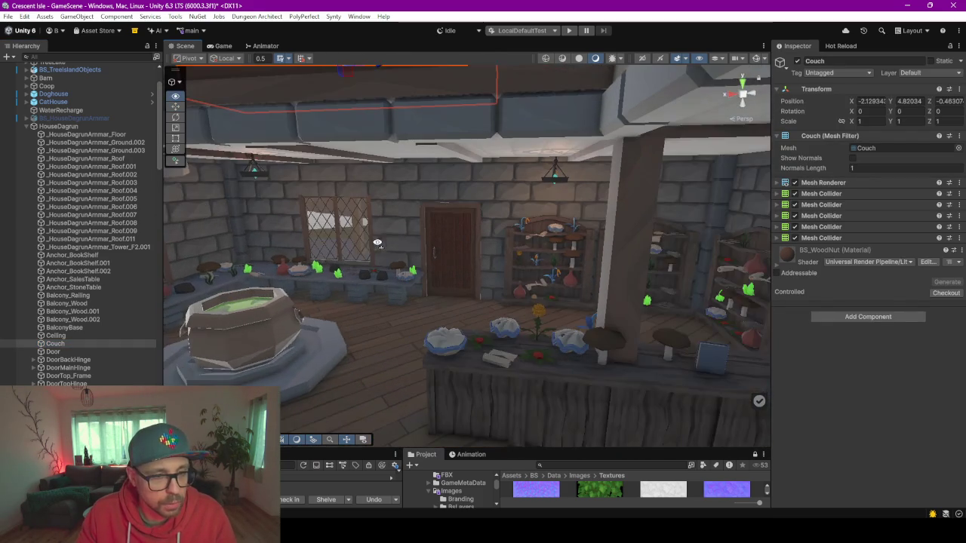
Expand and inspect the DoorBackHinge and DoorMainHinge parts, then collapse both groups
{"action": "left_click", "coordinate": [67, 360]}
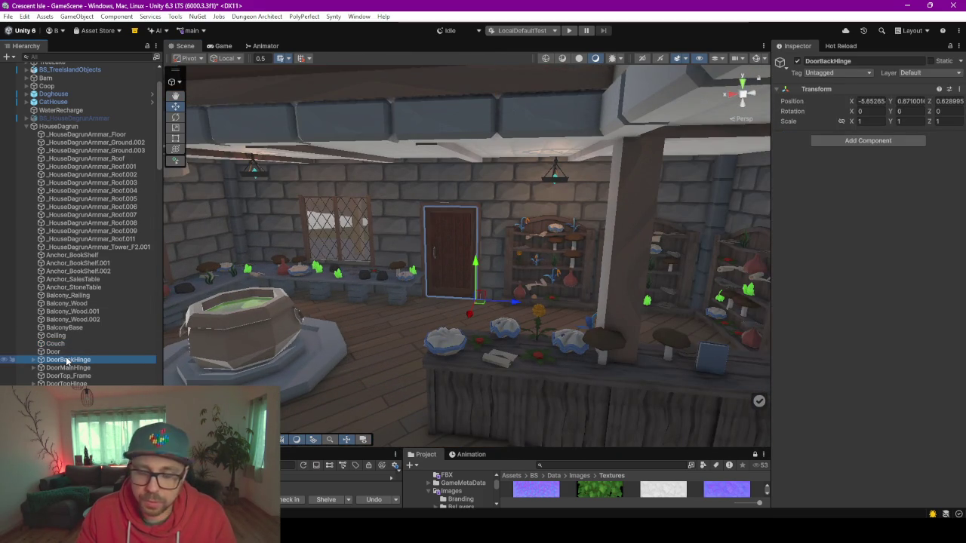
{"action": "key", "text": "Right"}
{"action": "key", "text": "Down"}
{"action": "left_click", "coordinate": [71, 376]}
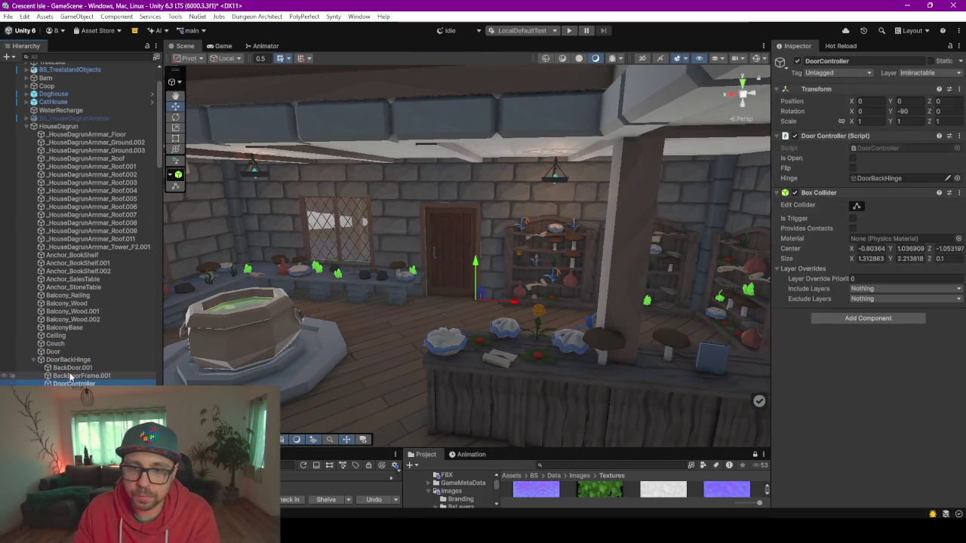
{"action": "left_click", "coordinate": [67, 368]}
{"action": "left_click", "coordinate": [88, 367]}
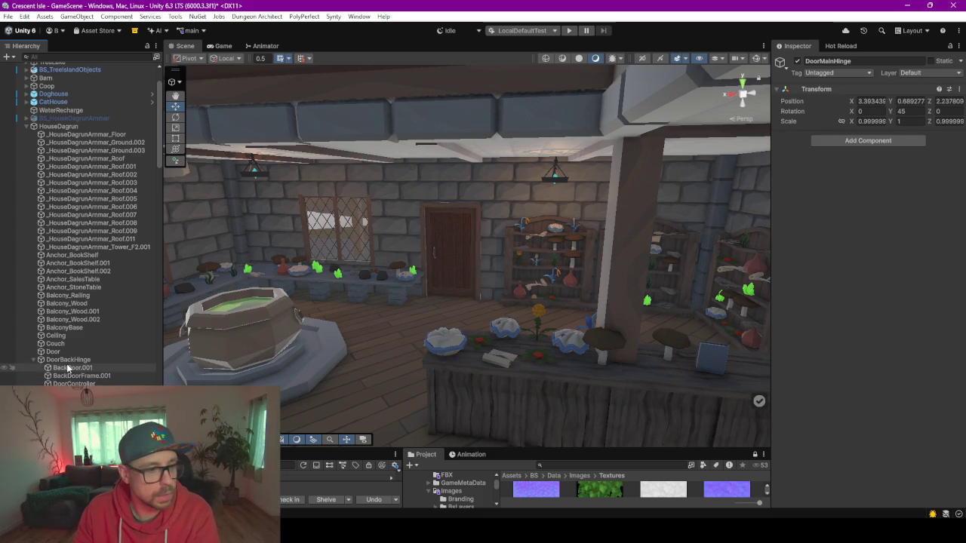
{"action": "key", "text": "Right"}
{"action": "key", "text": "Down"}
{"action": "key", "text": "Down"}
{"action": "key", "text": "Down"}
{"action": "scroll", "coordinate": [68, 366], "scroll_direction": "down", "scroll_amount": 4}
{"action": "left_click", "coordinate": [34, 309]}
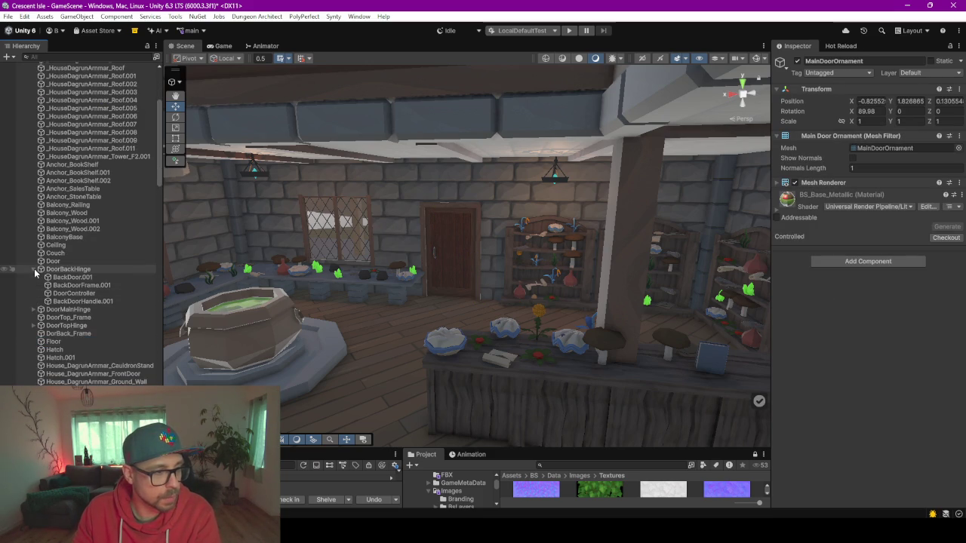
{"action": "left_click", "coordinate": [34, 268]}
{"action": "scroll", "coordinate": [68, 226], "scroll_direction": "up", "scroll_amount": 5}
Inspect HouseDagrun's ground, roof and Anchor_BookShelf children, then reselect HouseDagrun
{"action": "left_click", "coordinate": [79, 156]}
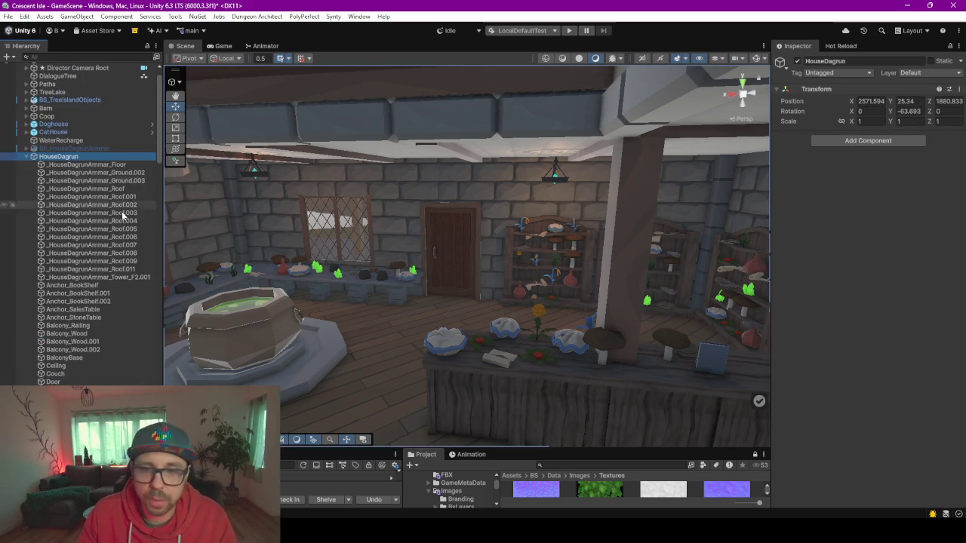
{"action": "left_click", "coordinate": [79, 174]}
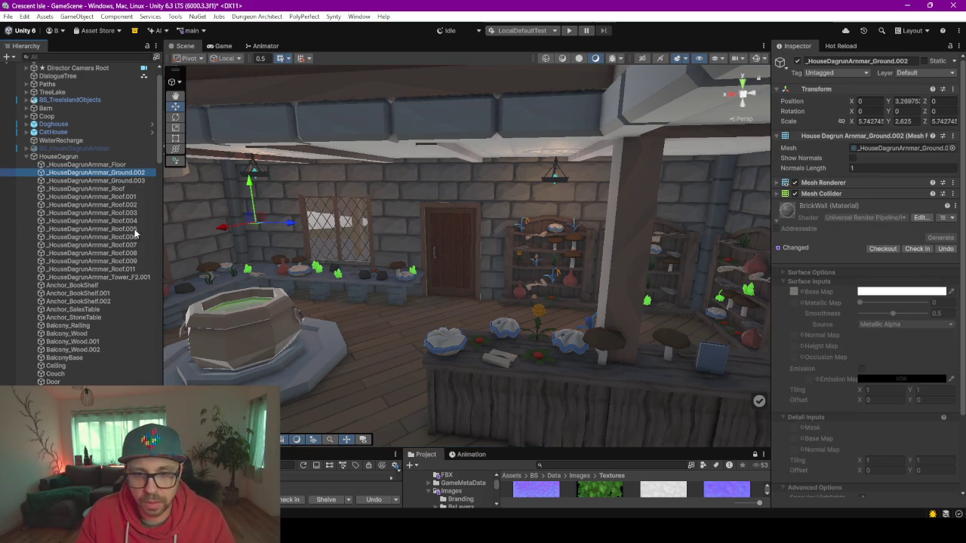
{"action": "left_click", "coordinate": [90, 213]}
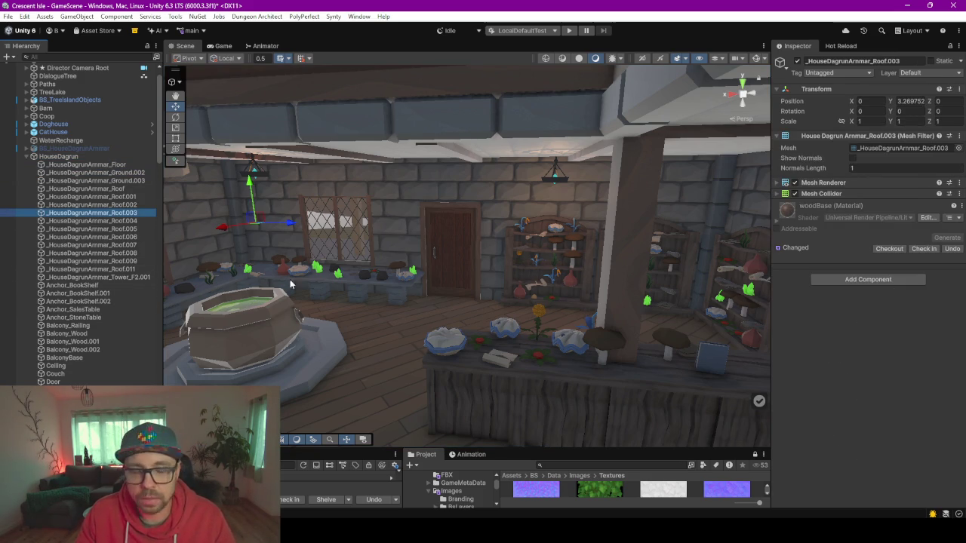
{"action": "left_click", "coordinate": [76, 286]}
{"action": "left_click", "coordinate": [84, 294]}
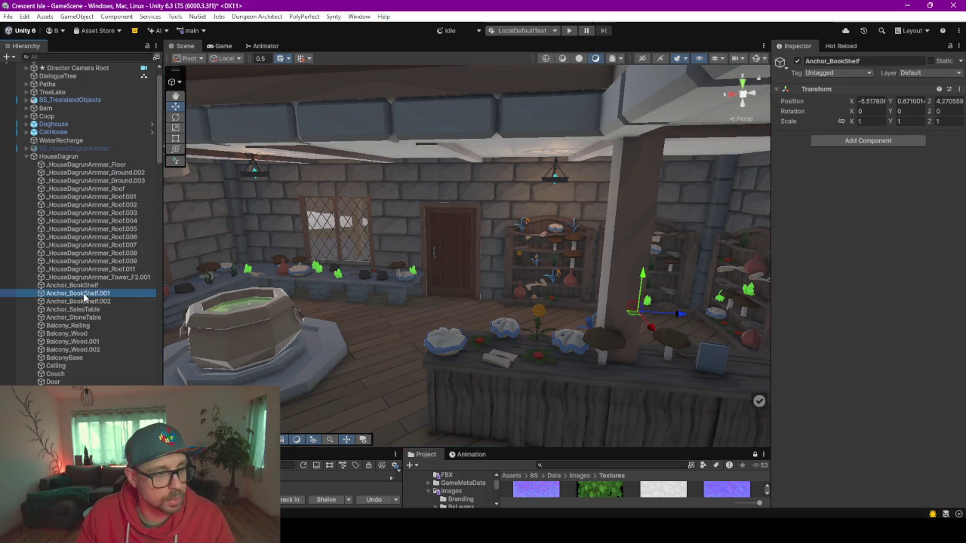
{"action": "left_click", "coordinate": [59, 156]}
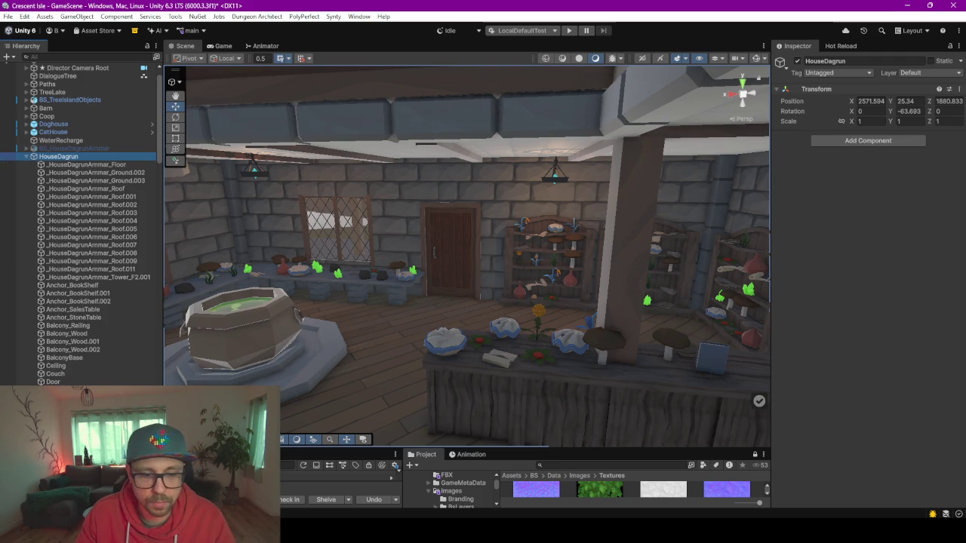
{"action": "left_click", "coordinate": [882, 141]}
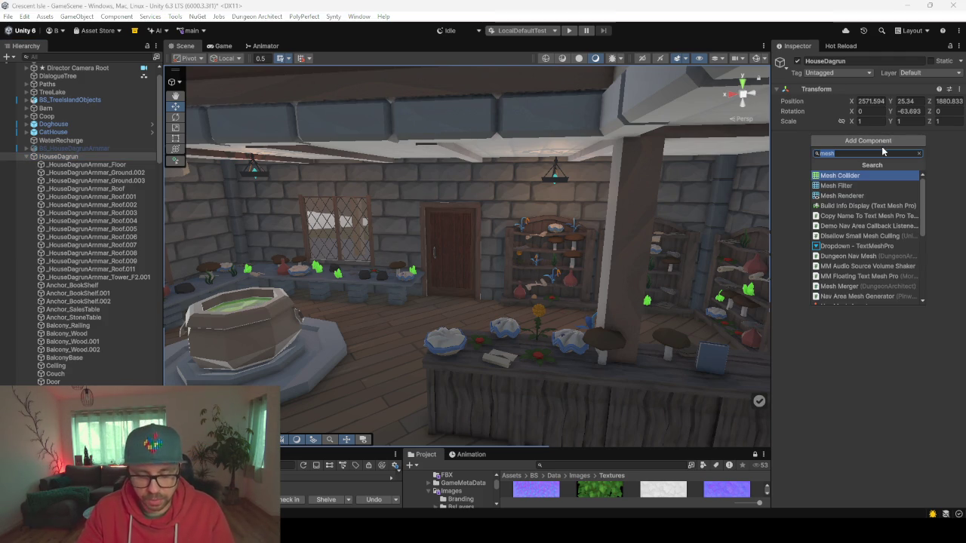
Add a new script named DeleteMeshColliderFromChildren to HouseDagrun through Add Component
{"action": "type", "text": "Delete"}
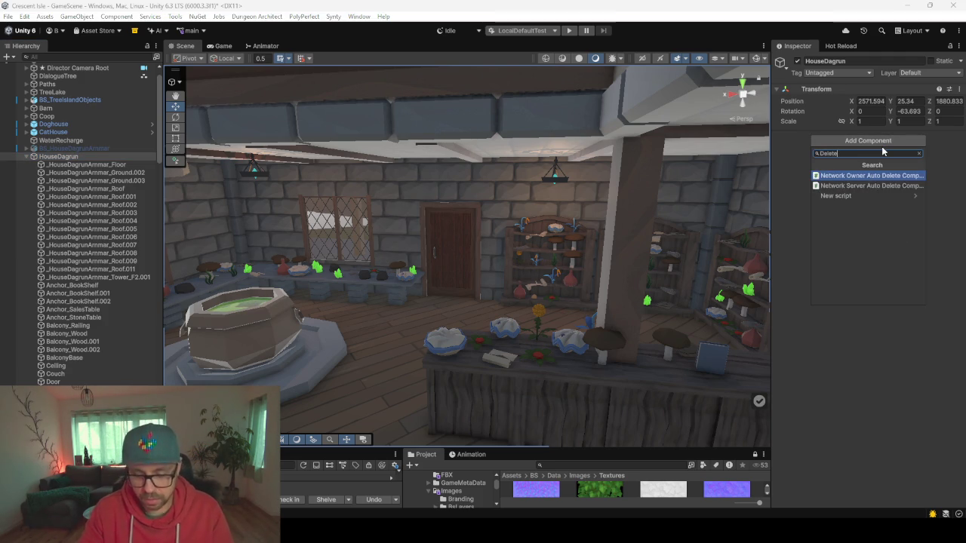
{"action": "type", "text": "MeshColliderFromChildren"}
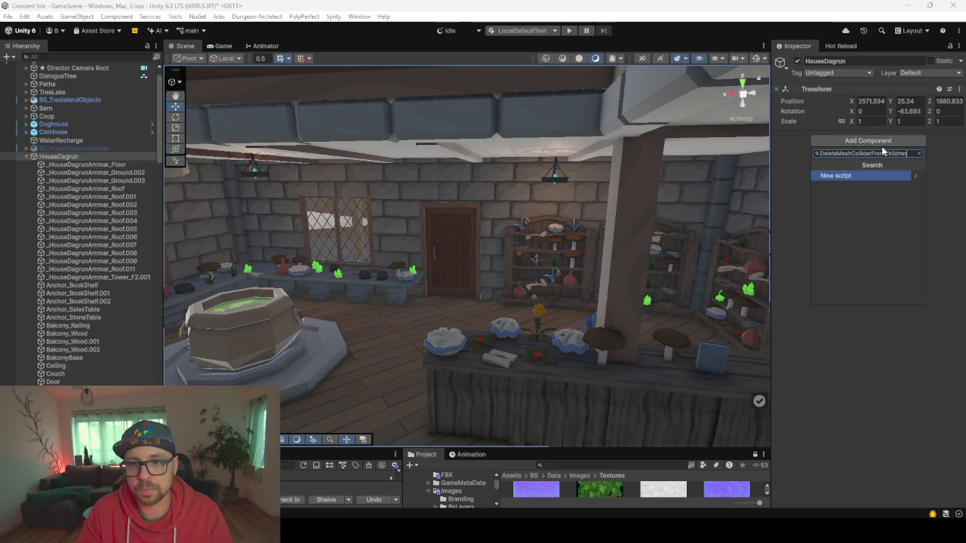
{"action": "key", "text": "Return"}
{"action": "left_click", "coordinate": [882, 151]}
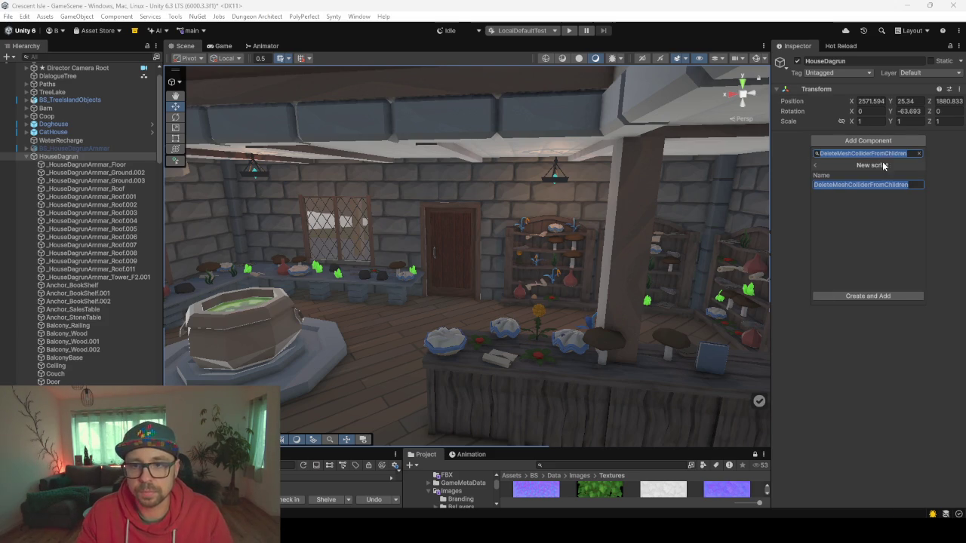
{"action": "left_click", "coordinate": [856, 211]}
{"action": "left_click", "coordinate": [883, 296]}
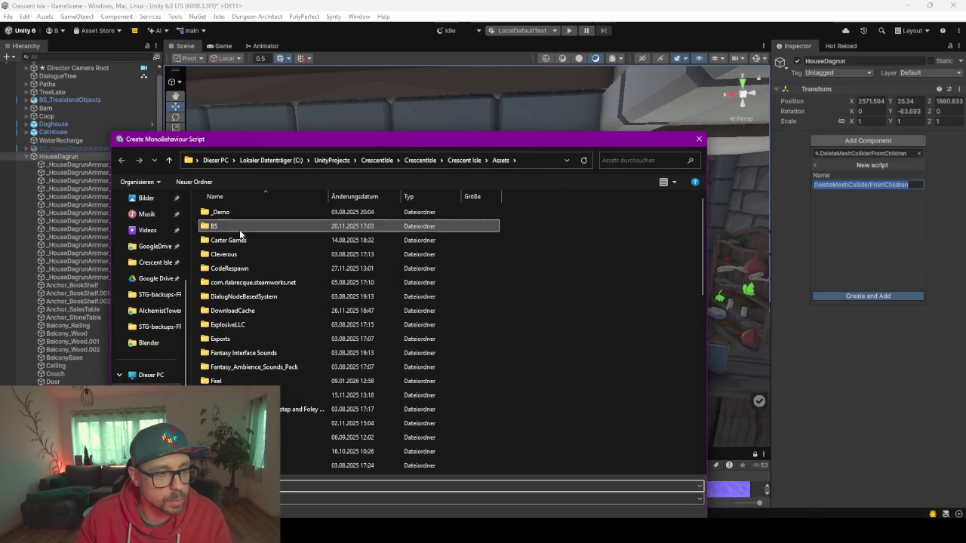
Browse to Assets > BS > Scripts > BS and save the new script there
{"action": "double_click", "coordinate": [239, 229]}
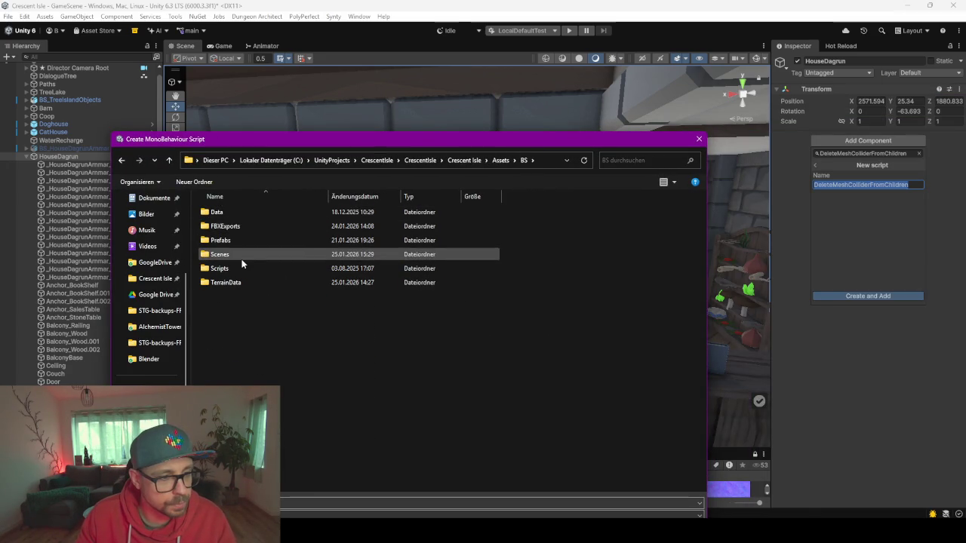
{"action": "double_click", "coordinate": [241, 269]}
{"action": "double_click", "coordinate": [243, 212]}
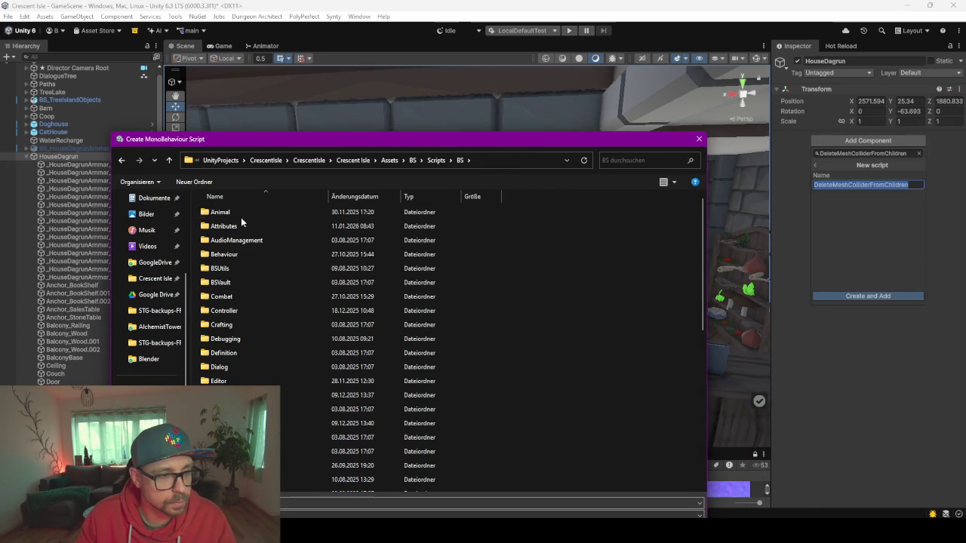
{"action": "scroll", "coordinate": [268, 268], "scroll_direction": "down", "scroll_amount": 1}
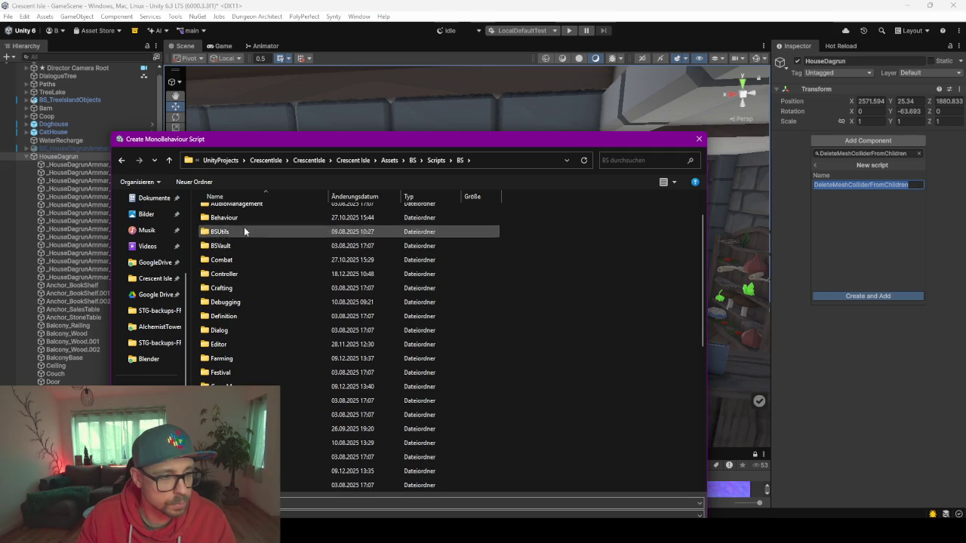
{"action": "scroll", "coordinate": [254, 273], "scroll_direction": "down", "scroll_amount": 6}
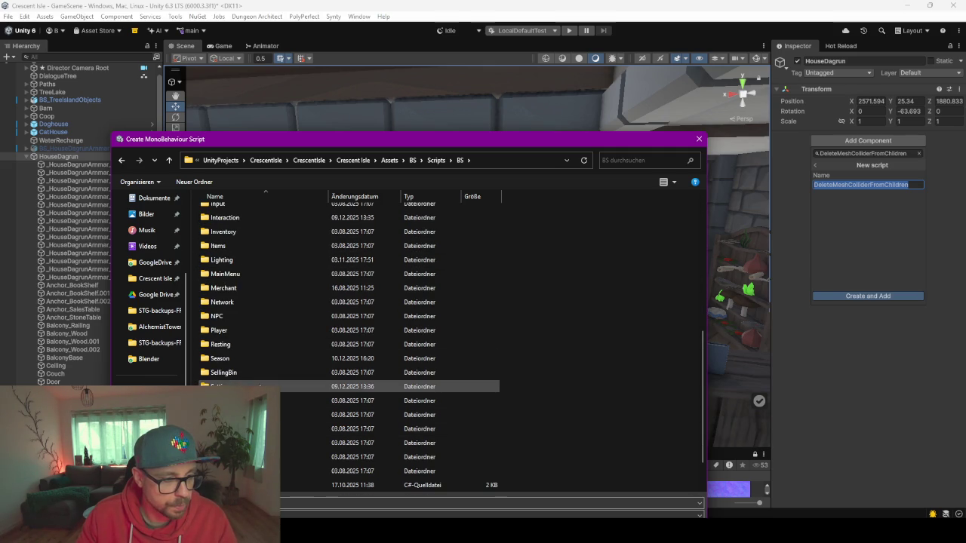
{"action": "scroll", "coordinate": [265, 386], "scroll_direction": "down", "scroll_amount": 1}
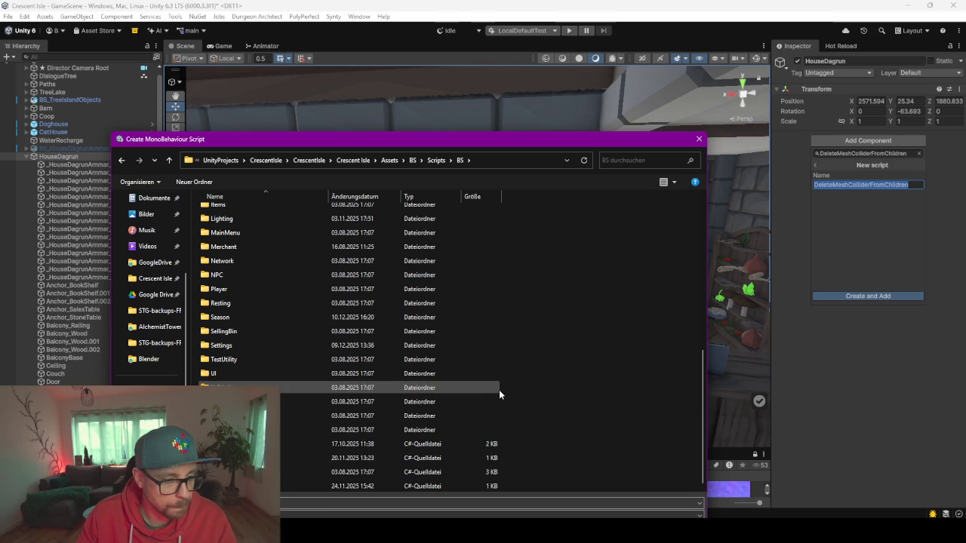
{"action": "scroll", "coordinate": [499, 389], "scroll_direction": "up", "scroll_amount": 5}
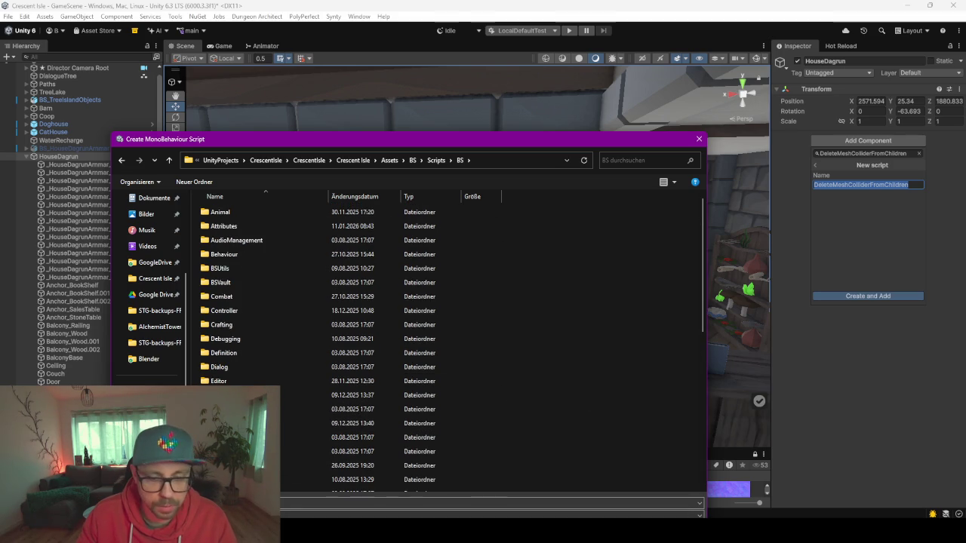
{"action": "key", "text": "Return"}
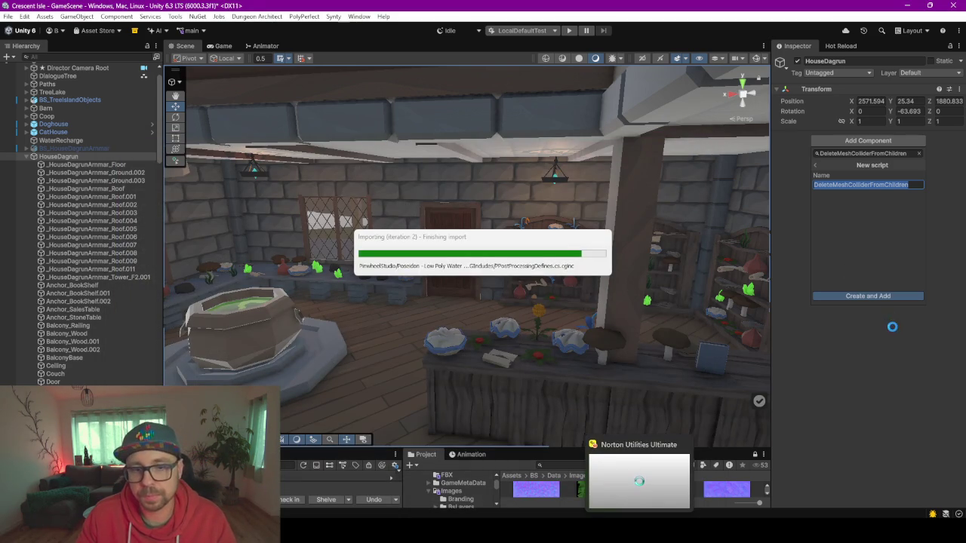
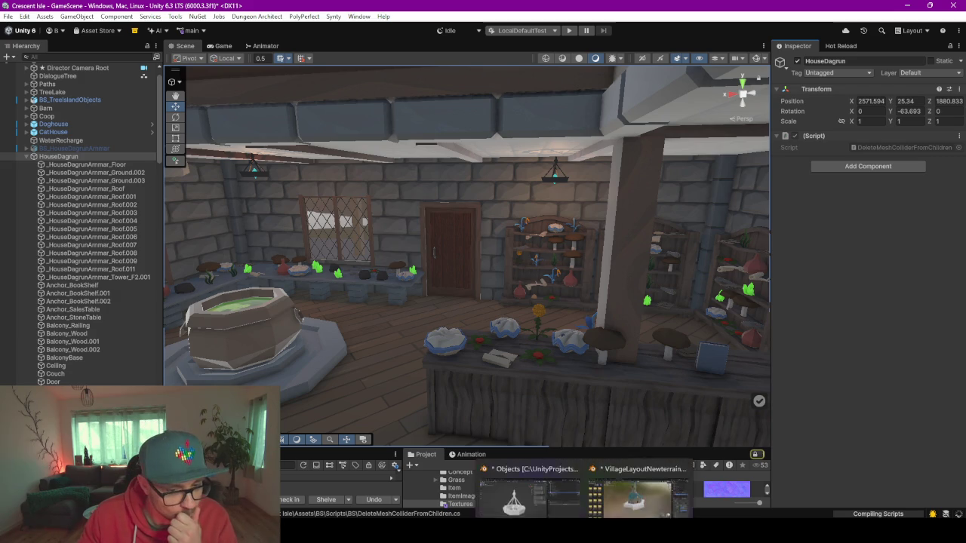
Switch to Rider, where the DeleteMeshColliderFromChildren script's default template is open
{"action": "mouse_move", "coordinate": [451, 530]}
{"action": "left_click", "coordinate": [451, 475]}
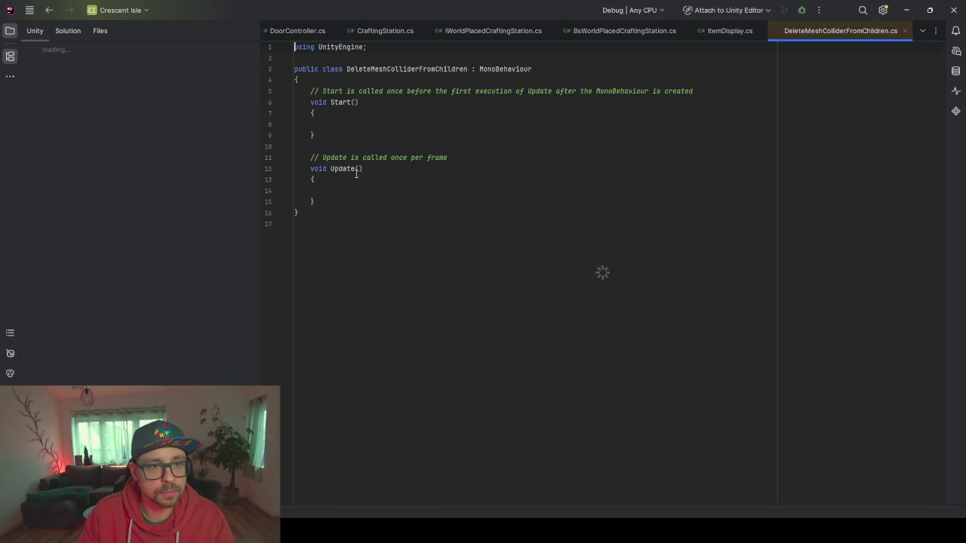
Delete the template Start and Update methods from the class
{"action": "mouse_move", "coordinate": [328, 135]}
{"action": "left_mouse_down"}
{"action": "mouse_move", "coordinate": [317, 90]}
{"action": "mouse_move", "coordinate": [298, 79]}
{"action": "left_mouse_up"}
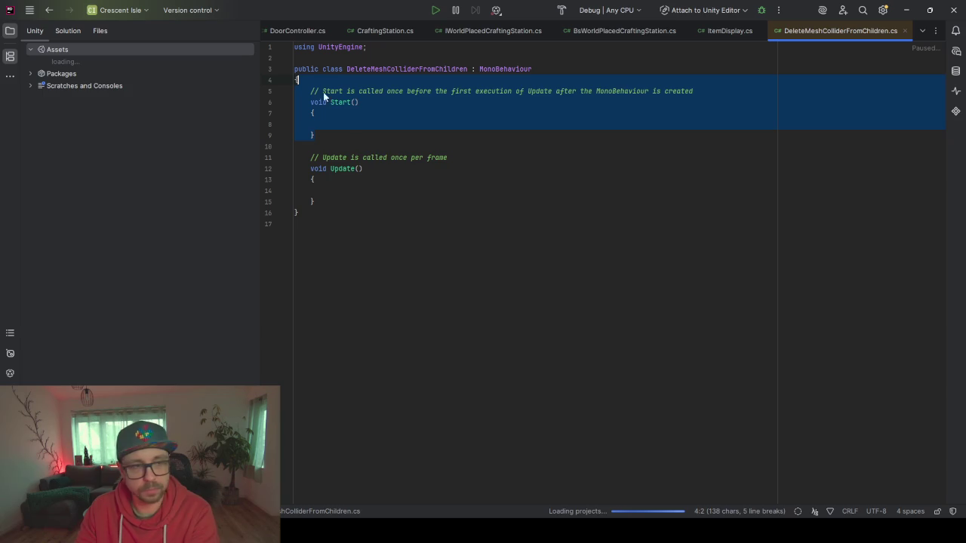
{"action": "key", "text": "Delete"}
{"action": "left_click_drag", "start_coordinate": [317, 146], "coordinate": [335, 89]}
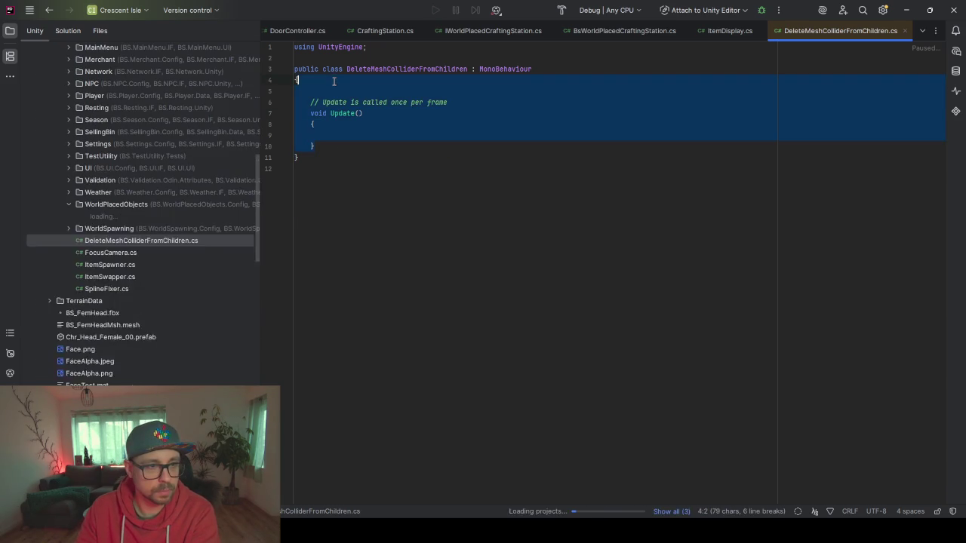
{"action": "key", "text": "Delete"}
{"action": "key", "text": "Tab"}
Add a [Button] private Delete method that calls GetComponentsInChildren<MeshCollider>()
{"action": "type", "text": "utt"}
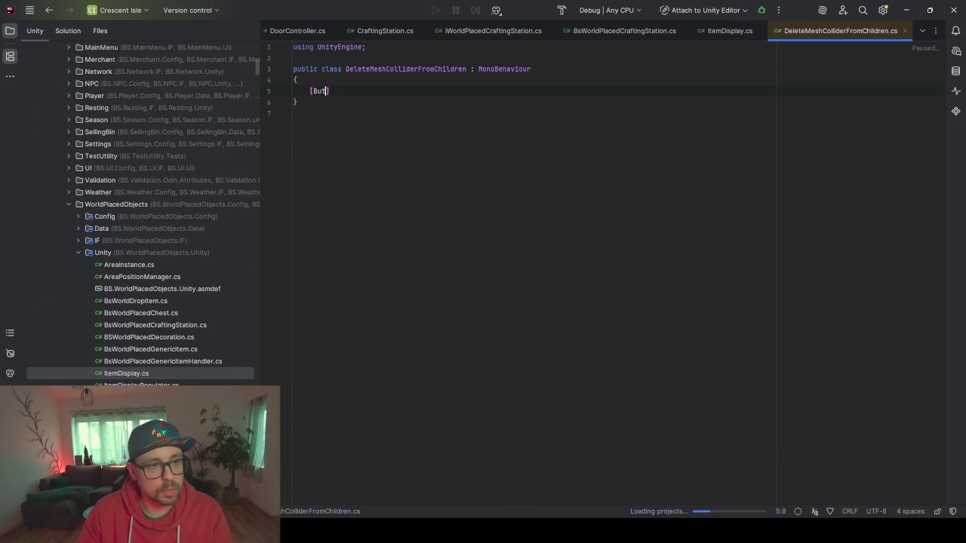
{"action": "type", "text": "on"}
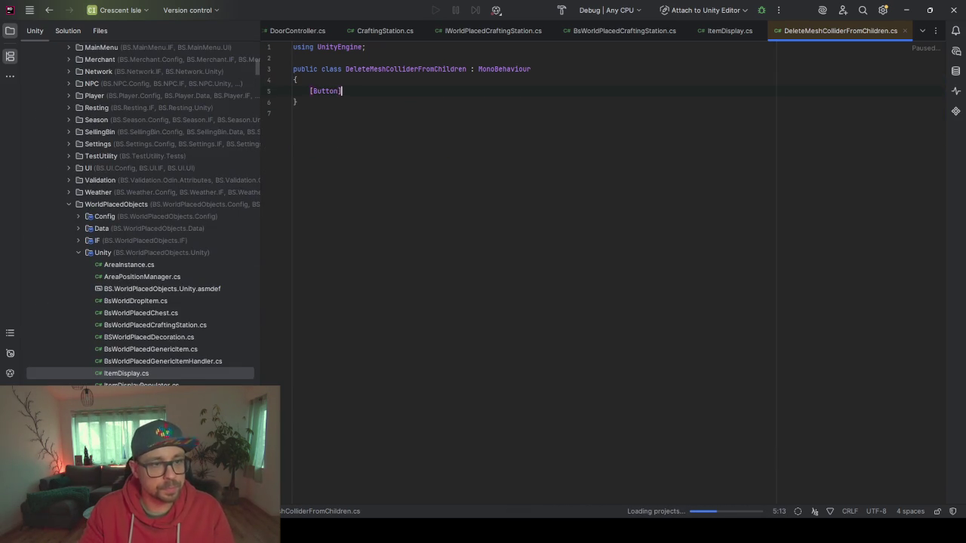
{"action": "type", "text": "private"}
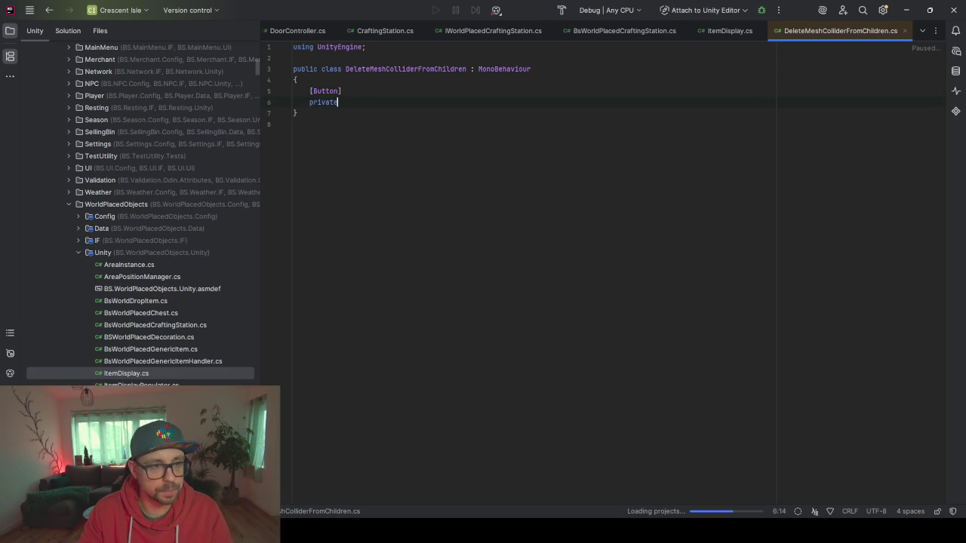
{"action": "type", "text": "ete"}
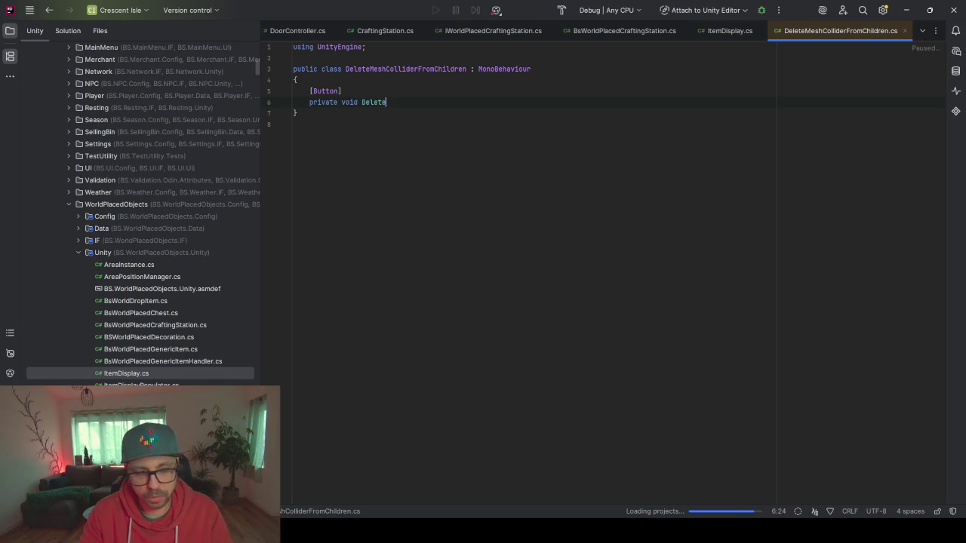
{"action": "type", "text": "{"}
{"action": "key", "text": "Return"}
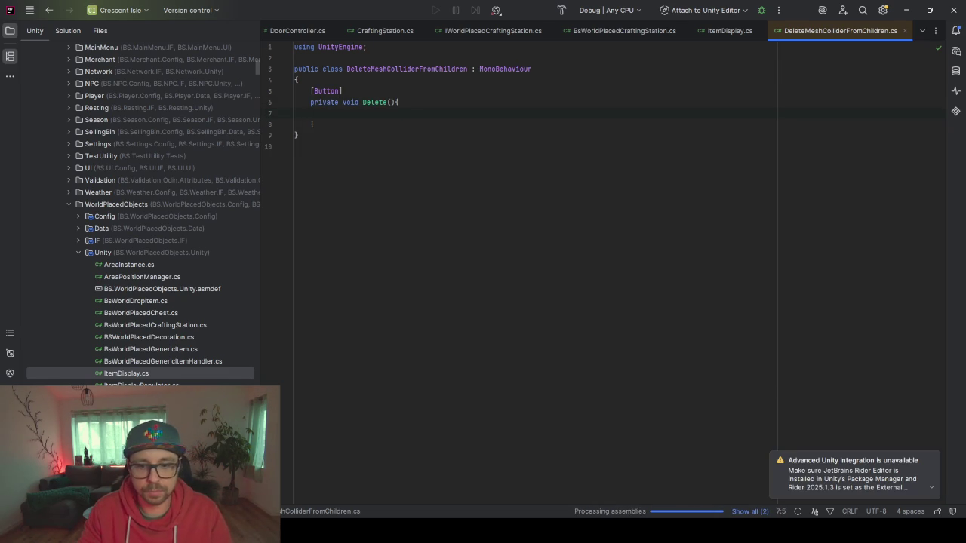
{"action": "key", "text": "Tab"}
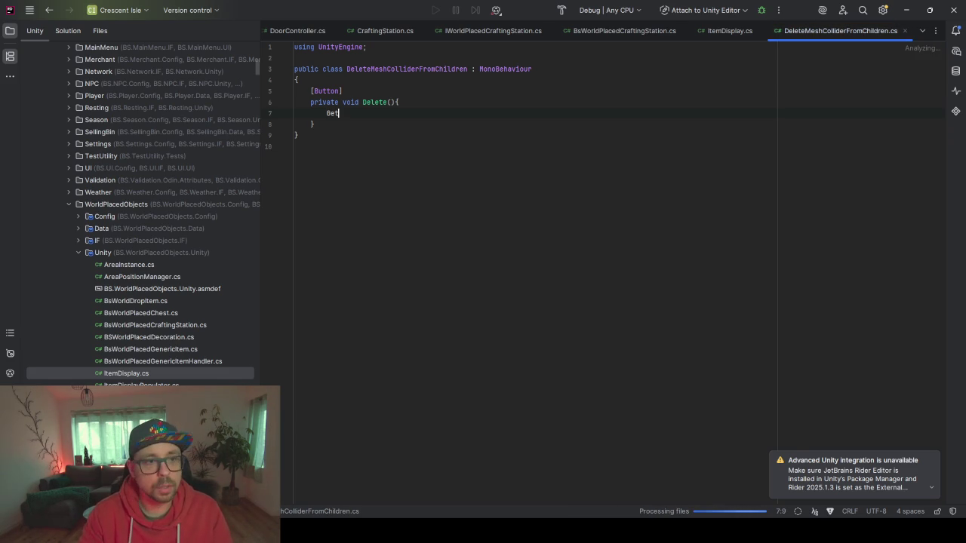
{"action": "type", "text": "Com"}
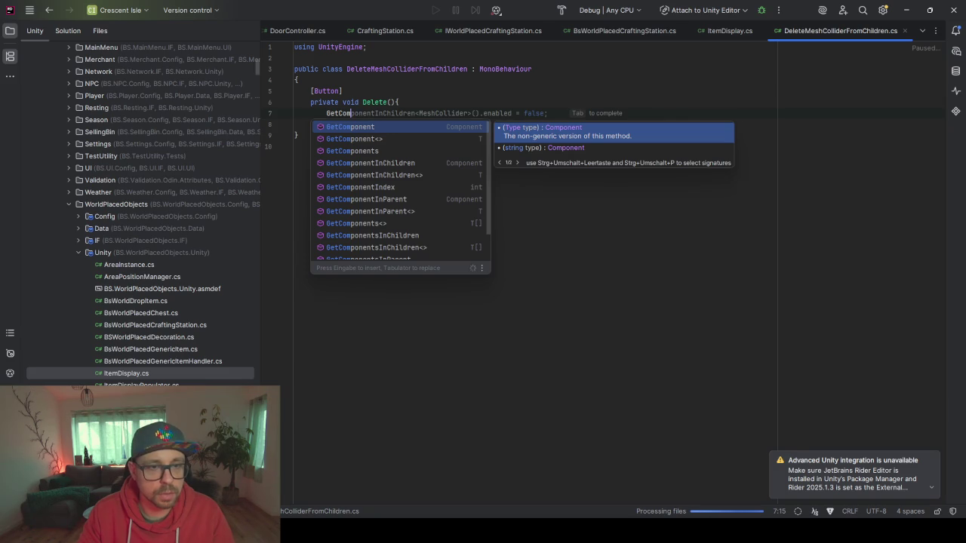
{"action": "key", "text": "Tab"}
{"action": "key", "text": "BackSpace"}
{"action": "key", "text": "BackSpace"}
{"action": "key", "text": "BackSpace"}
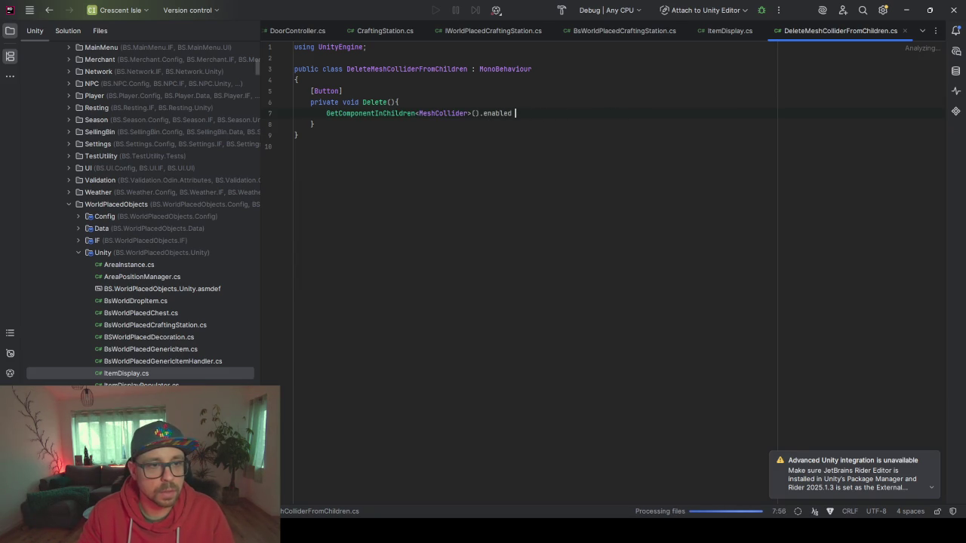
{"action": "key", "text": "BackSpace"}
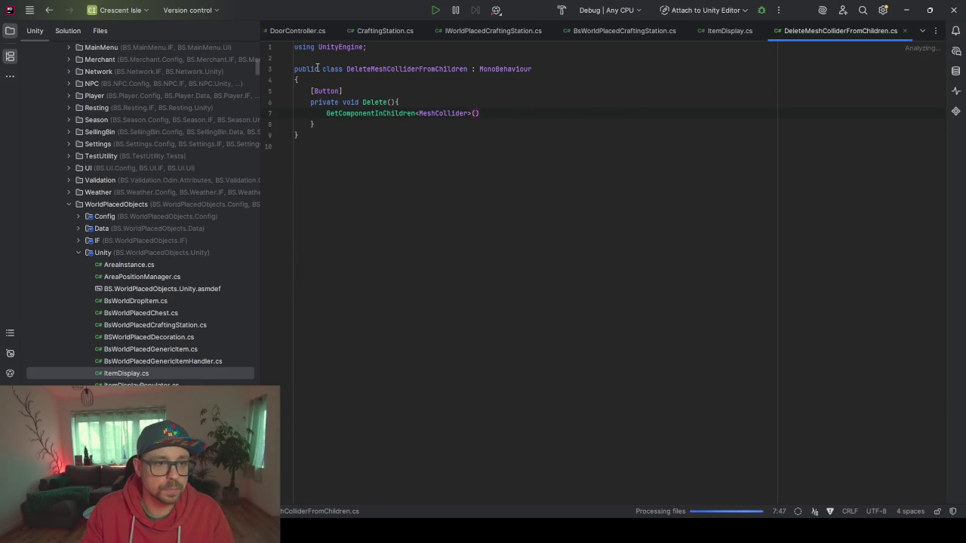
{"action": "type", "text": "s"}
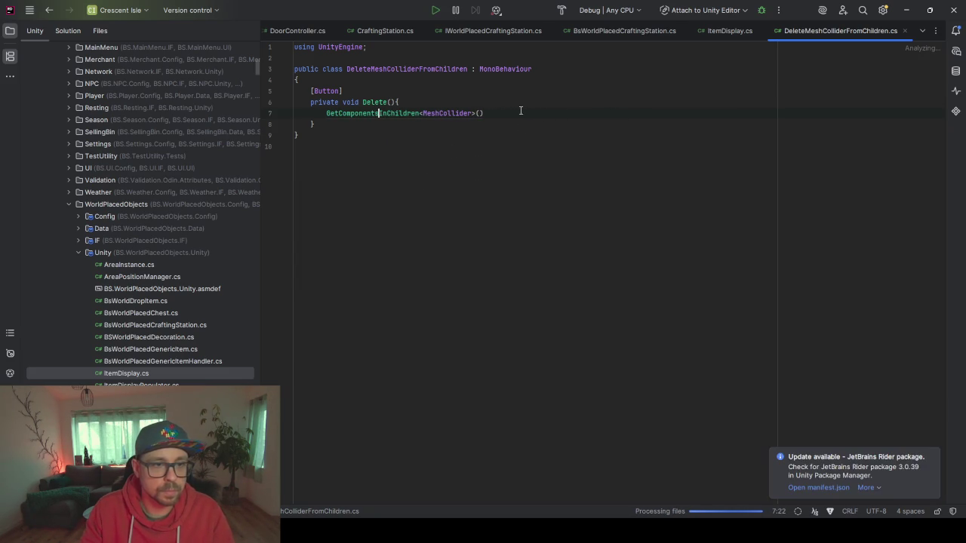
{"action": "key", "text": "BackSpace"}
{"action": "key", "text": "BackSpace"}
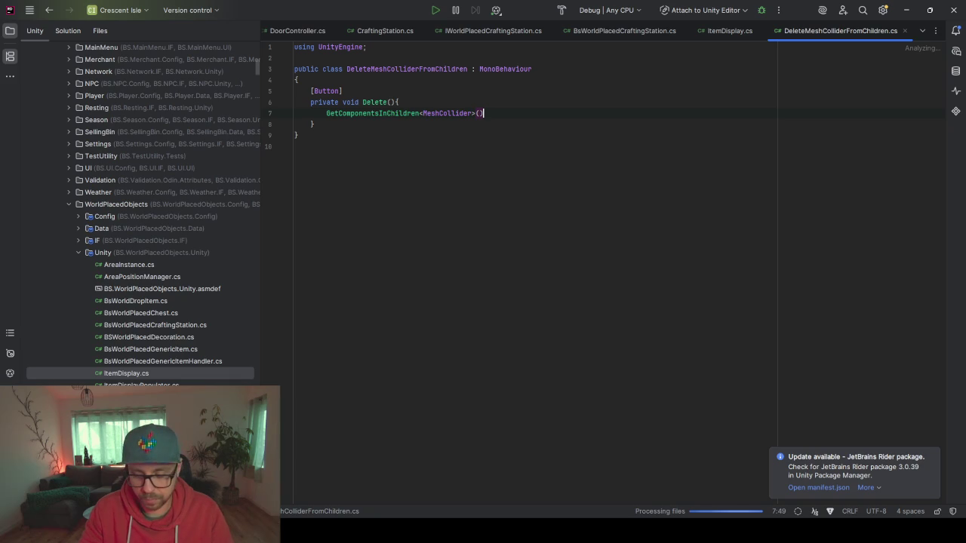
{"action": "key", "text": "Return"}
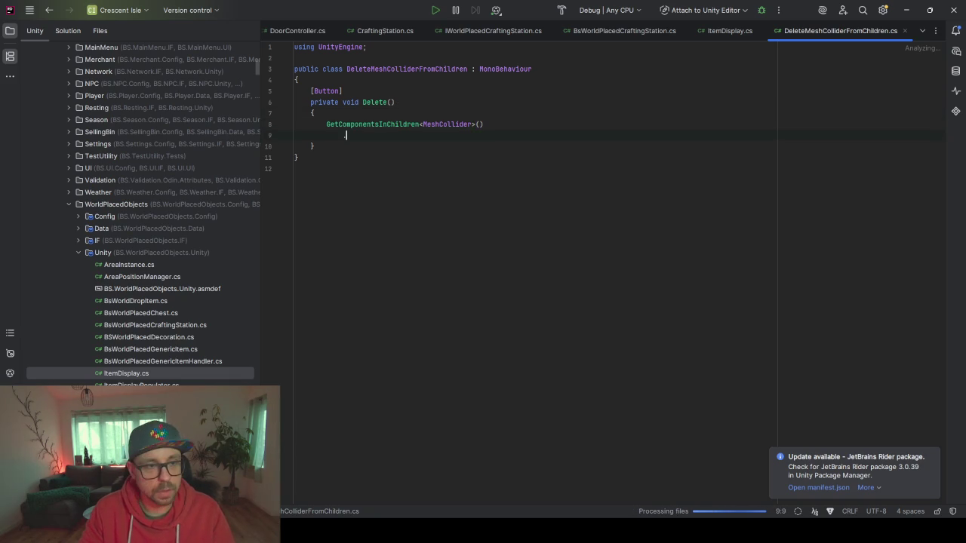
Chain a Sirenix ForEach that calls DestroyImmediate on each MeshCollider
{"action": "type", "text": ".For"}
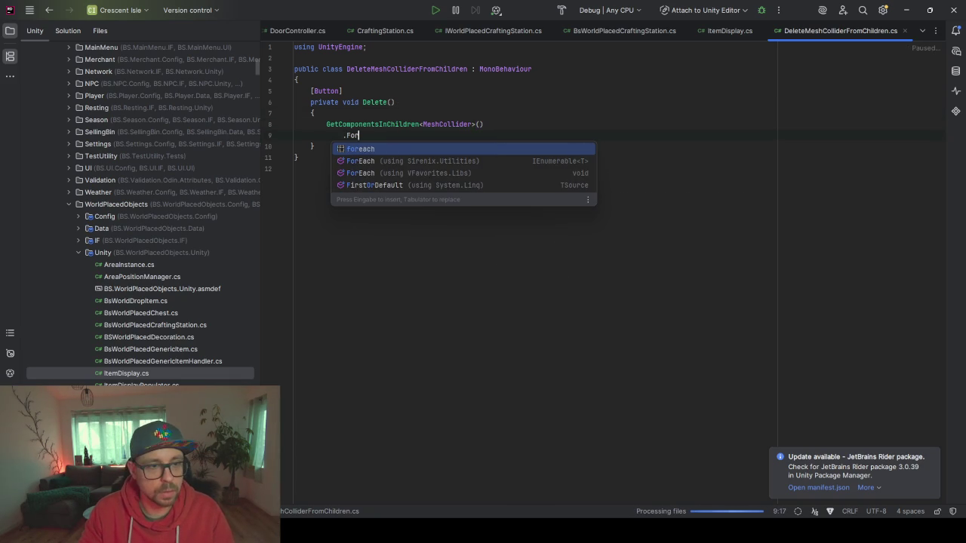
{"action": "key", "text": "Down"}
{"action": "key", "text": "Return"}
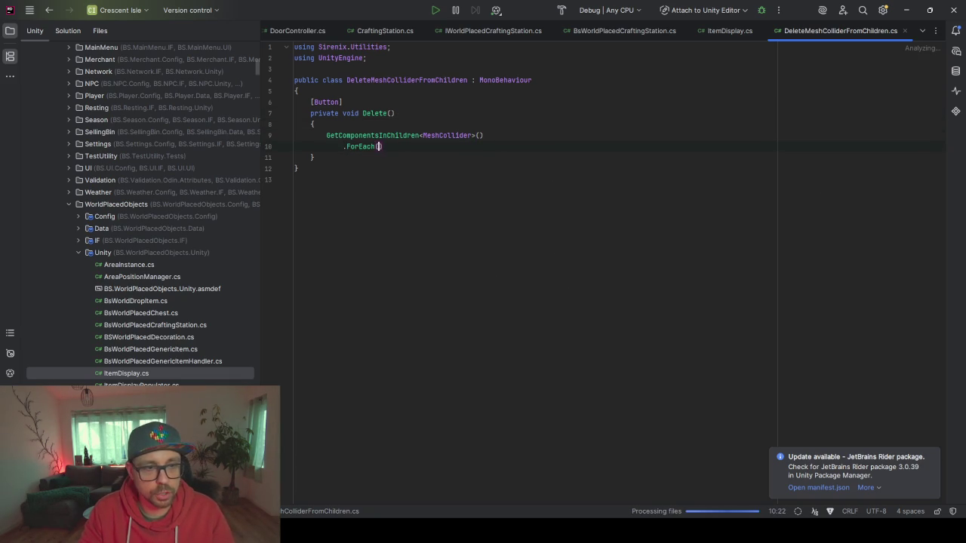
{"action": "type", "text": "=>"}
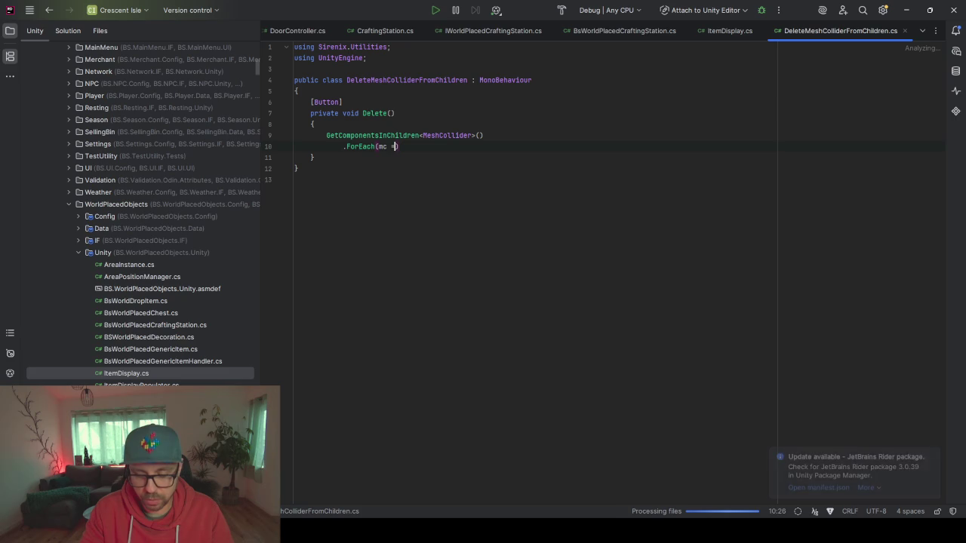
{"action": "type", "text": "{"}
{"action": "key", "text": "Return"}
{"action": "type", "text": "DestroyImmediate(mc);"}
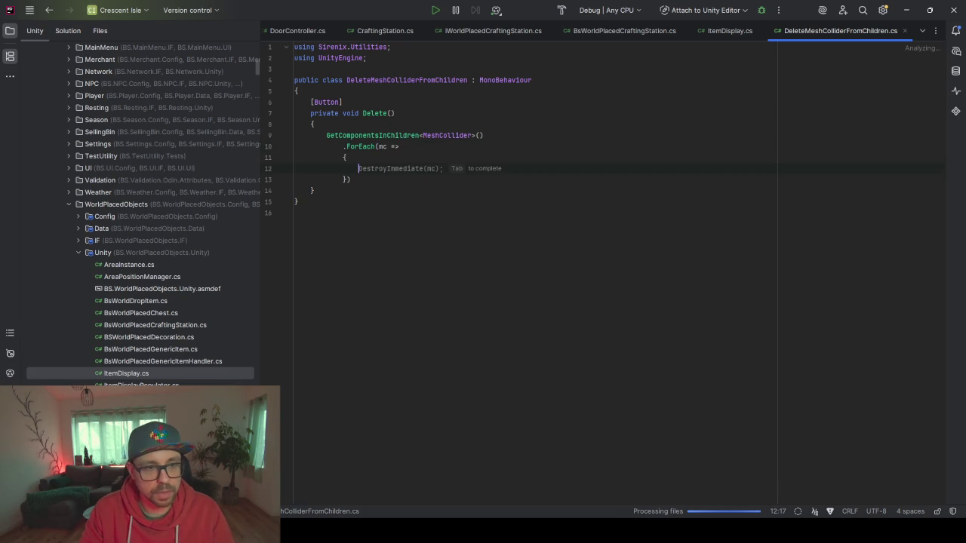
Wrap the collider-deleting code in an #if UNITY_EDITOR block and reformat it
{"action": "left_click", "coordinate": [401, 124]}
{"action": "key", "text": "Return"}
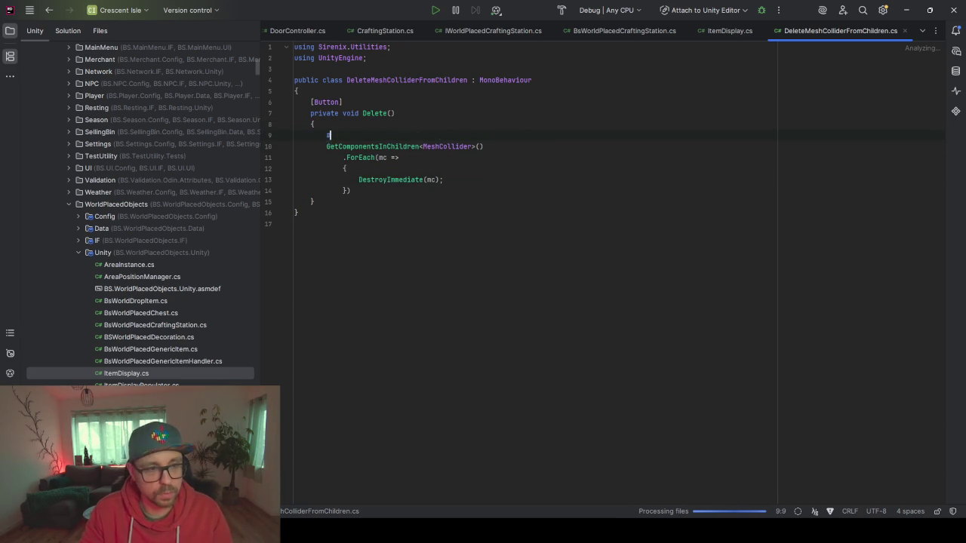
{"action": "type", "text": "#"}
{"action": "key", "text": "Return"}
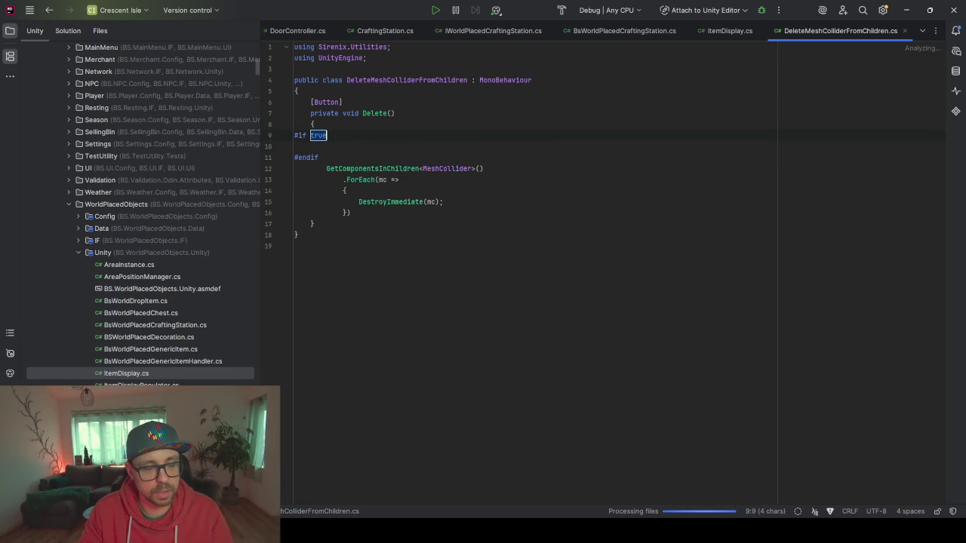
{"action": "type", "text": "Uni"}
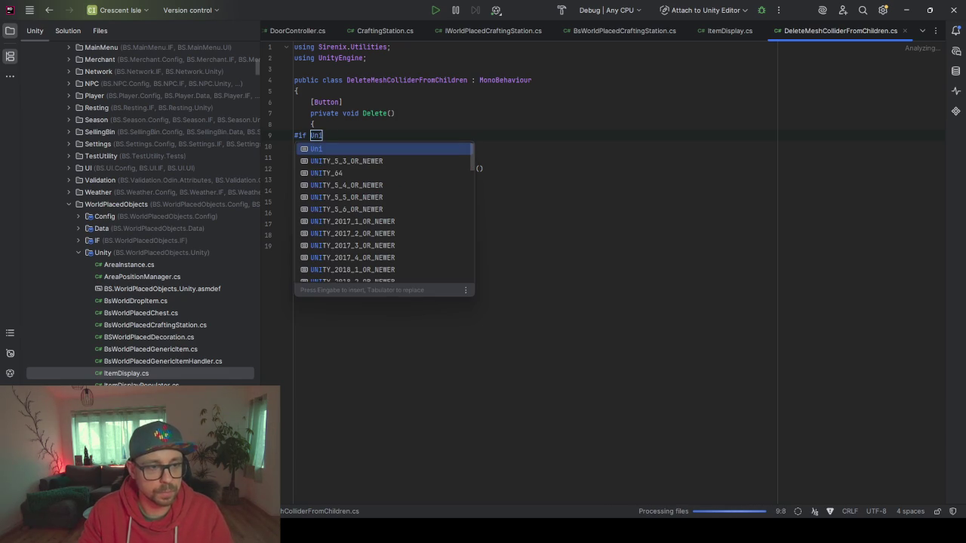
{"action": "type", "text": "ty_ed"}
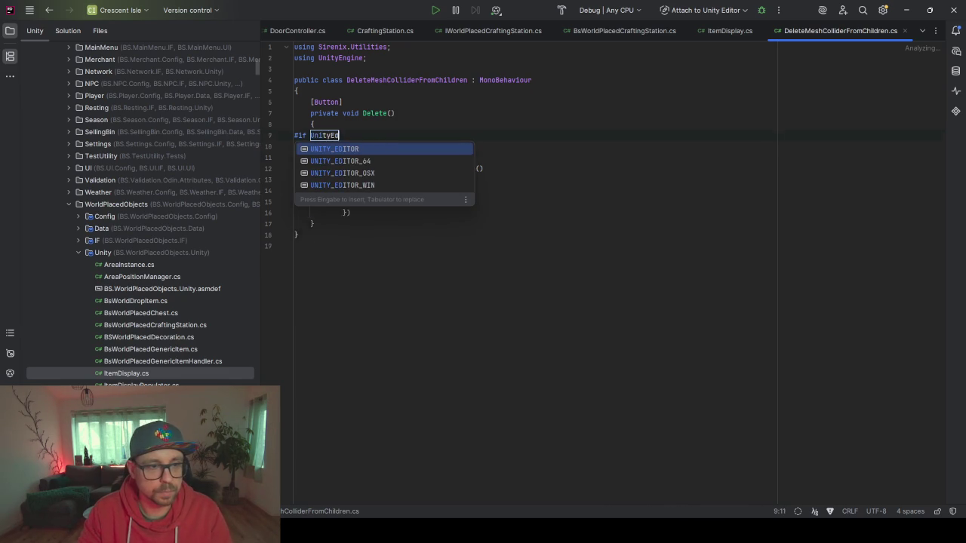
{"action": "key", "text": "Return"}
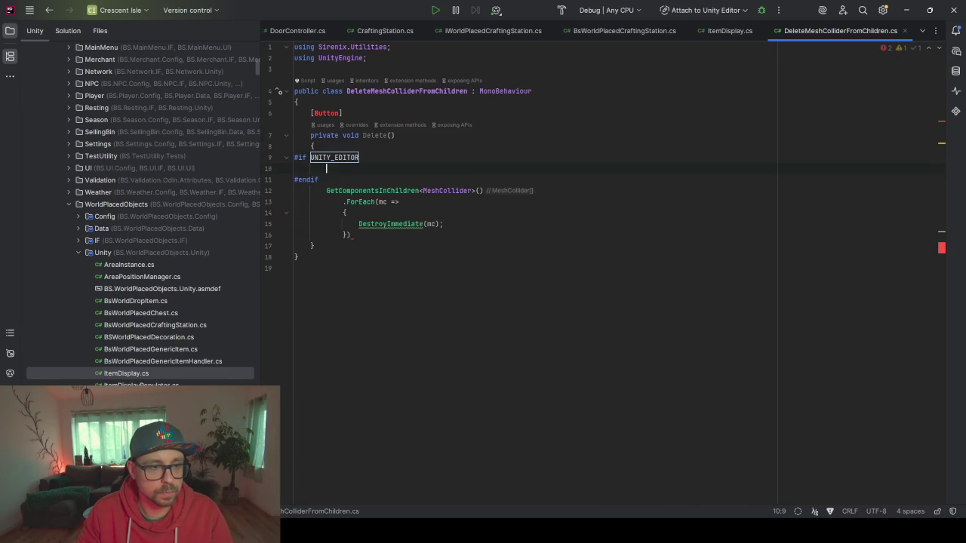
{"action": "key", "text": "Down"}
{"action": "key", "text": "Down"}
{"action": "key", "text": "alt+shift+Down"}
{"action": "key", "text": "alt+shift+Down"}
{"action": "key", "text": "alt+shift+Down"}
{"action": "key", "text": "alt+shift+Down"}
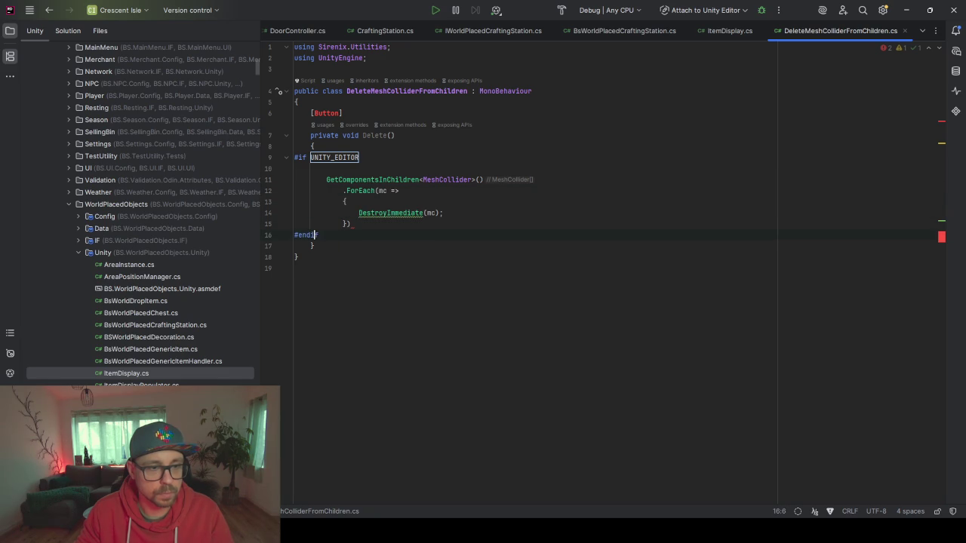
{"action": "key", "text": "Up"}
{"action": "key", "text": "End"}
{"action": "type", "text": ";"}
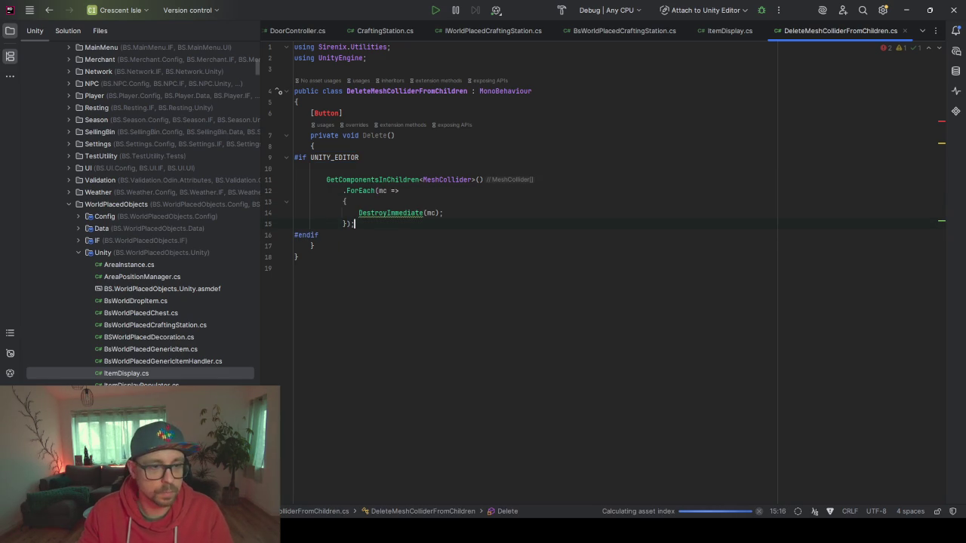
{"action": "key", "text": "ctrl+alt+l"}
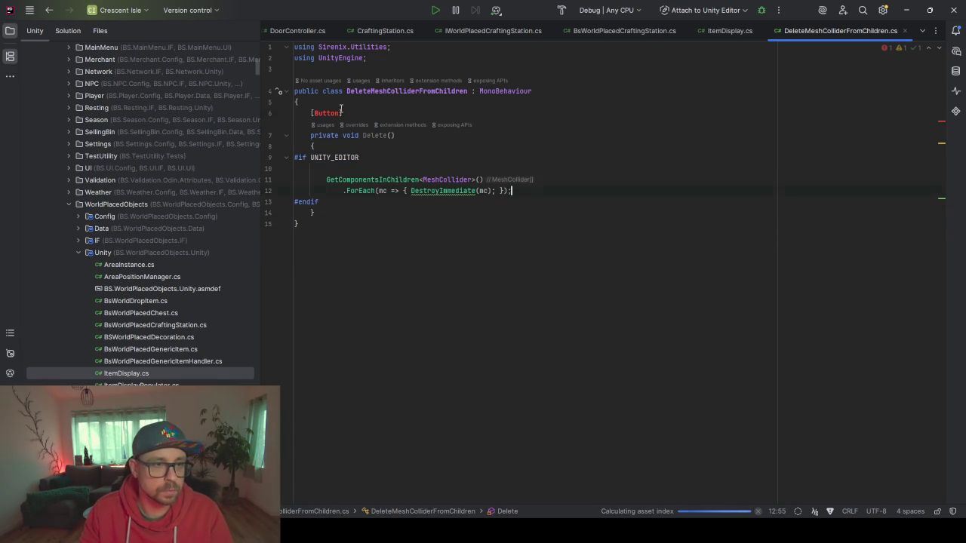
Import Sirenix.OdinInspector for [Button] and simplify the lambda to ForEach(DestroyImmediate)
{"action": "left_click", "coordinate": [341, 112]}
{"action": "key", "text": "ctrl+space"}
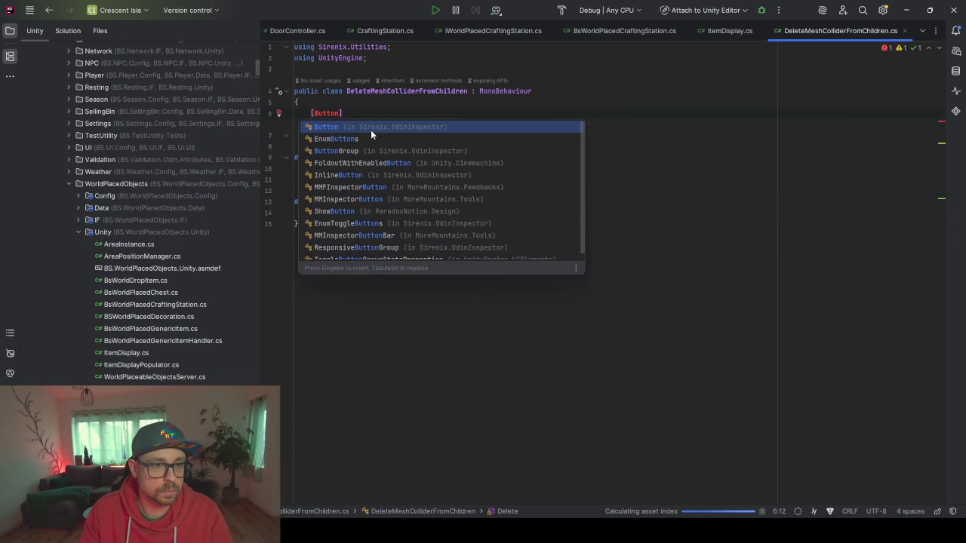
{"action": "key", "text": "Return"}
{"action": "key", "text": "Down"}
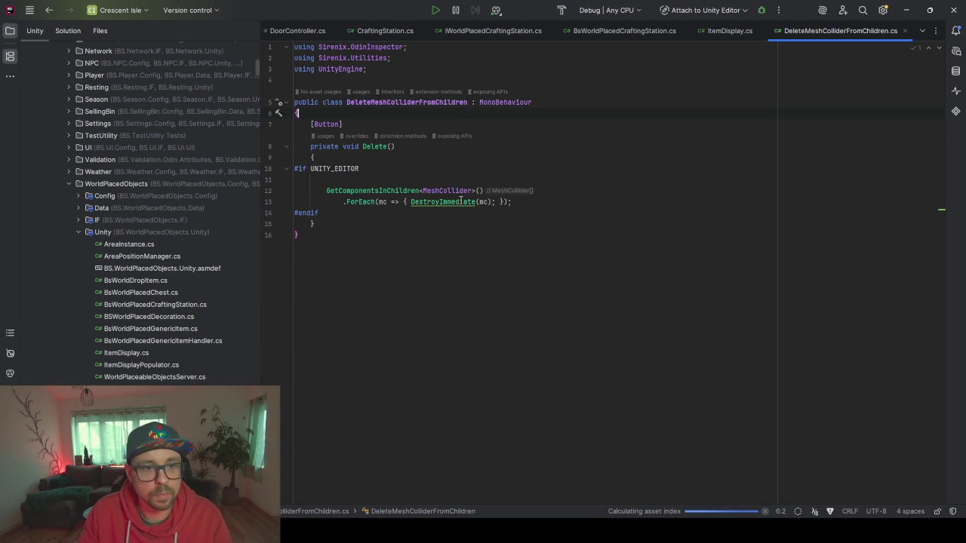
{"action": "left_click", "coordinate": [455, 202]}
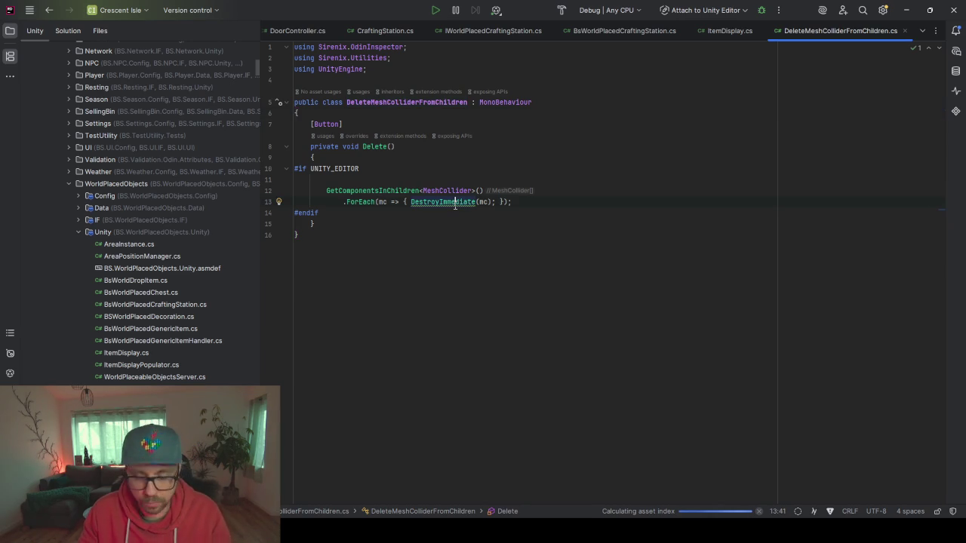
{"action": "key", "text": "alt+Return"}
{"action": "key", "text": "Return"}
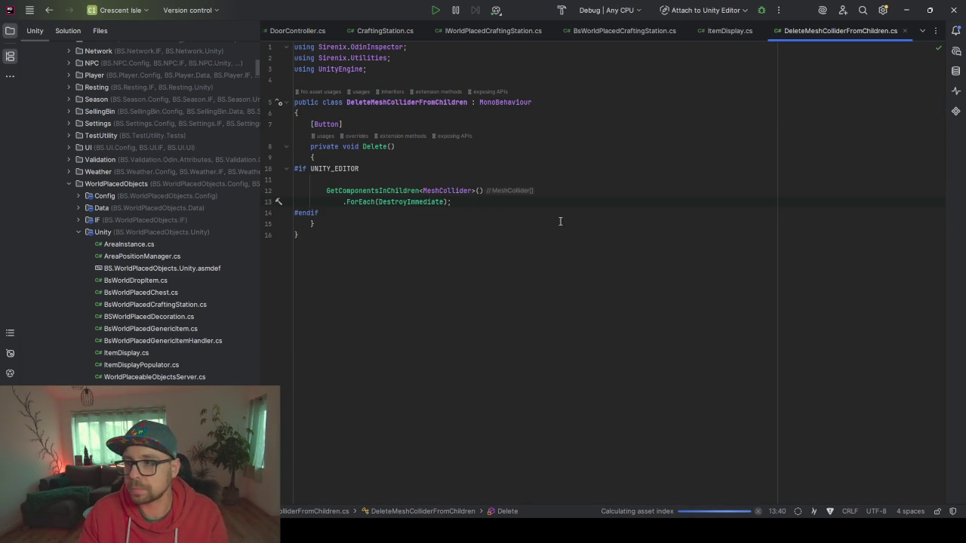
{"action": "left_click", "coordinate": [906, 10]}
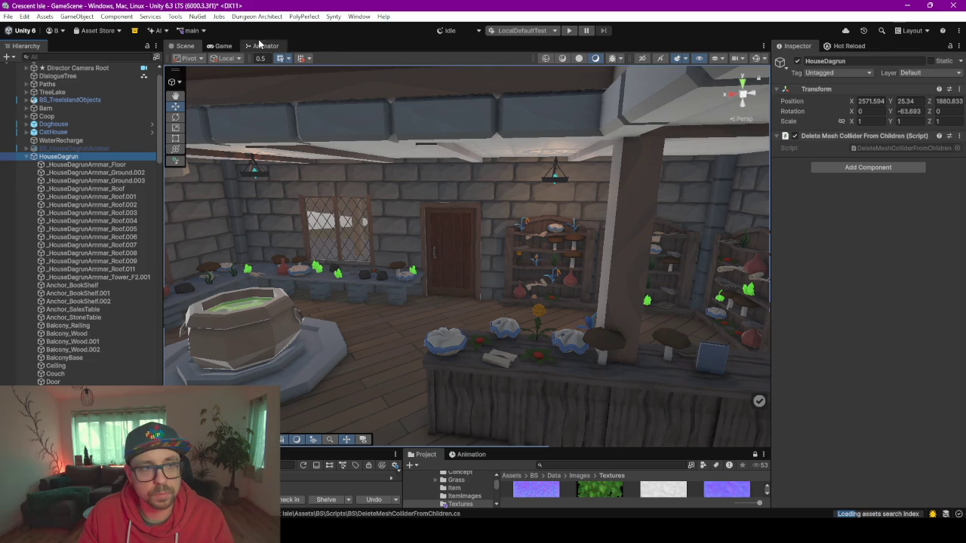
Recompile the scripts from the widened Hot Reload panel until the reload finishes
{"action": "left_click", "coordinate": [844, 46]}
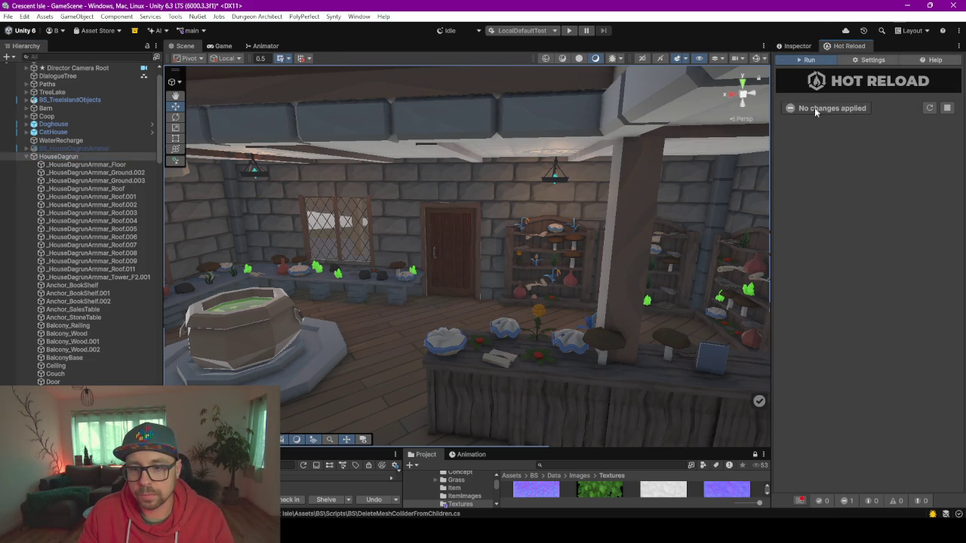
{"action": "left_click", "coordinate": [796, 46]}
{"action": "left_click", "coordinate": [837, 47]}
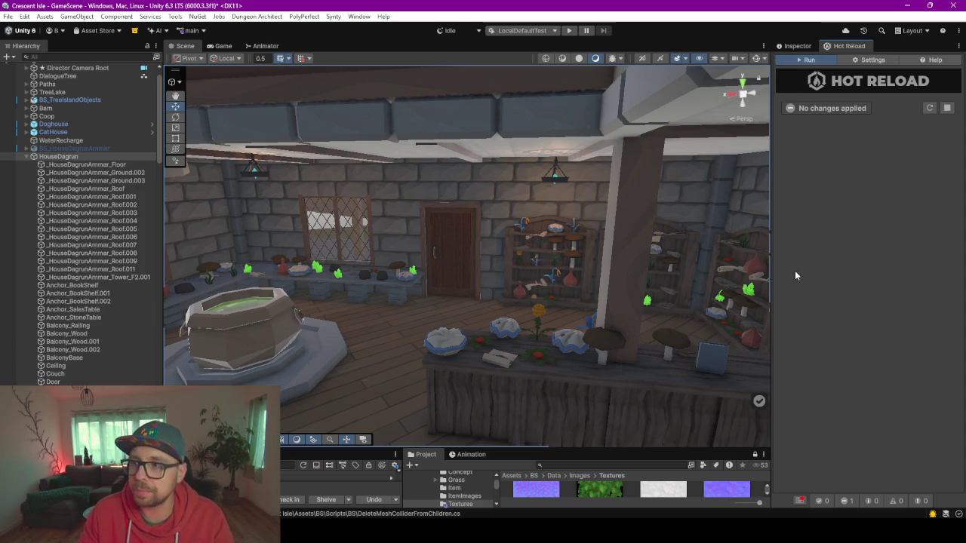
{"action": "left_click", "coordinate": [800, 502]}
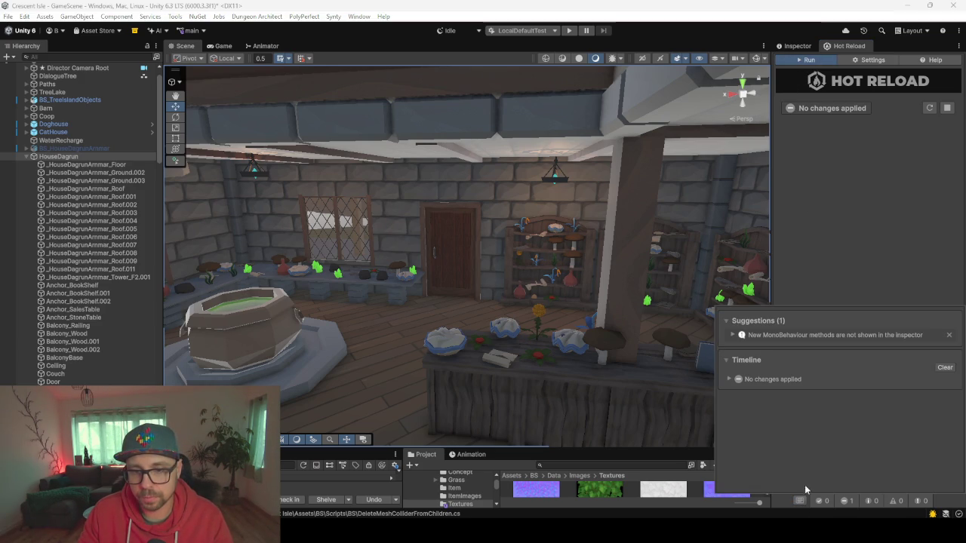
{"action": "left_click", "coordinate": [808, 125]}
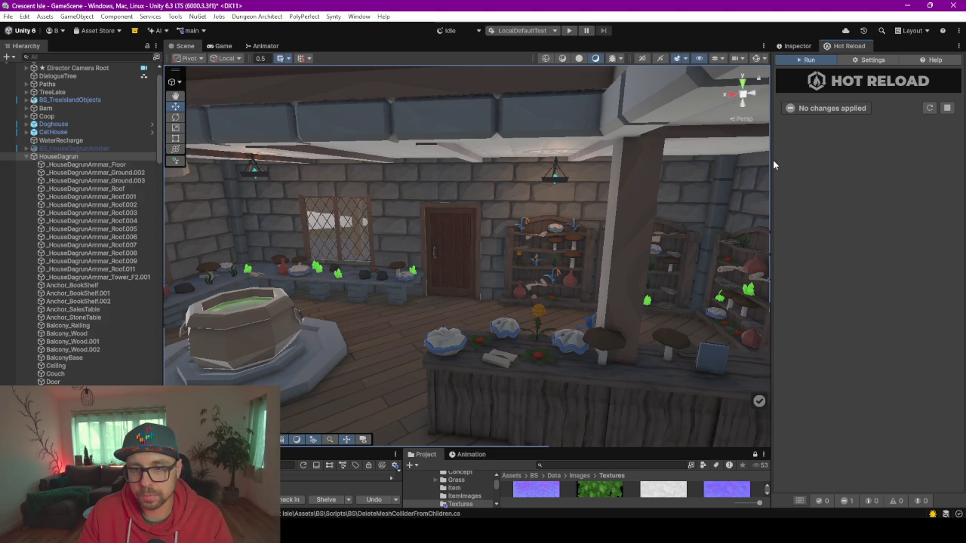
{"action": "left_click_drag", "start_coordinate": [771, 160], "coordinate": [674, 162]}
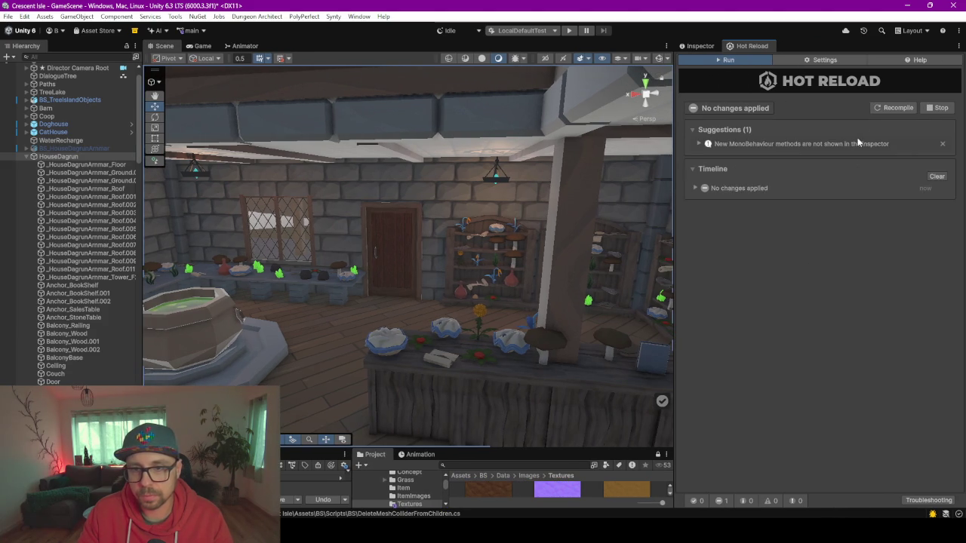
{"action": "left_click", "coordinate": [898, 107]}
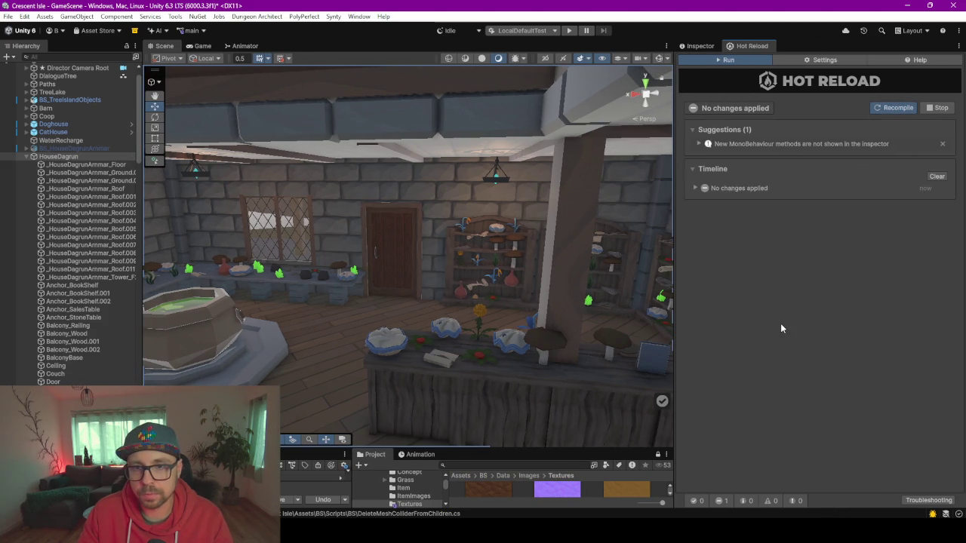
{"action": "left_click", "coordinate": [700, 46]}
{"action": "left_click", "coordinate": [760, 46]}
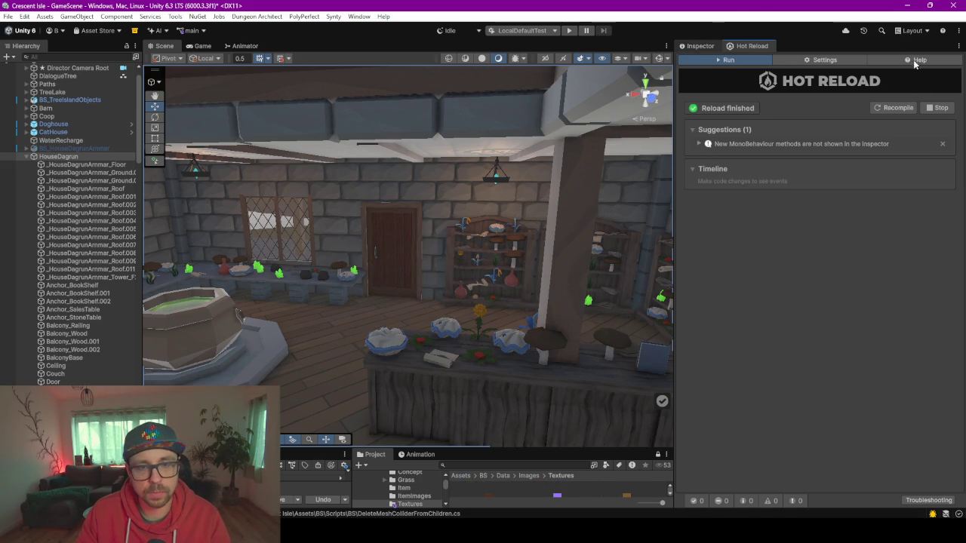
{"action": "left_click", "coordinate": [700, 46]}
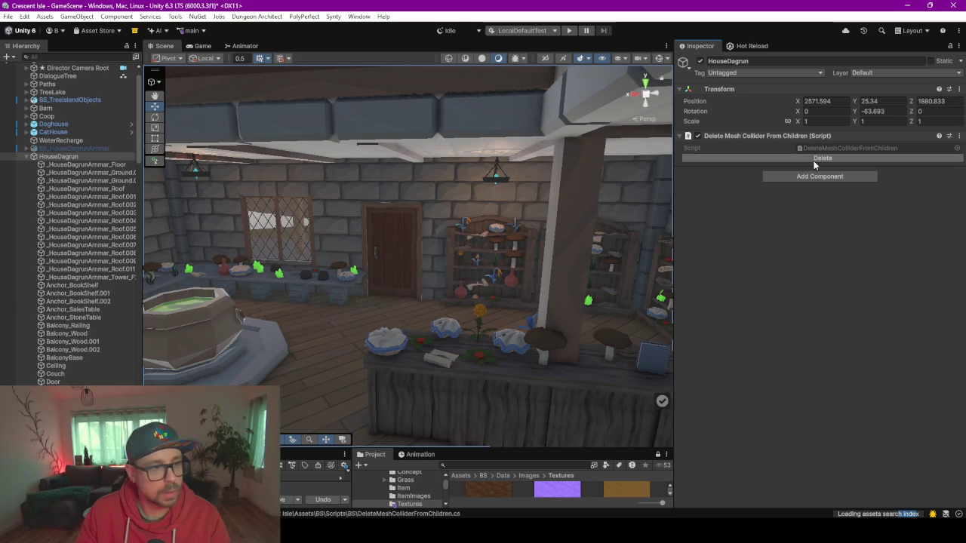
Run the script's Delete button on HouseDagrun and confirm the floor's duplicate colliders are gone
{"action": "left_click", "coordinate": [73, 164]}
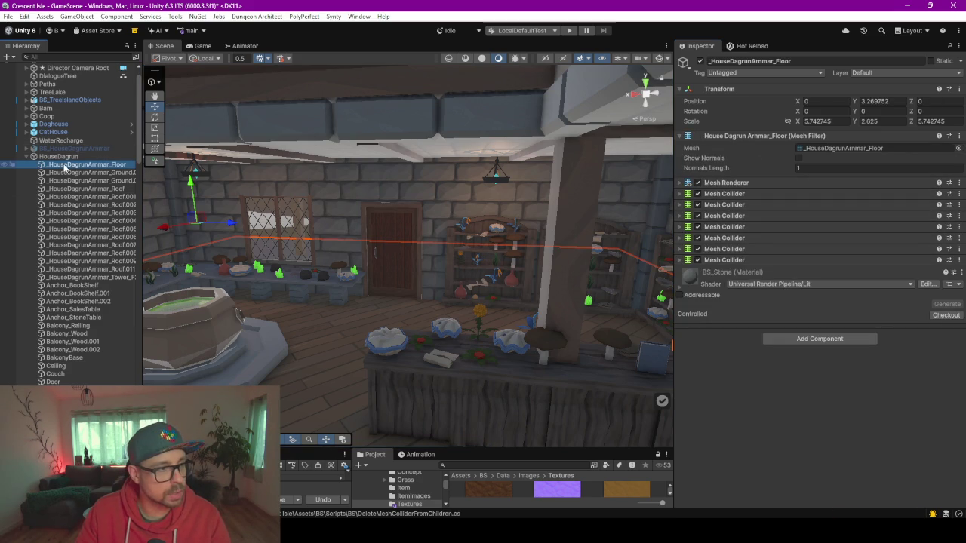
{"action": "left_click", "coordinate": [64, 157]}
{"action": "left_click", "coordinate": [798, 157]}
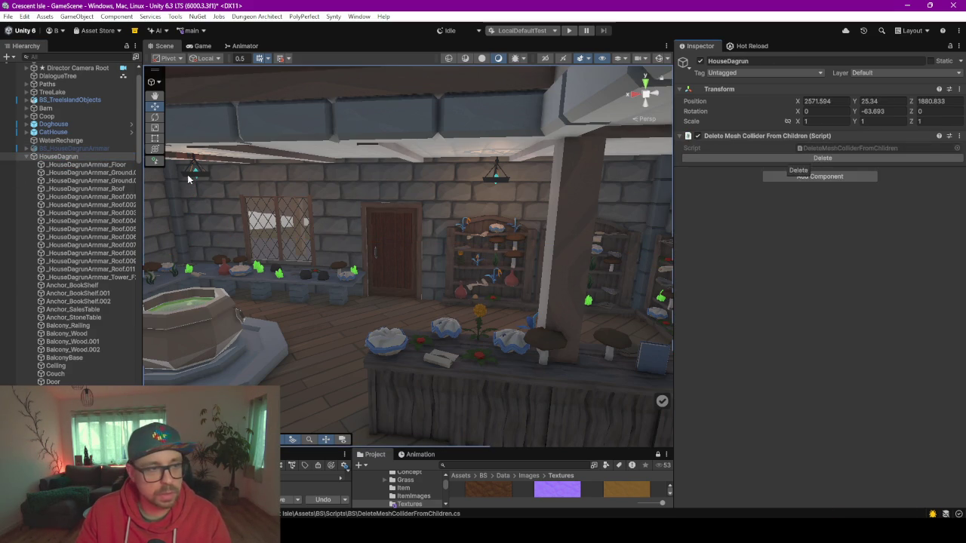
{"action": "left_click", "coordinate": [65, 165]}
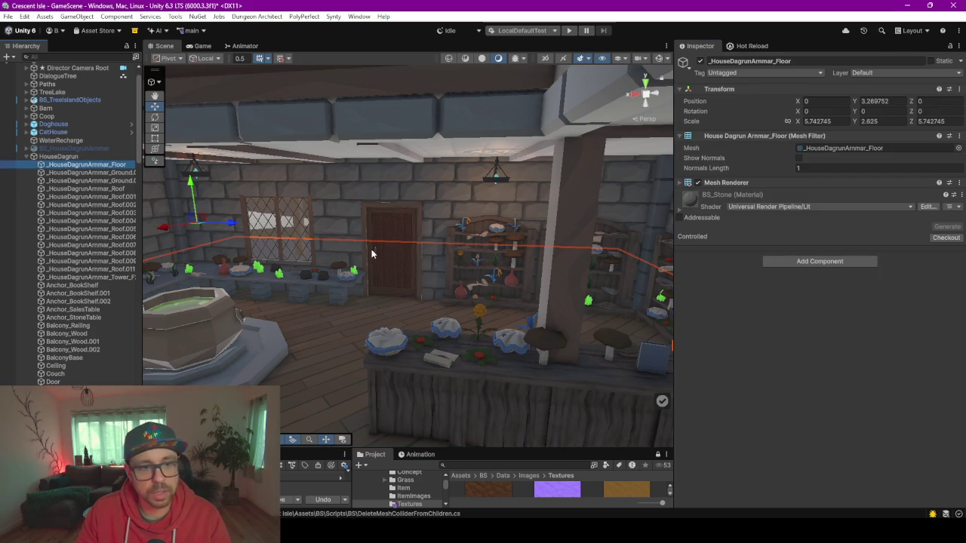
Select the floor together with Ground.002, Ground.003 and Roof in the Hierarchy
{"action": "left_click_drag", "start_coordinate": [144, 198], "coordinate": [203, 195]}
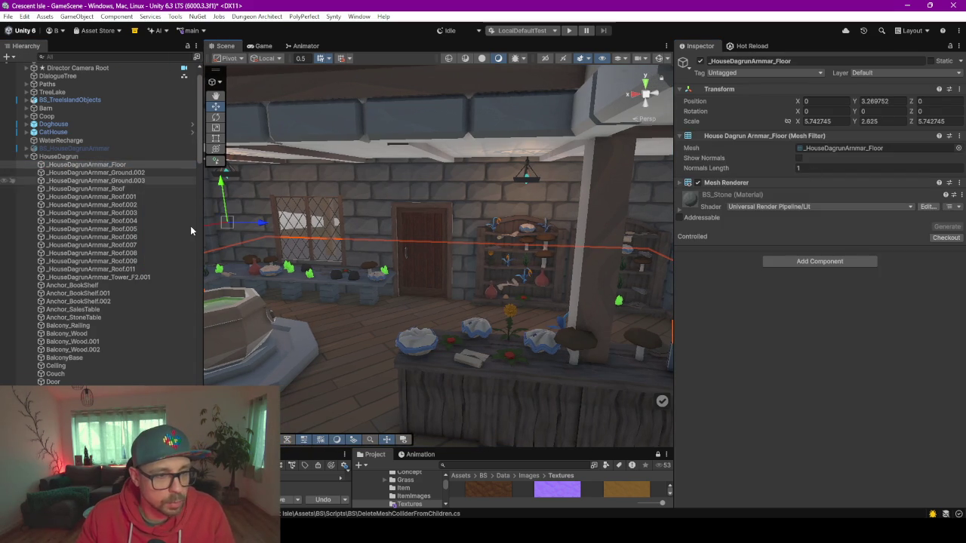
{"action": "key", "text": "f"}
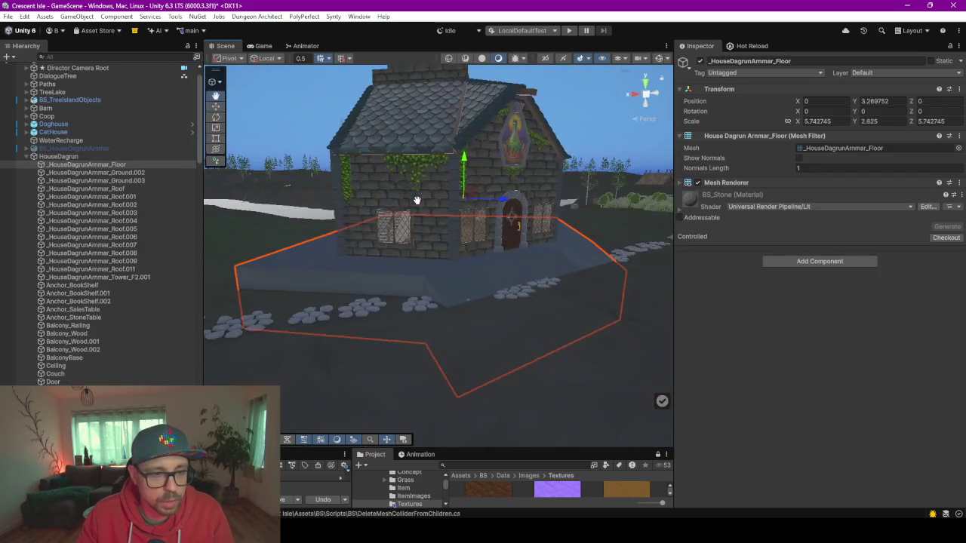
{"action": "left_click", "coordinate": [107, 173], "text": "ctrl"}
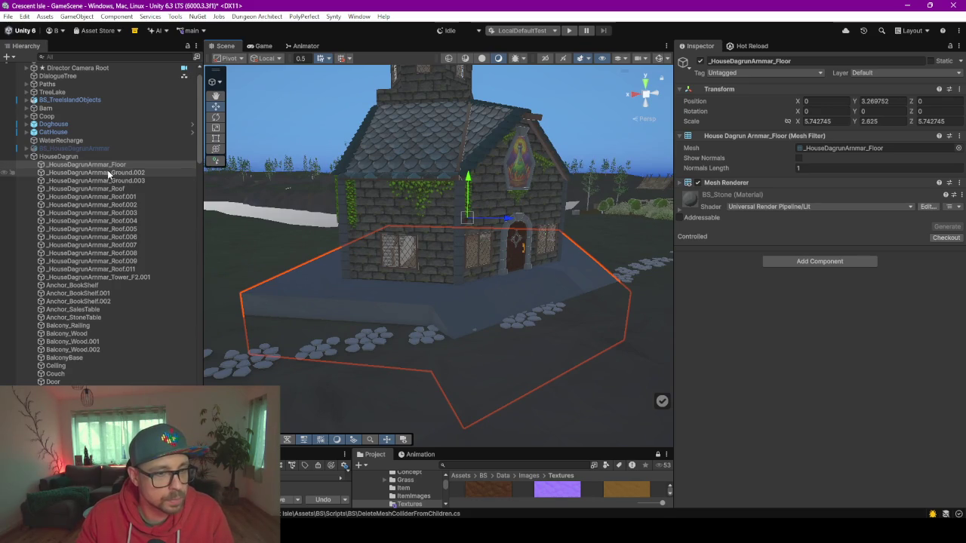
{"action": "left_click", "coordinate": [123, 181], "text": "ctrl"}
{"action": "left_click", "coordinate": [115, 188], "text": "ctrl"}
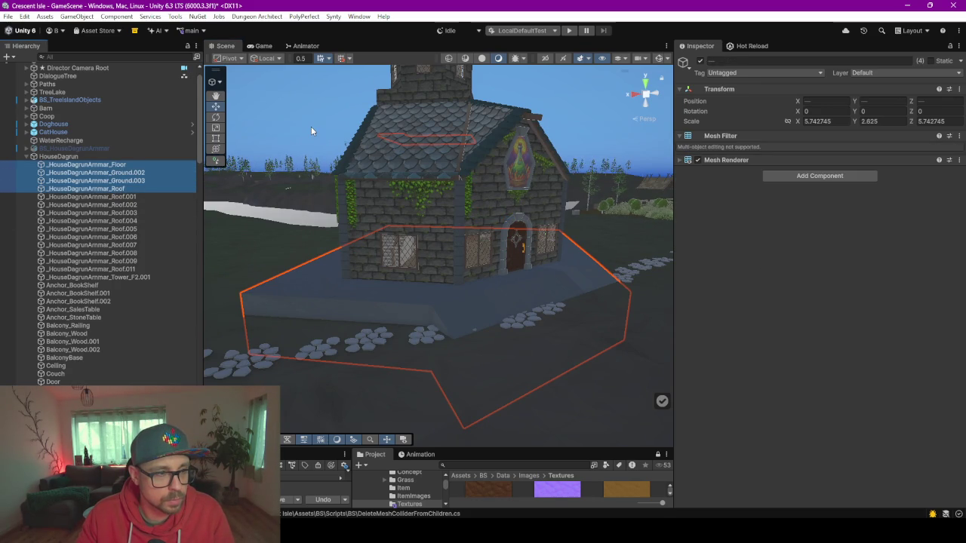
Give the selected floor, ground, Roof through Roof.011 and Tower_F2.001 parts a Mesh Collider
{"action": "key", "text": "f"}
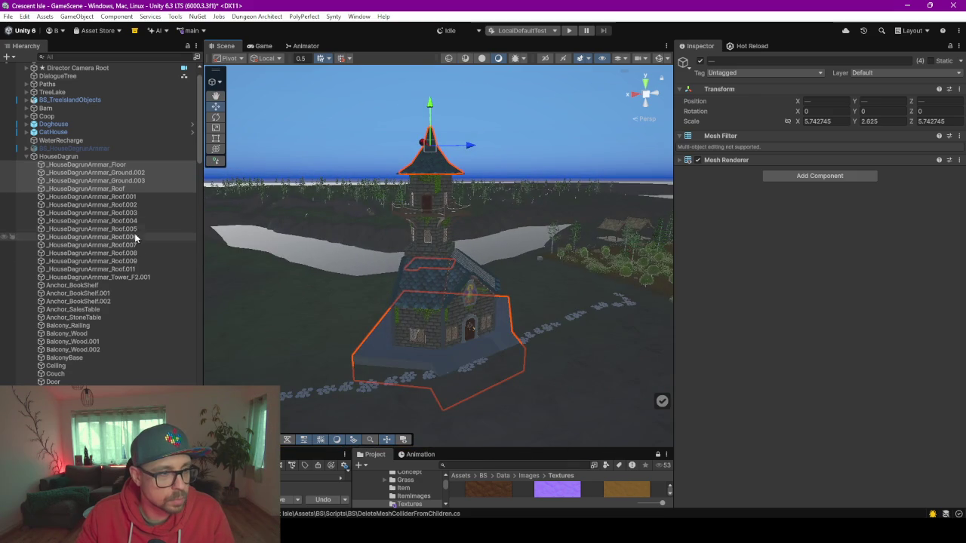
{"action": "left_click", "coordinate": [115, 195], "text": "ctrl"}
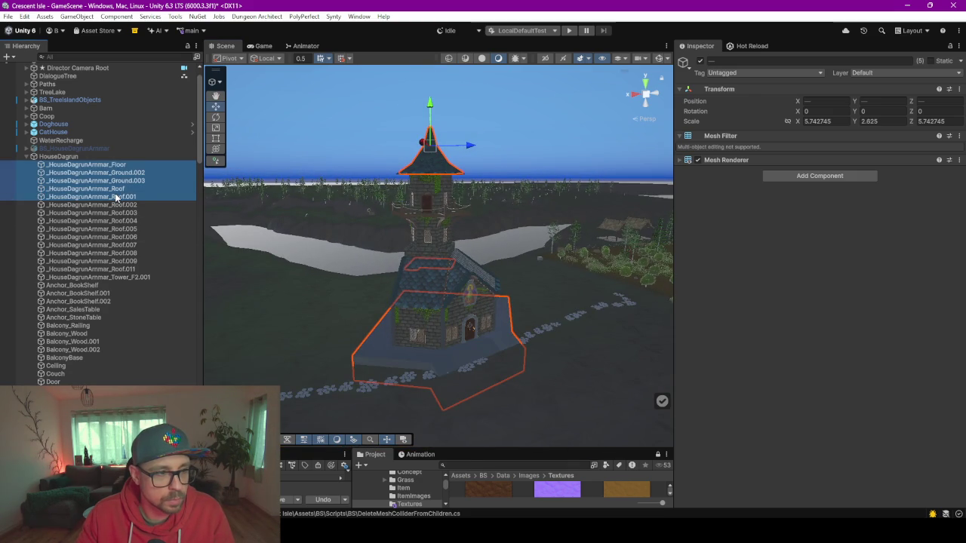
{"action": "left_click", "coordinate": [121, 204], "text": "ctrl"}
{"action": "left_click", "coordinate": [130, 269], "text": "shift"}
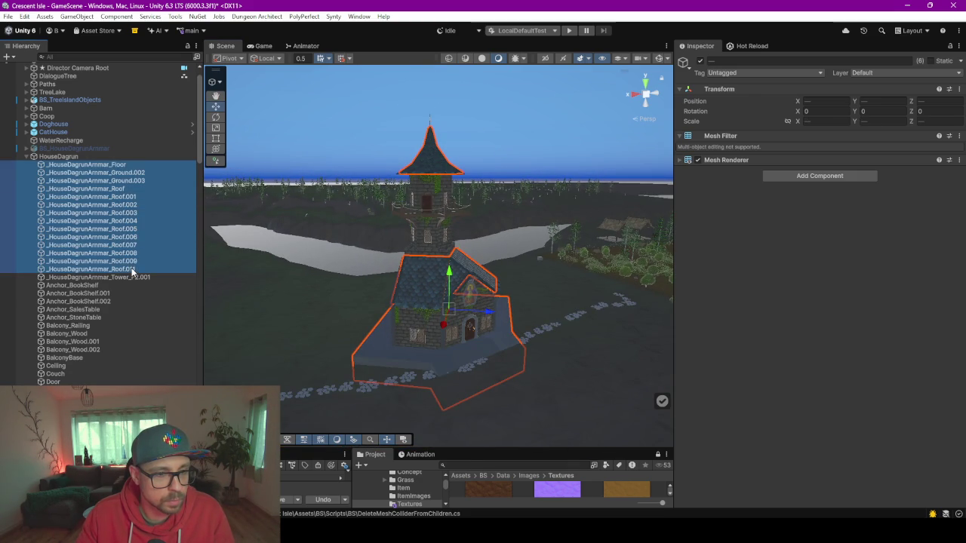
{"action": "left_click", "coordinate": [135, 277], "text": "shift"}
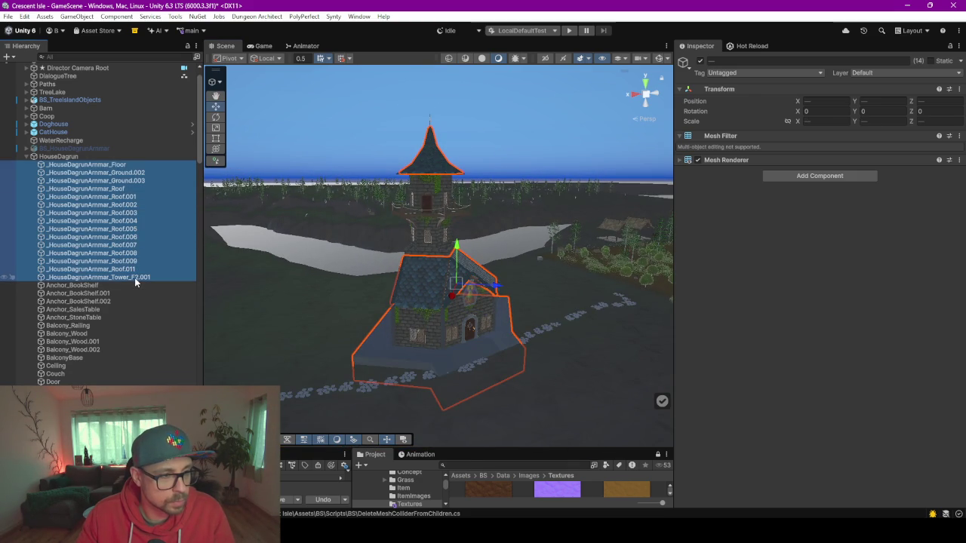
{"action": "left_click", "coordinate": [845, 175]}
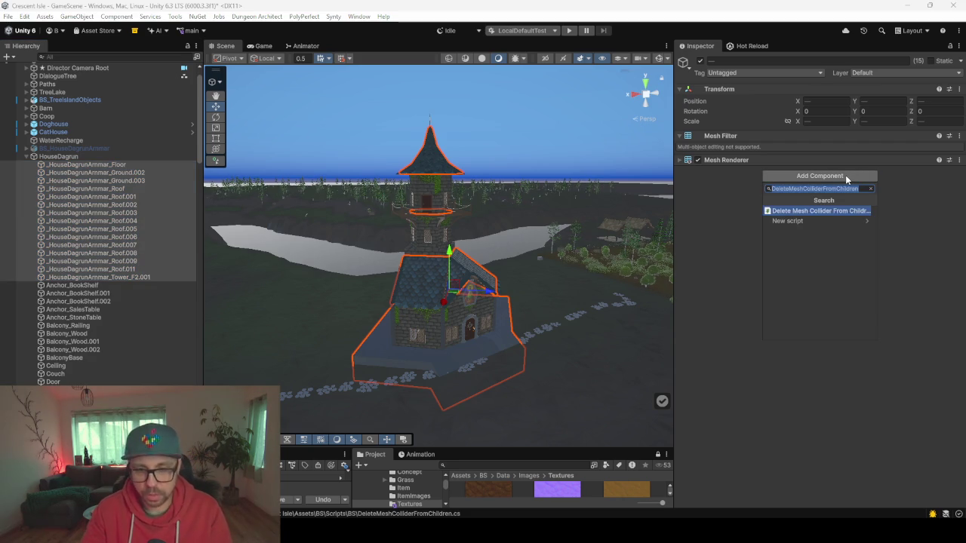
{"action": "type", "text": "mesh"}
{"action": "key", "text": "Return"}
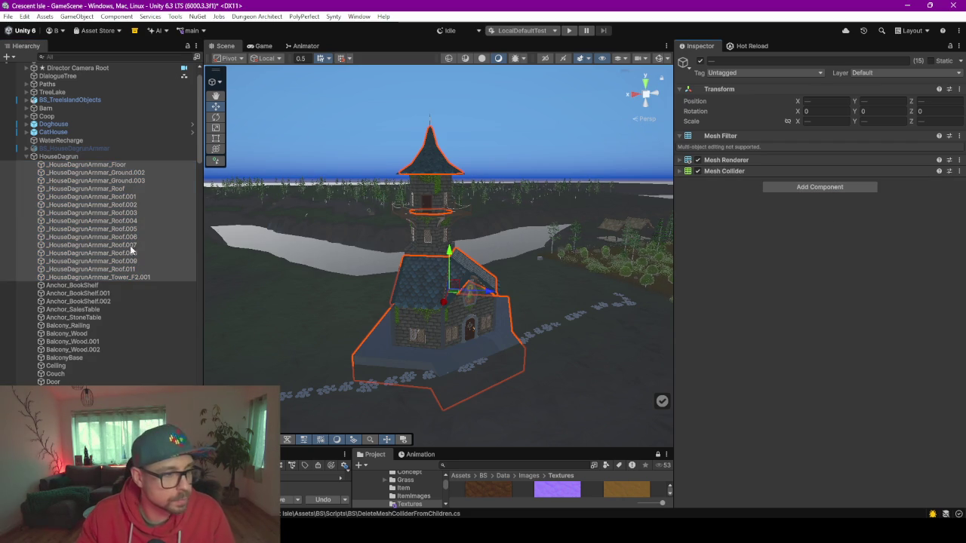
Give the Balcony_Railing, Balcony_Wood, BalconyBase, Ceiling and Couch meshes a Mesh Collider
{"action": "left_click", "coordinate": [72, 285]}
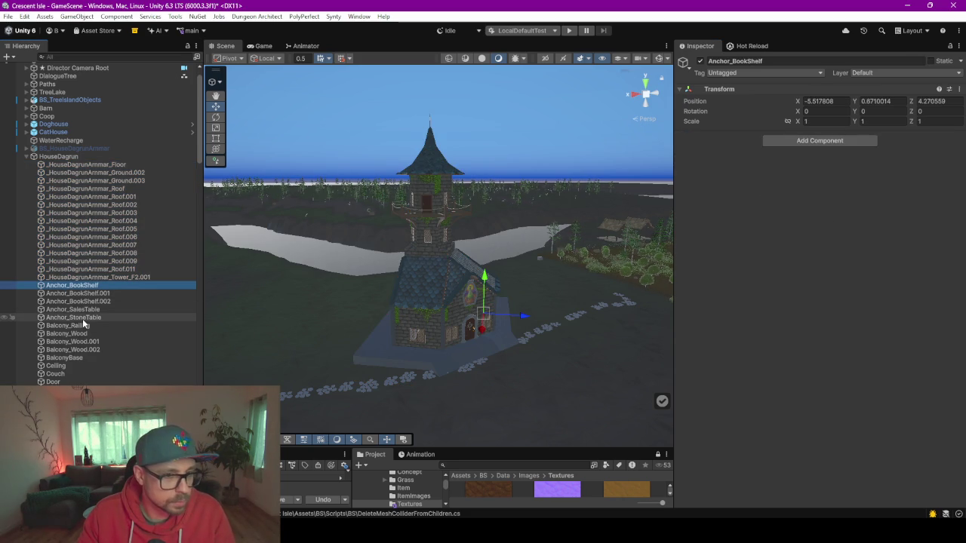
{"action": "left_click", "coordinate": [75, 325]}
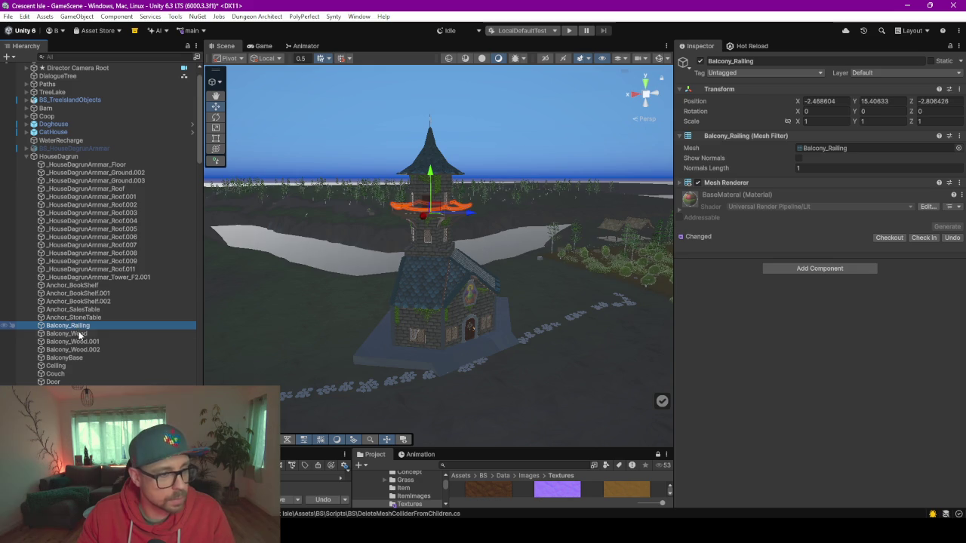
{"action": "left_click", "coordinate": [83, 334], "text": "shift"}
{"action": "left_click", "coordinate": [91, 350], "text": "shift"}
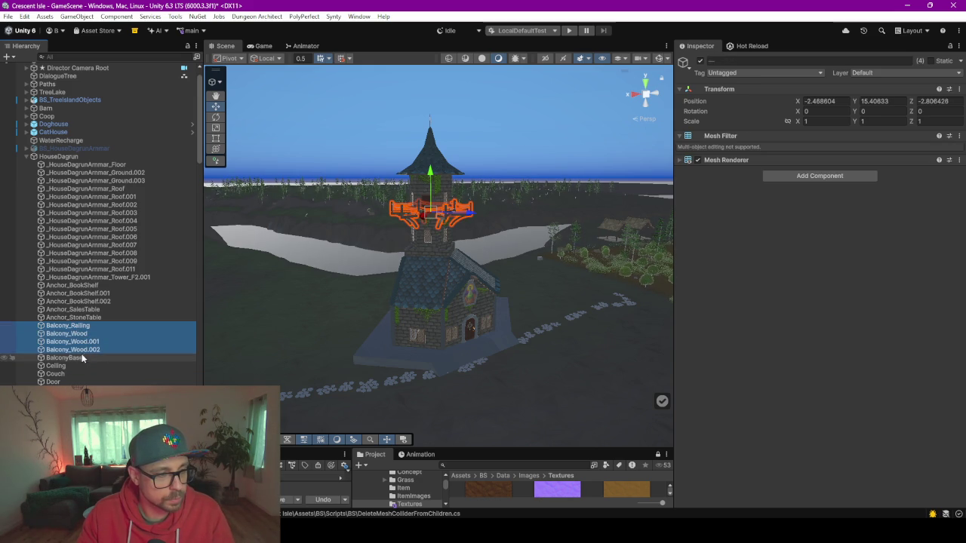
{"action": "key", "text": "shift+Up"}
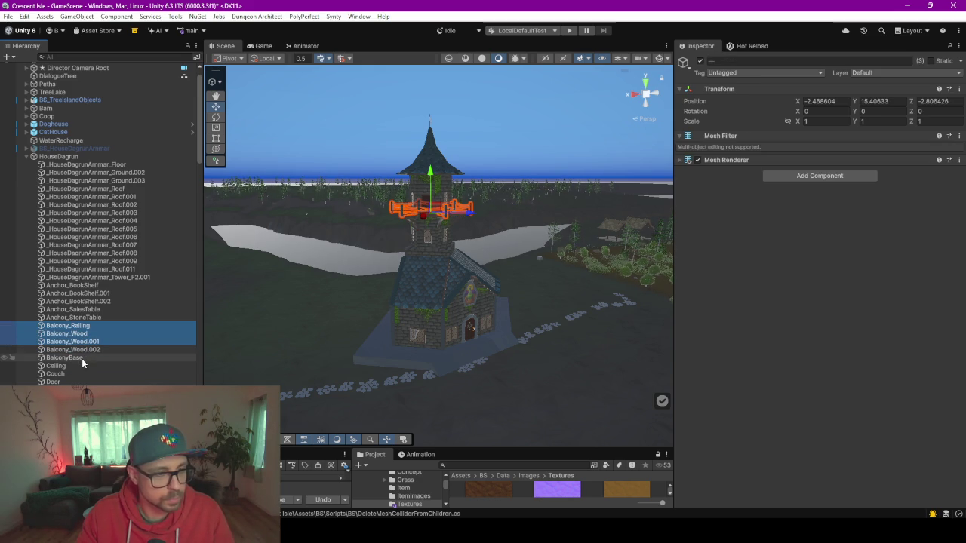
{"action": "left_click", "coordinate": [81, 358], "text": "ctrl"}
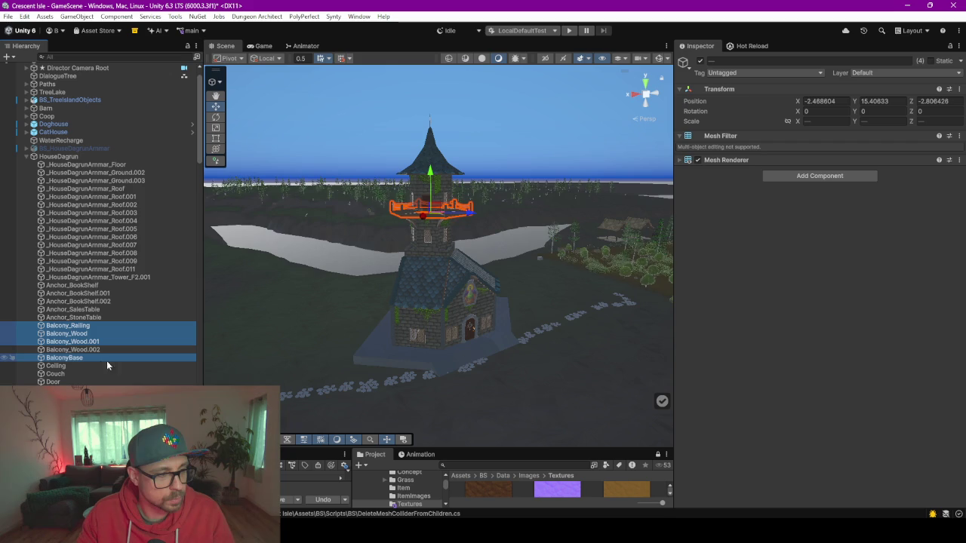
{"action": "left_click", "coordinate": [64, 367], "text": "ctrl"}
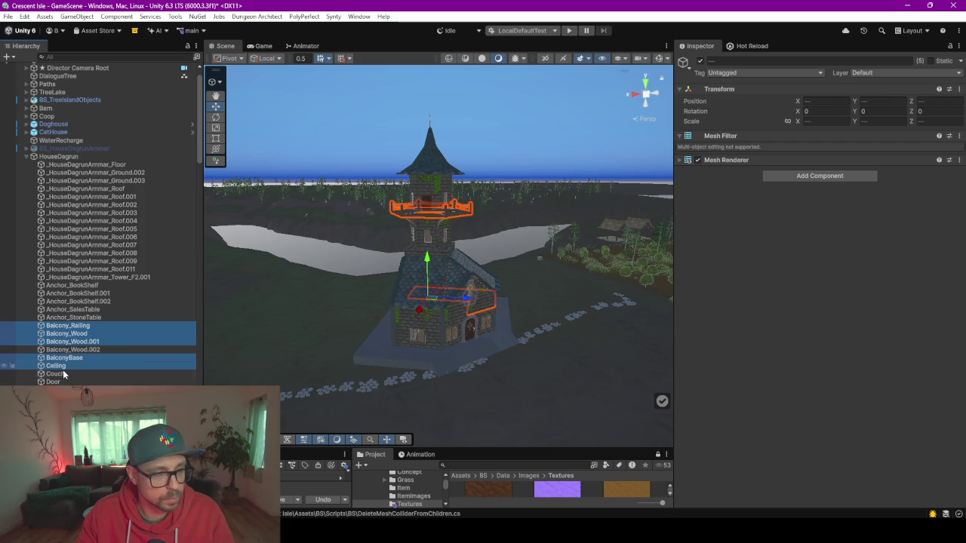
{"action": "left_click", "coordinate": [64, 374], "text": "ctrl"}
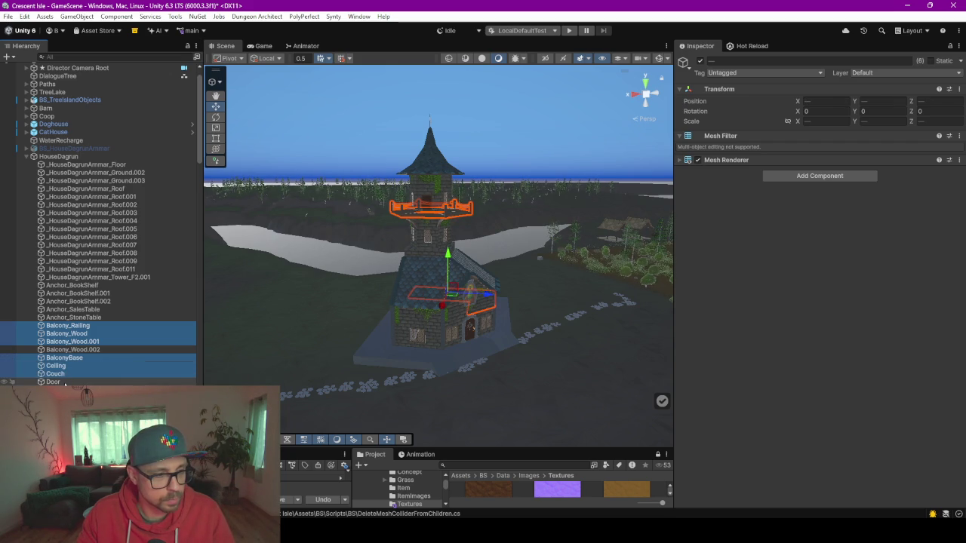
{"action": "left_click", "coordinate": [814, 179]}
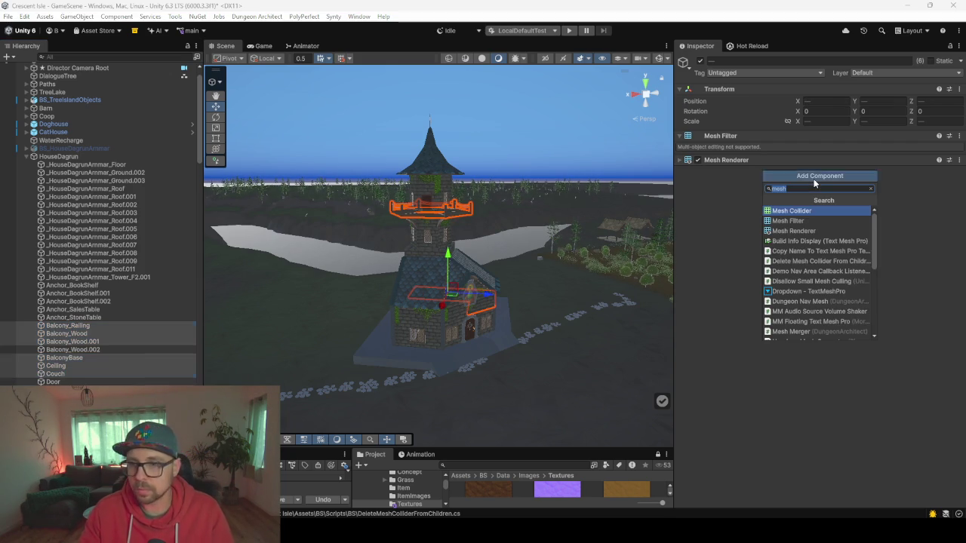
{"action": "key", "text": "Return"}
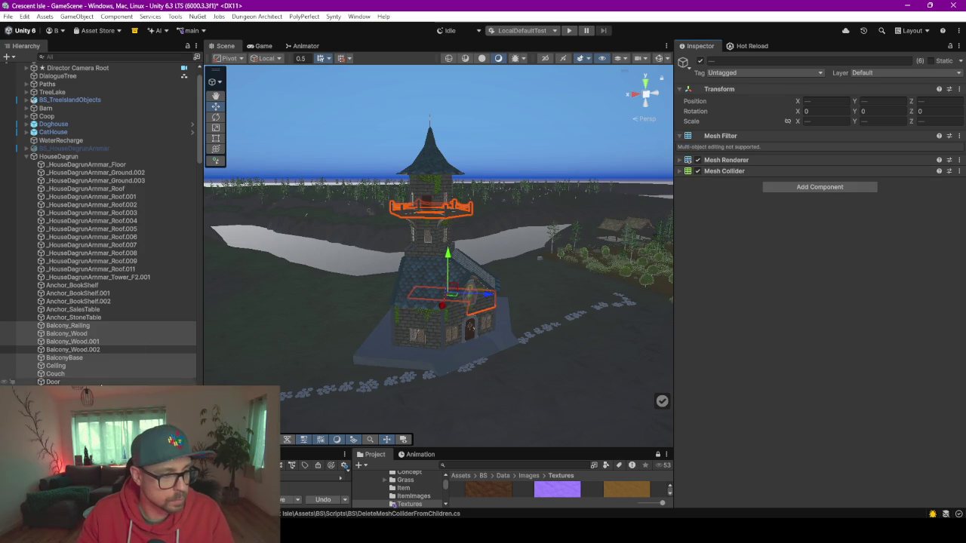
{"action": "left_click", "coordinate": [134, 382]}
{"action": "double_click", "coordinate": [67, 383]}
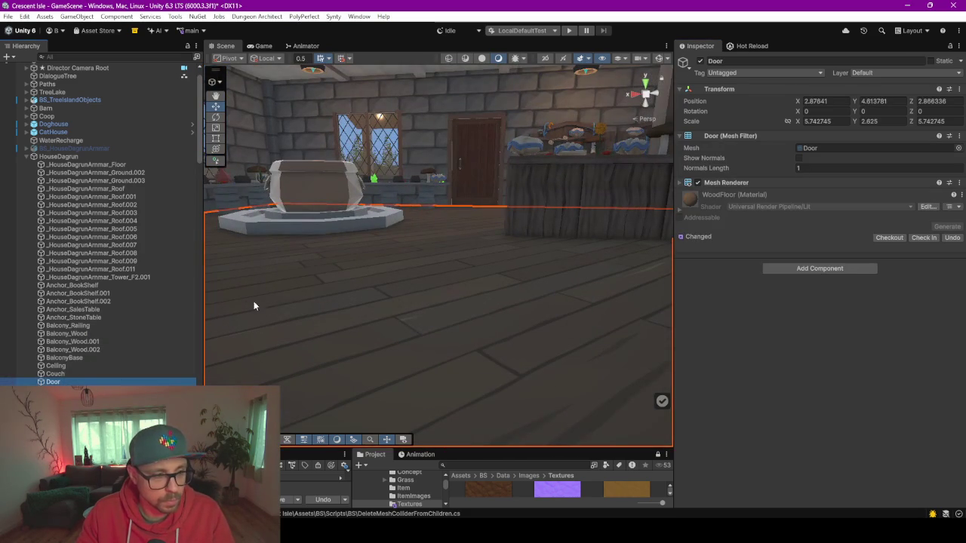
Rename the Door object to Floor and add a Mesh Collider to it
{"action": "scroll", "coordinate": [431, 340], "scroll_direction": "down", "scroll_amount": 5}
{"action": "left_click", "coordinate": [72, 383]}
{"action": "type", "text": "Floor"}
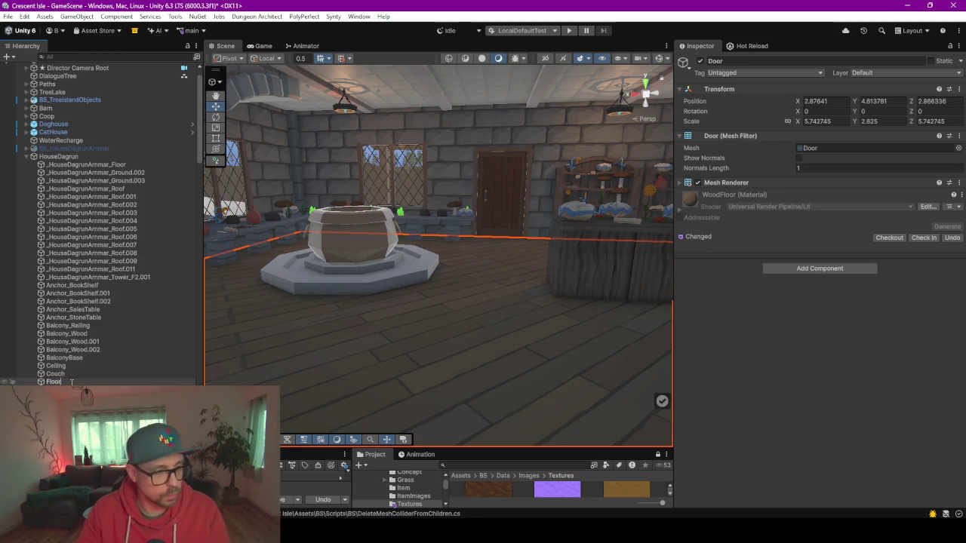
{"action": "key", "text": "Return"}
{"action": "left_click", "coordinate": [821, 269]}
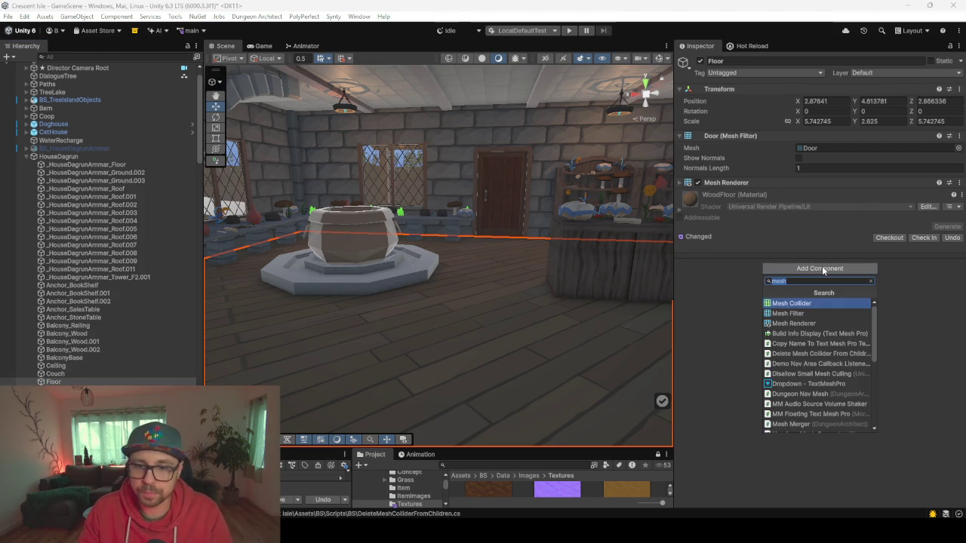
{"action": "key", "text": "Return"}
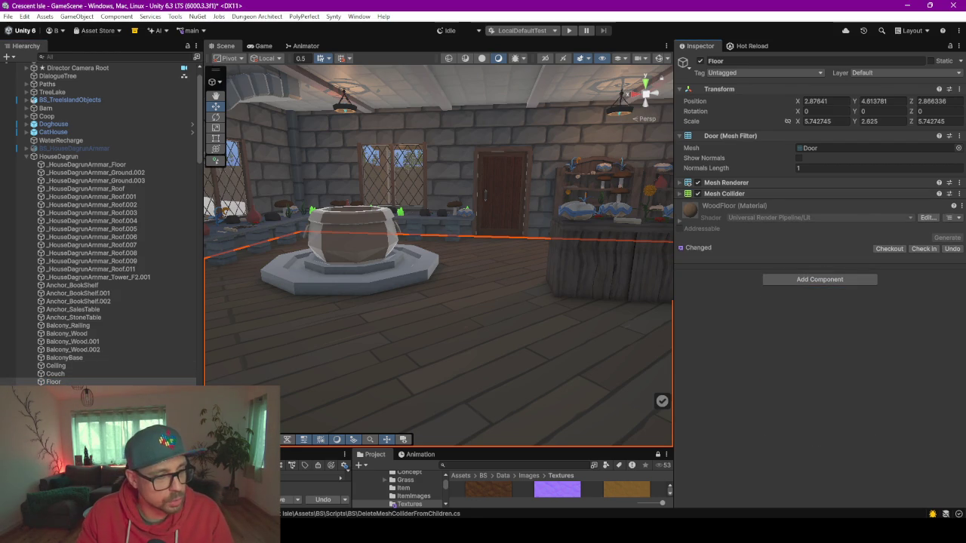
Select the back door's DoorController in the scene, frame it, and enlarge the bottom panels
{"action": "left_click", "coordinate": [501, 192]}
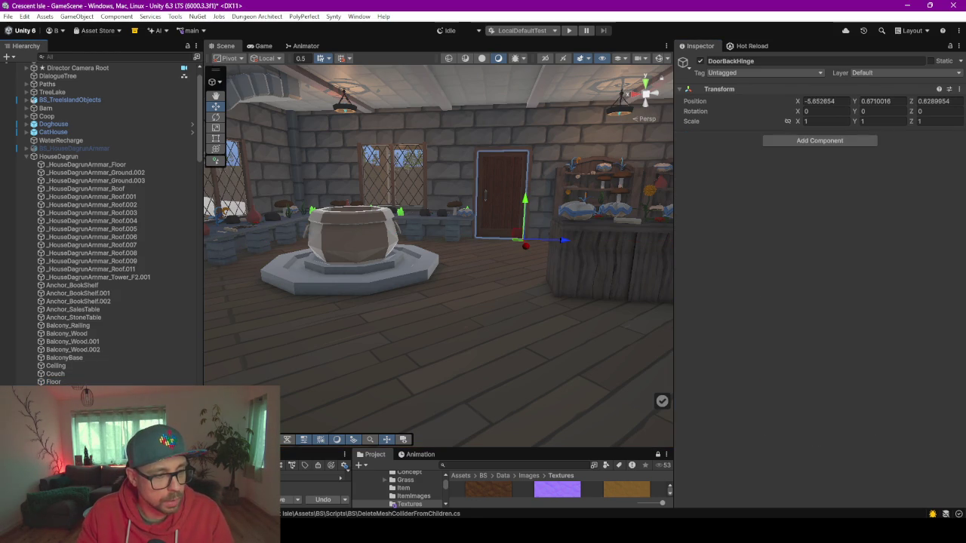
{"action": "left_click", "coordinate": [501, 192]}
{"action": "left_click", "coordinate": [502, 193]}
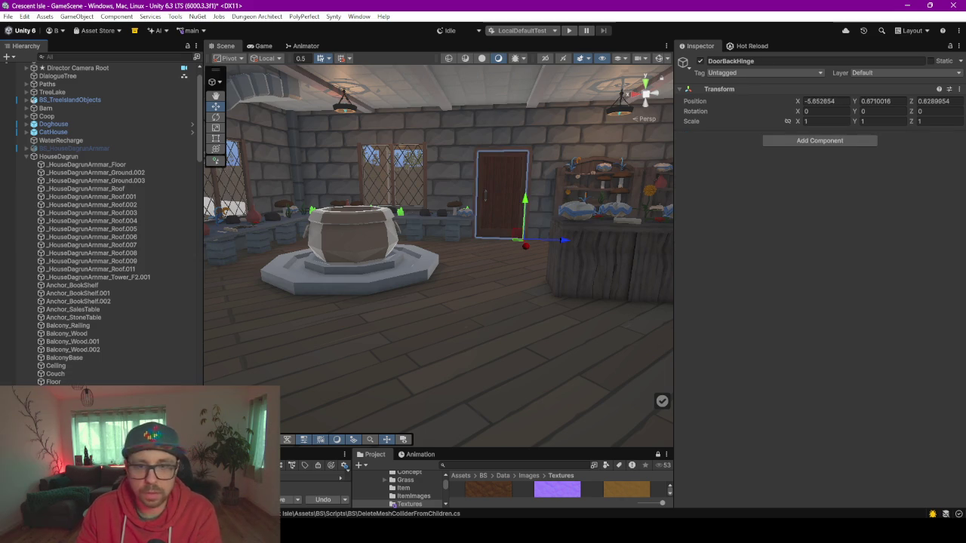
{"action": "left_click", "coordinate": [502, 193]}
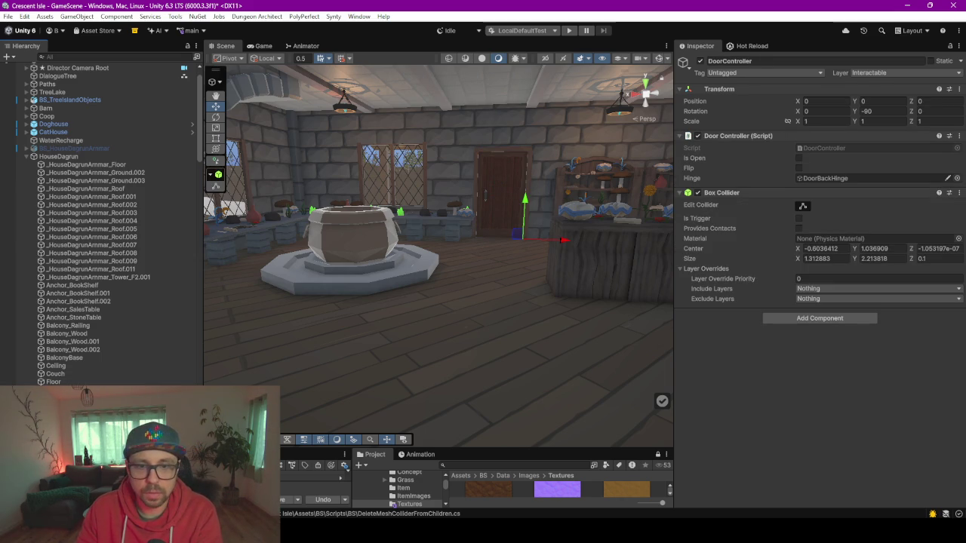
{"action": "key", "text": "f"}
{"action": "mouse_move", "coordinate": [518, 262]}
{"action": "left_mouse_down"}
{"action": "mouse_move", "coordinate": [406, 281]}
{"action": "mouse_move", "coordinate": [144, 369]}
{"action": "left_mouse_up"}
{"action": "mouse_move", "coordinate": [291, 301]}
{"action": "left_mouse_down"}
{"action": "mouse_move", "coordinate": [497, 307]}
{"action": "mouse_move", "coordinate": [371, 307]}
{"action": "mouse_move", "coordinate": [477, 313]}
{"action": "mouse_move", "coordinate": [318, 238]}
{"action": "mouse_move", "coordinate": [511, 215]}
{"action": "left_mouse_up"}
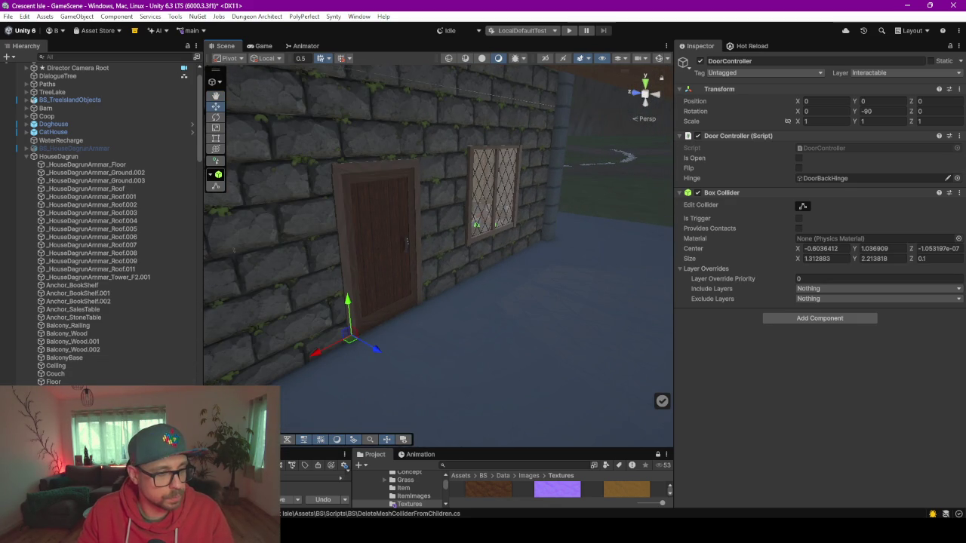
{"action": "scroll", "coordinate": [142, 351], "scroll_direction": "down", "scroll_amount": 5}
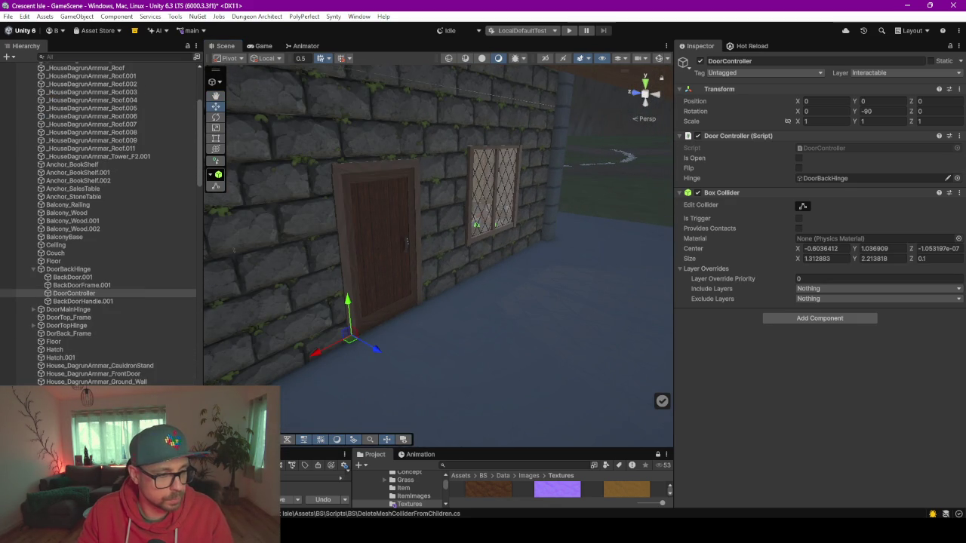
{"action": "left_click_drag", "start_coordinate": [493, 452], "coordinate": [493, 312]}
{"action": "left_click", "coordinate": [494, 326]}
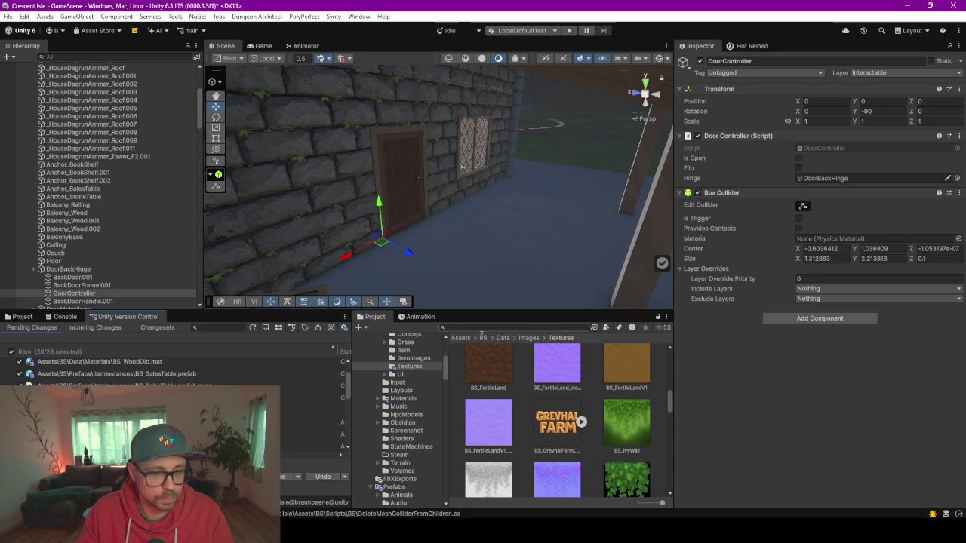
Search the project for DoorController, then inspect the Ceiling, DoorController and DoorTop_Frame objects
{"action": "type", "text": "Door"}
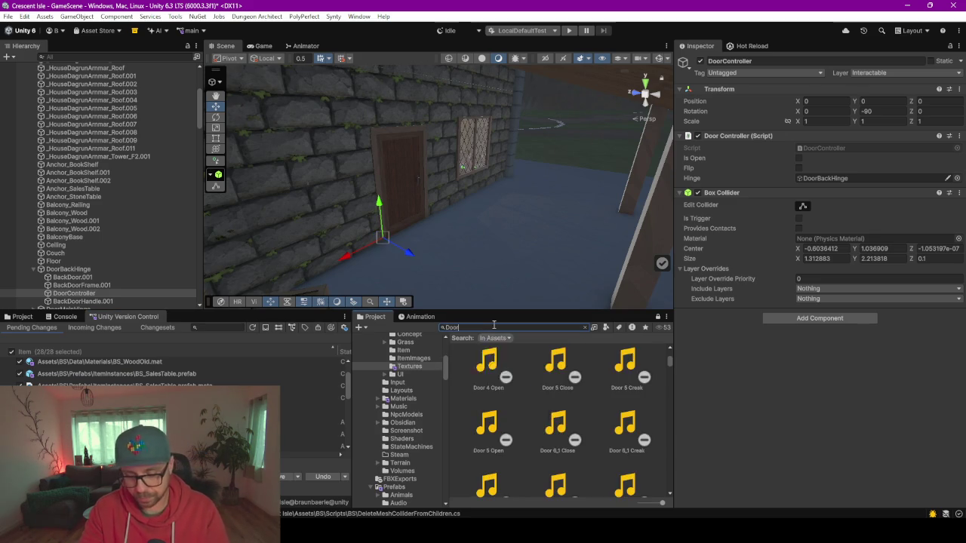
{"action": "type", "text": "COntrol"}
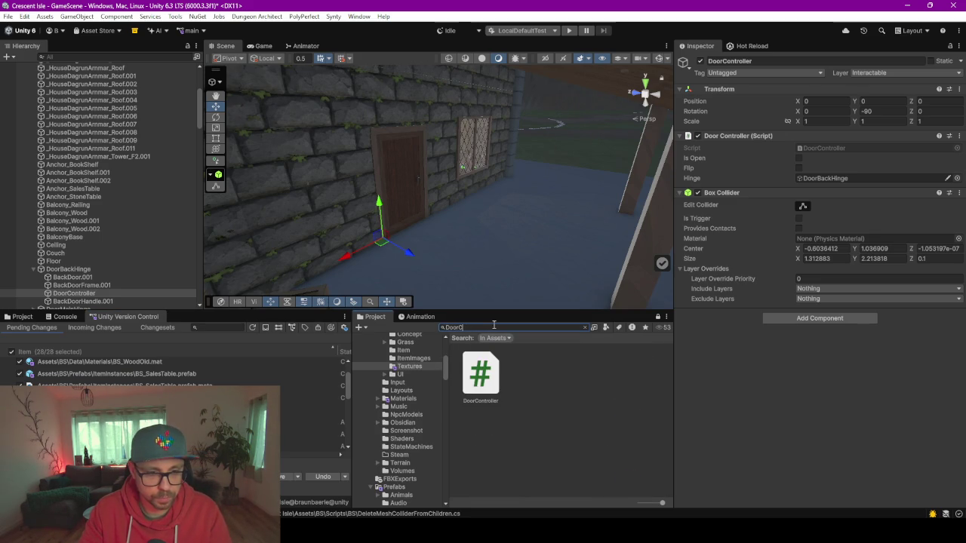
{"action": "key", "text": "BackSpace"}
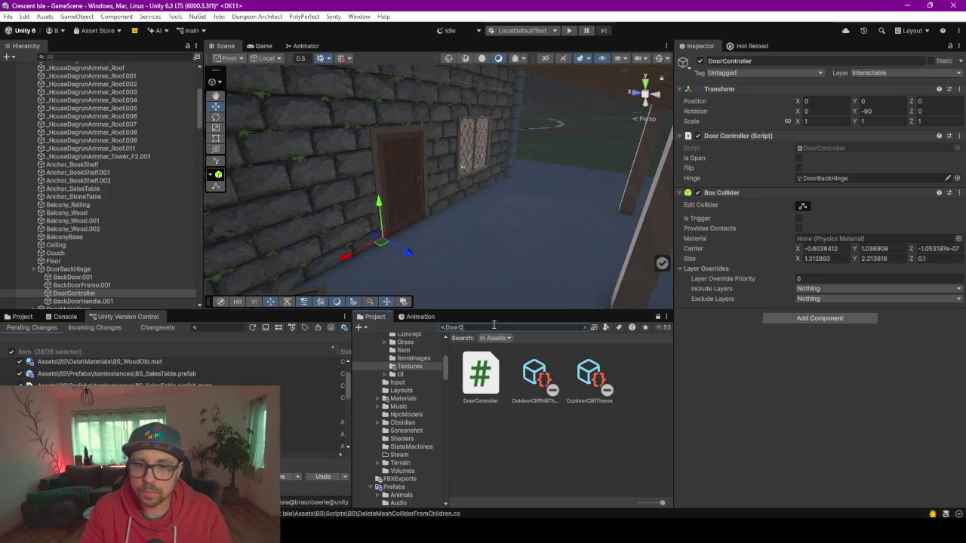
{"action": "type", "text": "omm"}
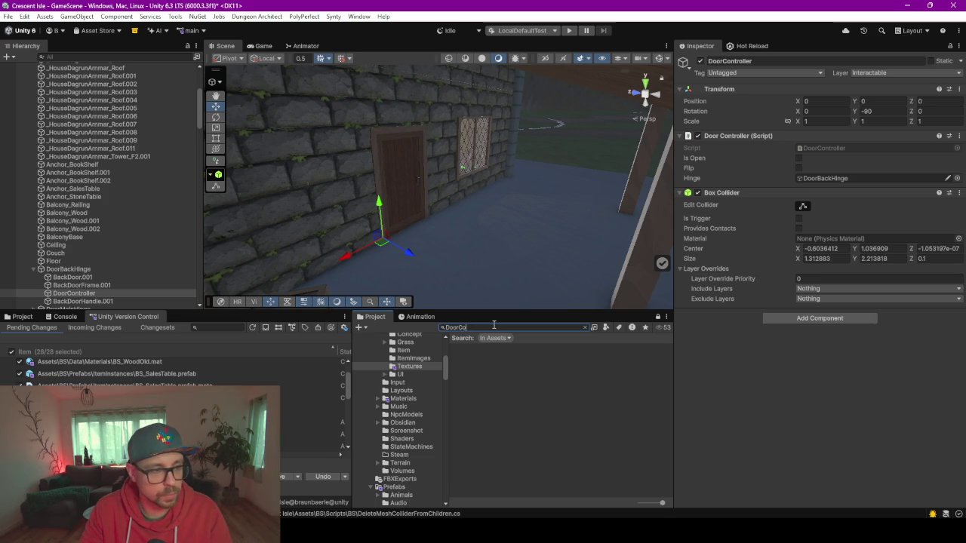
{"action": "key", "text": "BackSpace"}
{"action": "key", "text": "BackSpace"}
{"action": "key", "text": "BackSpace"}
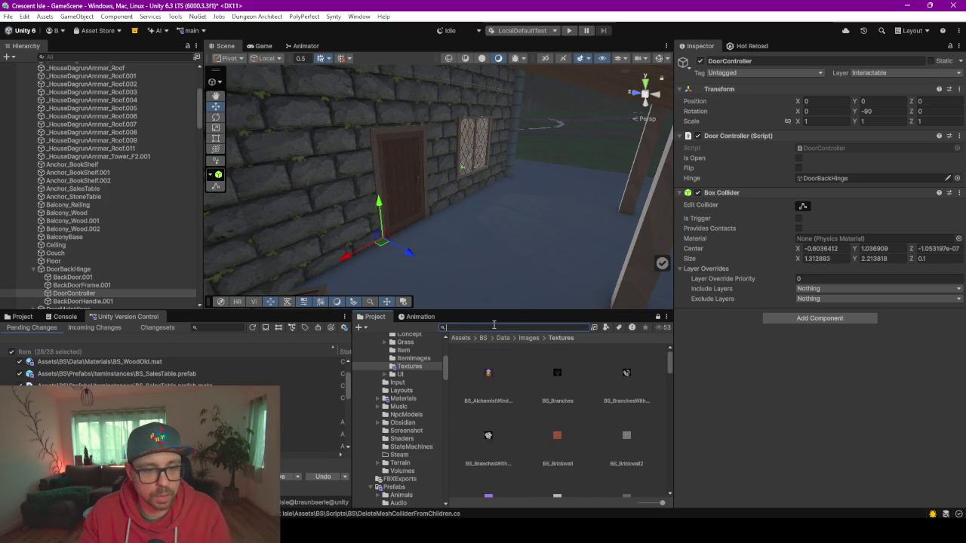
{"action": "left_click", "coordinate": [52, 246]}
{"action": "scroll", "coordinate": [53, 245], "scroll_direction": "down", "scroll_amount": 2}
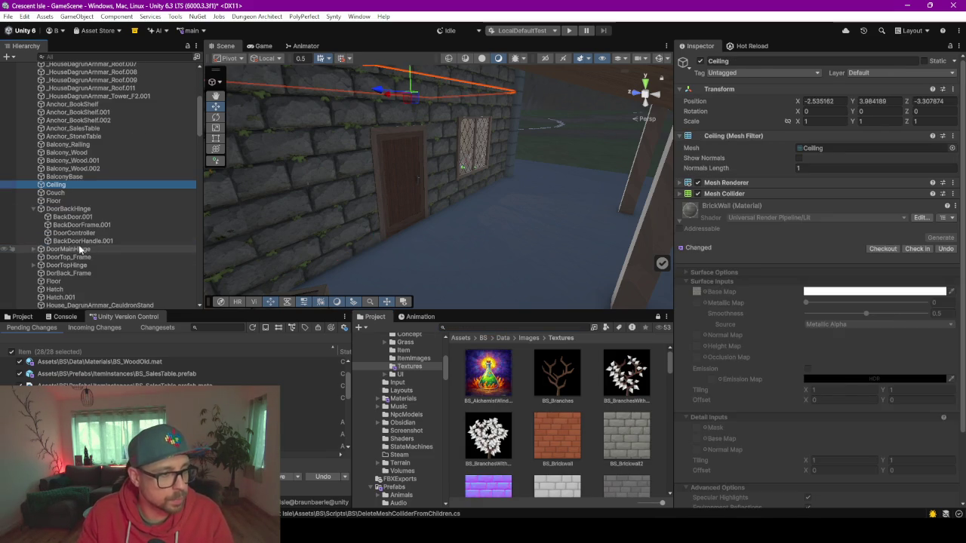
{"action": "left_click", "coordinate": [77, 233]}
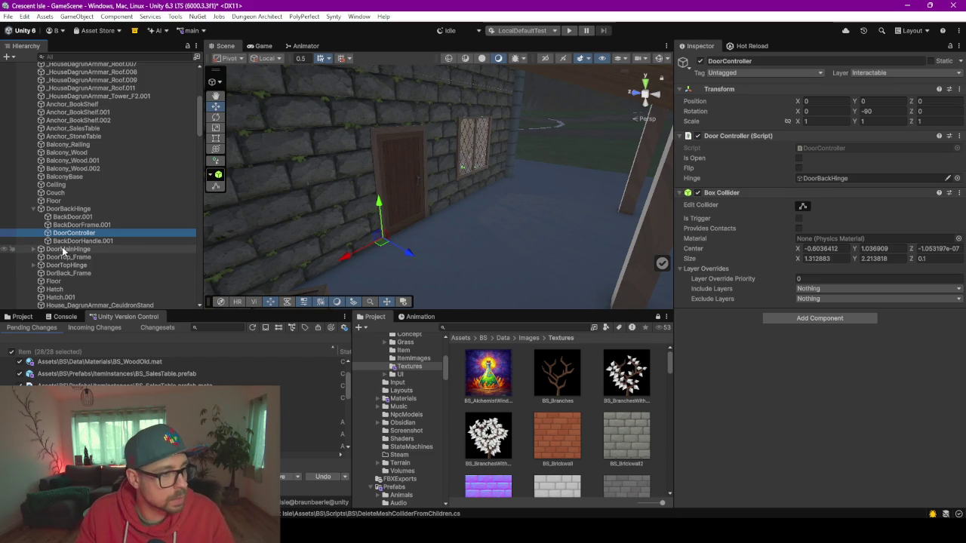
{"action": "left_click", "coordinate": [61, 257]}
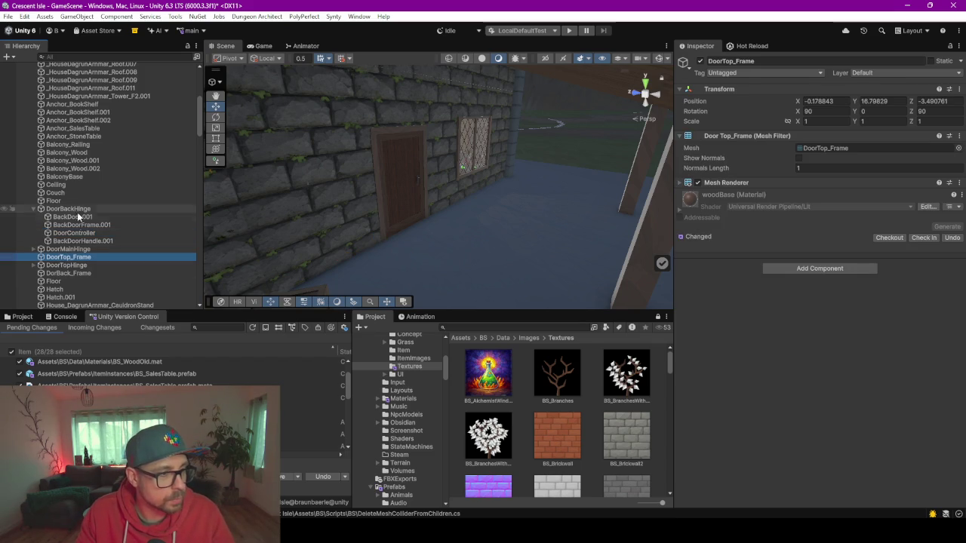
{"action": "double_click", "coordinate": [70, 257]}
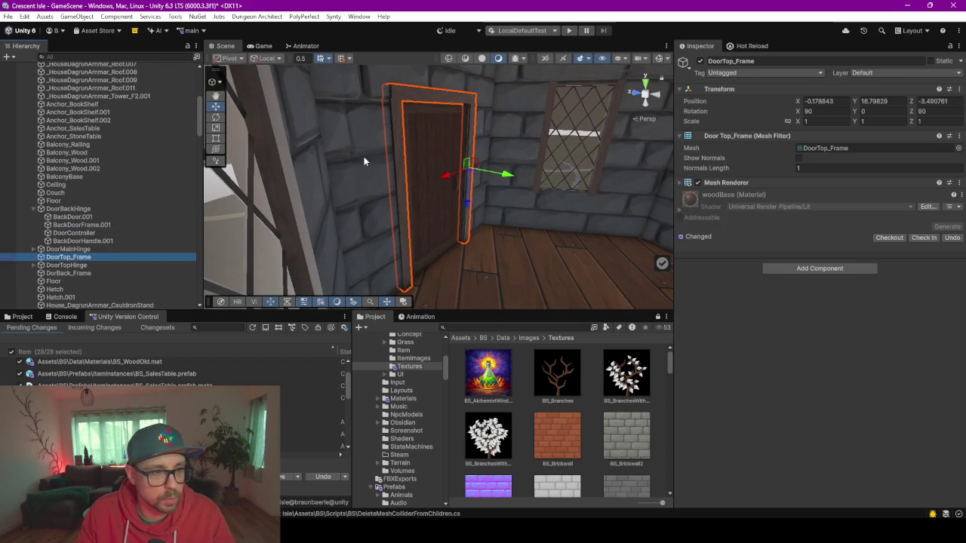
{"action": "left_click", "coordinate": [353, 193]}
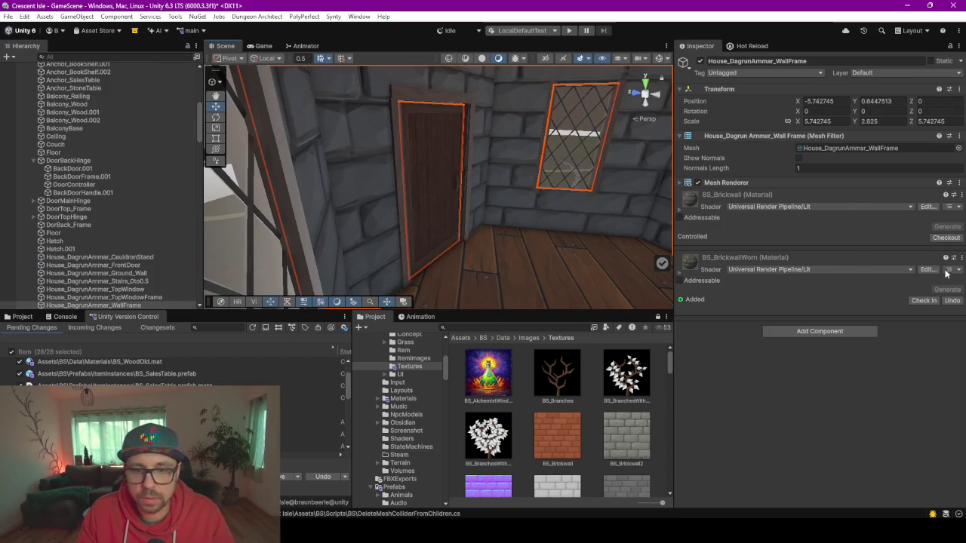
{"action": "scroll", "coordinate": [54, 237], "scroll_direction": "up", "scroll_amount": 2}
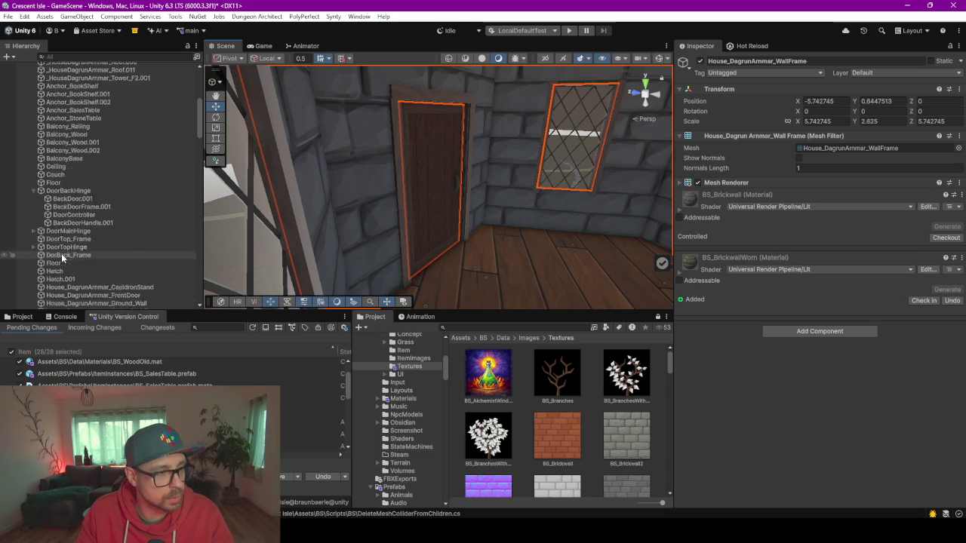
{"action": "scroll", "coordinate": [54, 237], "scroll_direction": "down", "scroll_amount": 2}
Give the Floor and the cauldron stand a Mesh Collider together
{"action": "left_click", "coordinate": [67, 235]}
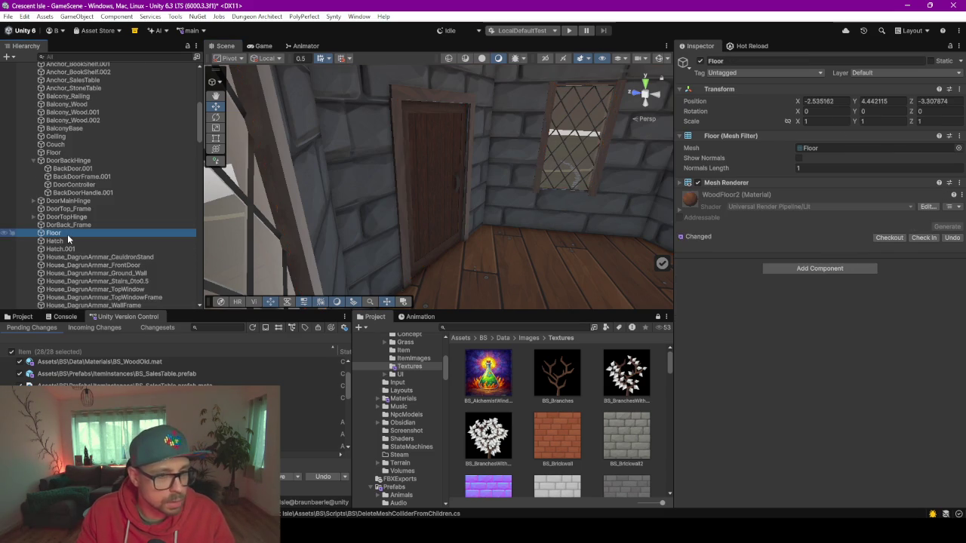
{"action": "double_click", "coordinate": [68, 234]}
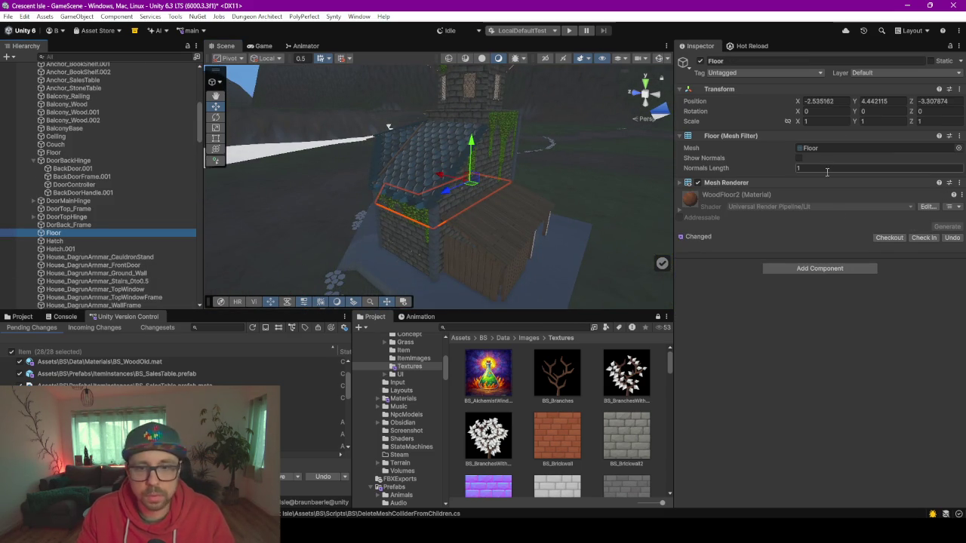
{"action": "left_click", "coordinate": [68, 241]}
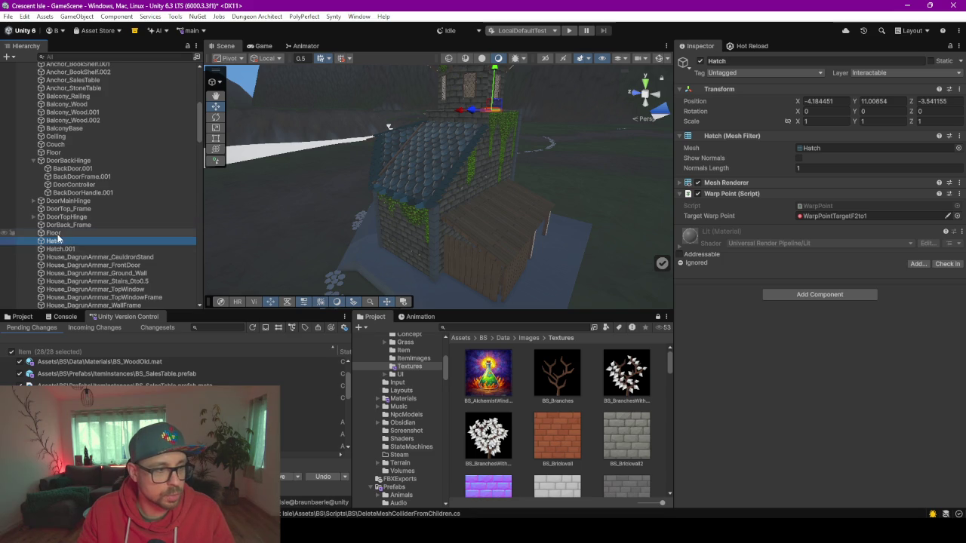
{"action": "left_click", "coordinate": [60, 233]}
{"action": "left_click", "coordinate": [78, 258], "text": "ctrl"}
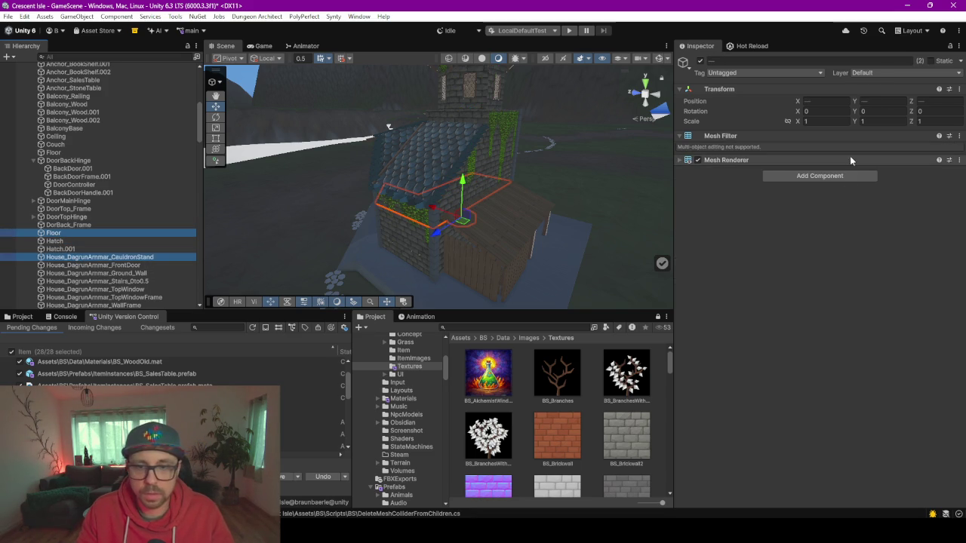
{"action": "left_click", "coordinate": [840, 175]}
{"action": "key", "text": "Return"}
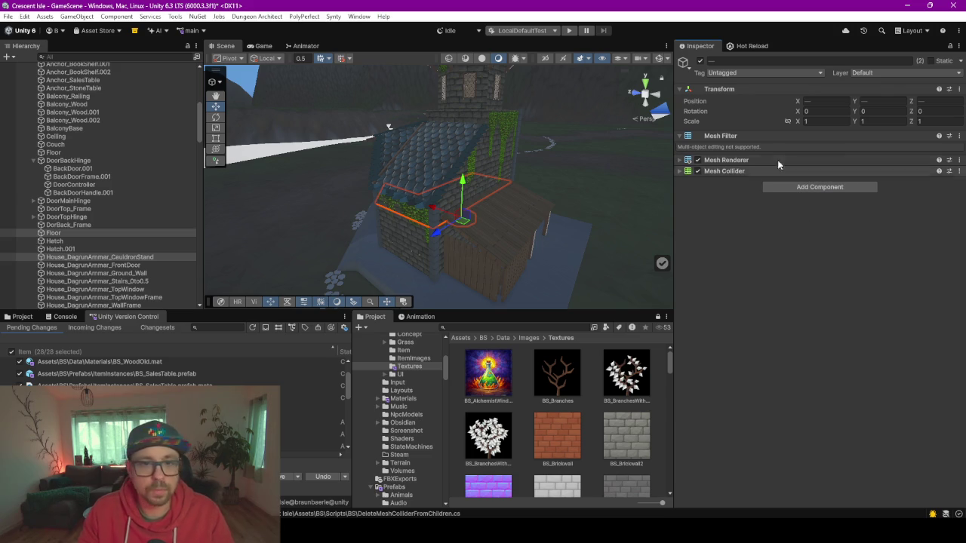
Add a Mesh Collider to the FrontDoor mesh
{"action": "double_click", "coordinate": [104, 266]}
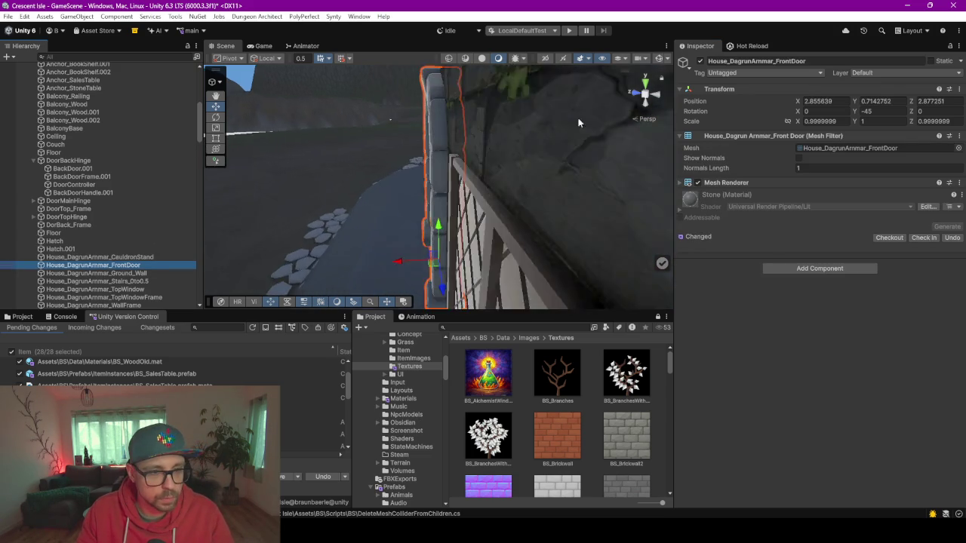
{"action": "scroll", "coordinate": [137, 192], "scroll_direction": "up", "scroll_amount": 9}
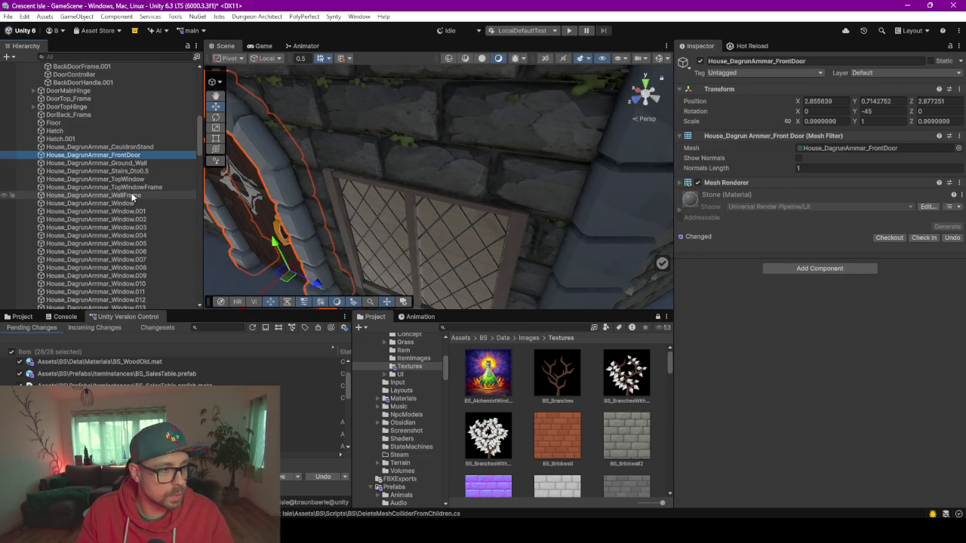
{"action": "left_click", "coordinate": [815, 269]}
{"action": "left_click", "coordinate": [808, 306]}
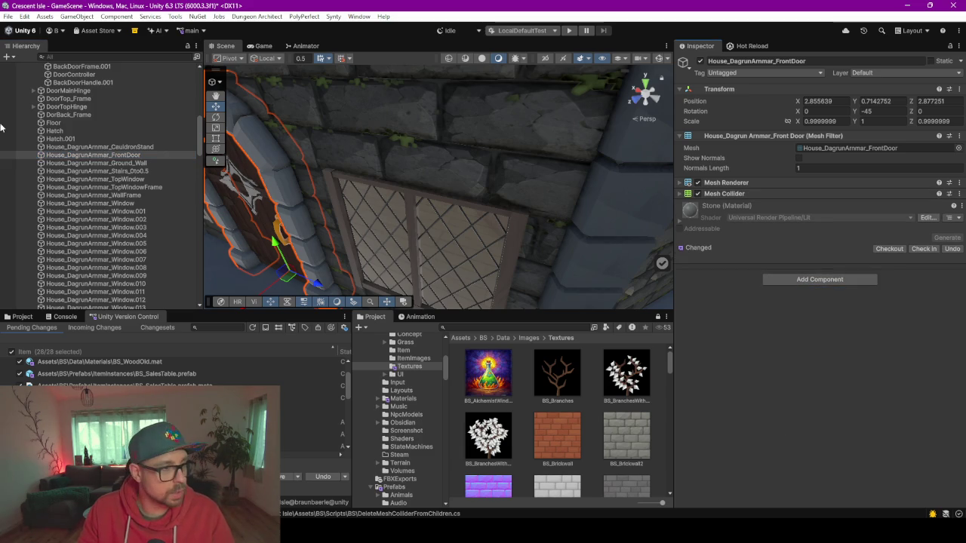
{"action": "left_click", "coordinate": [93, 163]}
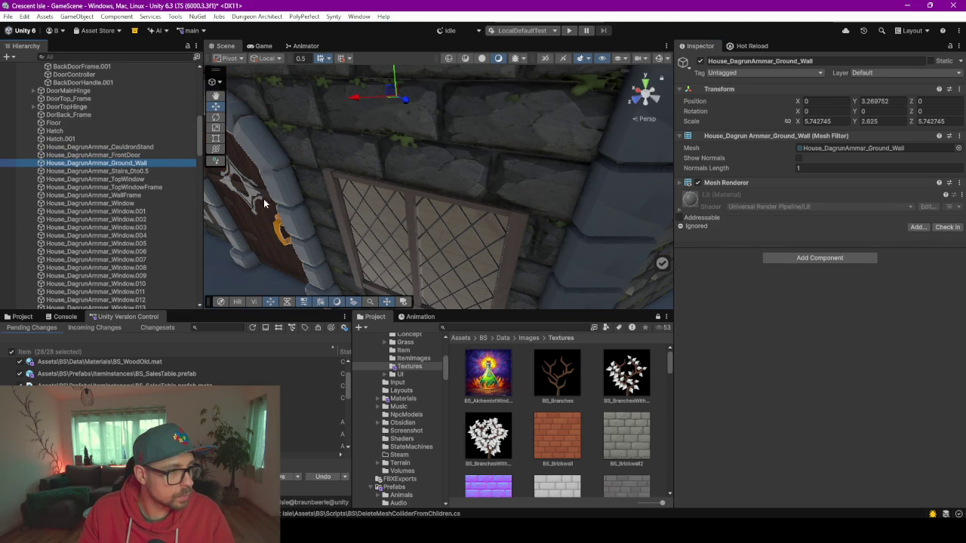